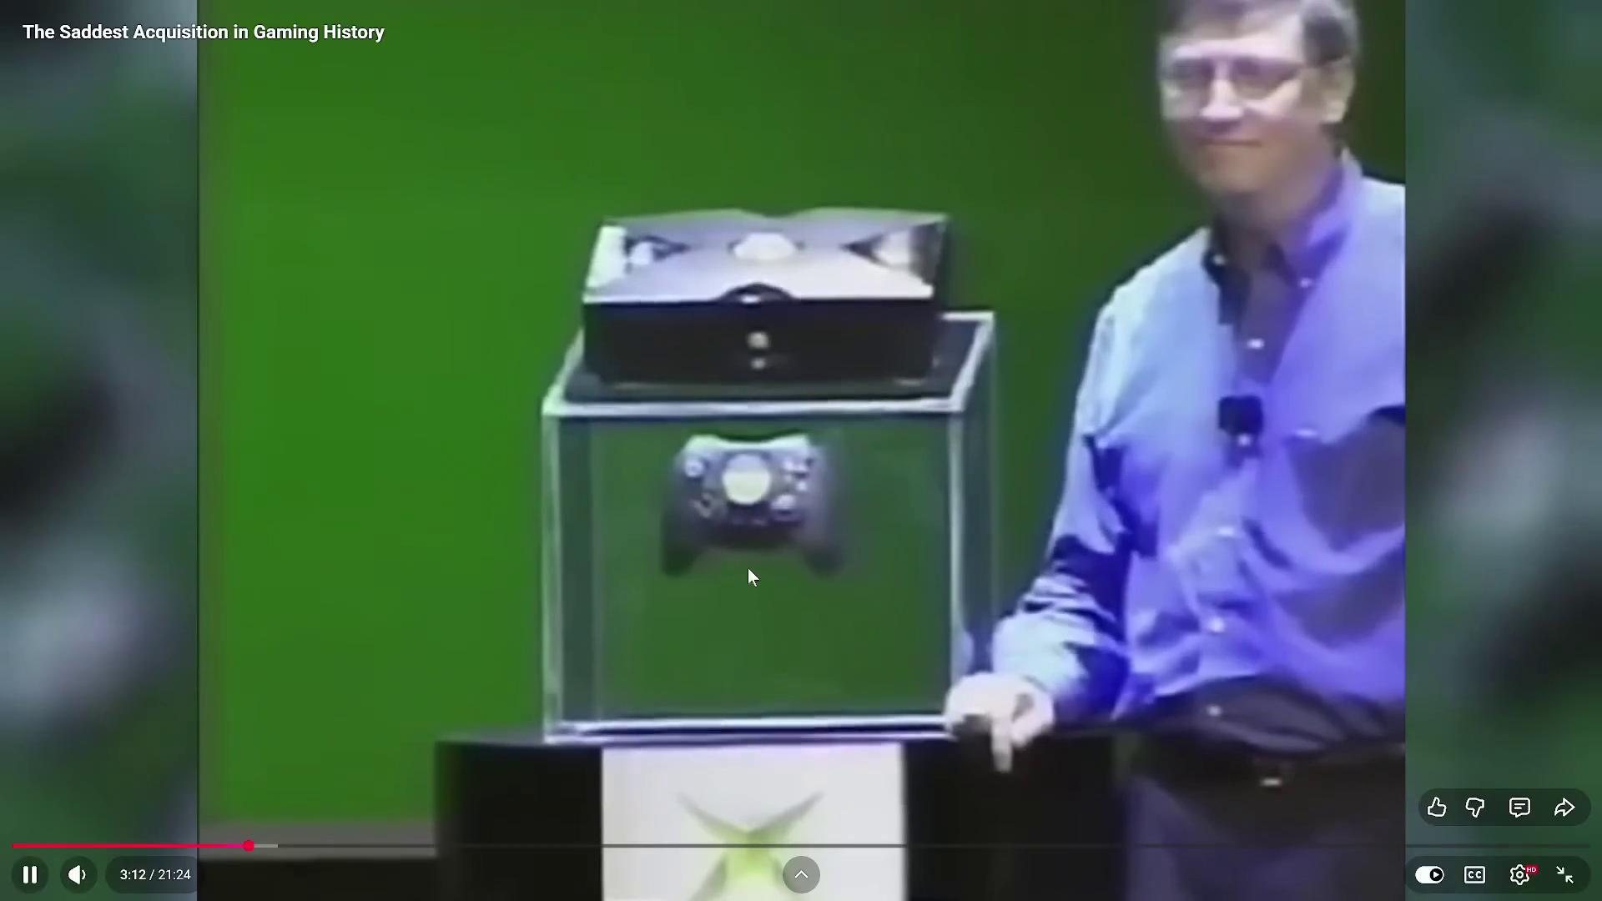
Pause the gaming acquisition video at 12:29 after briefly resuming it.
left_click(716, 469)
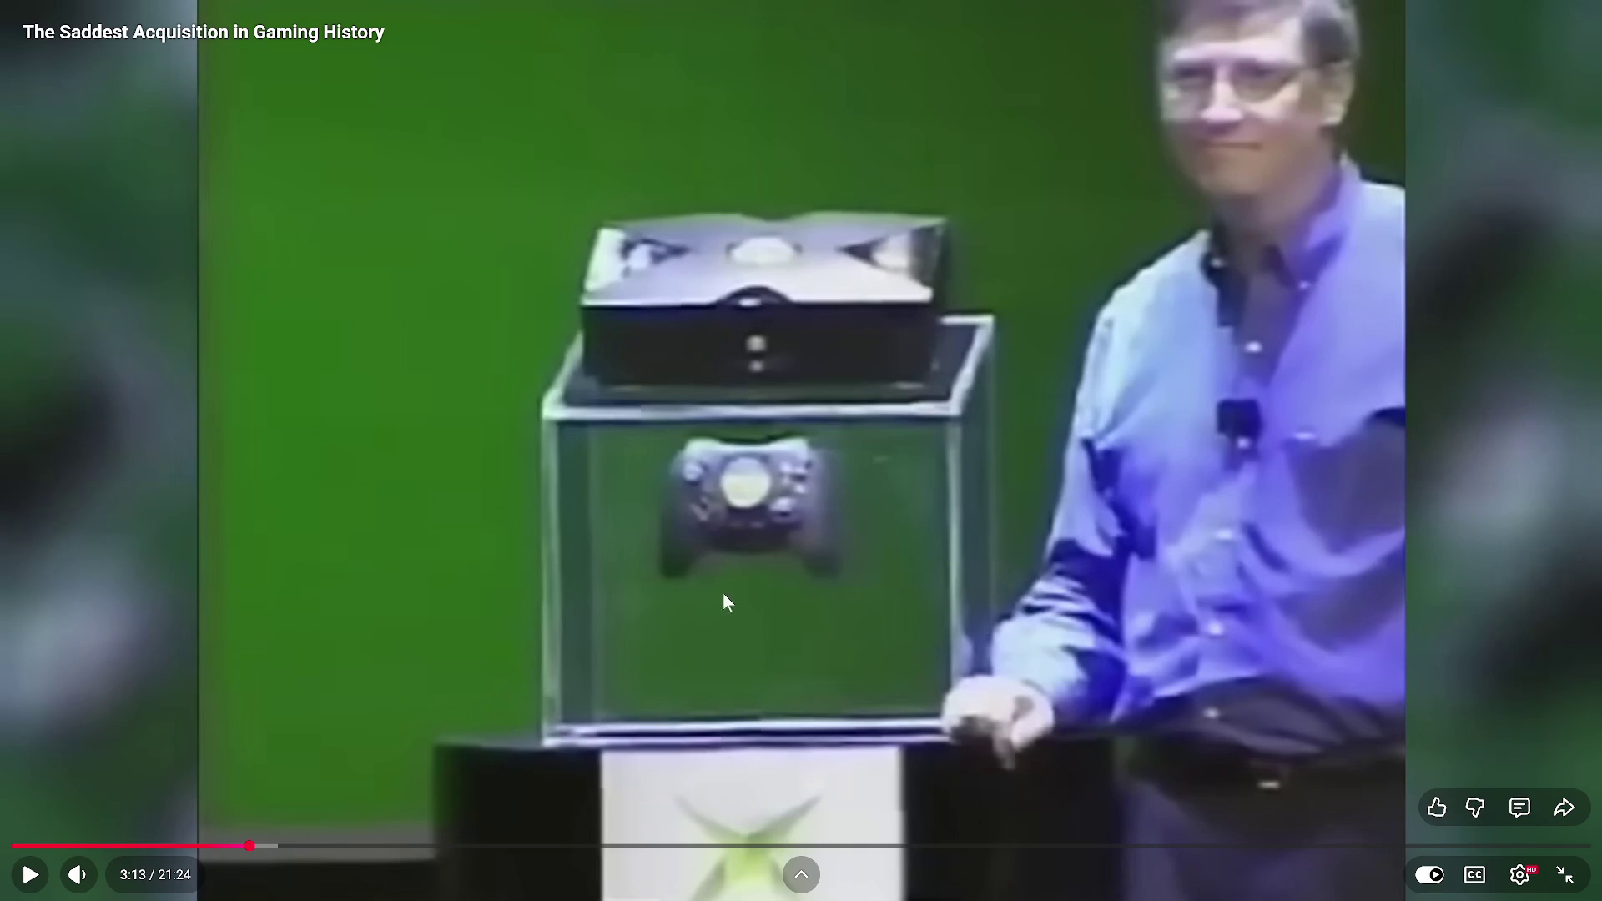
left_click(768, 562)
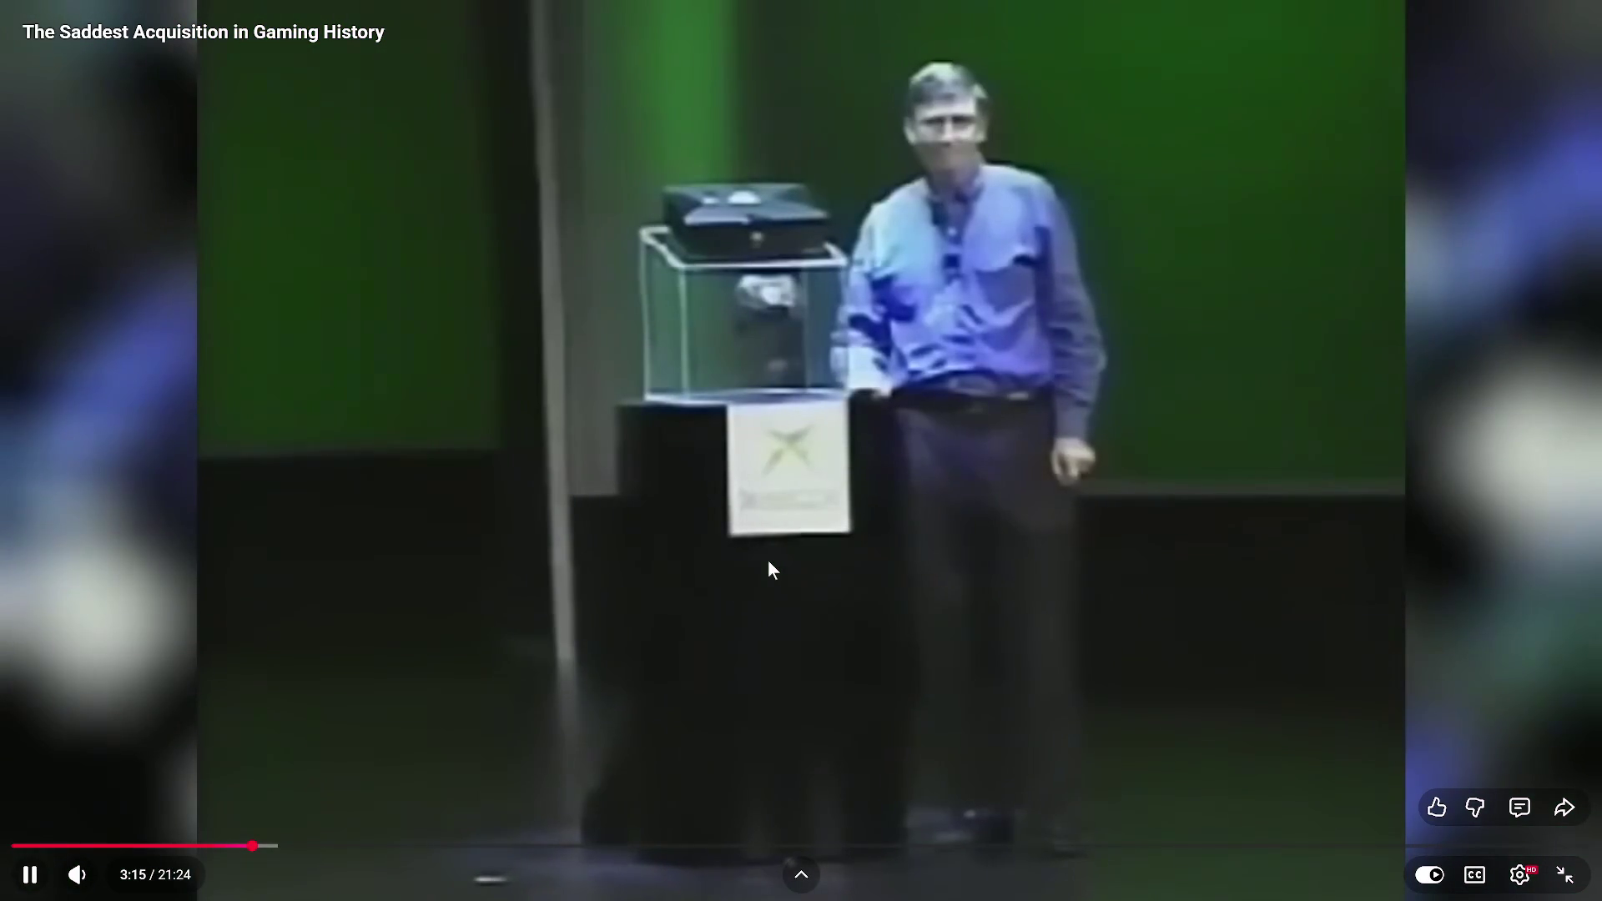
mouse_move(760, 483)
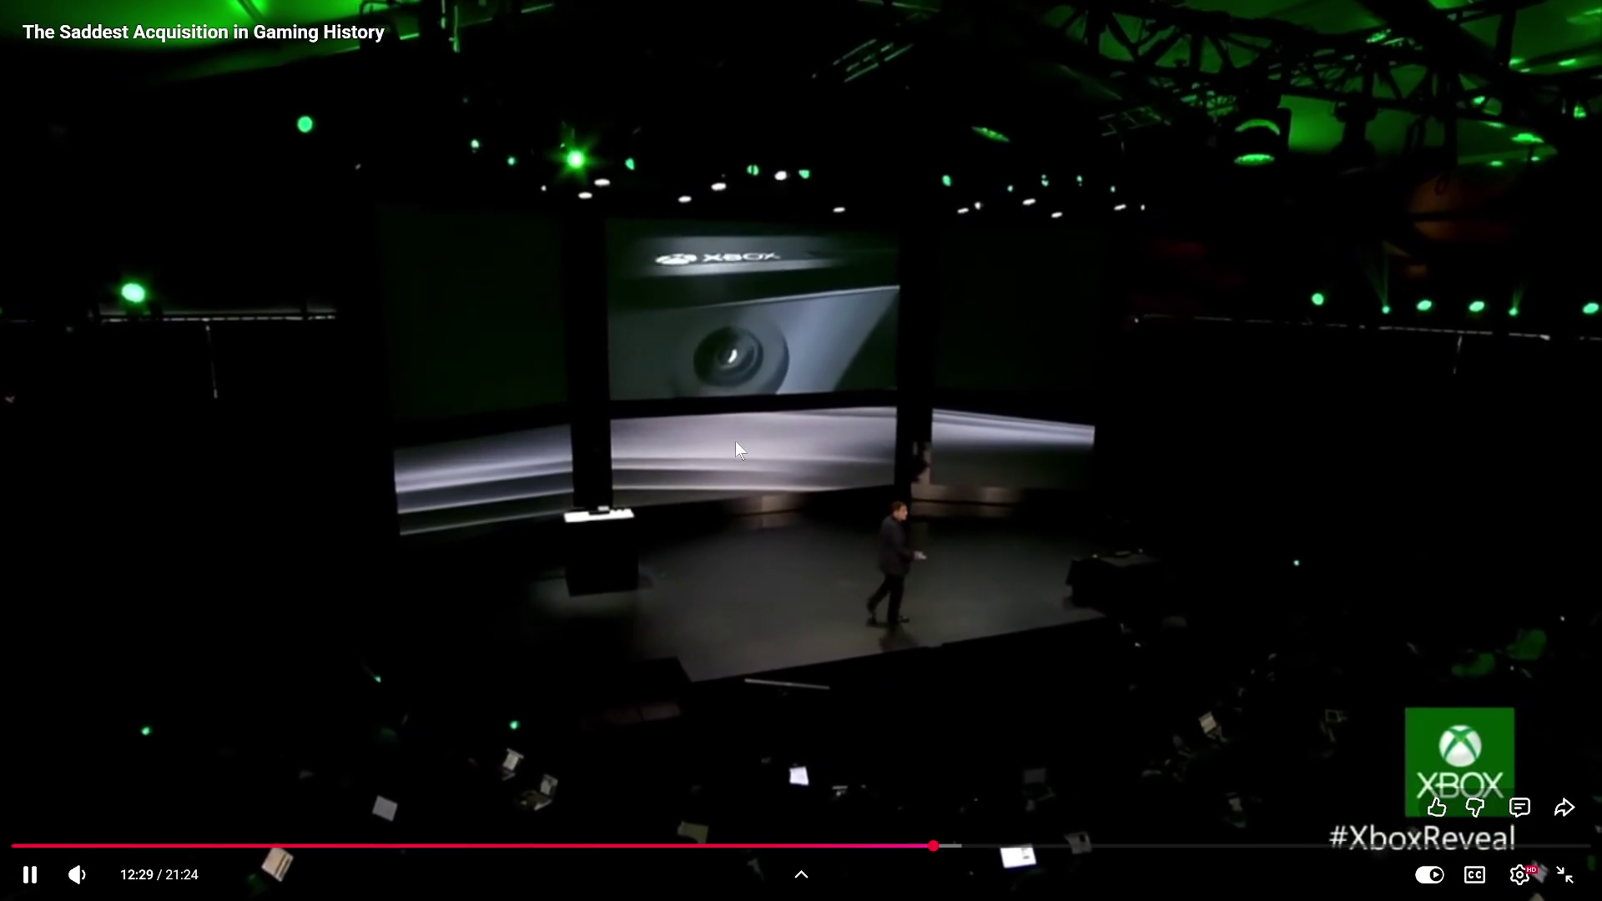
left_click(734, 441)
Exit fullscreen, apply and save the M_Musa leaf material, then close its editor.
key("Escape")
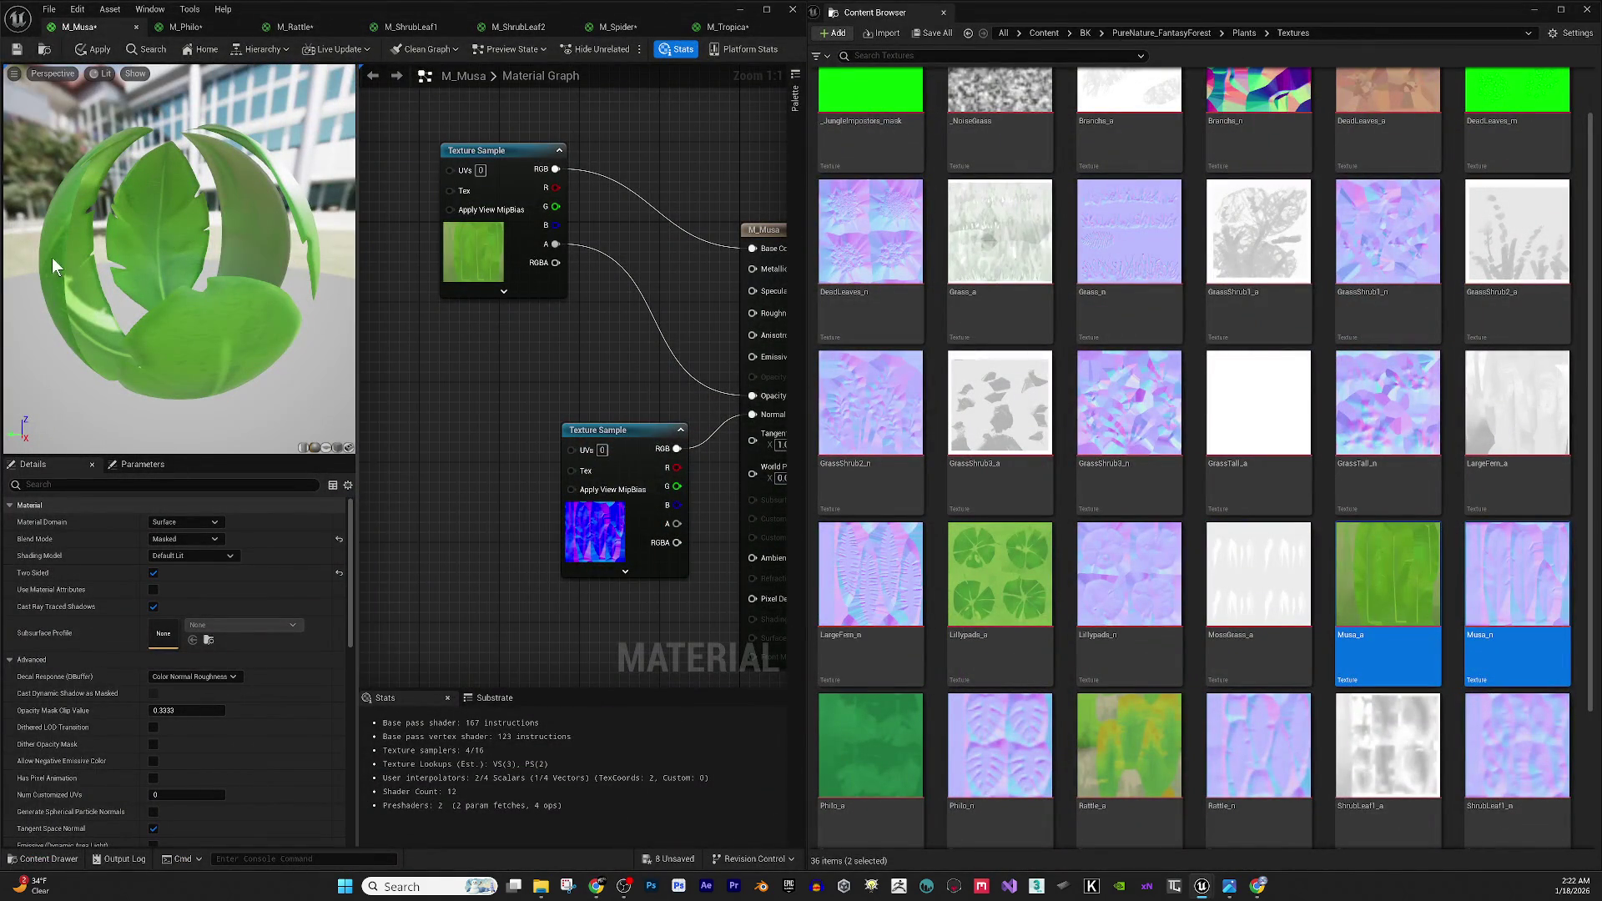
left_click_drag(99, 240, 142, 248)
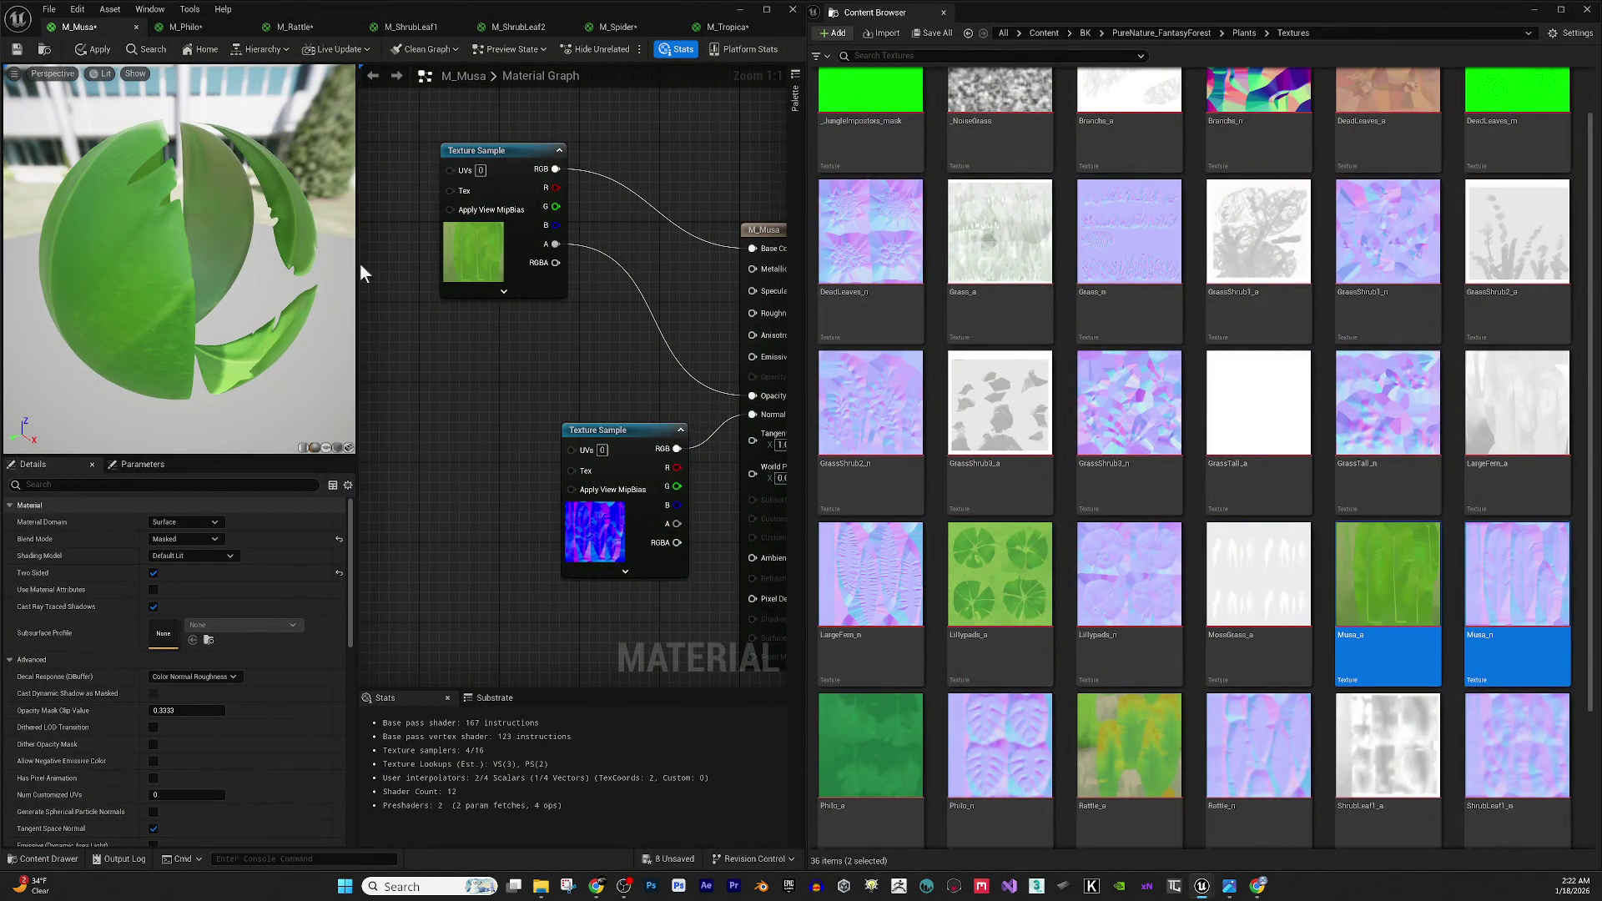
left_click_drag(252, 279, 119, 243)
left_click(94, 50)
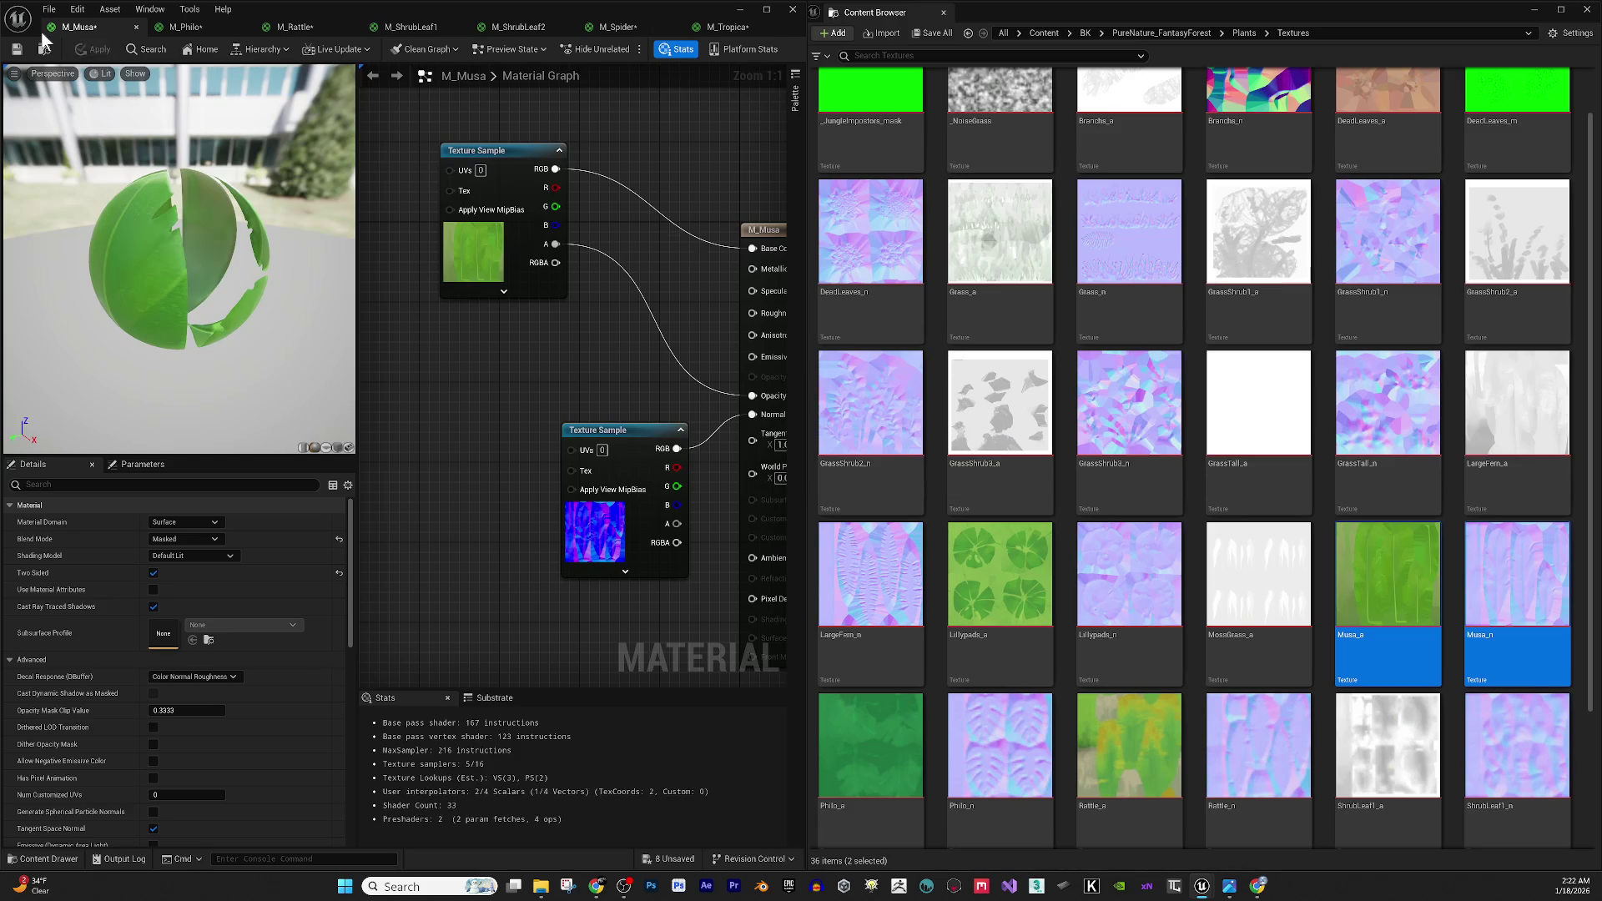
left_click(16, 49)
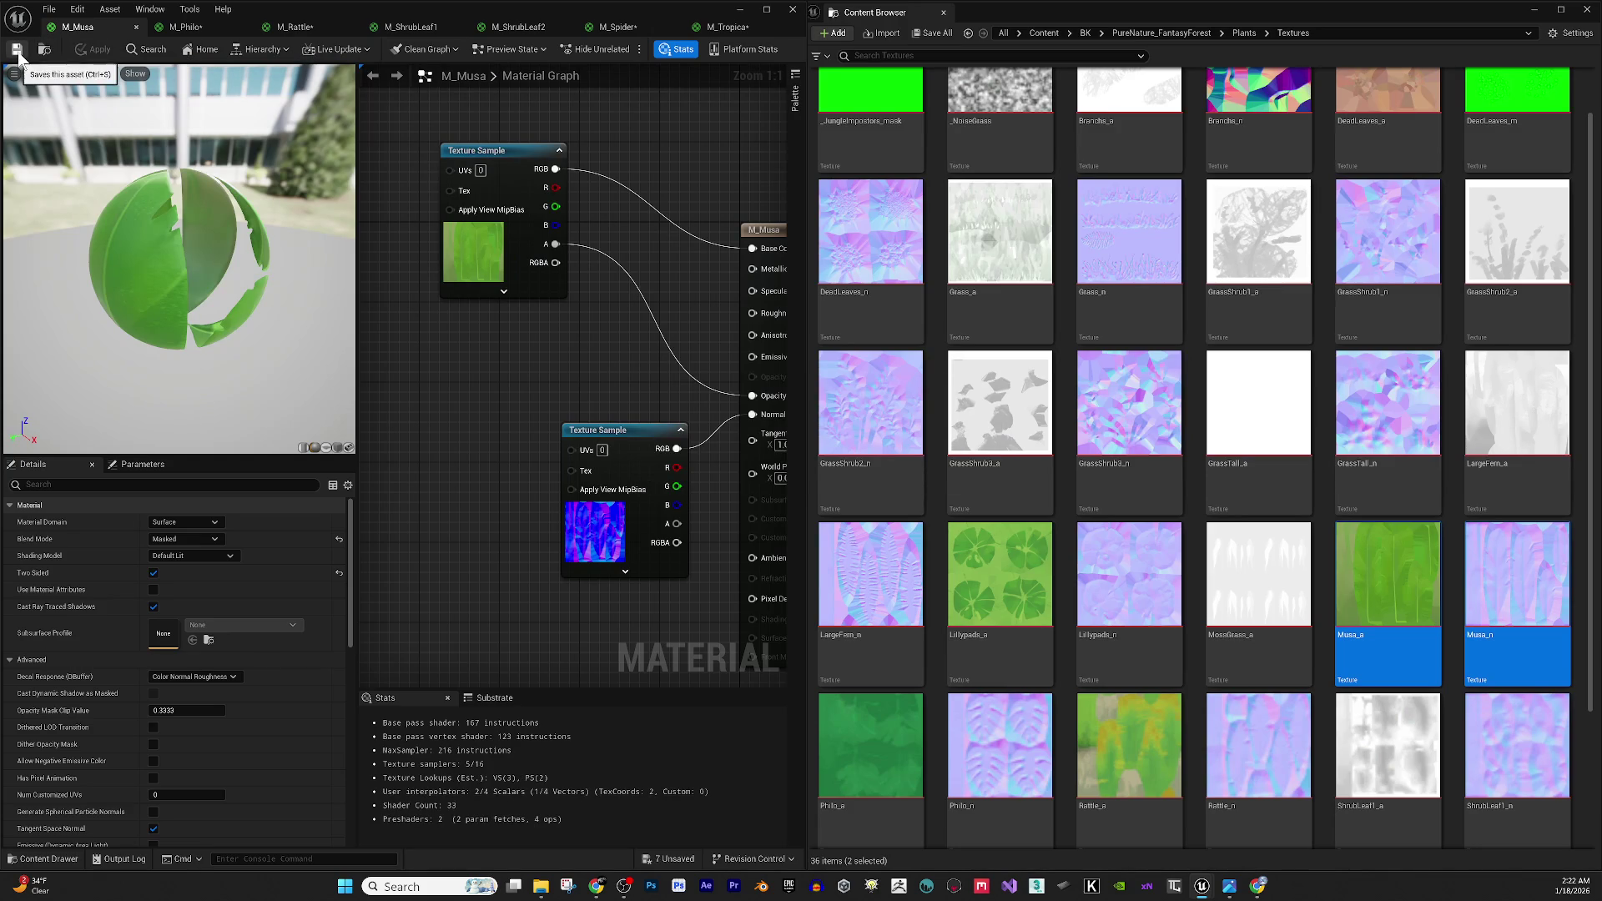
left_click_drag(237, 250, 217, 258)
key("ctrl+w")
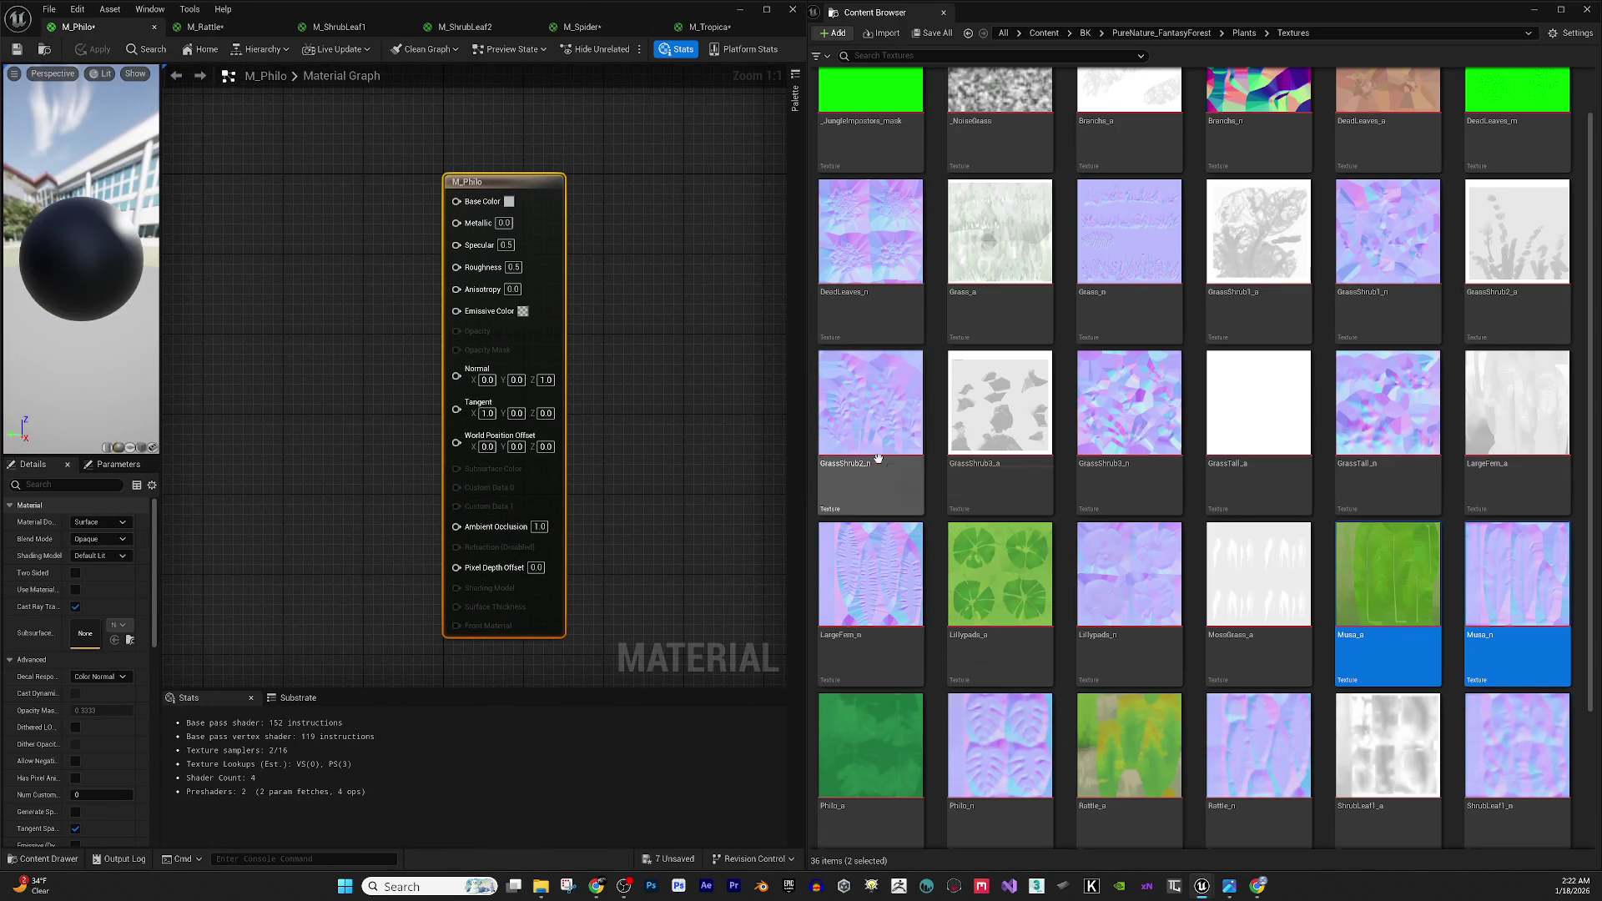
Drop Philo_a and Philo_n into M_Philo, wiring Philo_a's colour to Base Color and alpha to Opacity Mask.
scroll(1159, 586, "down", 1)
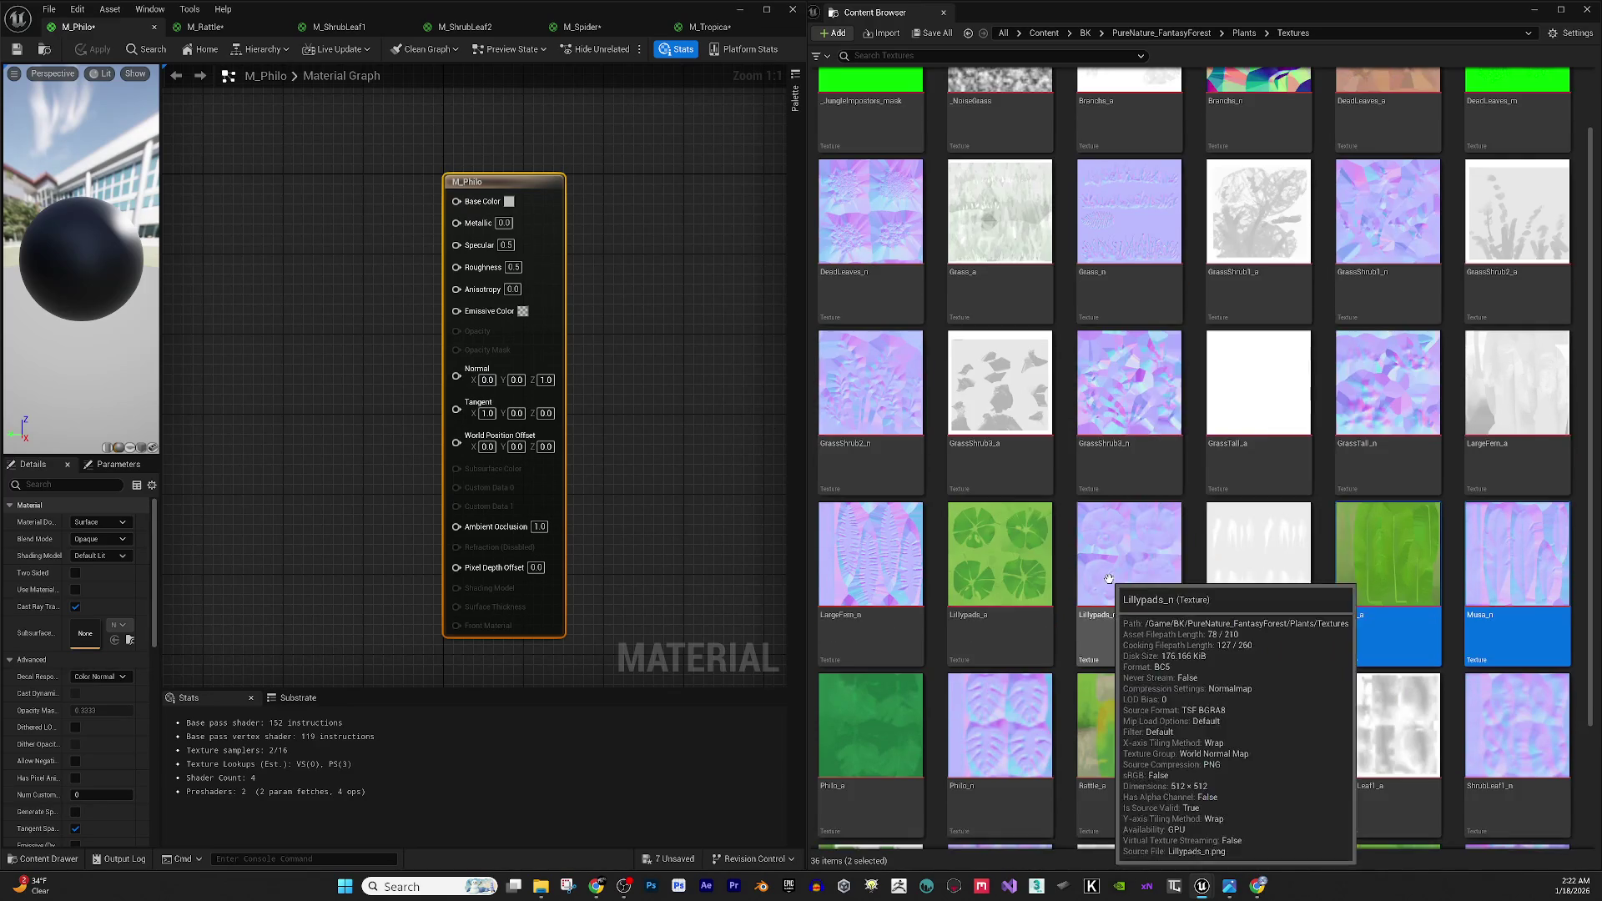
left_click(868, 734)
left_click(1009, 719, "ctrl")
mouse_move(1009, 720)
left_mouse_down()
mouse_move(389, 425)
mouse_move(308, 208)
left_mouse_up()
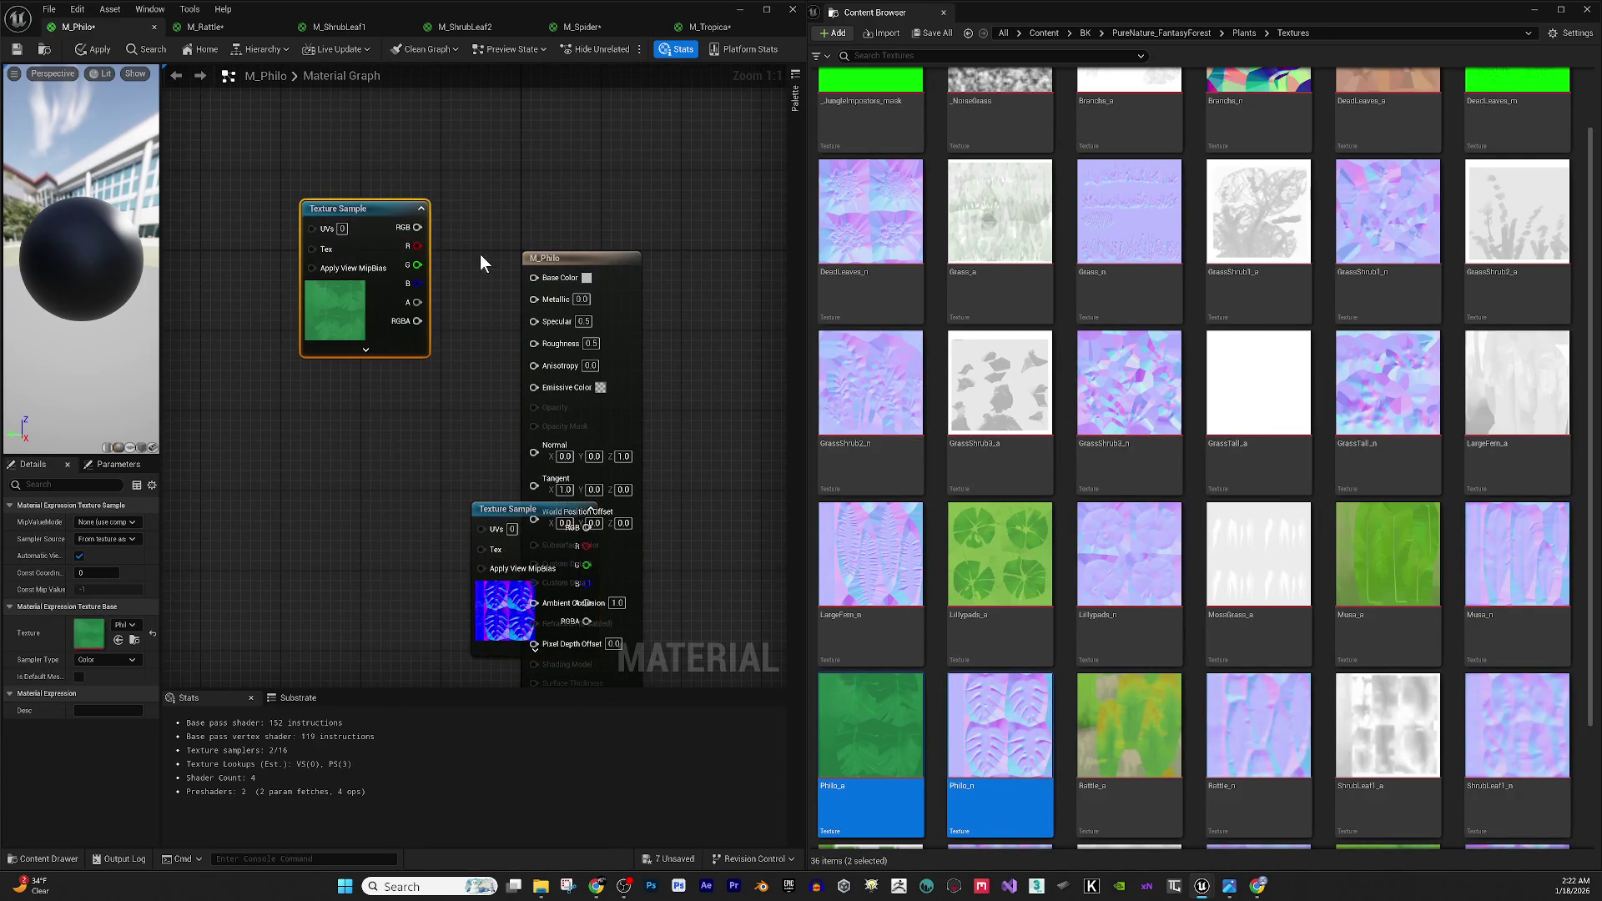
left_click_drag(419, 226, 534, 277)
left_click_drag(626, 461, 511, 338)
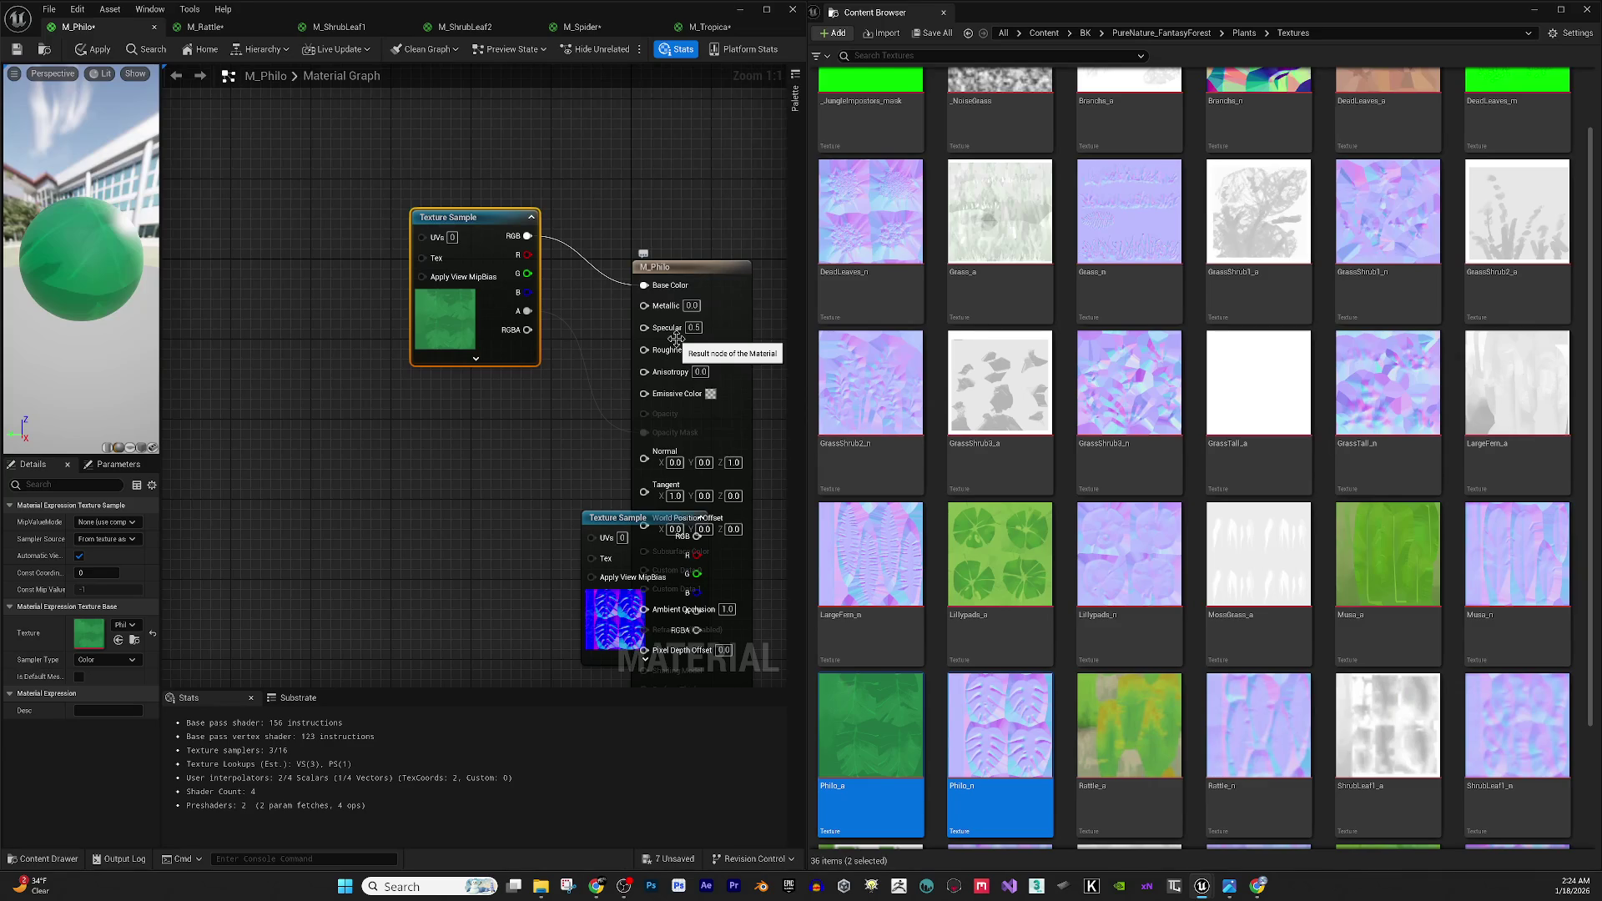
left_click_drag(377, 515, 401, 543)
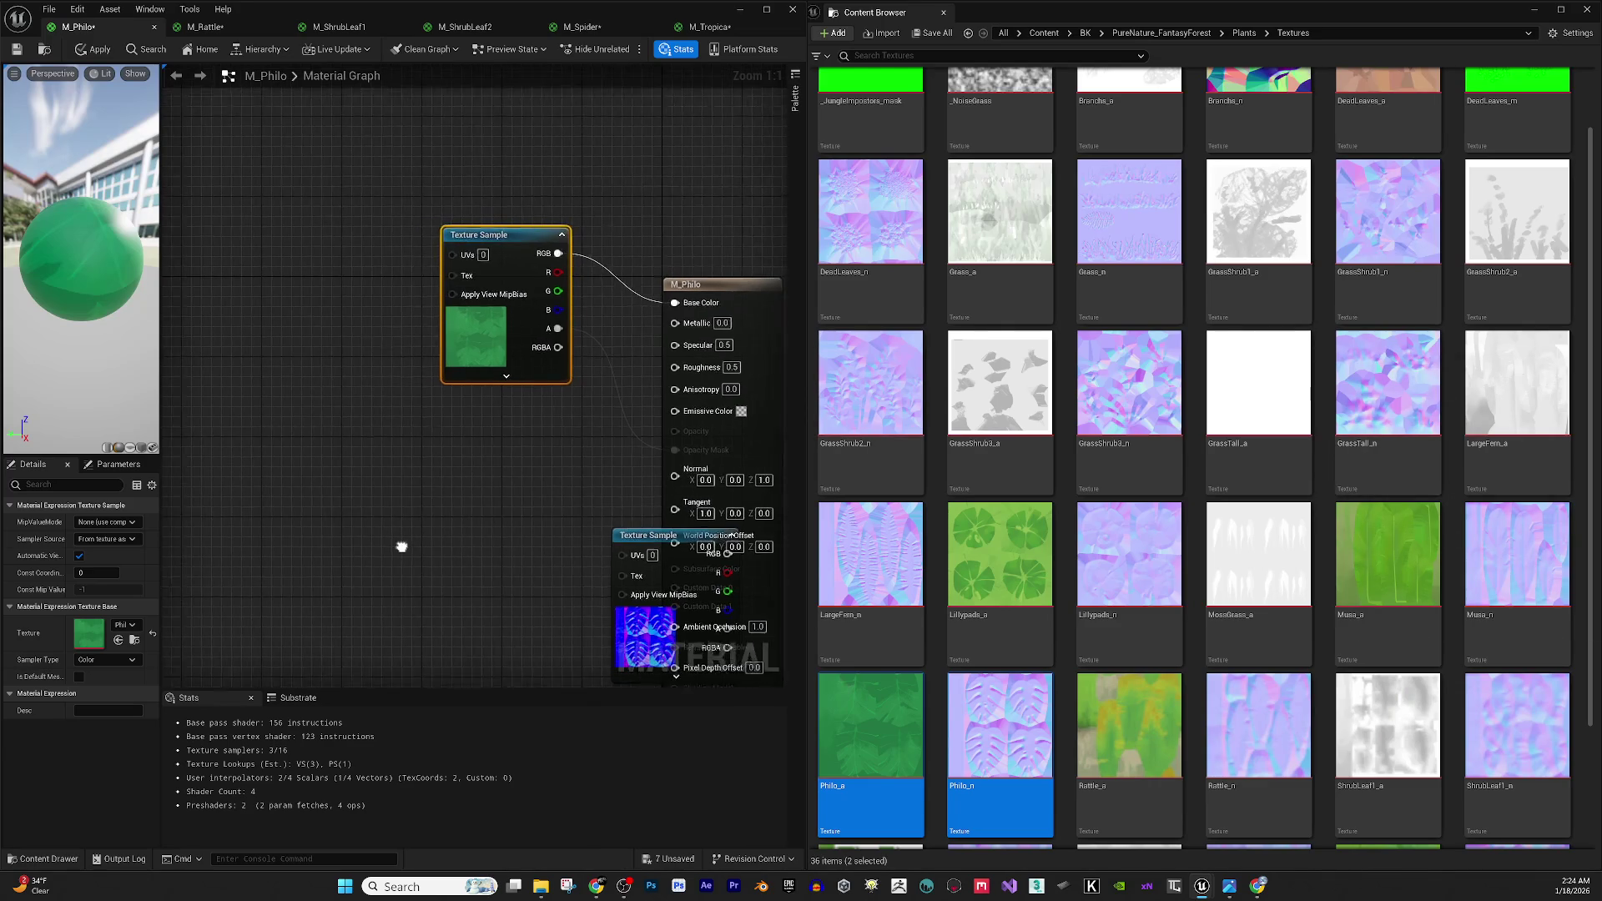
Rearrange the M_Philo graph, moving the Philo_n node off the result node.
left_click_drag(162, 373, 315, 366)
mouse_move(438, 484)
left_mouse_down()
mouse_move(382, 449)
mouse_move(325, 455)
left_mouse_up()
mouse_move(713, 541)
left_mouse_down()
mouse_move(488, 481)
mouse_move(578, 520)
mouse_move(732, 467)
mouse_move(666, 503)
left_mouse_up()
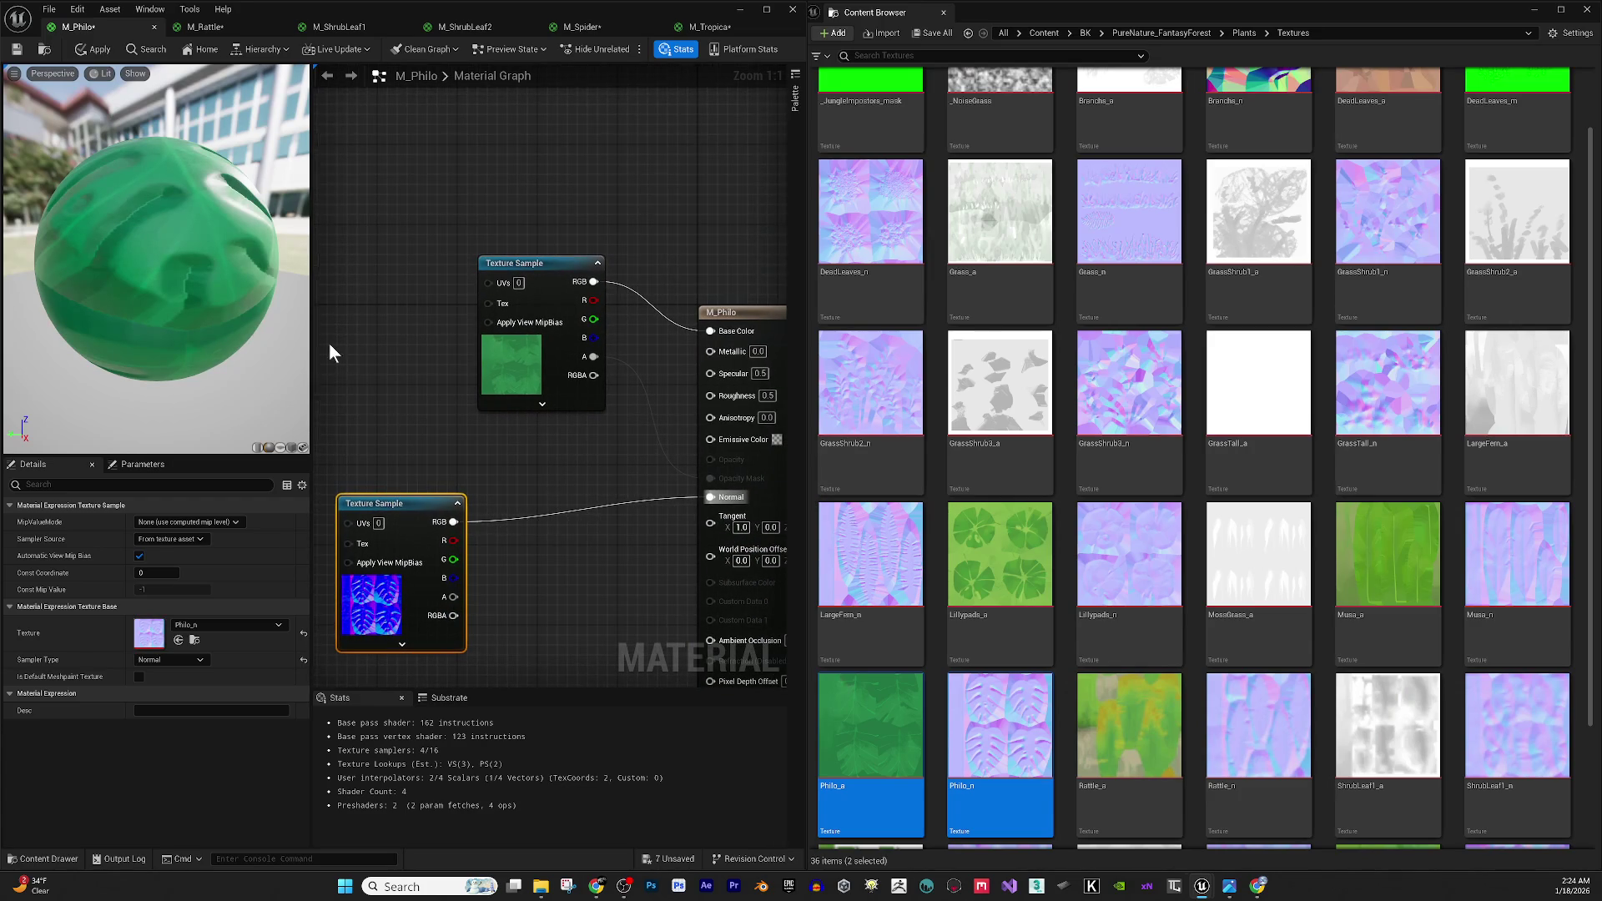
left_click_drag(792, 329, 740, 323)
Make M_Philo two-sided with the Masked blend mode.
left_click(739, 323)
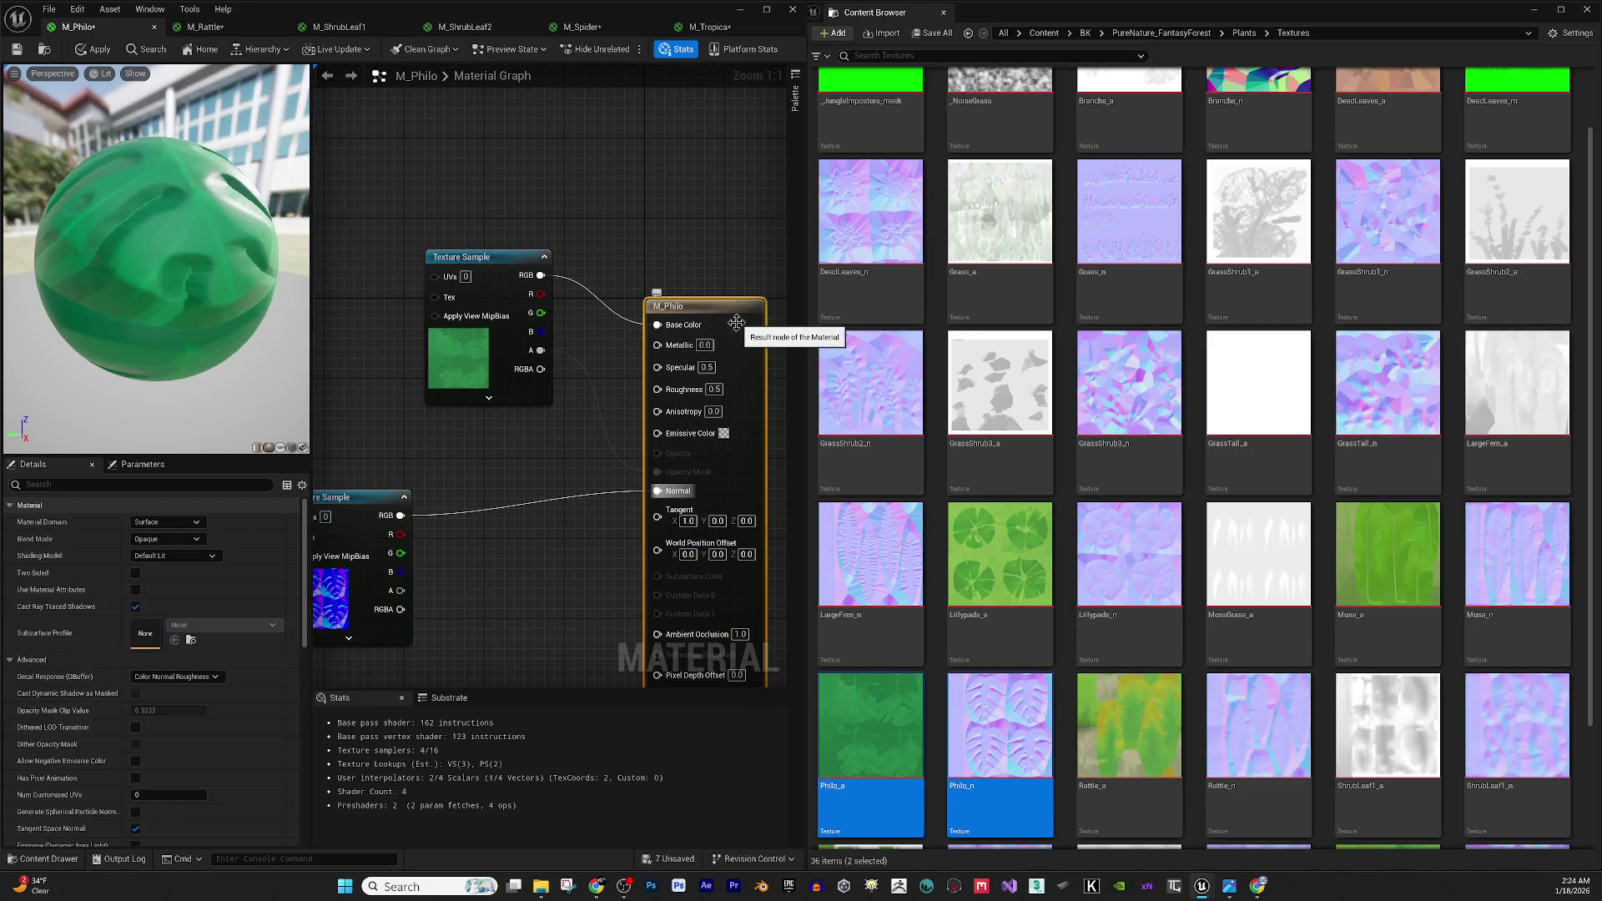
left_click(137, 574)
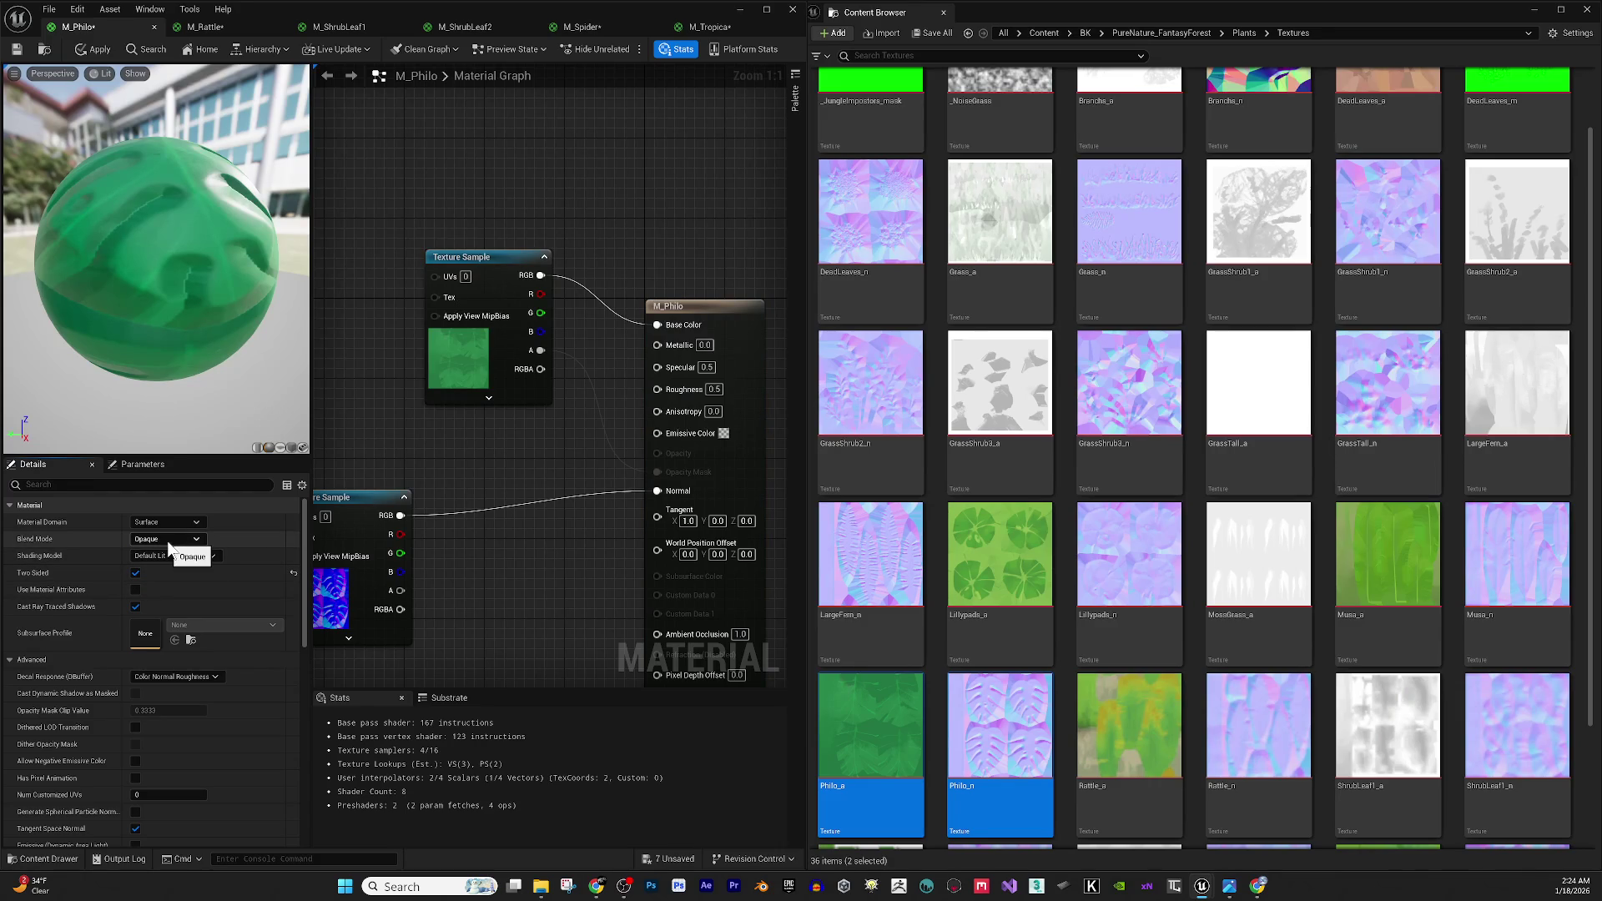
left_click(169, 542)
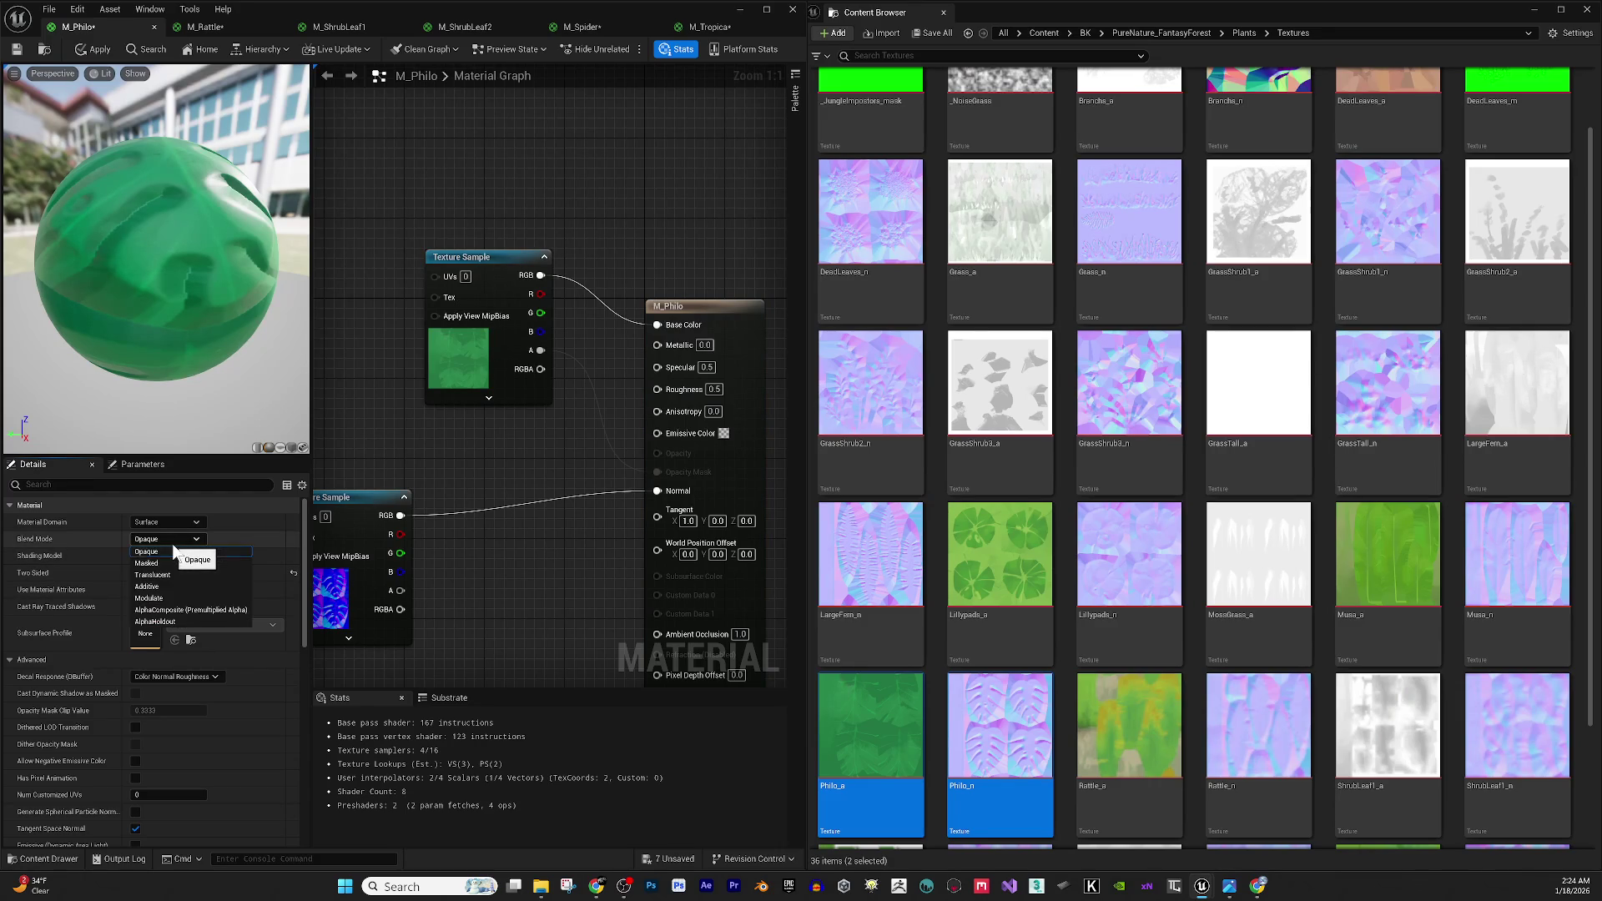
left_click(172, 563)
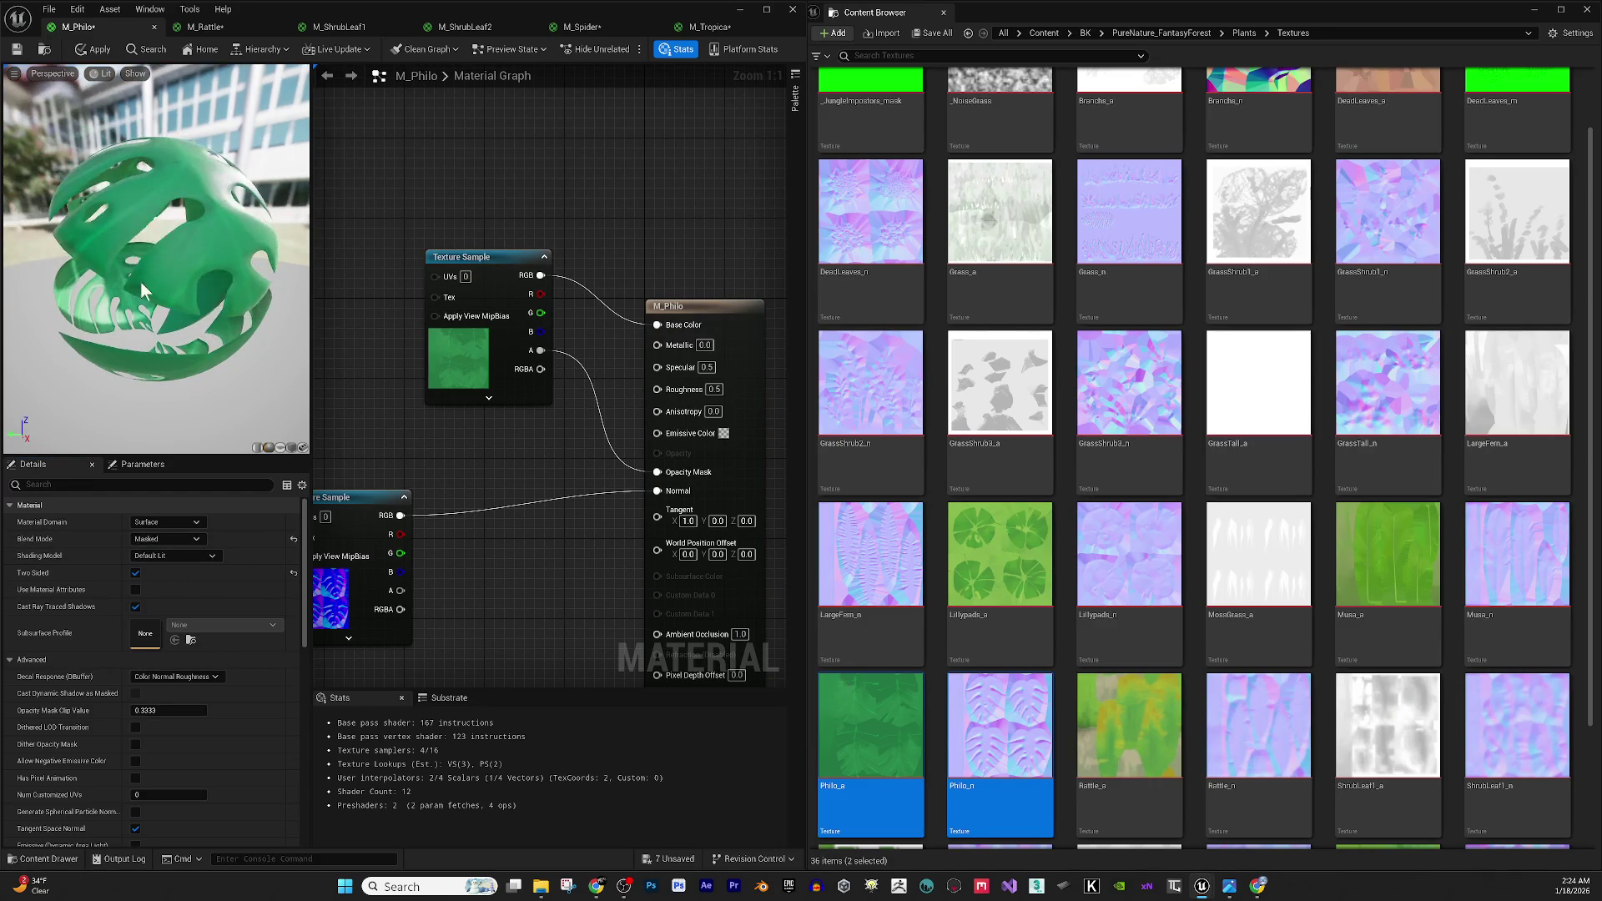
left_click_drag(140, 282, 167, 279)
left_click(711, 389)
Set M_Philo's Roughness to 0.7 and Specular to 0.2.
key("BackSpace")
type(".7")
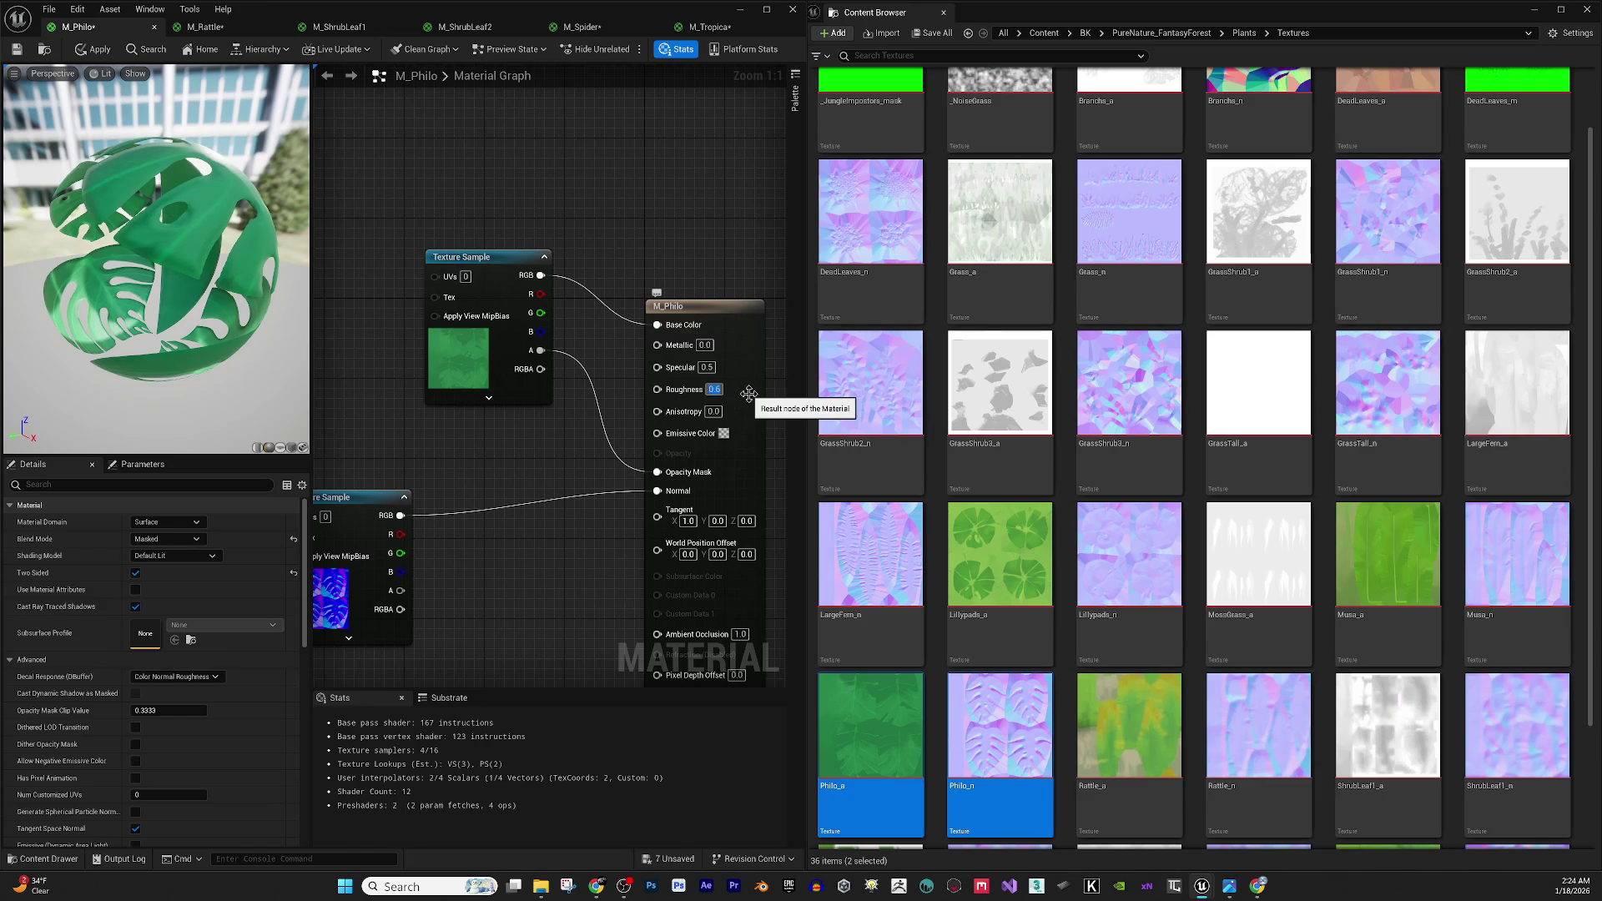
key("Return")
left_click(707, 367)
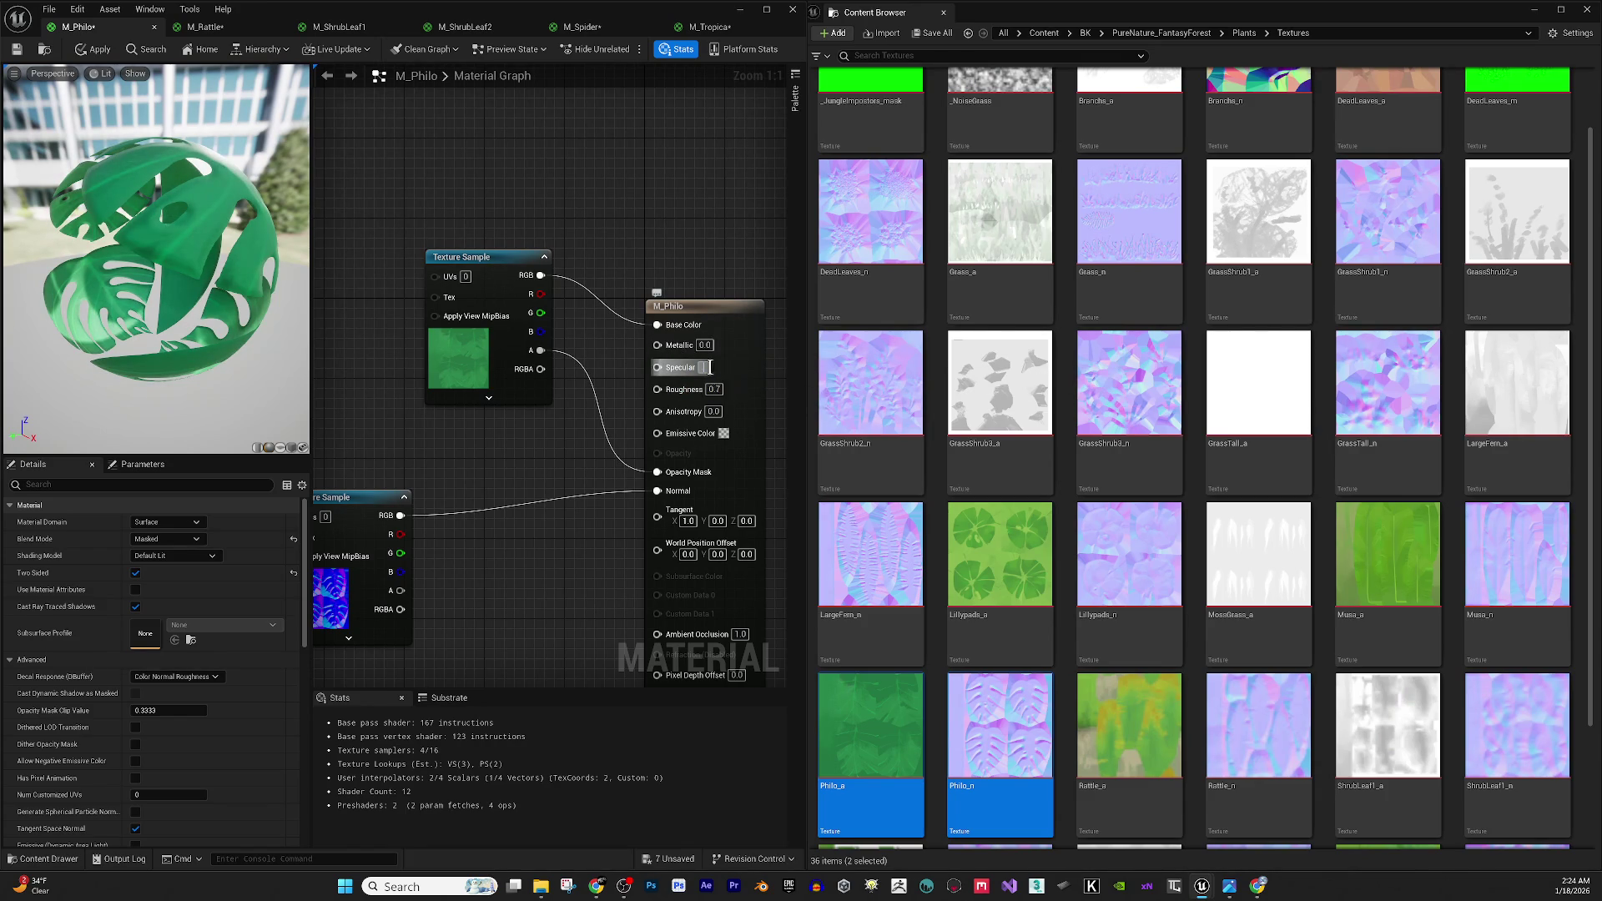
type("0")
key("Return")
left_click(707, 367)
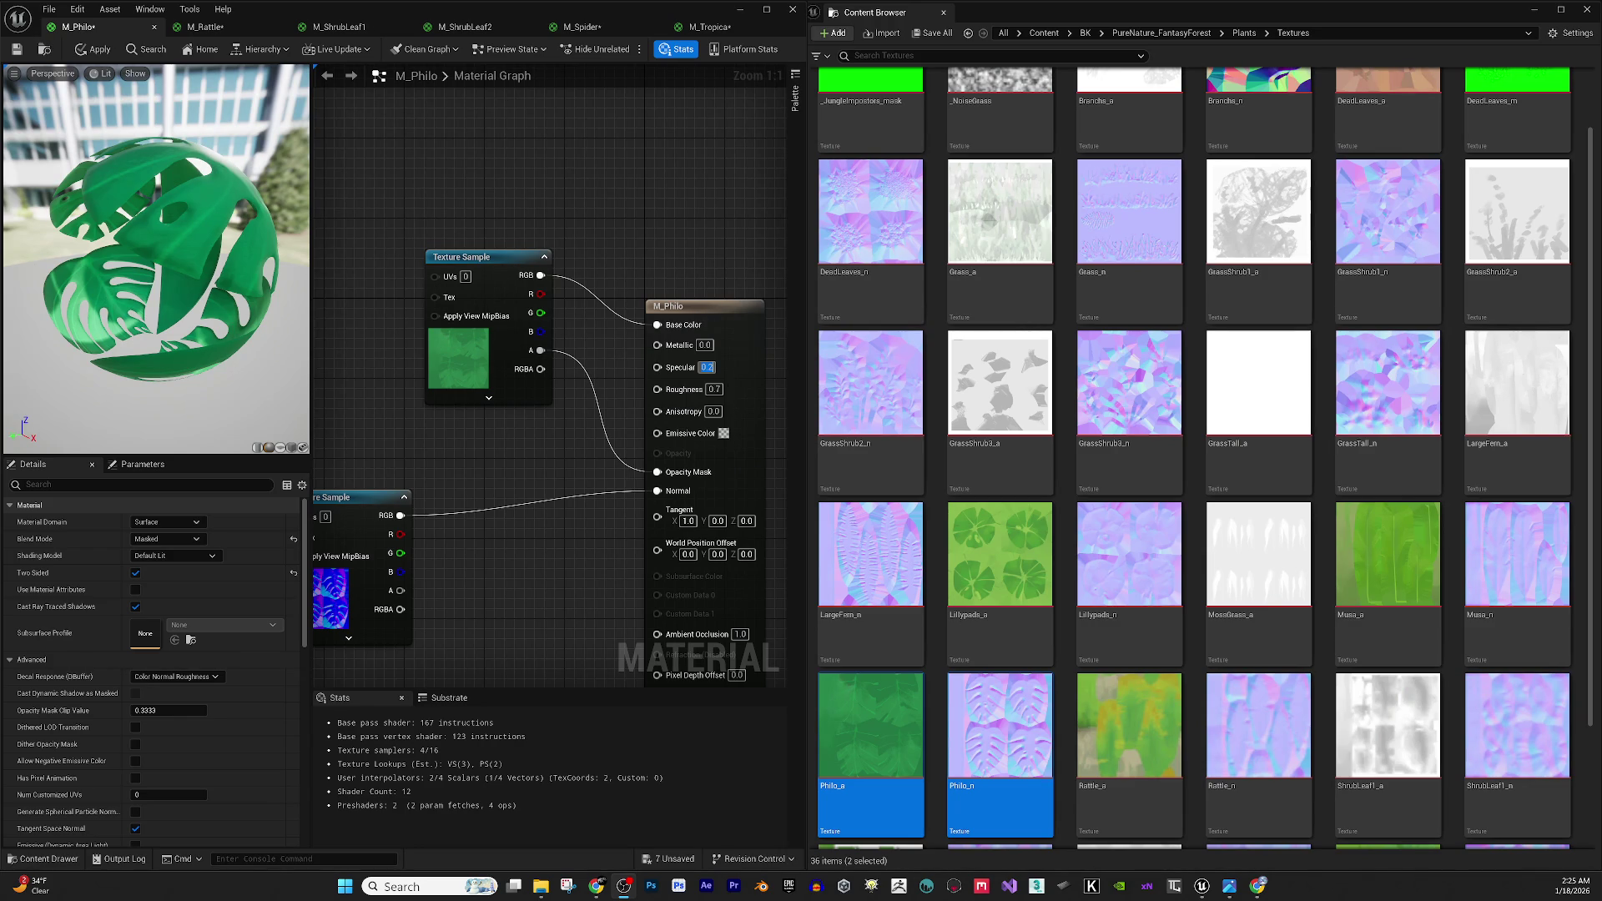
key("alt+Tab")
key("alt+Tab")
key("alt+Tab")
Apply and save the M_Philo material.
left_click_drag(133, 277, 136, 238)
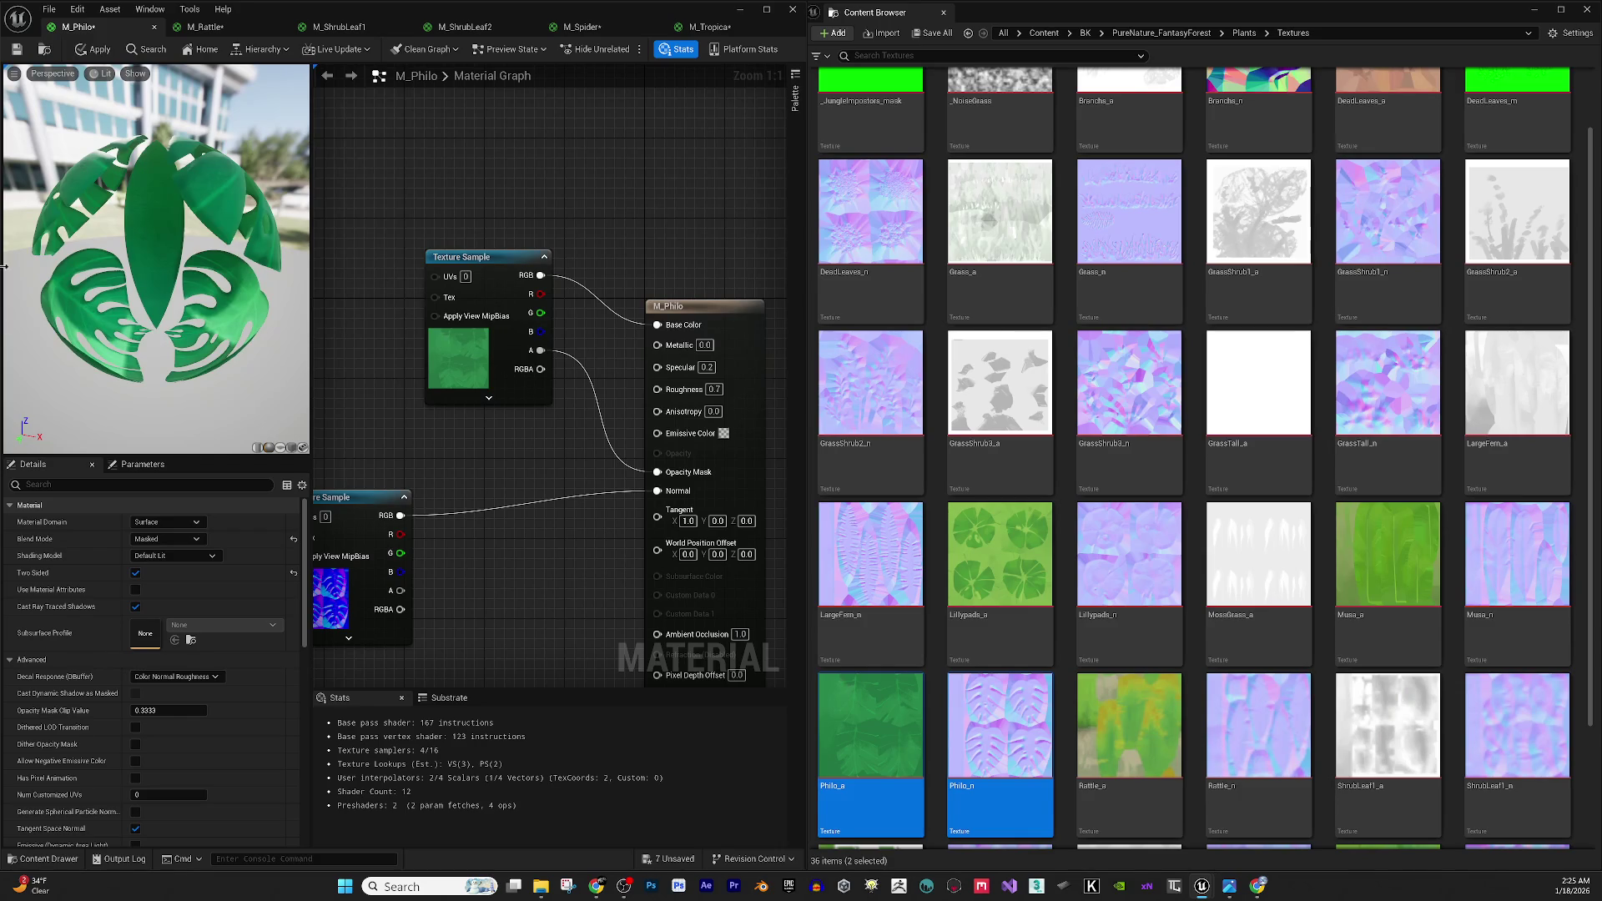
left_click_drag(196, 198, 204, 275)
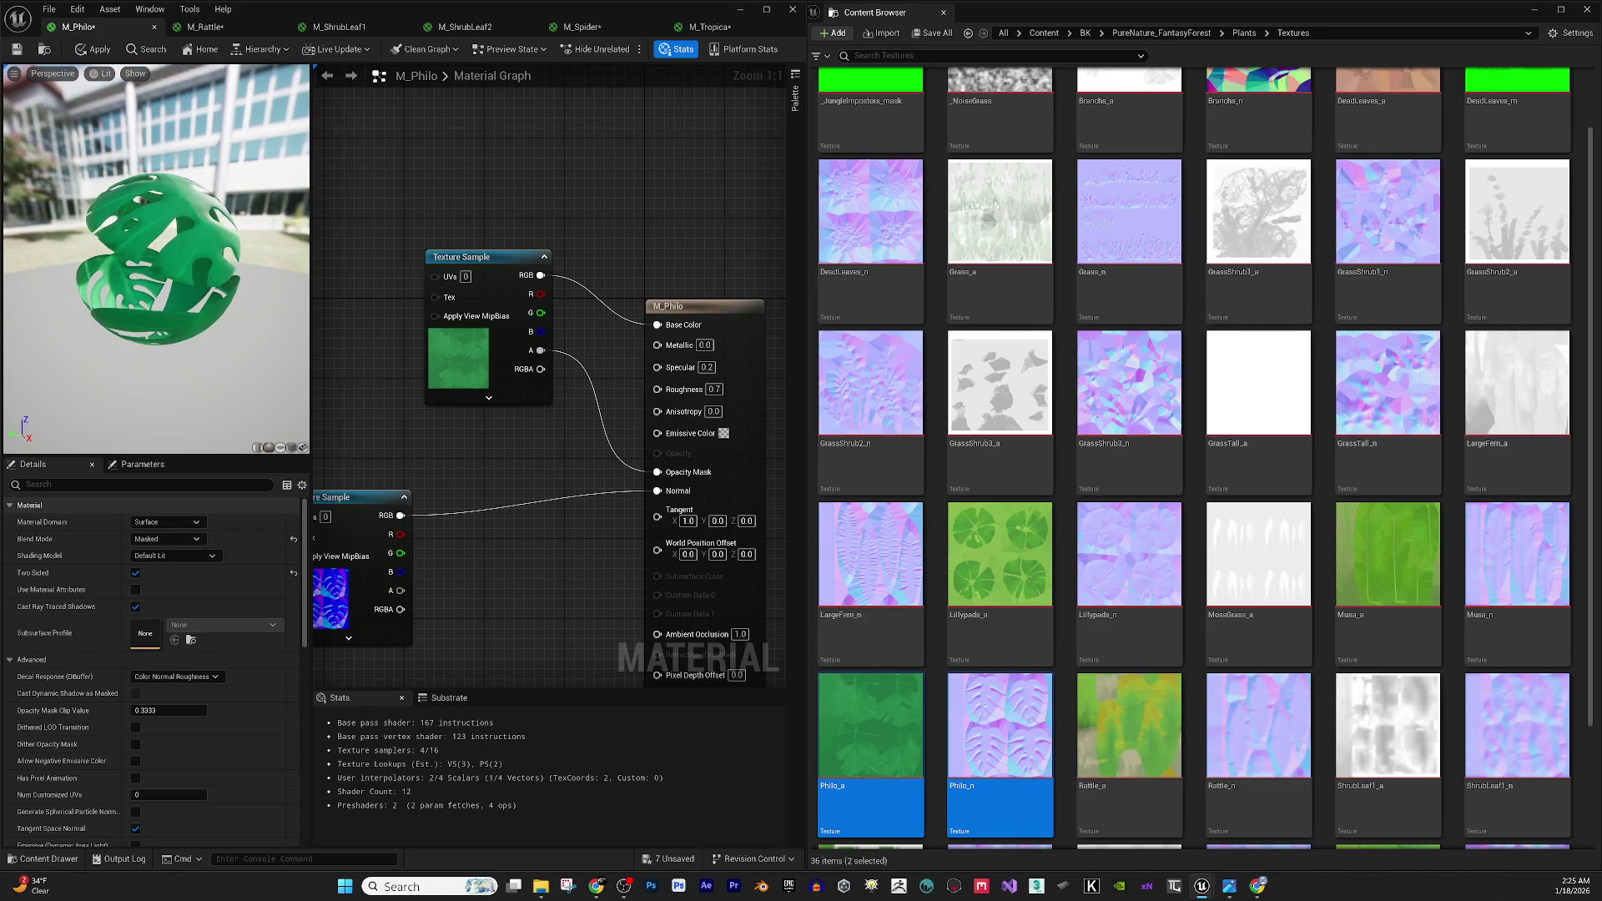
left_click(105, 54)
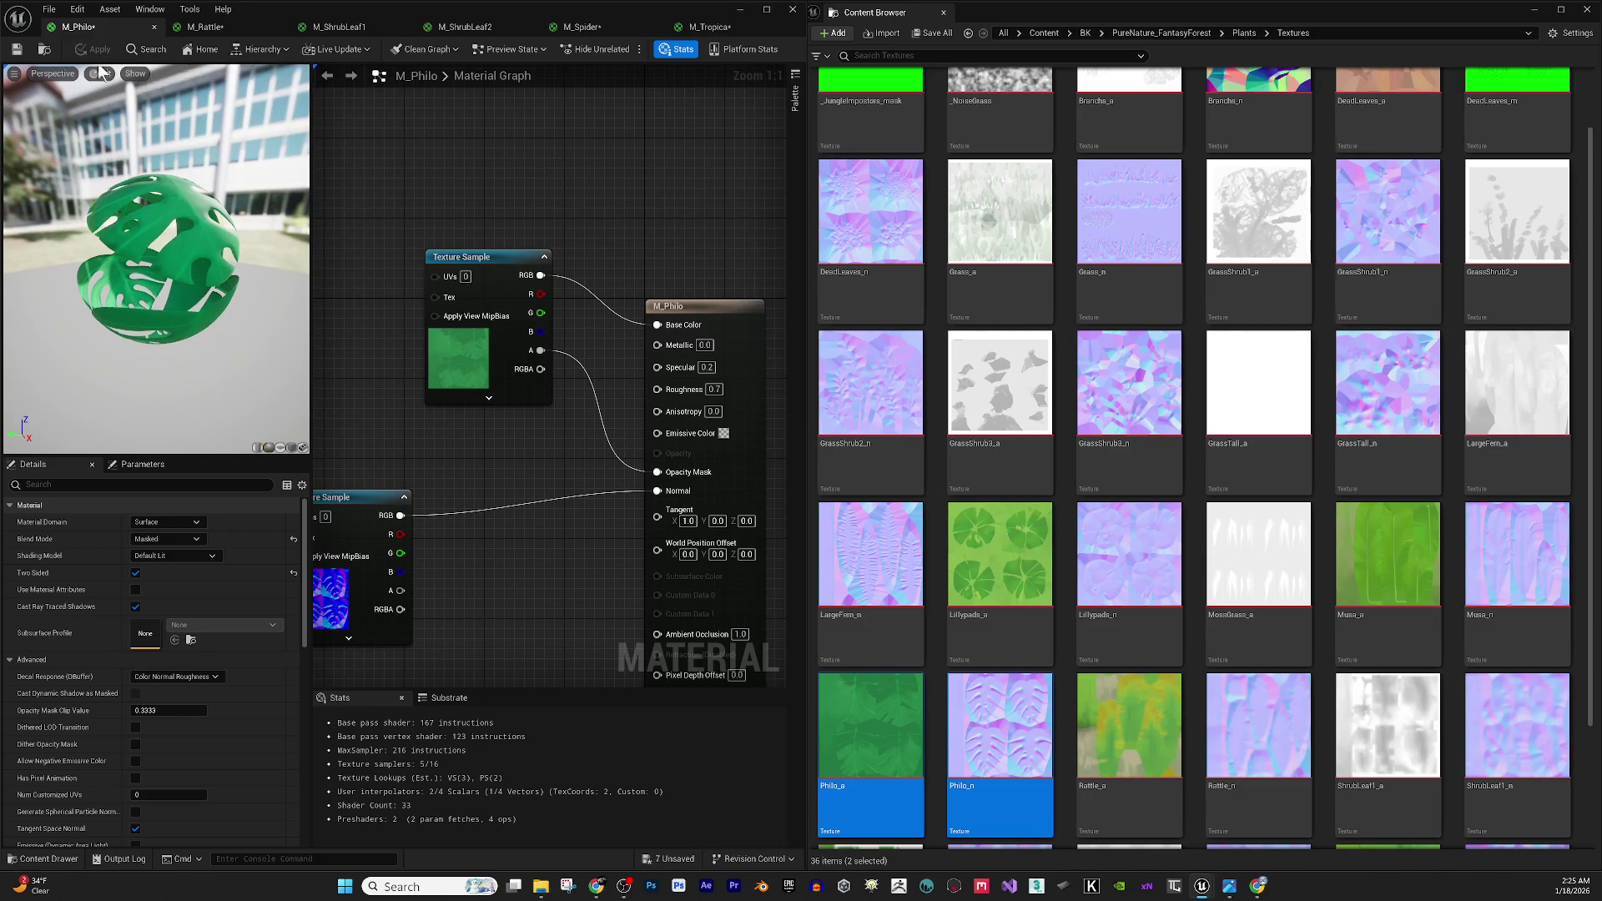
left_click(17, 49)
Close M_Philo and add Rattle_a and Rattle_n to M_Rattle, wired to Base Color and Normal.
left_click(154, 28)
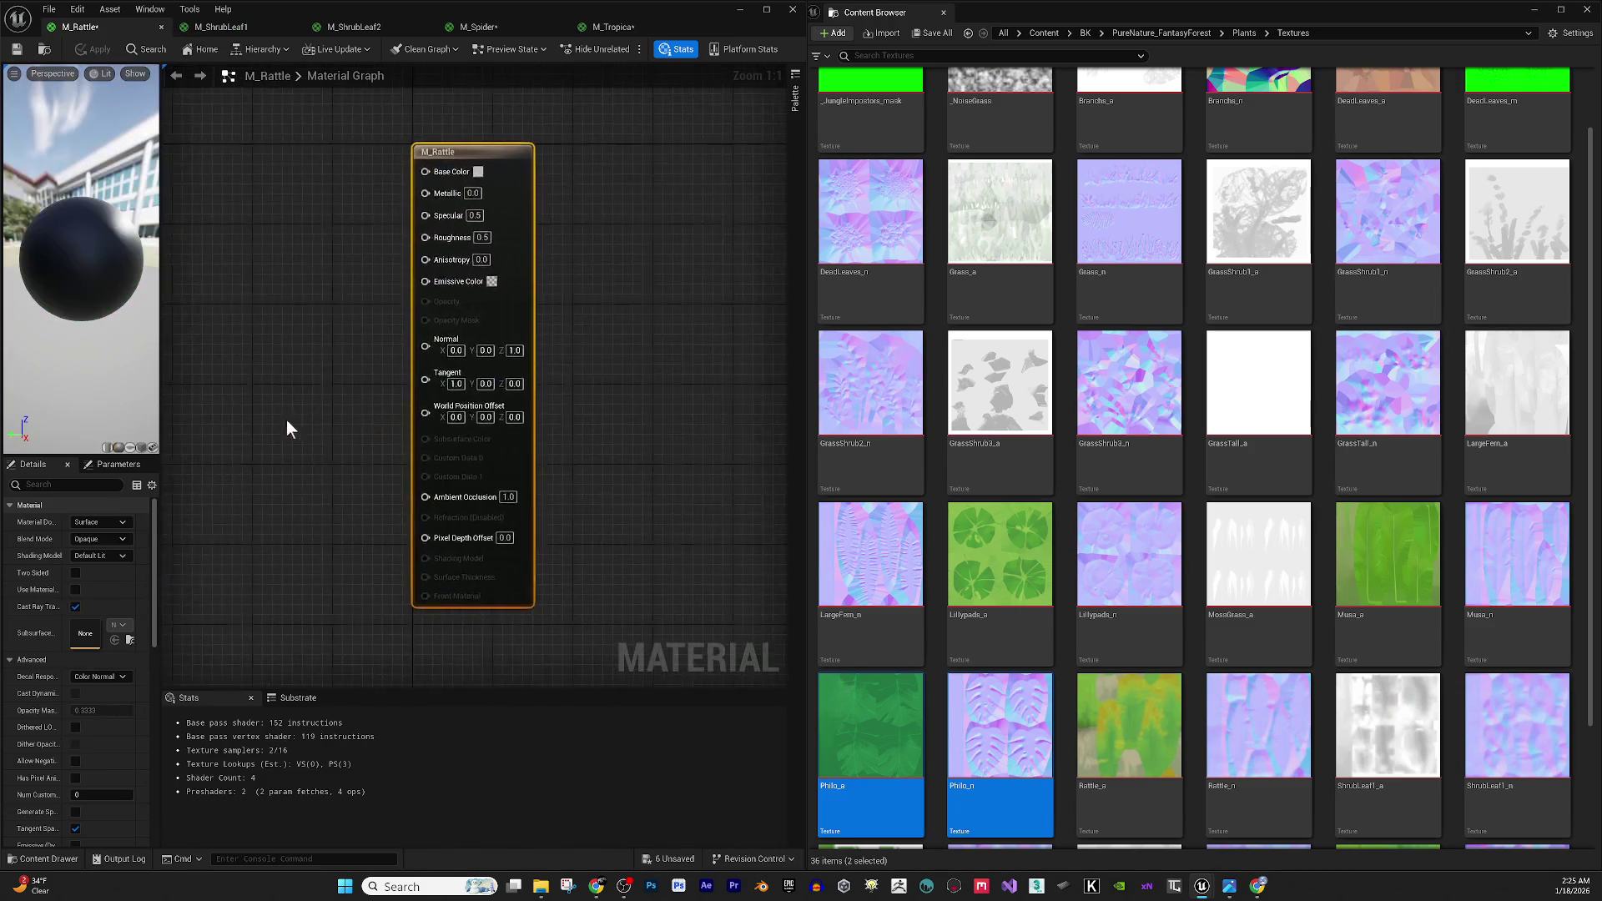
scroll(1293, 592, "down", 1)
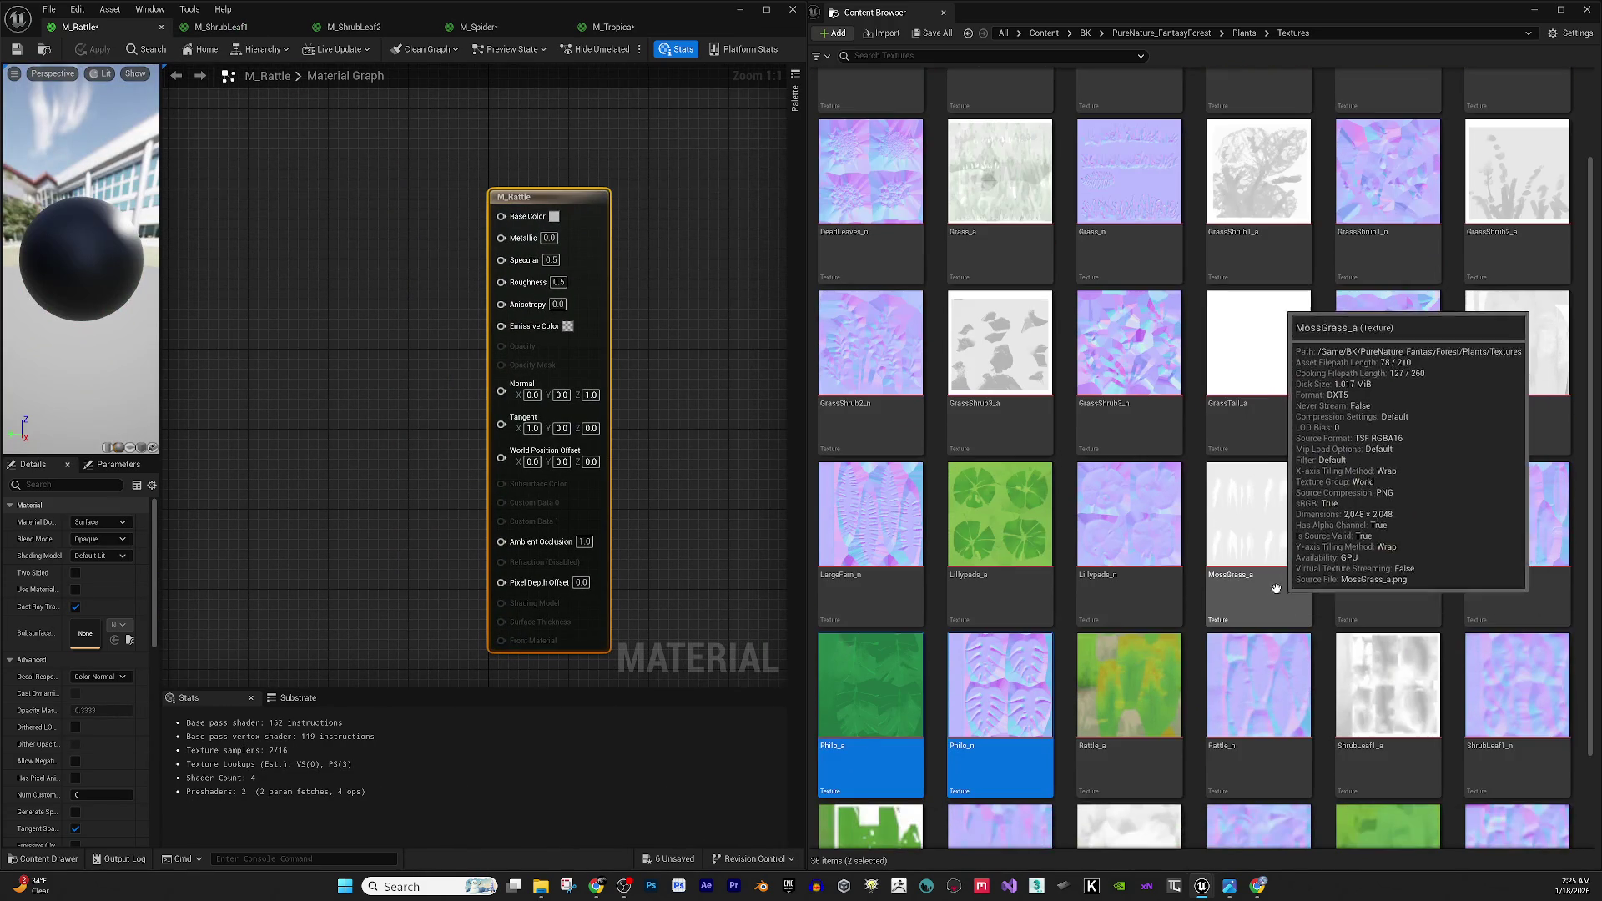
left_click(1129, 684)
left_click(1258, 691, "ctrl")
mouse_move(1258, 691)
left_mouse_down()
mouse_move(334, 418)
mouse_move(283, 338)
left_mouse_up()
mouse_move(366, 414)
left_mouse_down()
mouse_move(301, 151)
mouse_move(538, 288)
left_mouse_up()
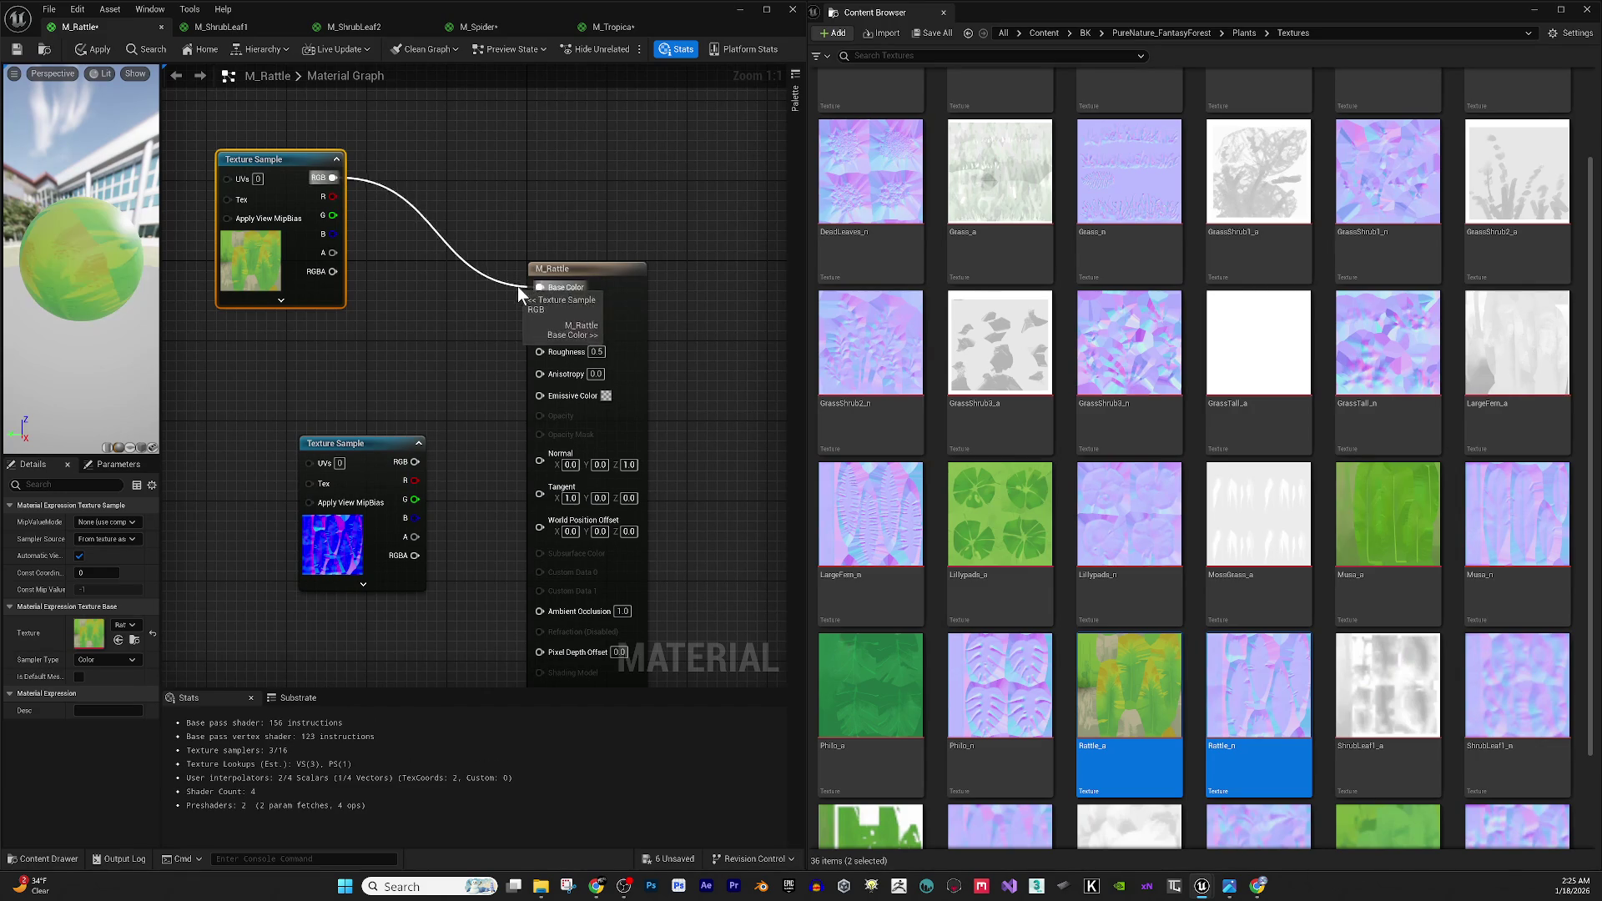
mouse_move(421, 462)
left_mouse_down()
mouse_move(399, 477)
mouse_move(553, 475)
mouse_move(549, 459)
left_mouse_up()
left_click_drag(372, 419, 379, 441)
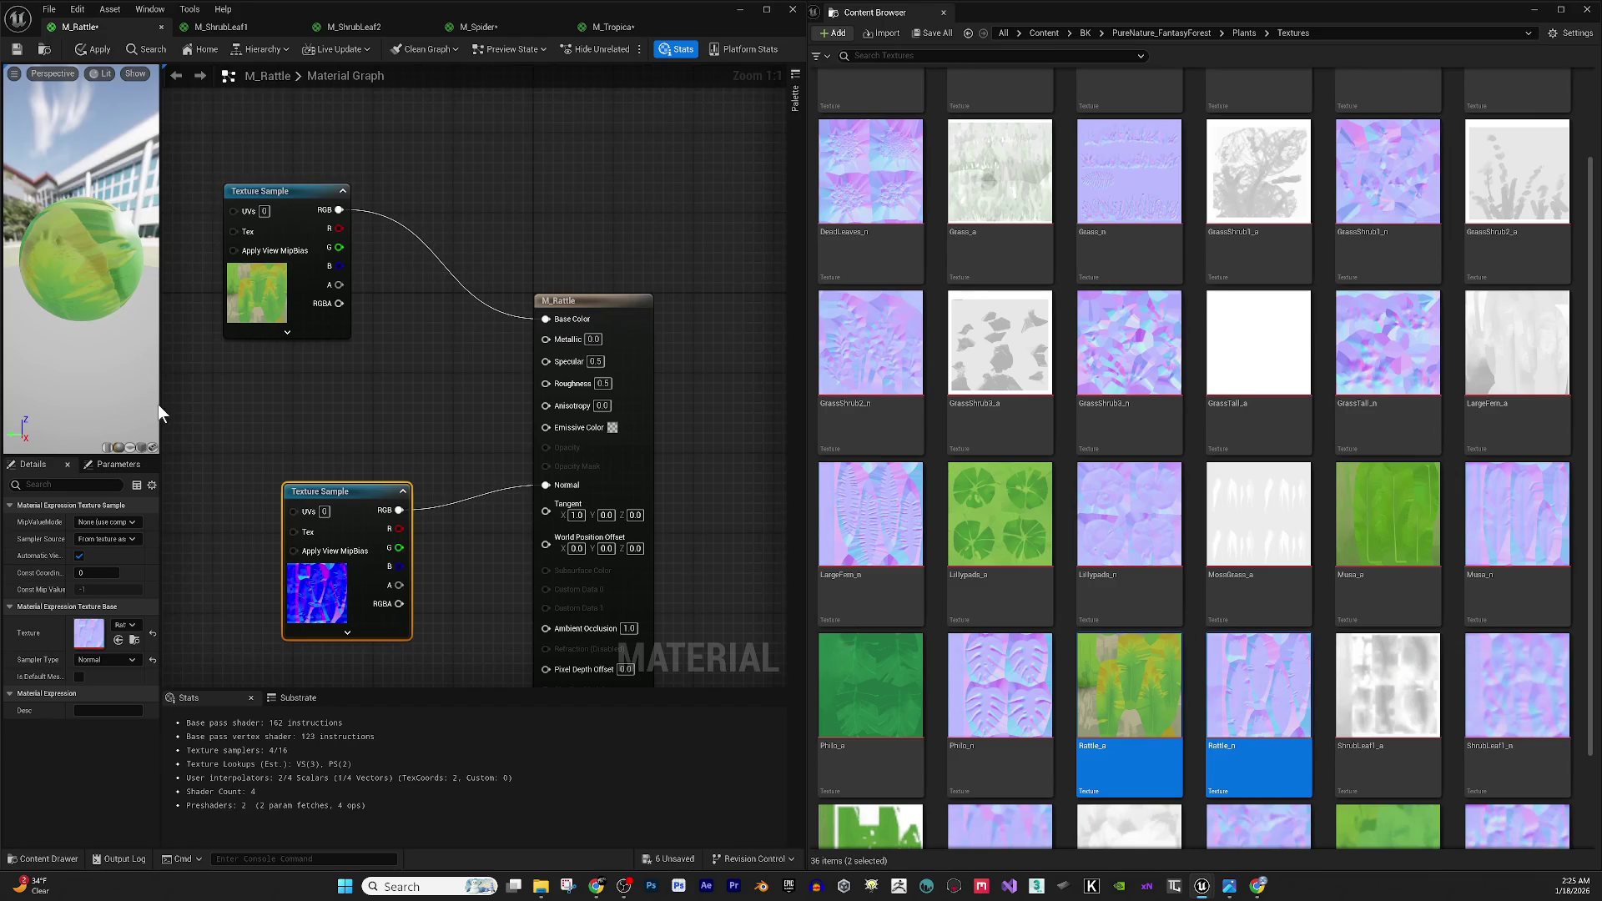
Give M_Rattle a Roughness of 0.7 and Specular of 0.2, and drag a wire from Rattle_a's alpha.
left_click_drag(160, 407, 269, 424)
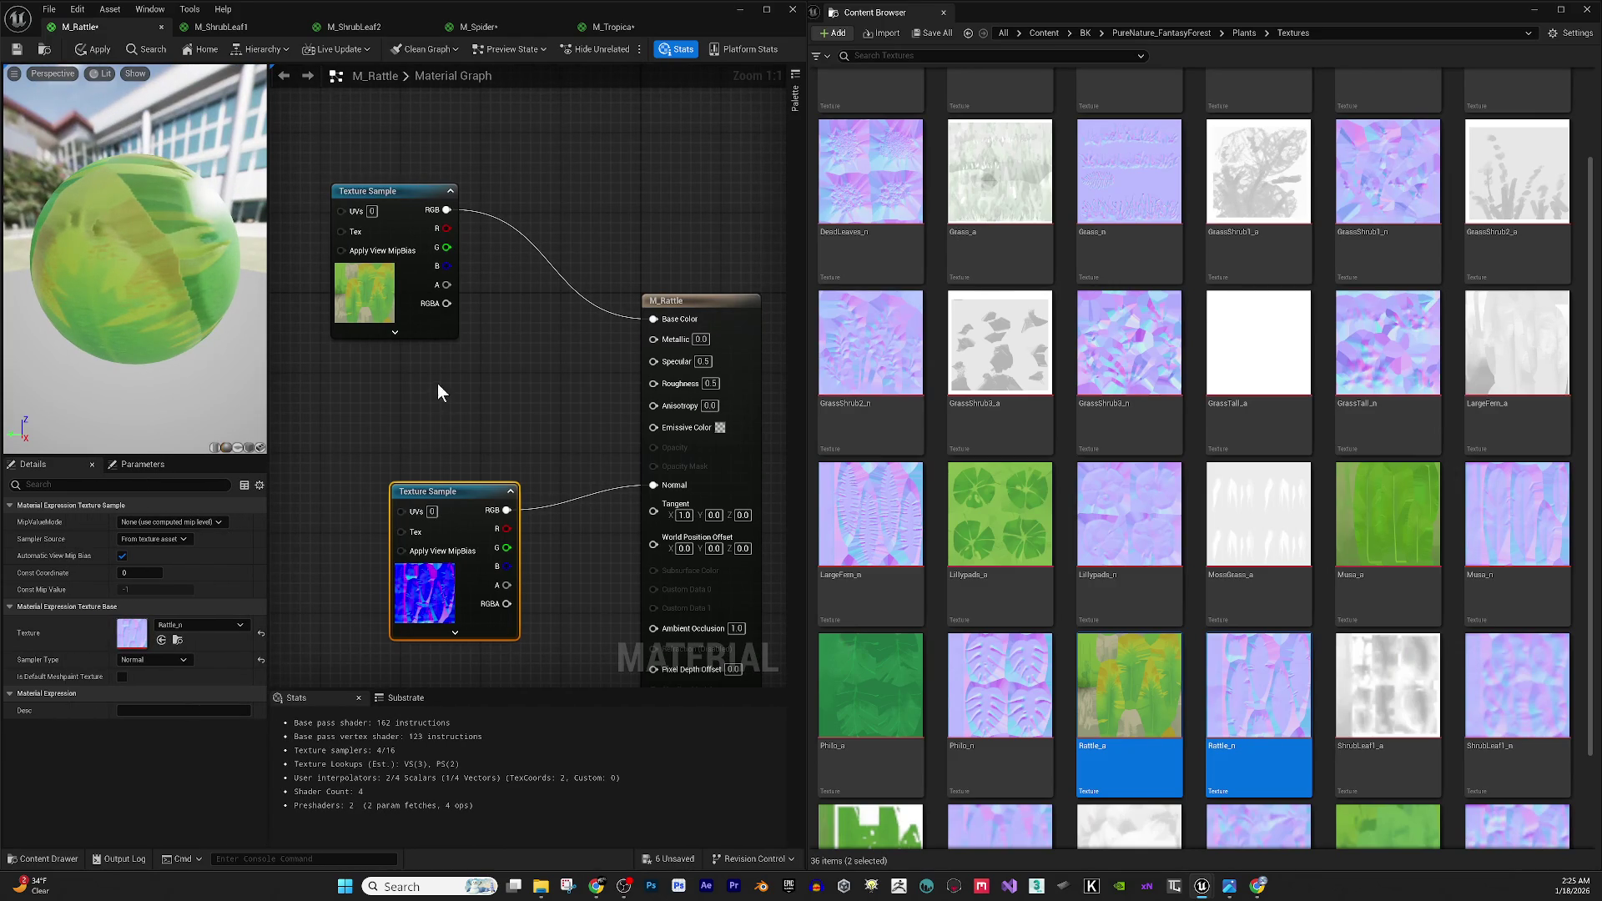
left_click_drag(507, 441, 549, 469)
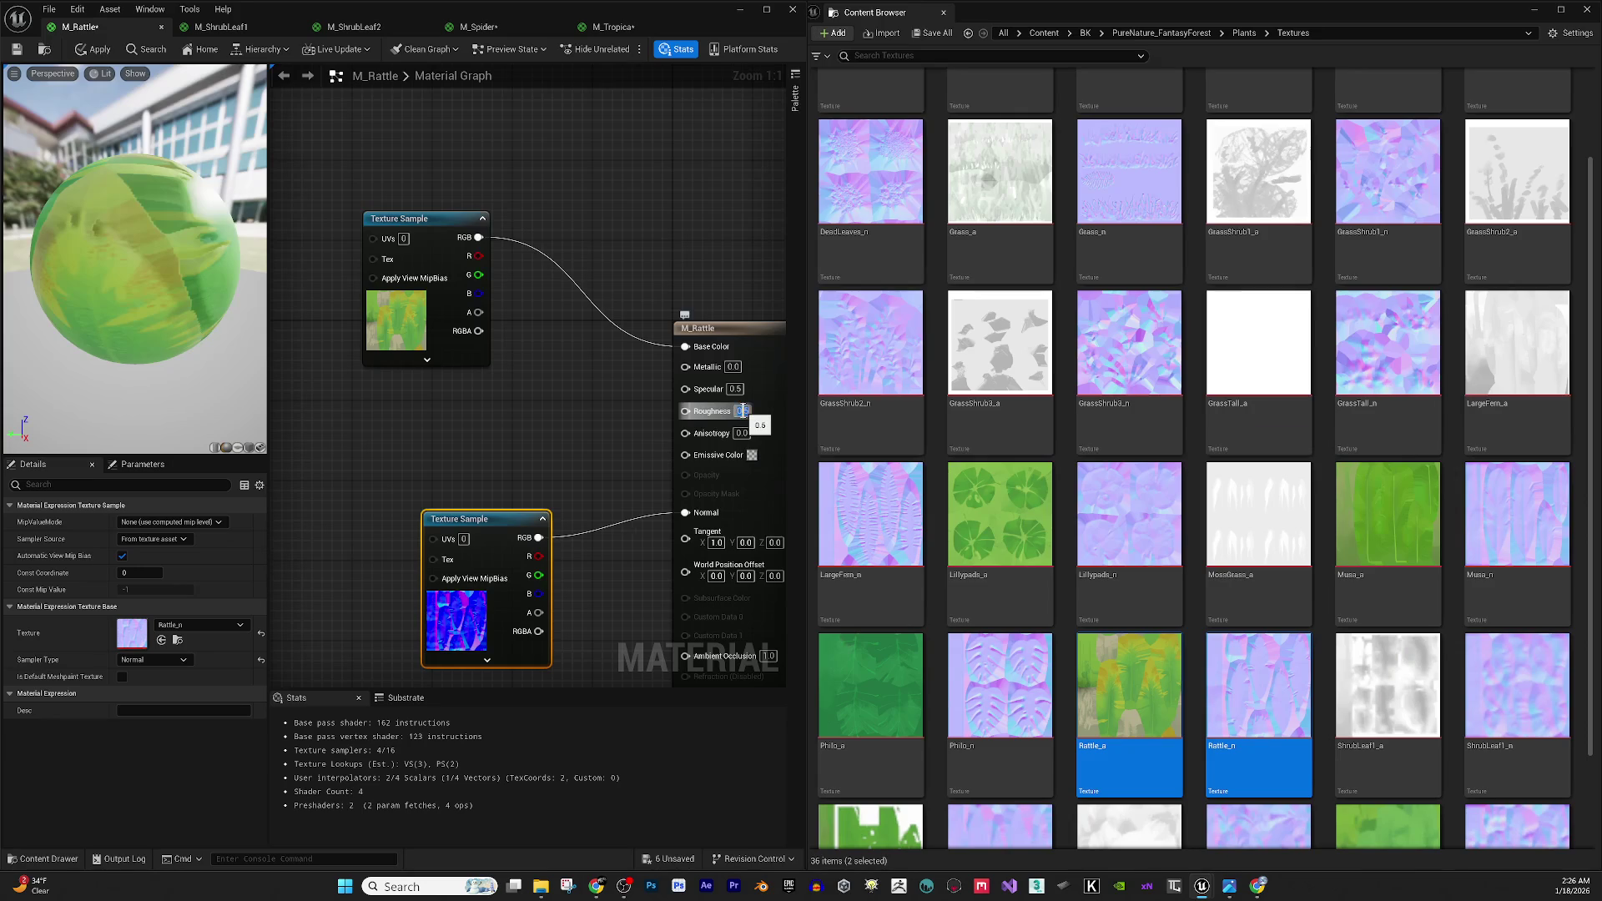
type("0.7")
key("Return")
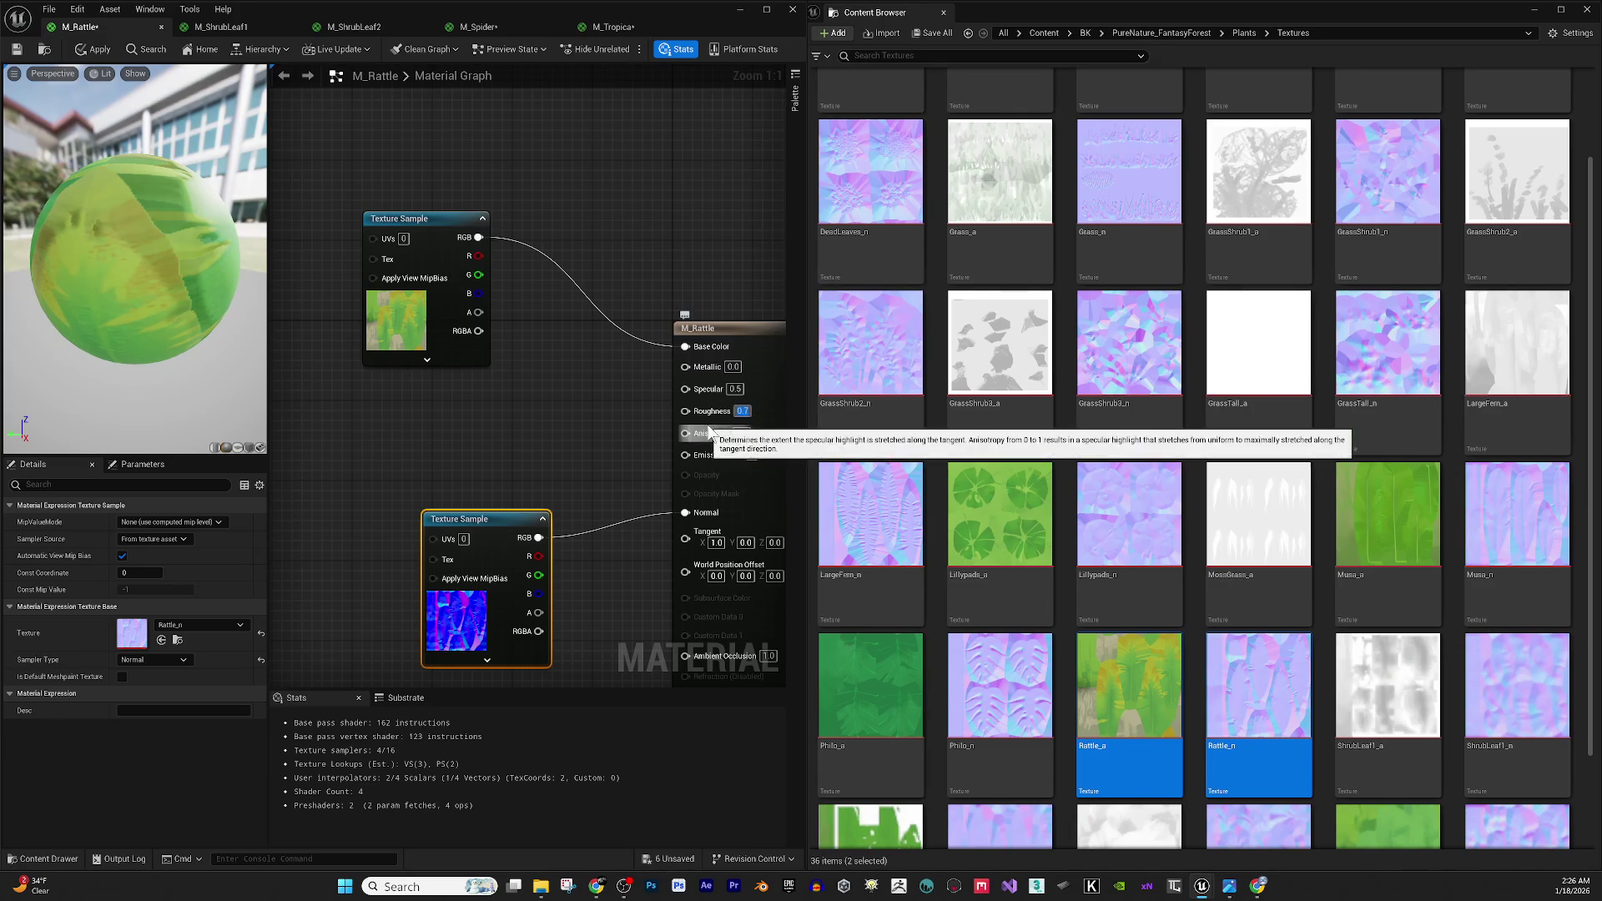
left_click(735, 389)
type("0.2")
key("Return")
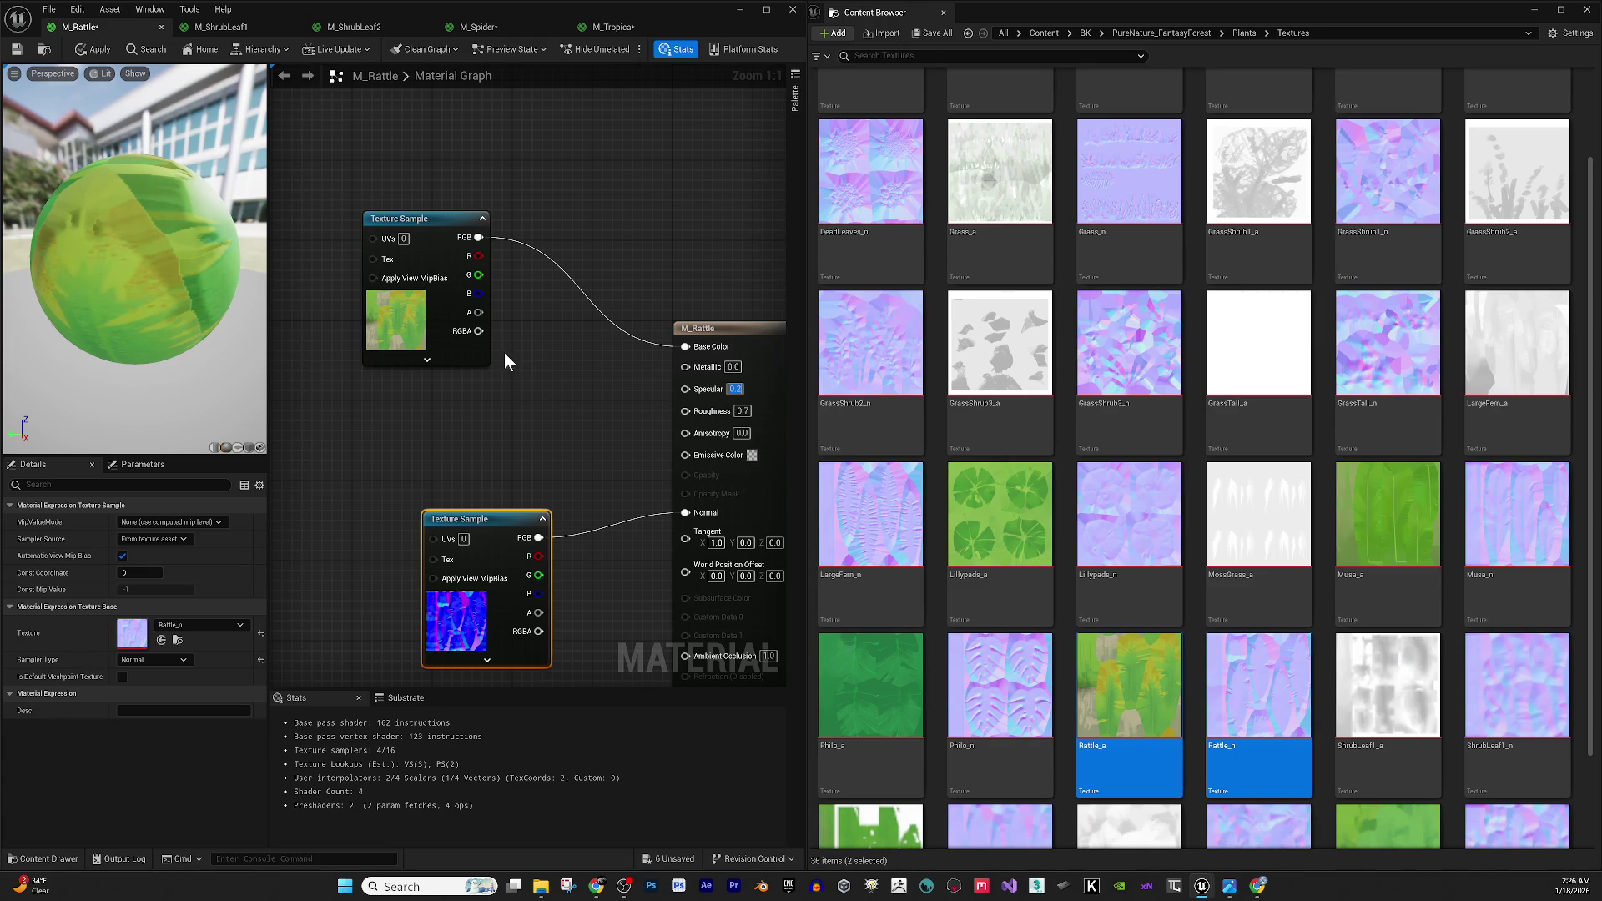
left_click_drag(509, 367, 519, 380)
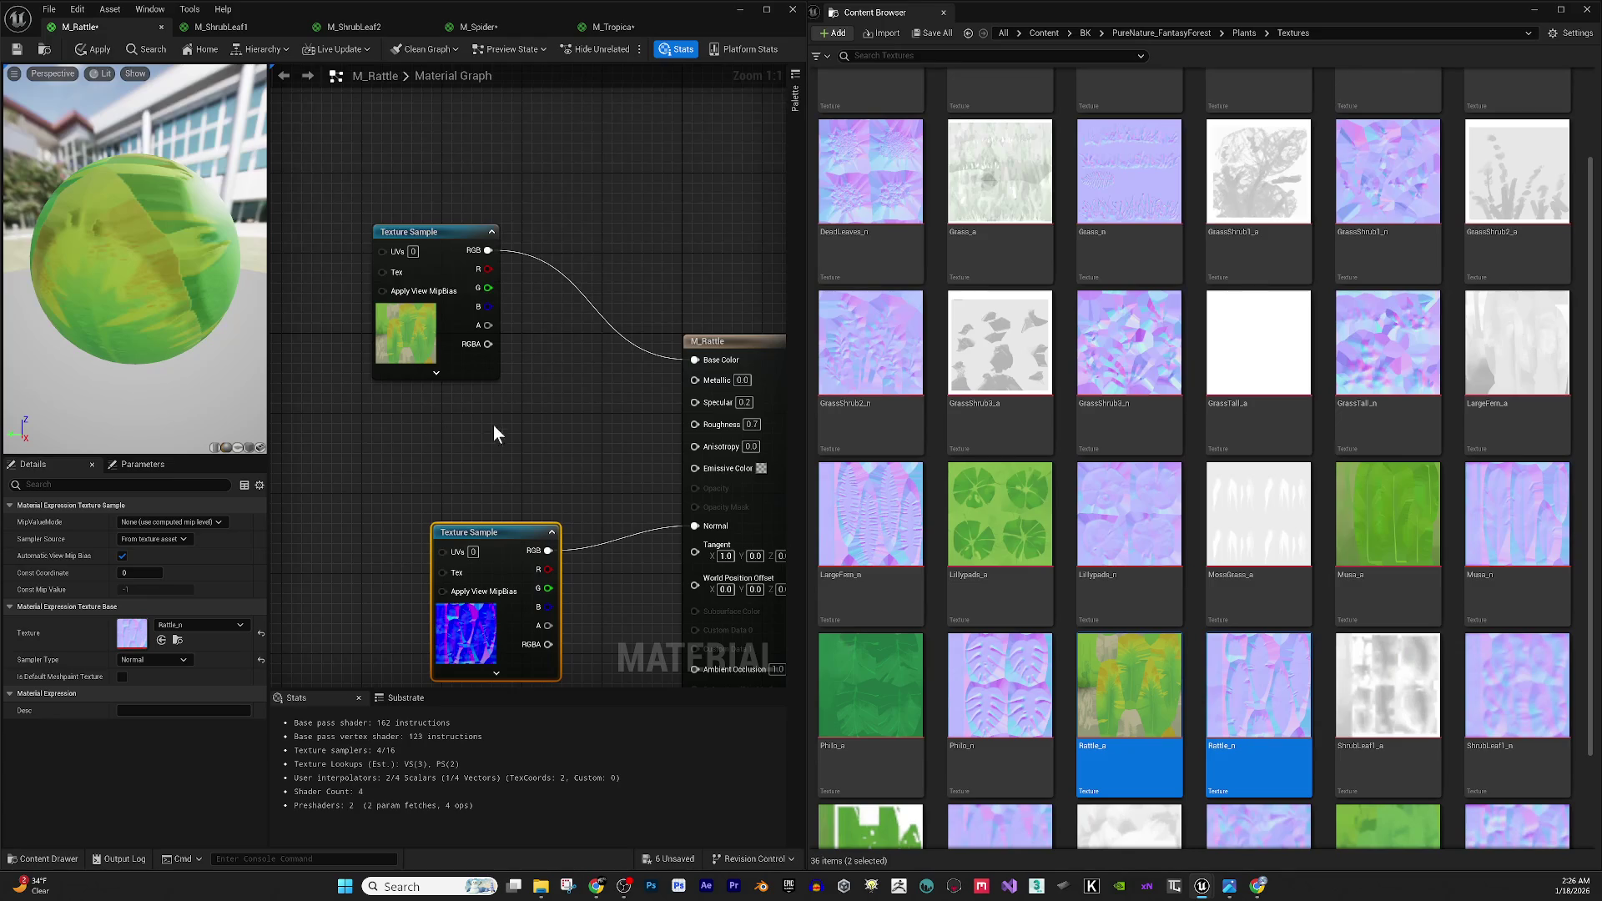
mouse_move(460, 323)
left_mouse_down()
mouse_move(534, 434)
mouse_move(593, 481)
mouse_move(671, 506)
left_mouse_up()
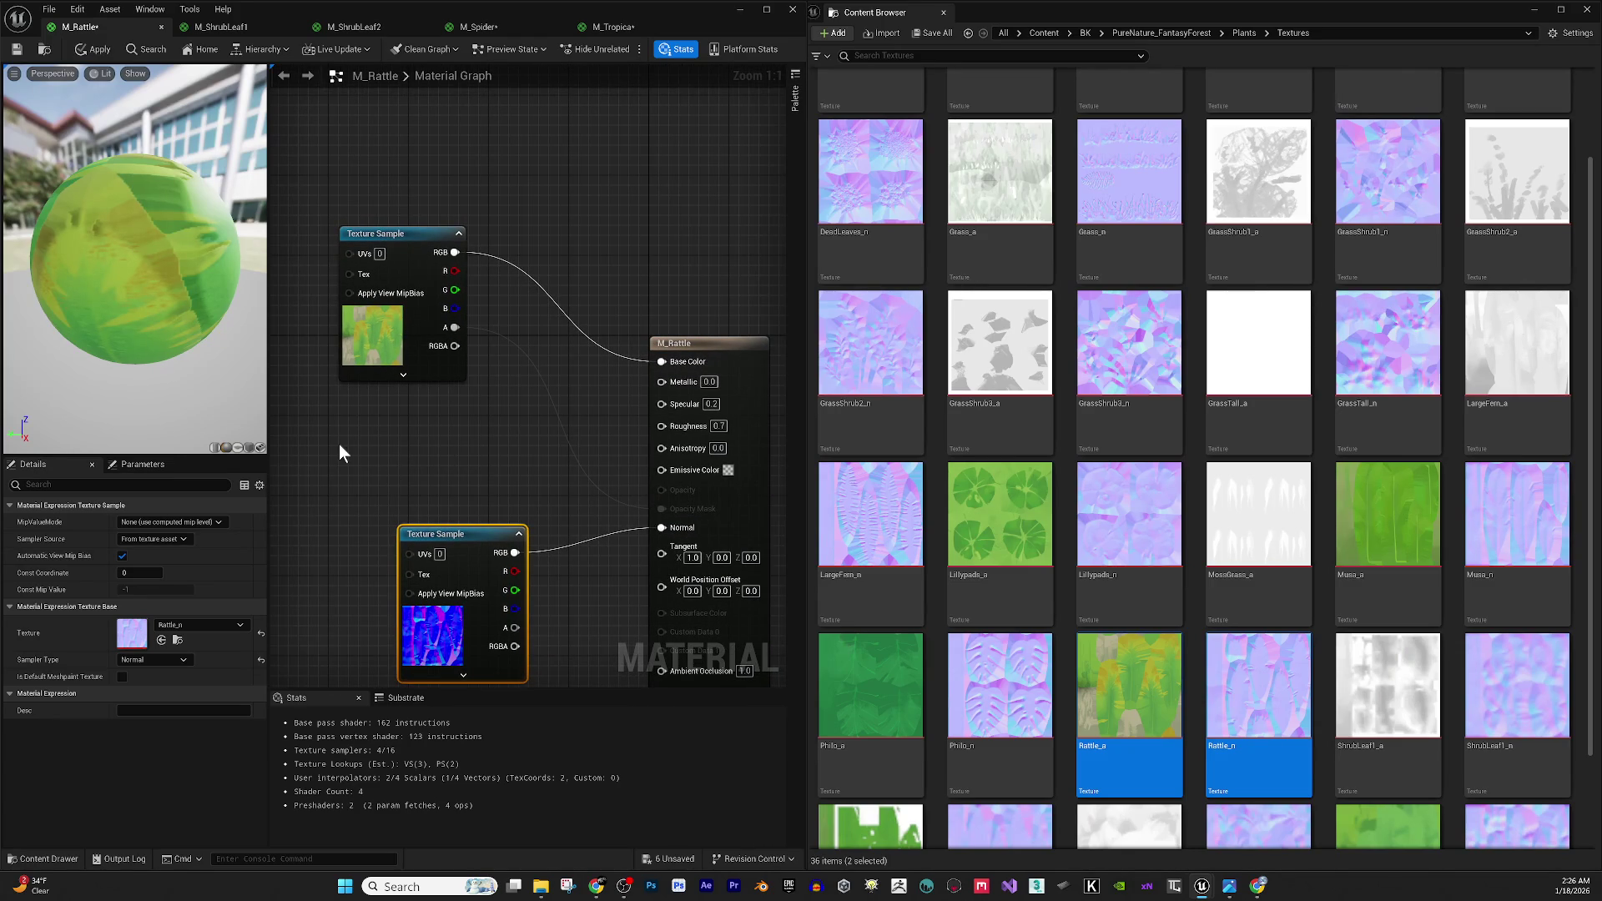
left_click(702, 343)
Make M_Rattle two-sided with Masked blending, then apply and save it.
left_click(120, 572)
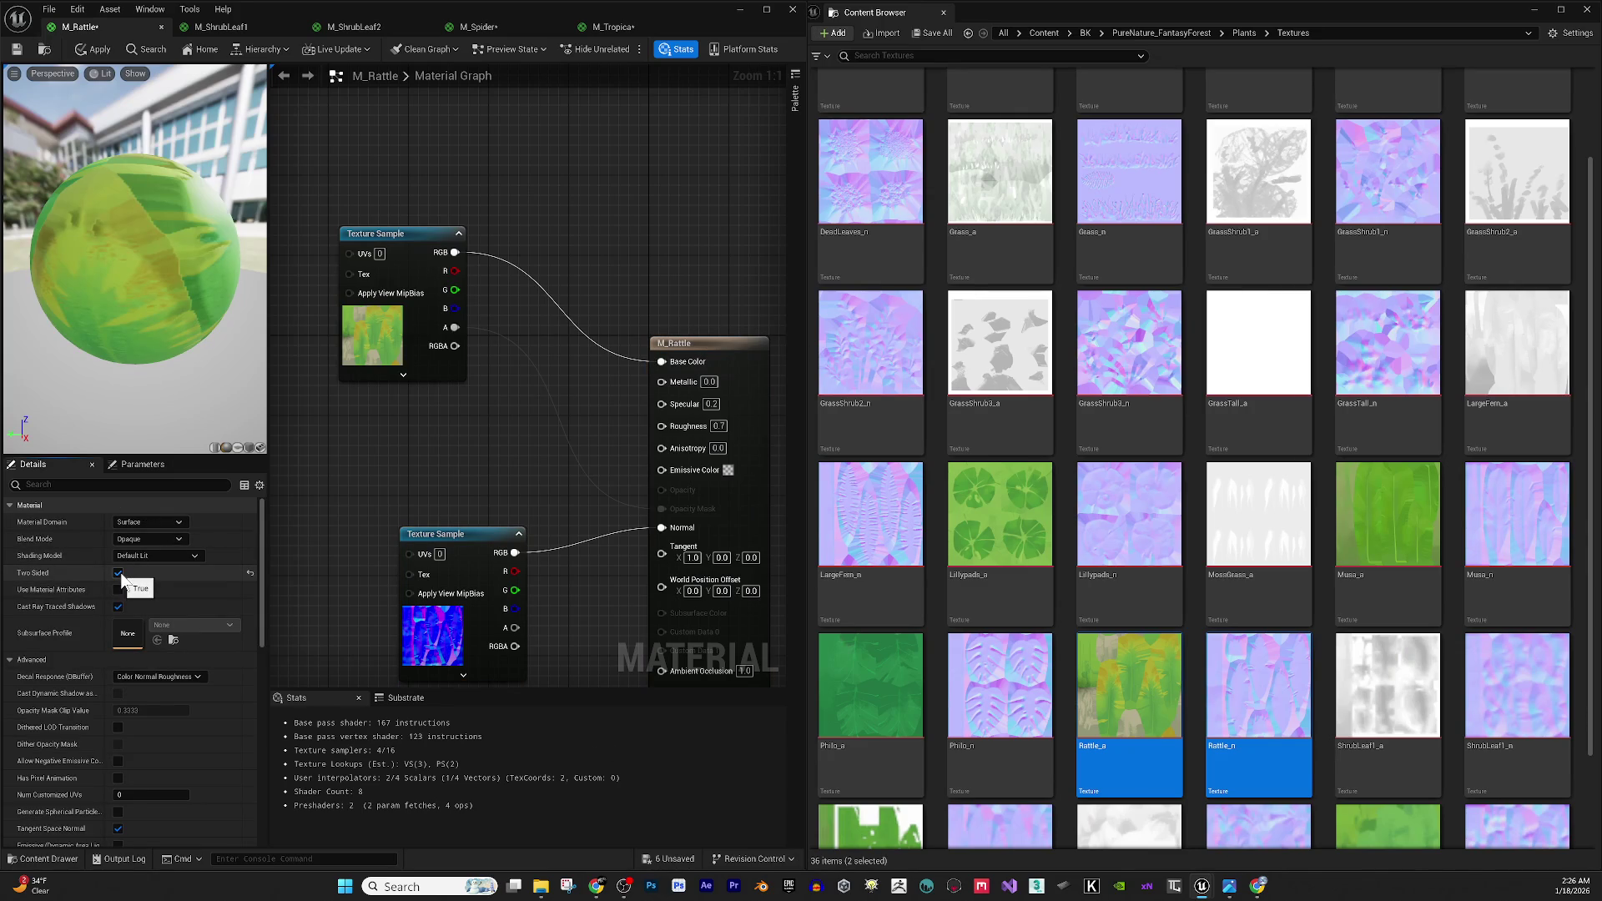
left_click(183, 540)
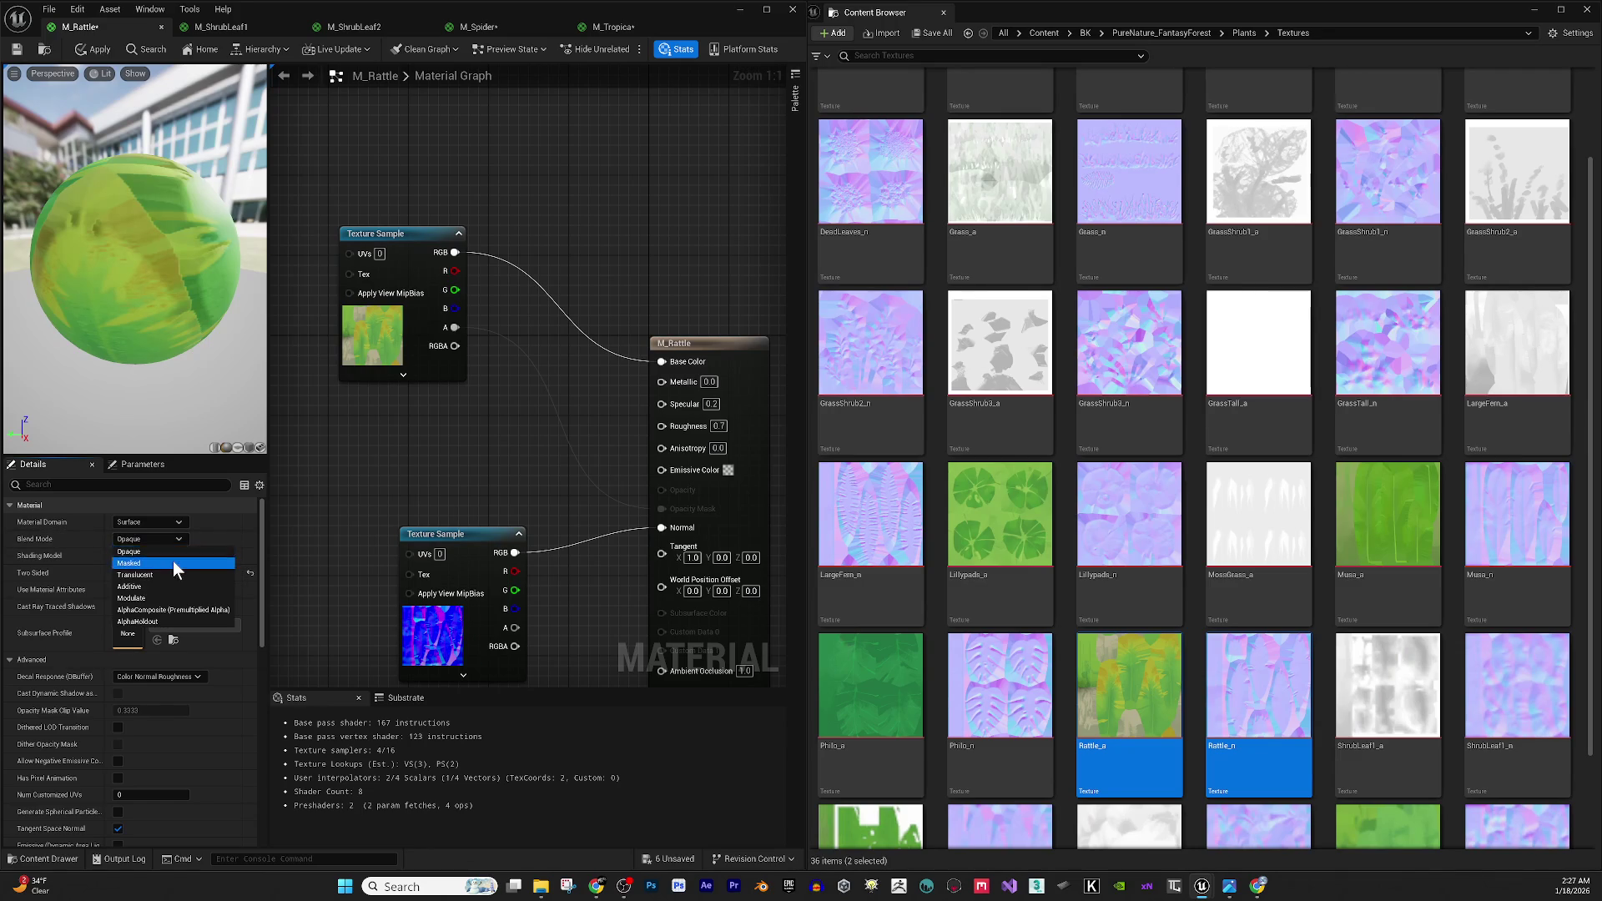
left_click(173, 561)
left_click_drag(65, 318, 93, 310)
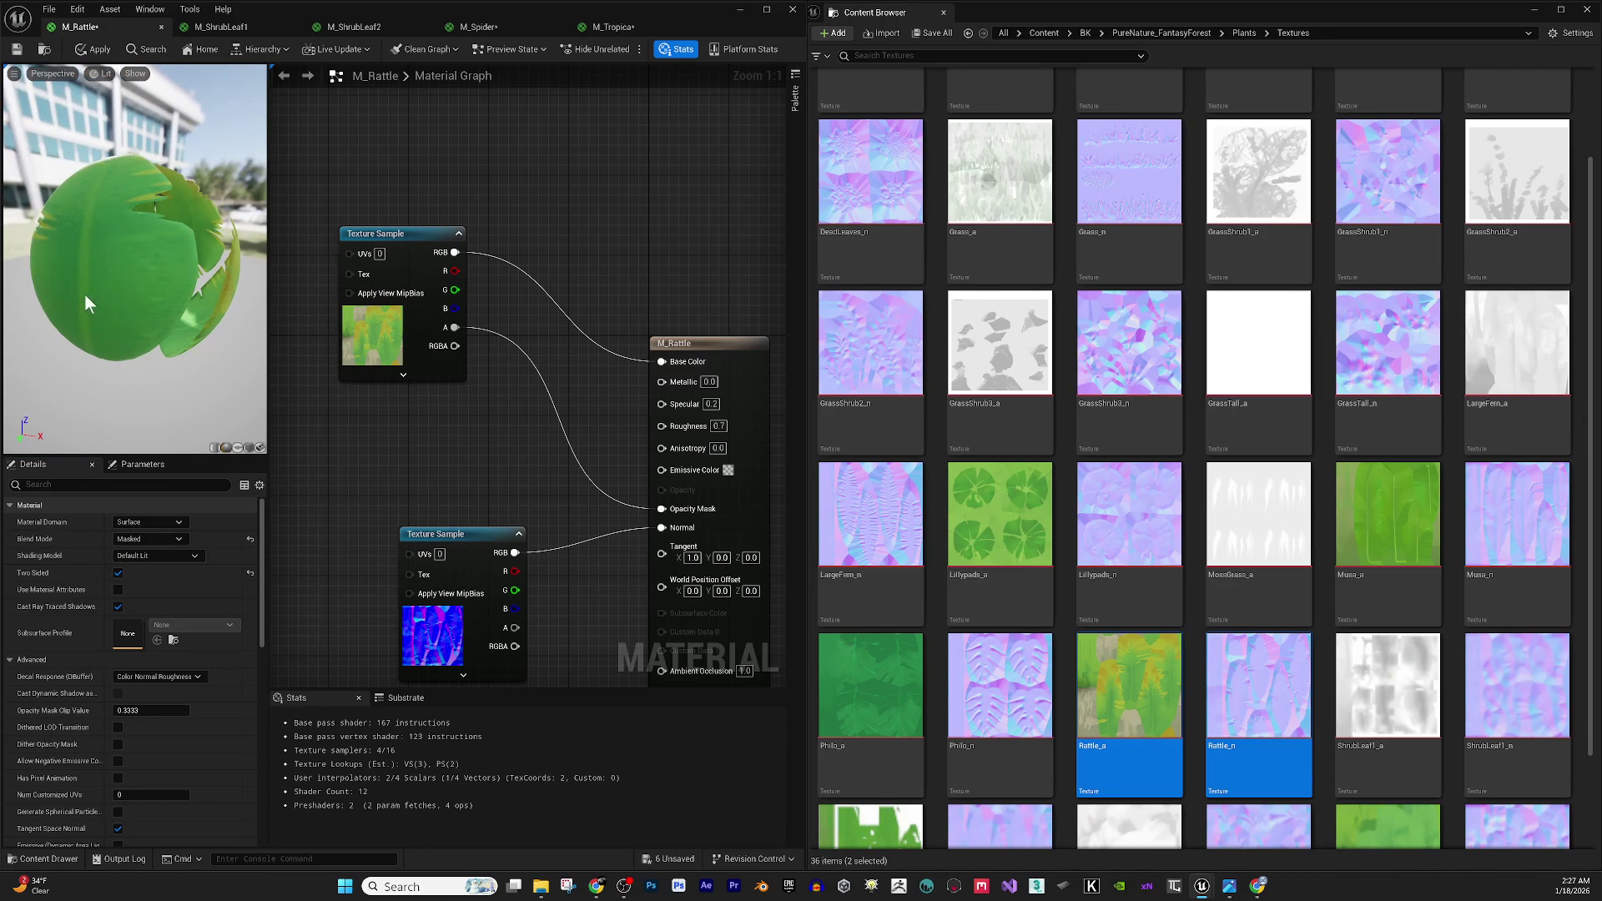
scroll(83, 297, "down", 3)
mouse_move(123, 309)
left_mouse_down()
mouse_move(93, 293)
mouse_move(134, 250)
mouse_move(121, 242)
mouse_move(152, 232)
mouse_move(123, 198)
left_mouse_up()
scroll(137, 147, "up", 2)
left_click(98, 49)
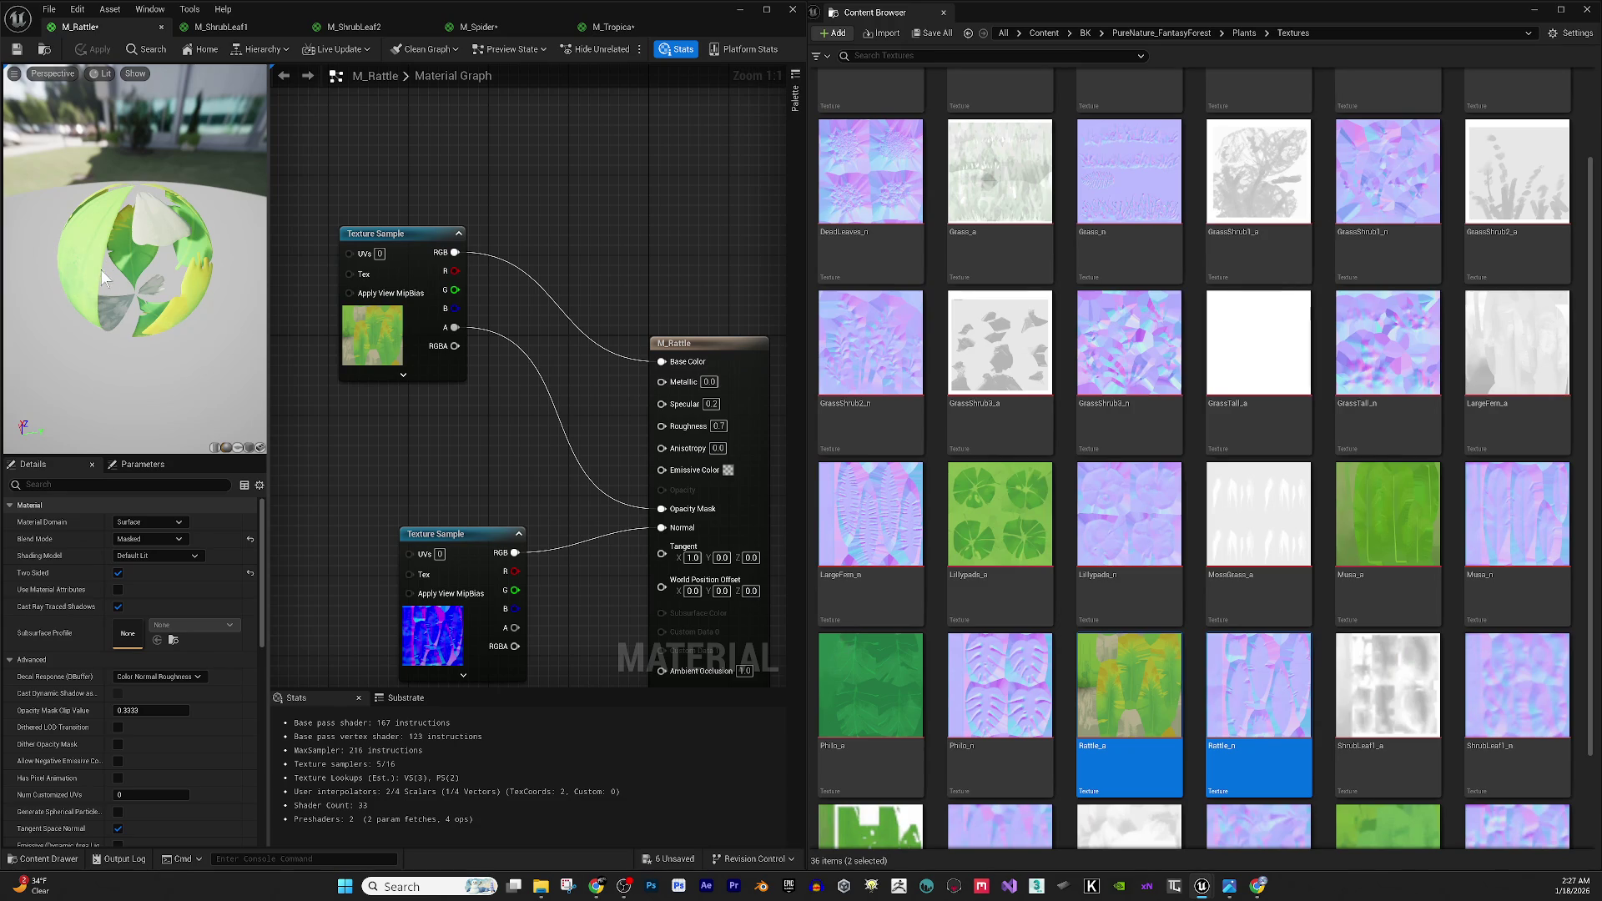
left_click(16, 51)
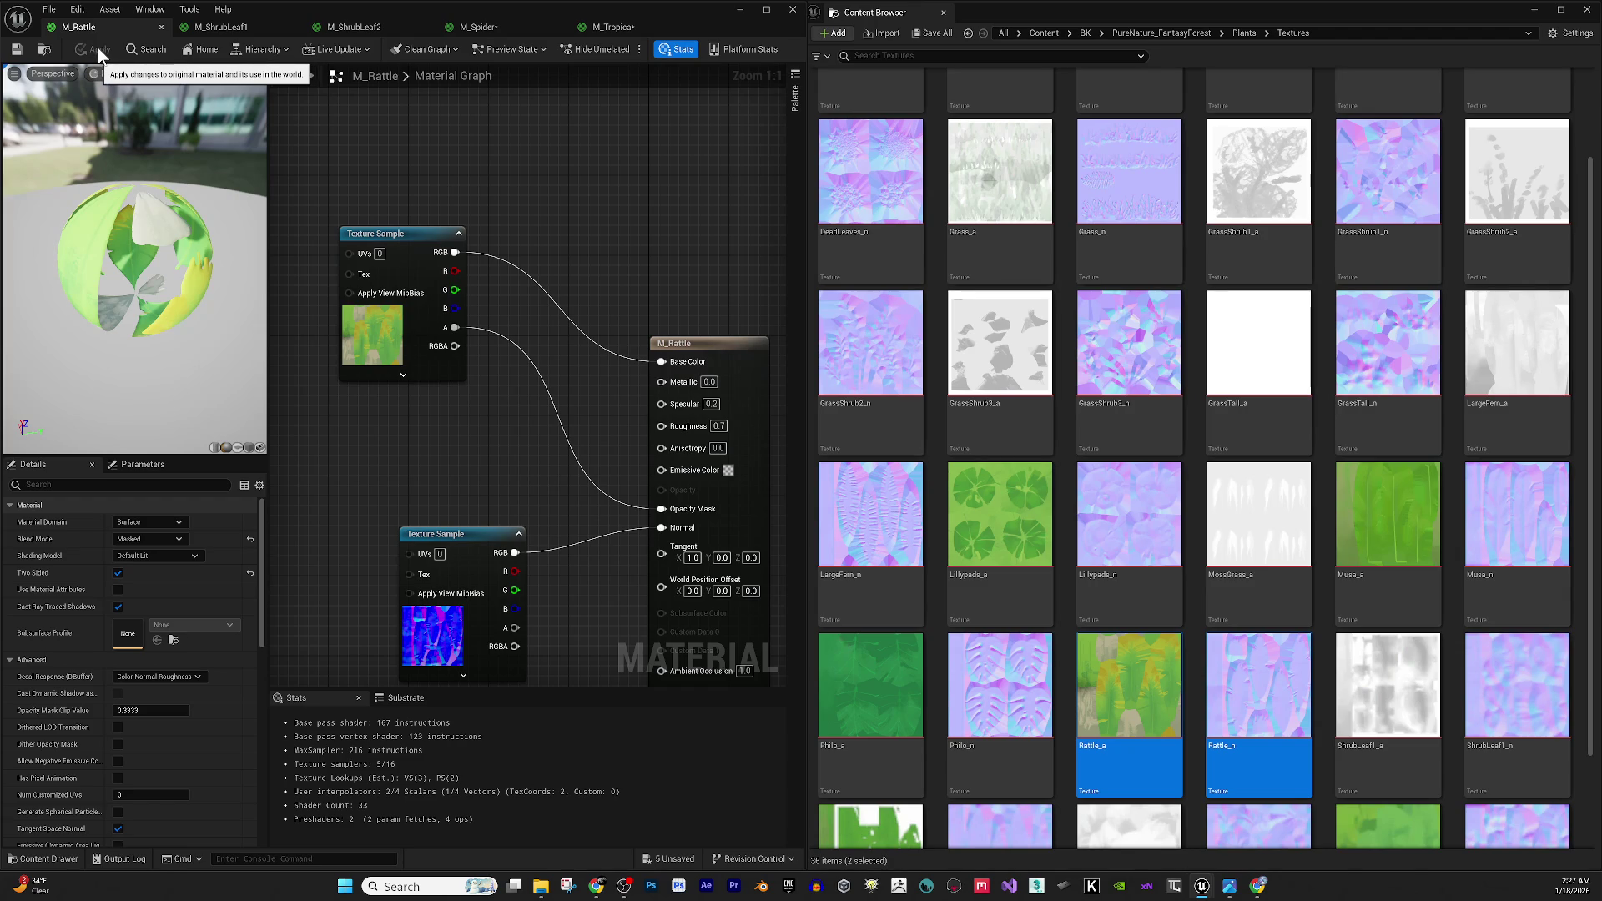
Close M_Rattle and drop ShrubLeaf1_a, ShrubLeaf1_n and ShrubLeaf2_a into the M_ShrubLeaf1 graph.
left_click(161, 27)
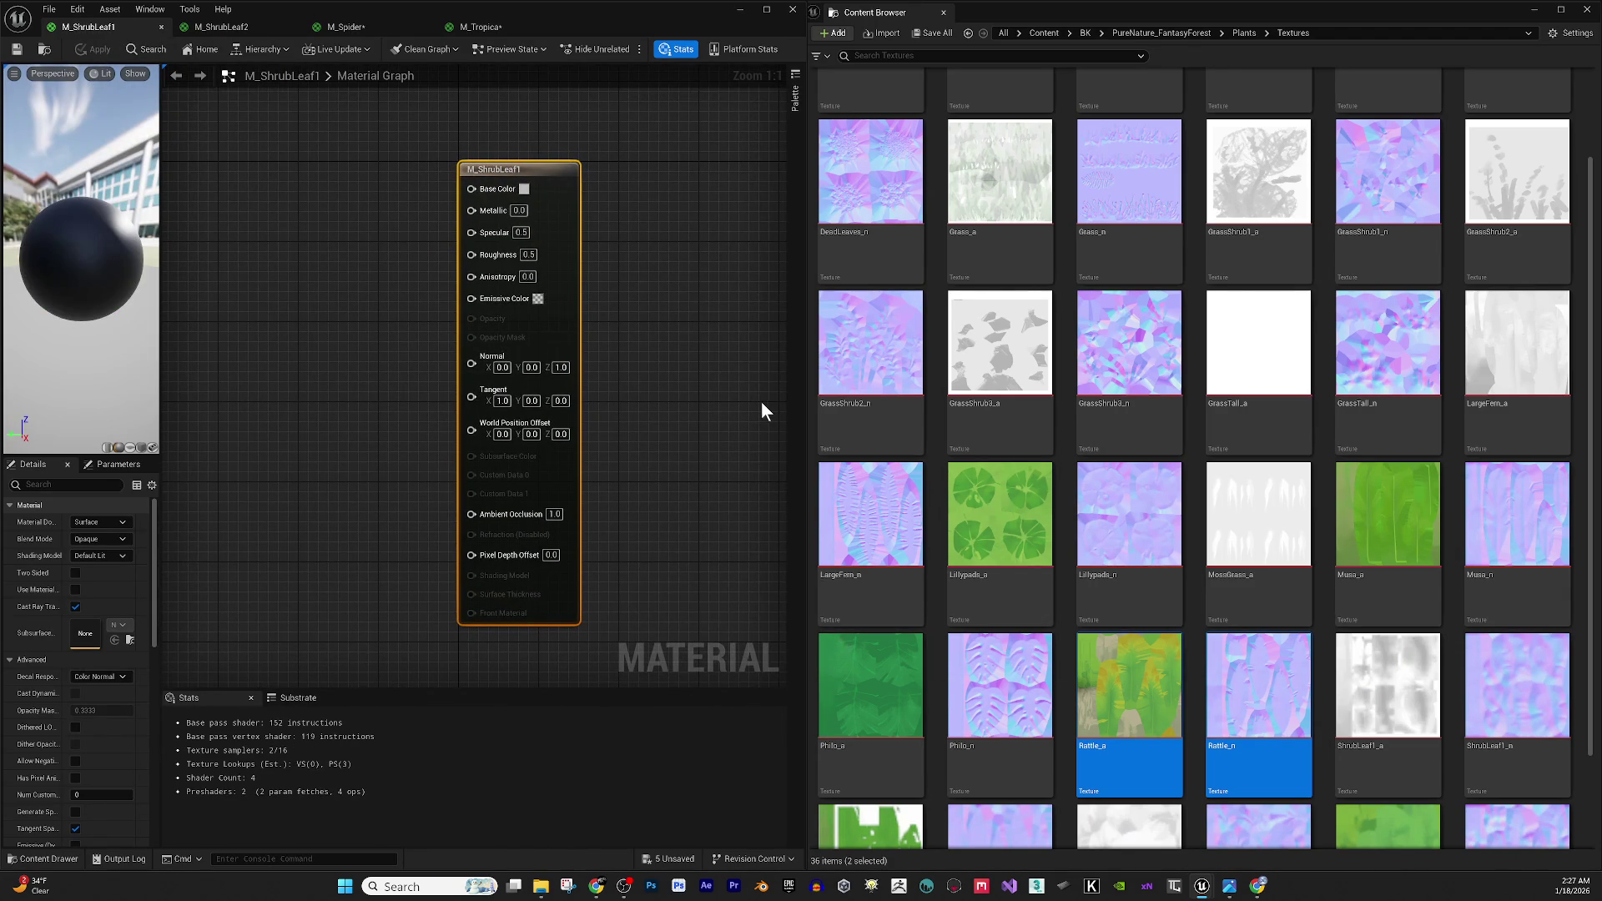
scroll(1300, 653, "down", 1)
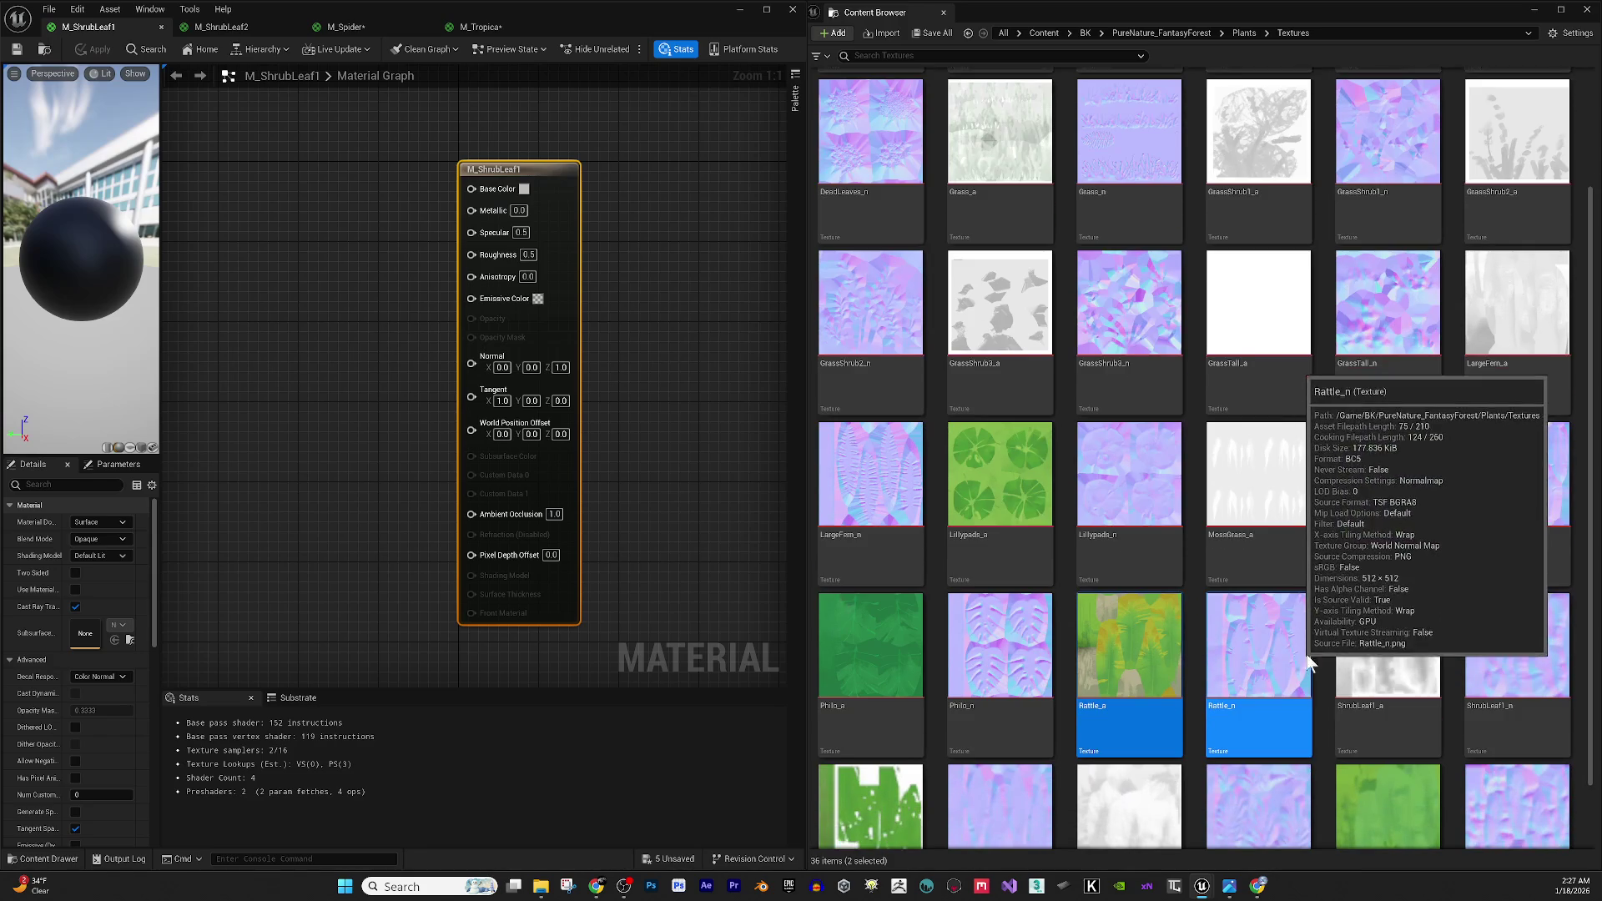
left_click(1369, 659)
scroll(1369, 659, "down", 2)
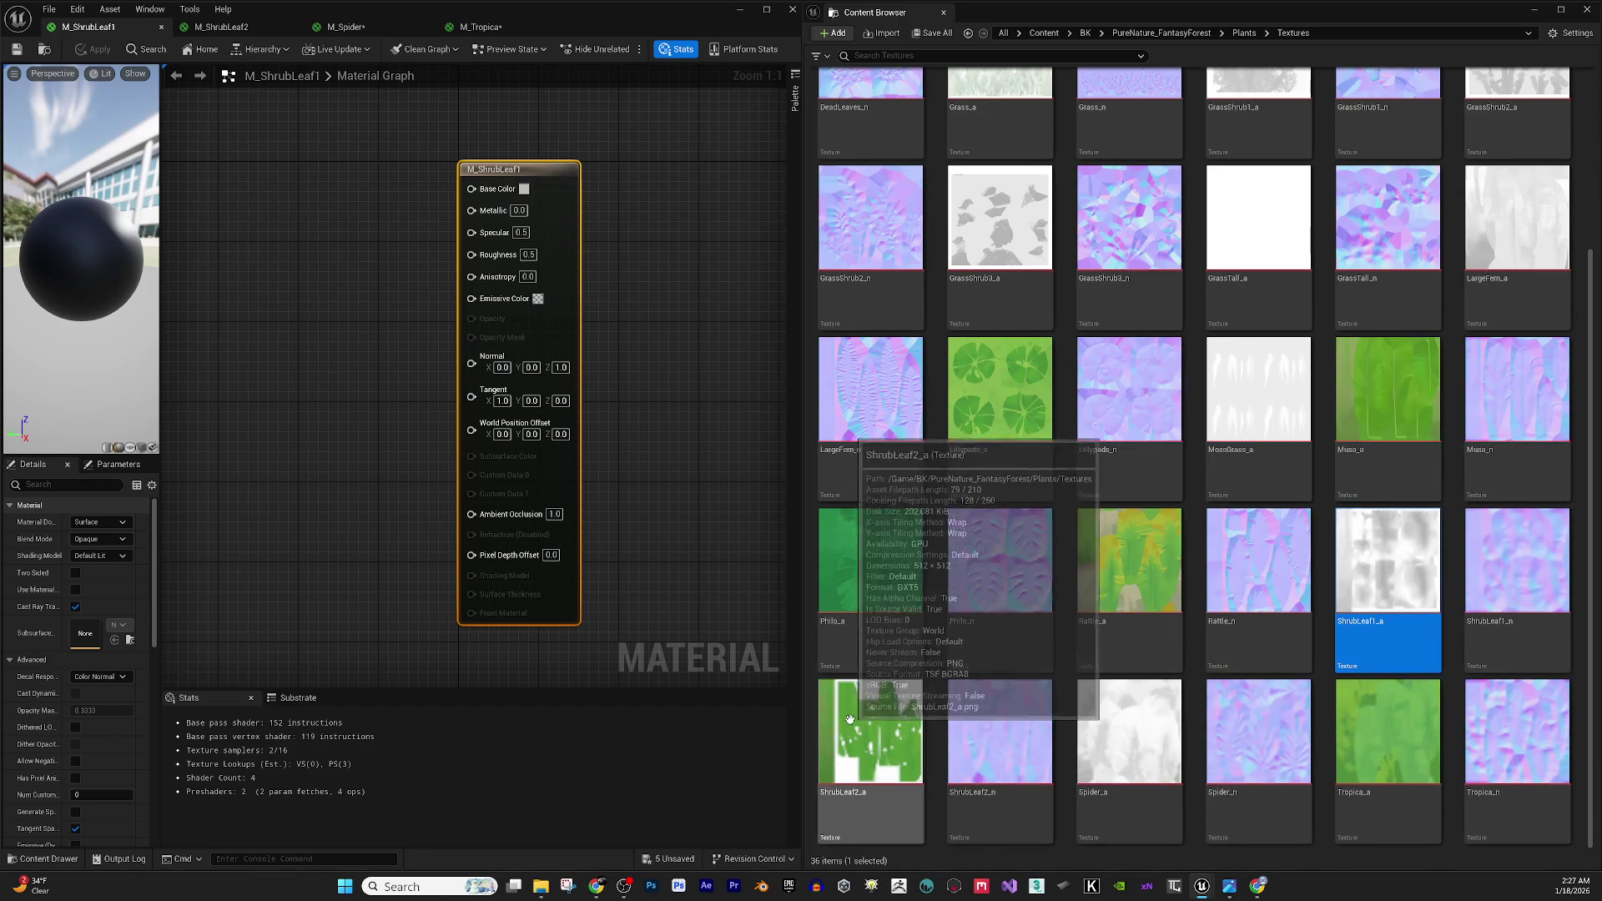
left_click(850, 713, "ctrl")
left_click(1502, 576, "ctrl")
mouse_move(1502, 576)
left_mouse_down()
mouse_move(350, 219)
mouse_move(501, 359)
mouse_move(536, 449)
left_mouse_up()
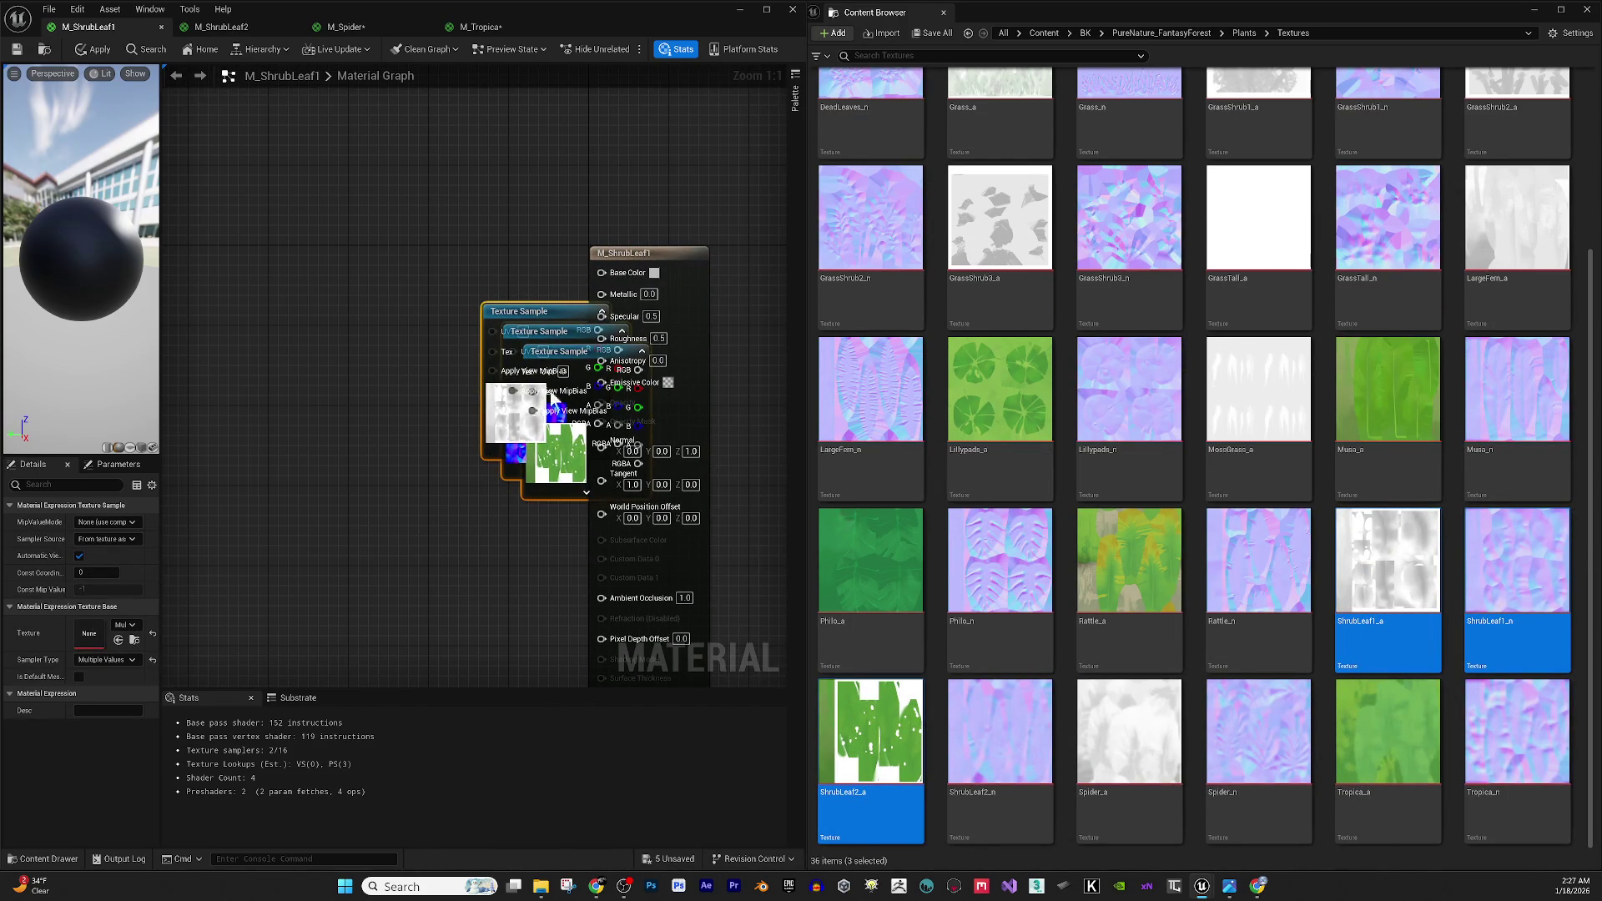
Rearrange the new texture samples and delete the unneeded ShrubLeaf2_a node.
left_click_drag(559, 318, 267, 210)
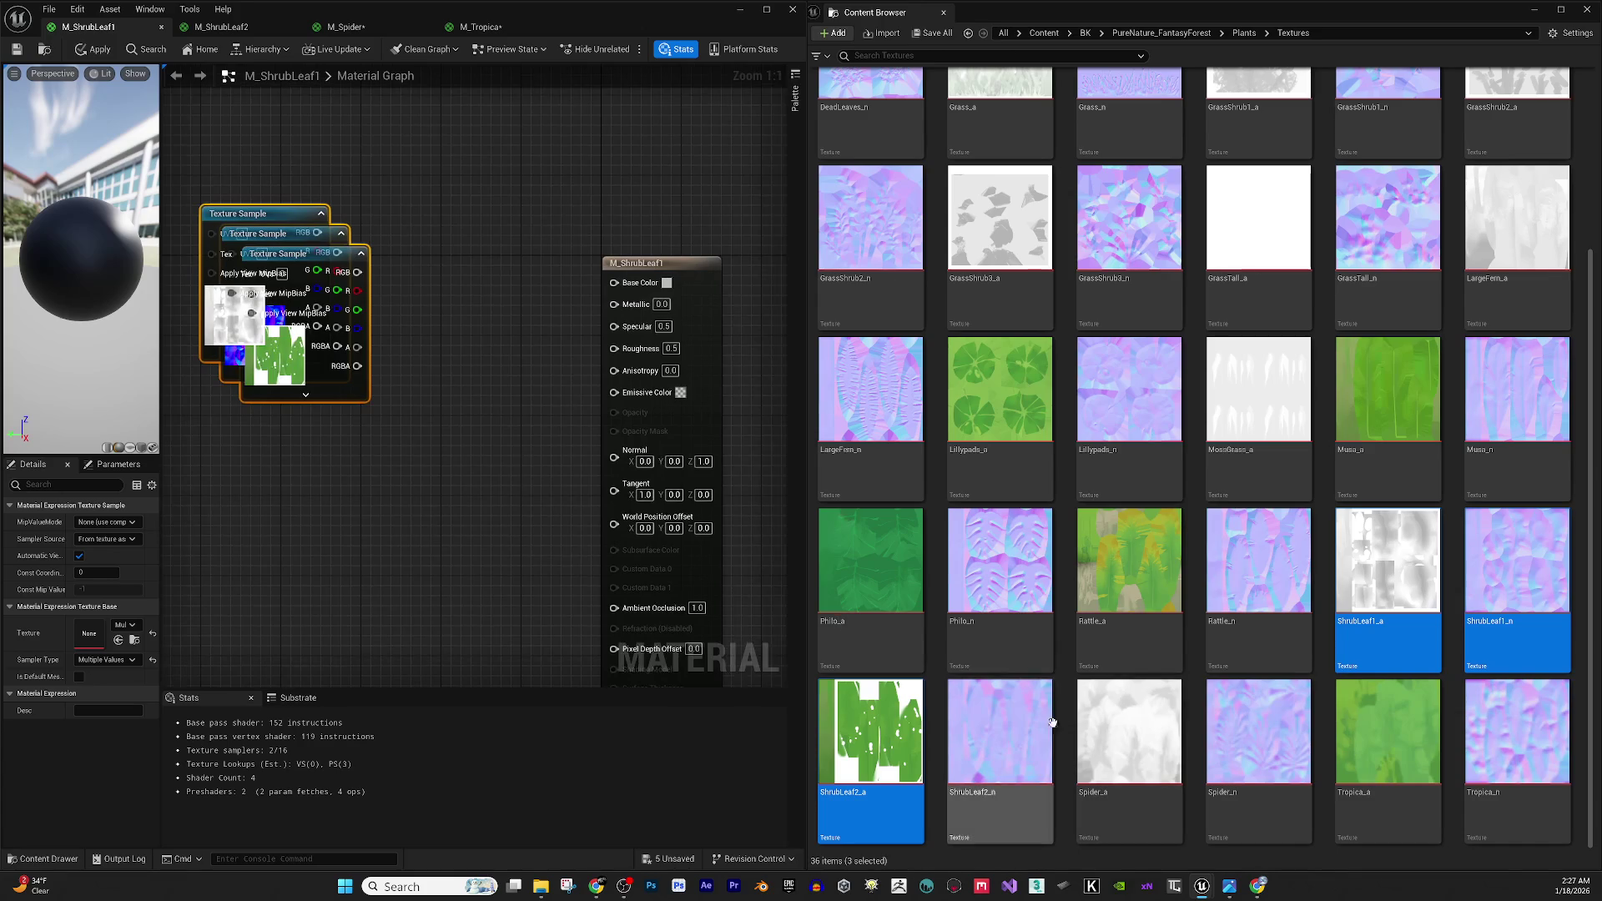
left_click_drag(457, 528, 501, 517)
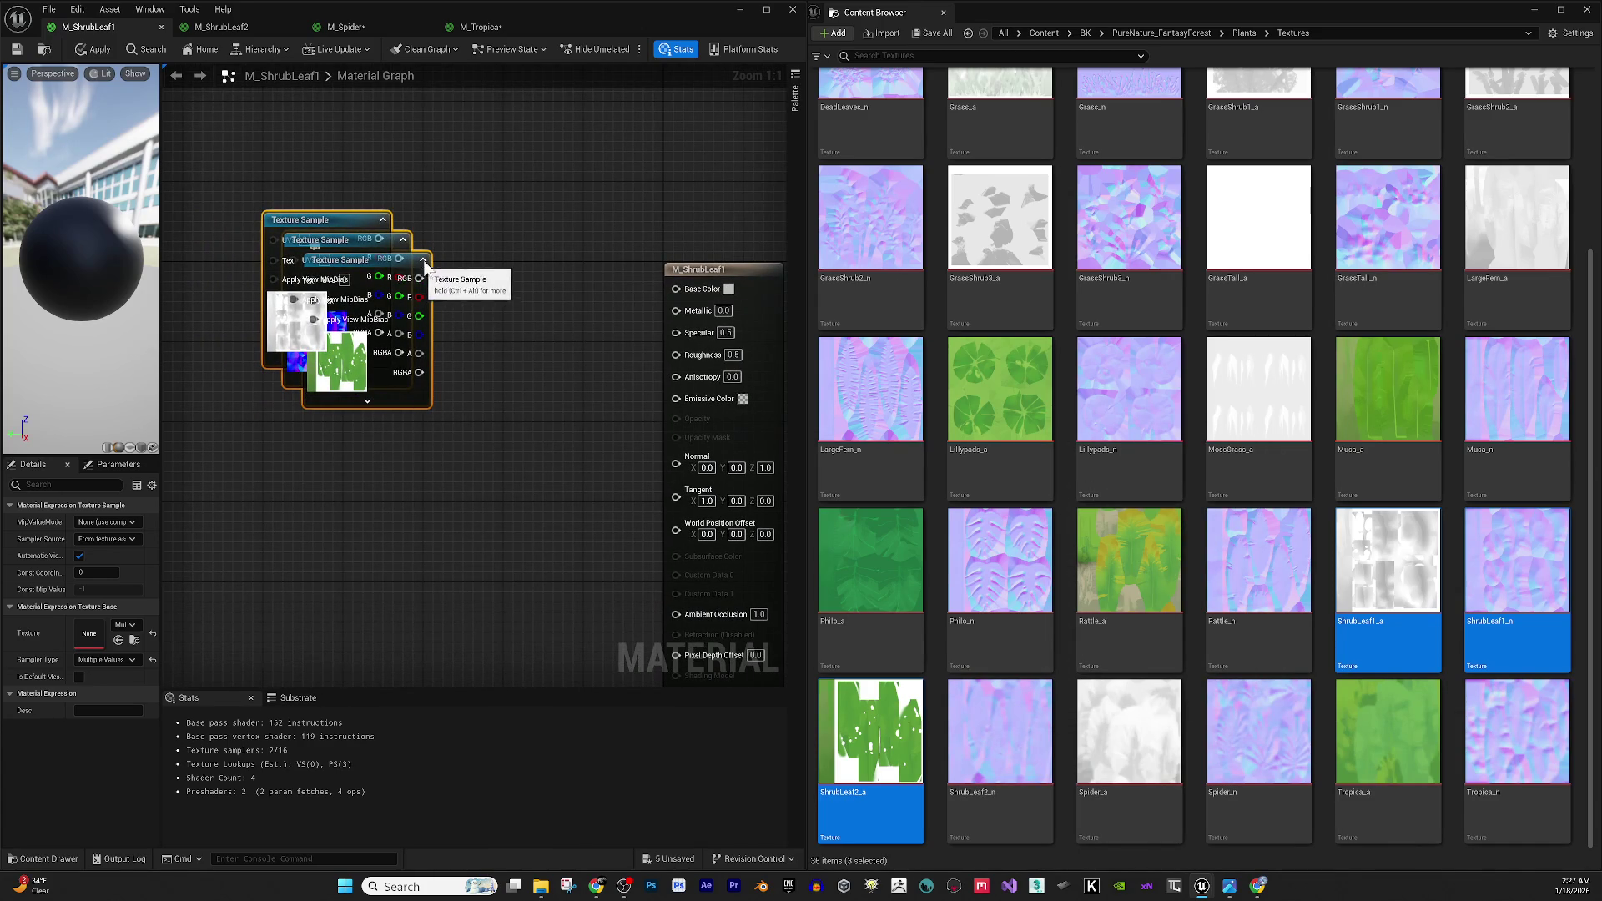
mouse_move(424, 252)
left_mouse_down()
mouse_move(482, 451)
mouse_move(424, 232)
mouse_move(444, 238)
mouse_move(467, 546)
left_mouse_up()
left_click(533, 441)
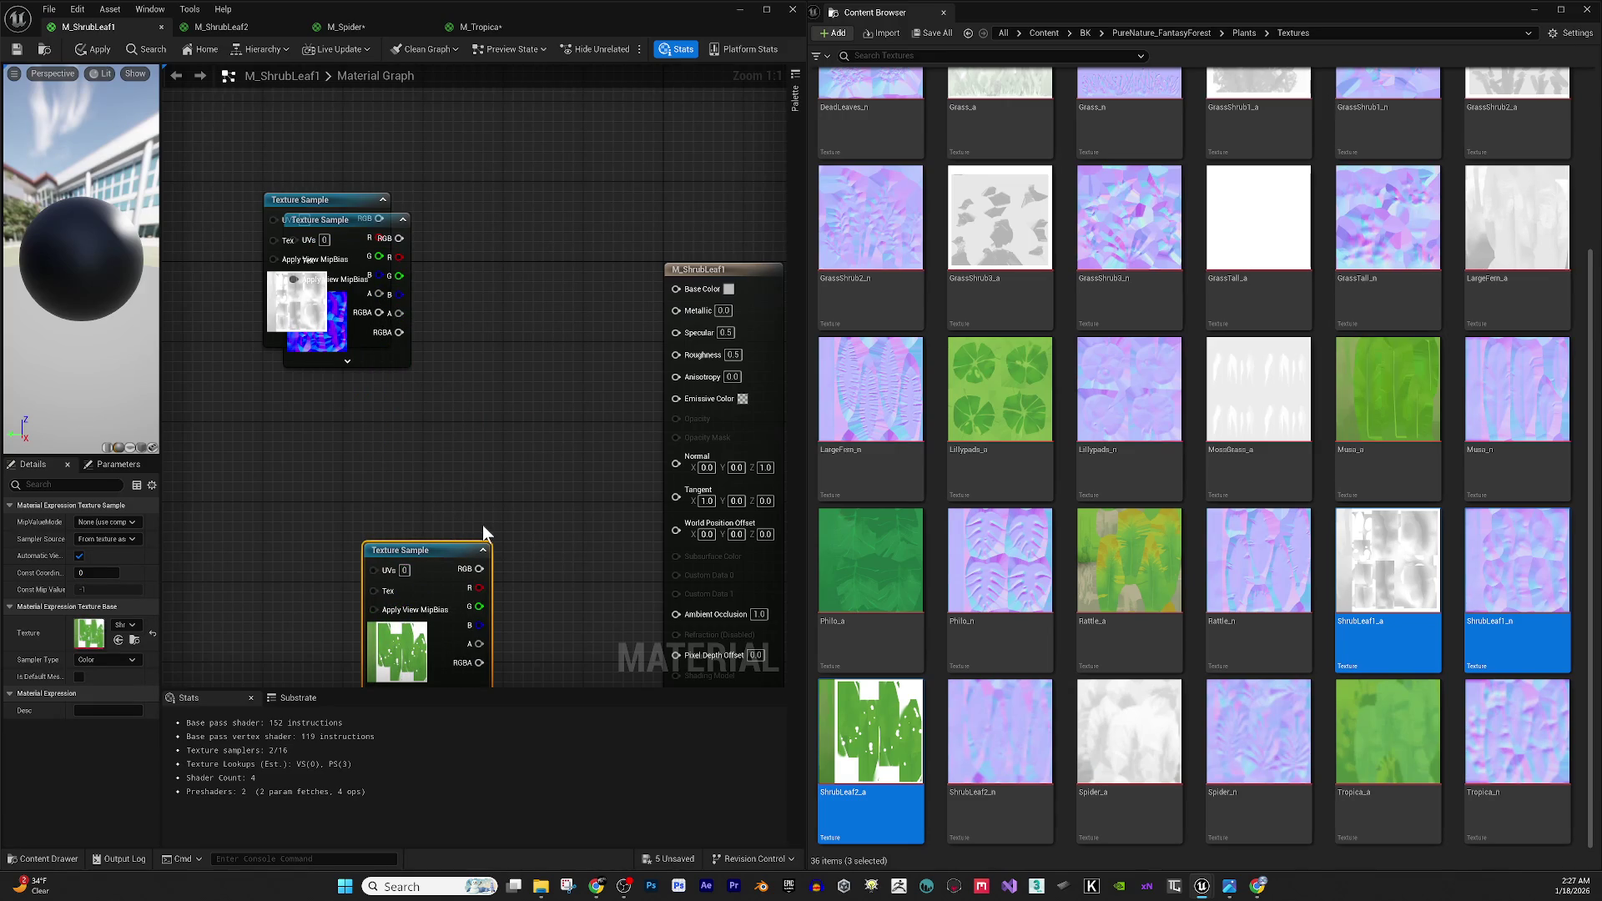
key("Delete")
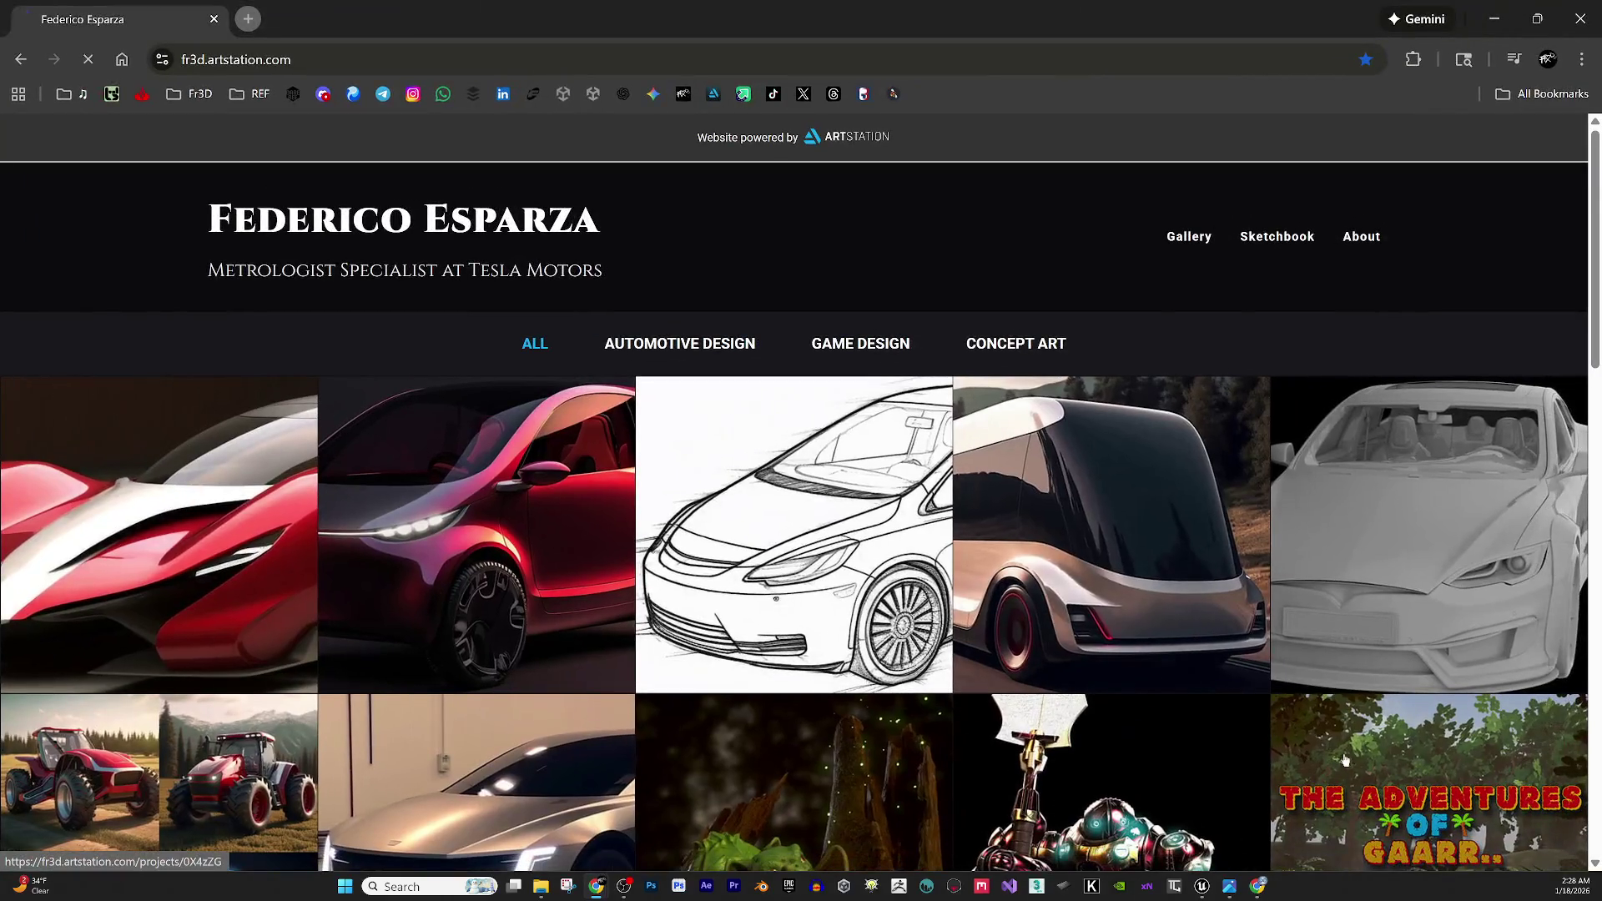
Open the Adventures of Gaar project page and play its pre-alpha trailer fullscreen at slightly lower volume.
left_click(1344, 762)
scroll(850, 385, "down", 5)
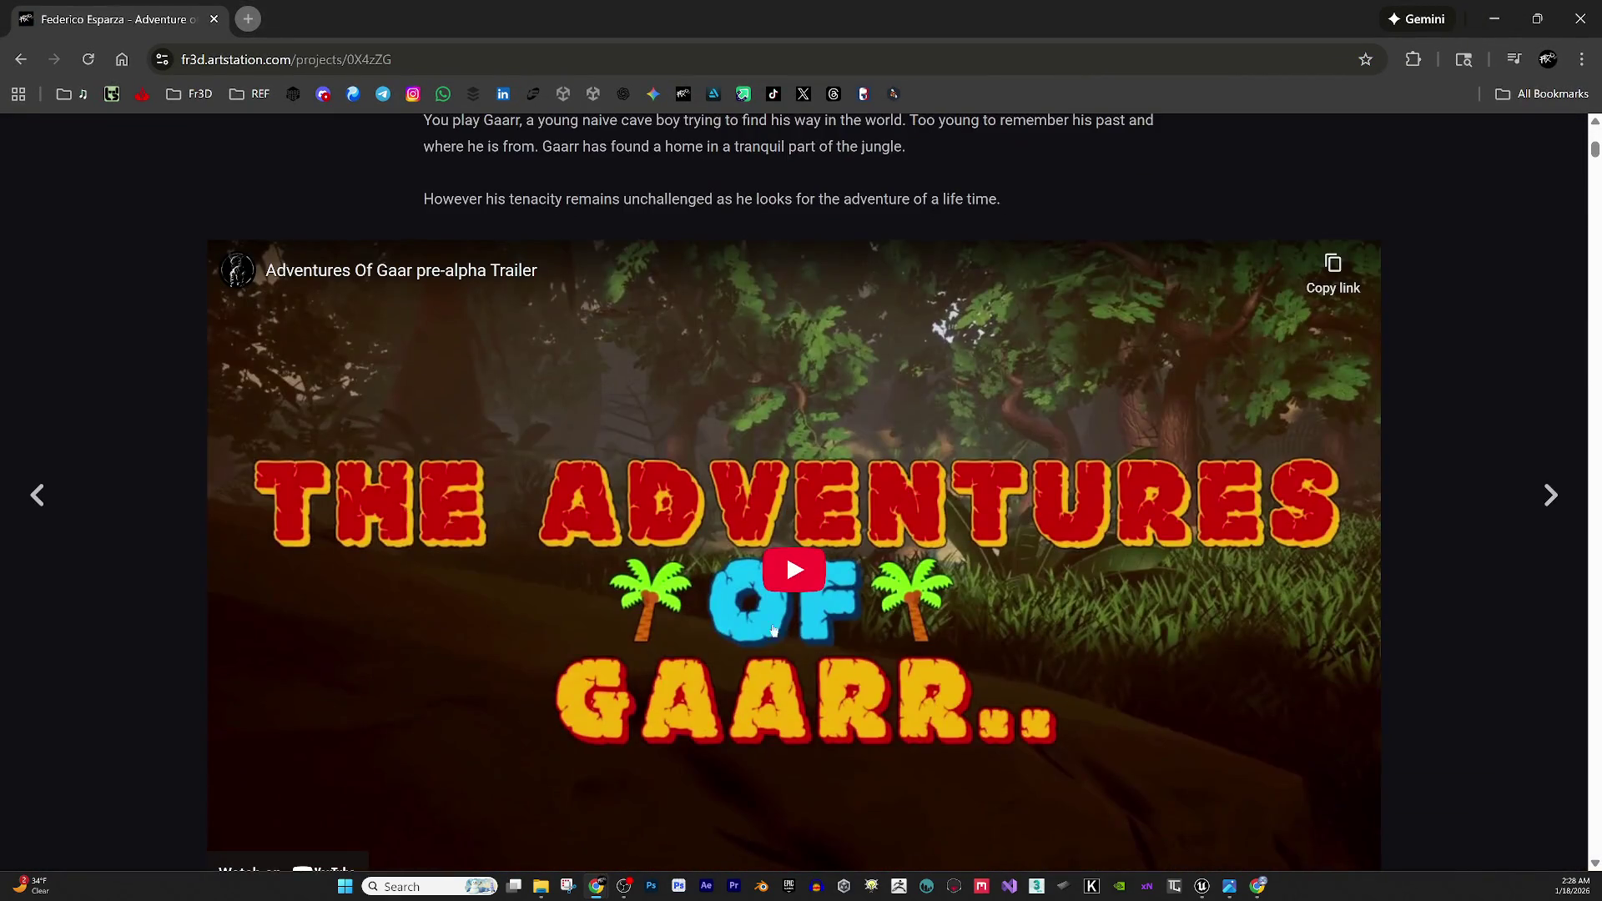
left_click(794, 568)
scroll(734, 584, "down", 2)
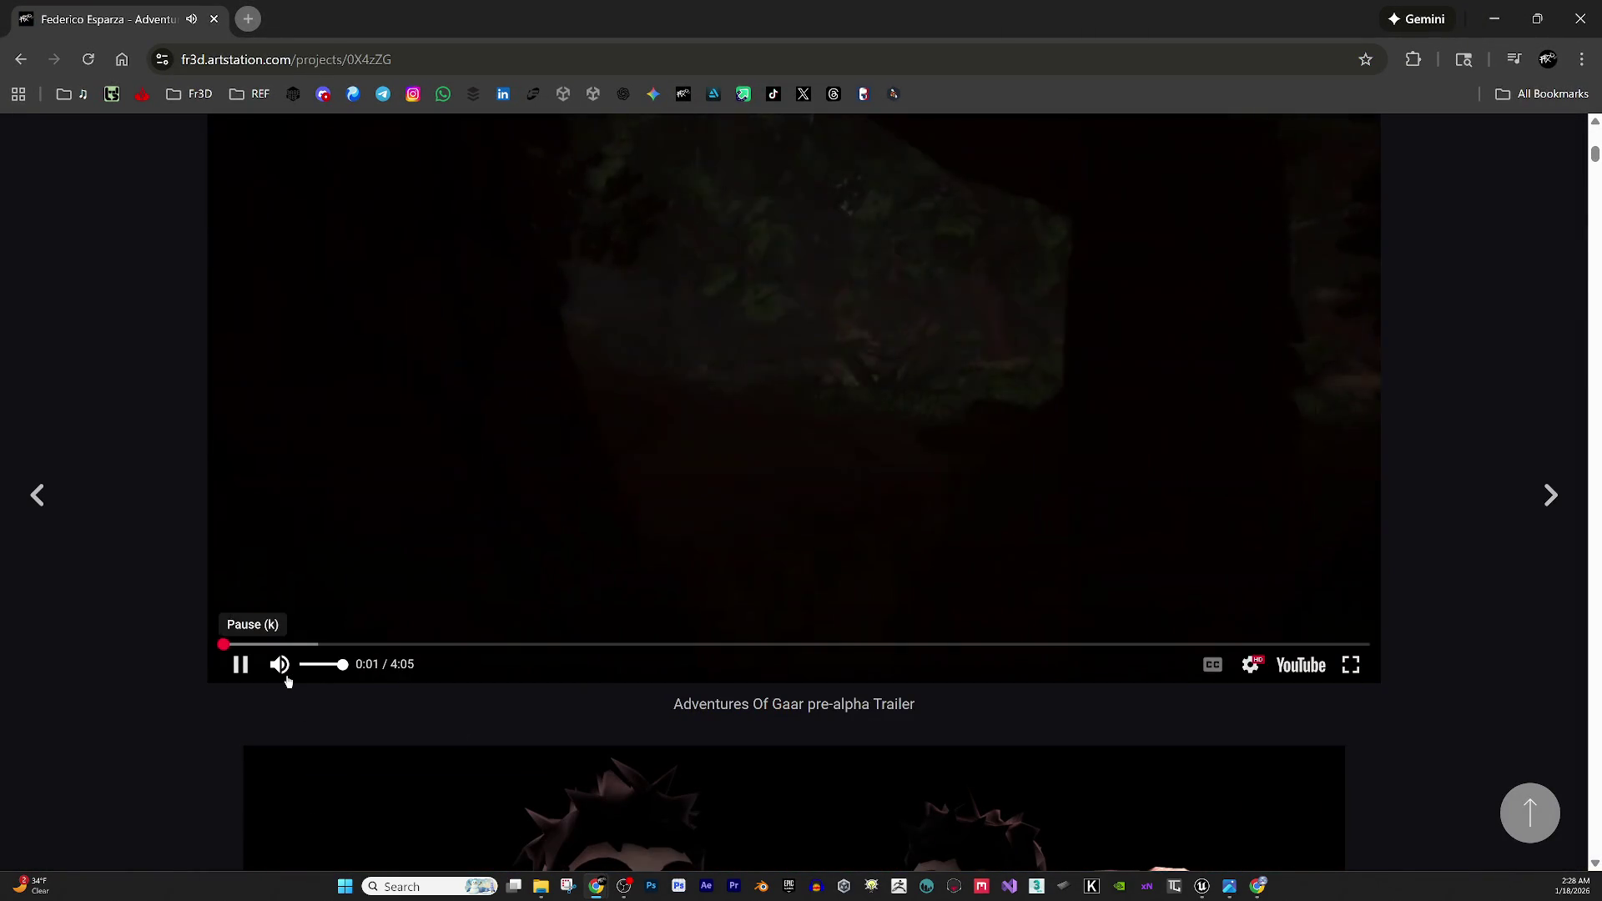
left_click(1351, 665)
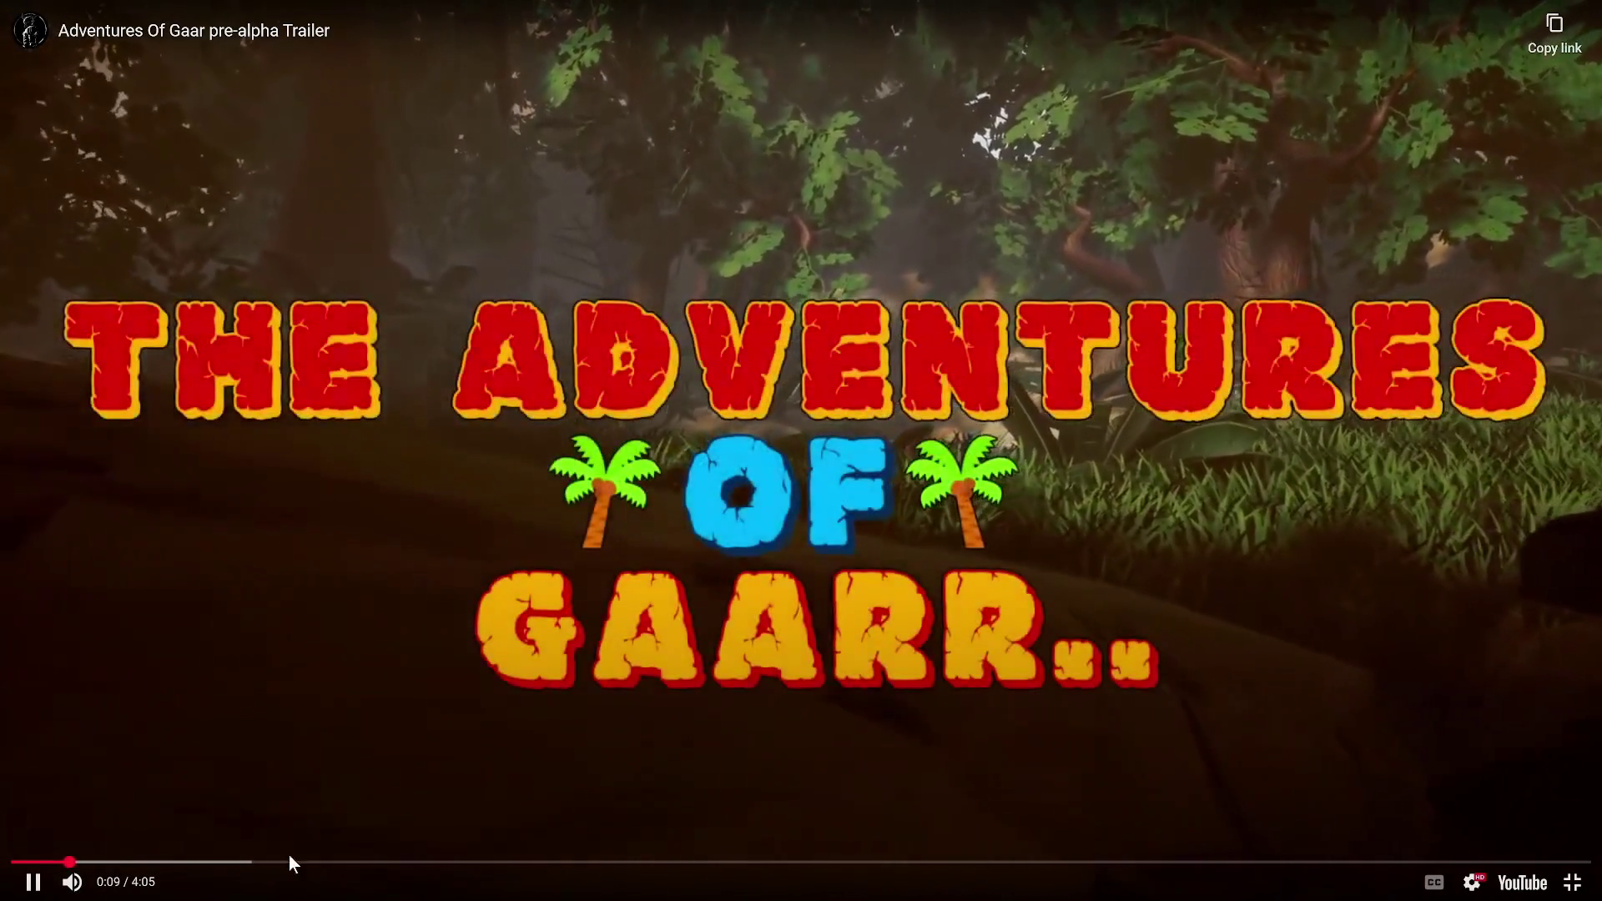
mouse_move(71, 883)
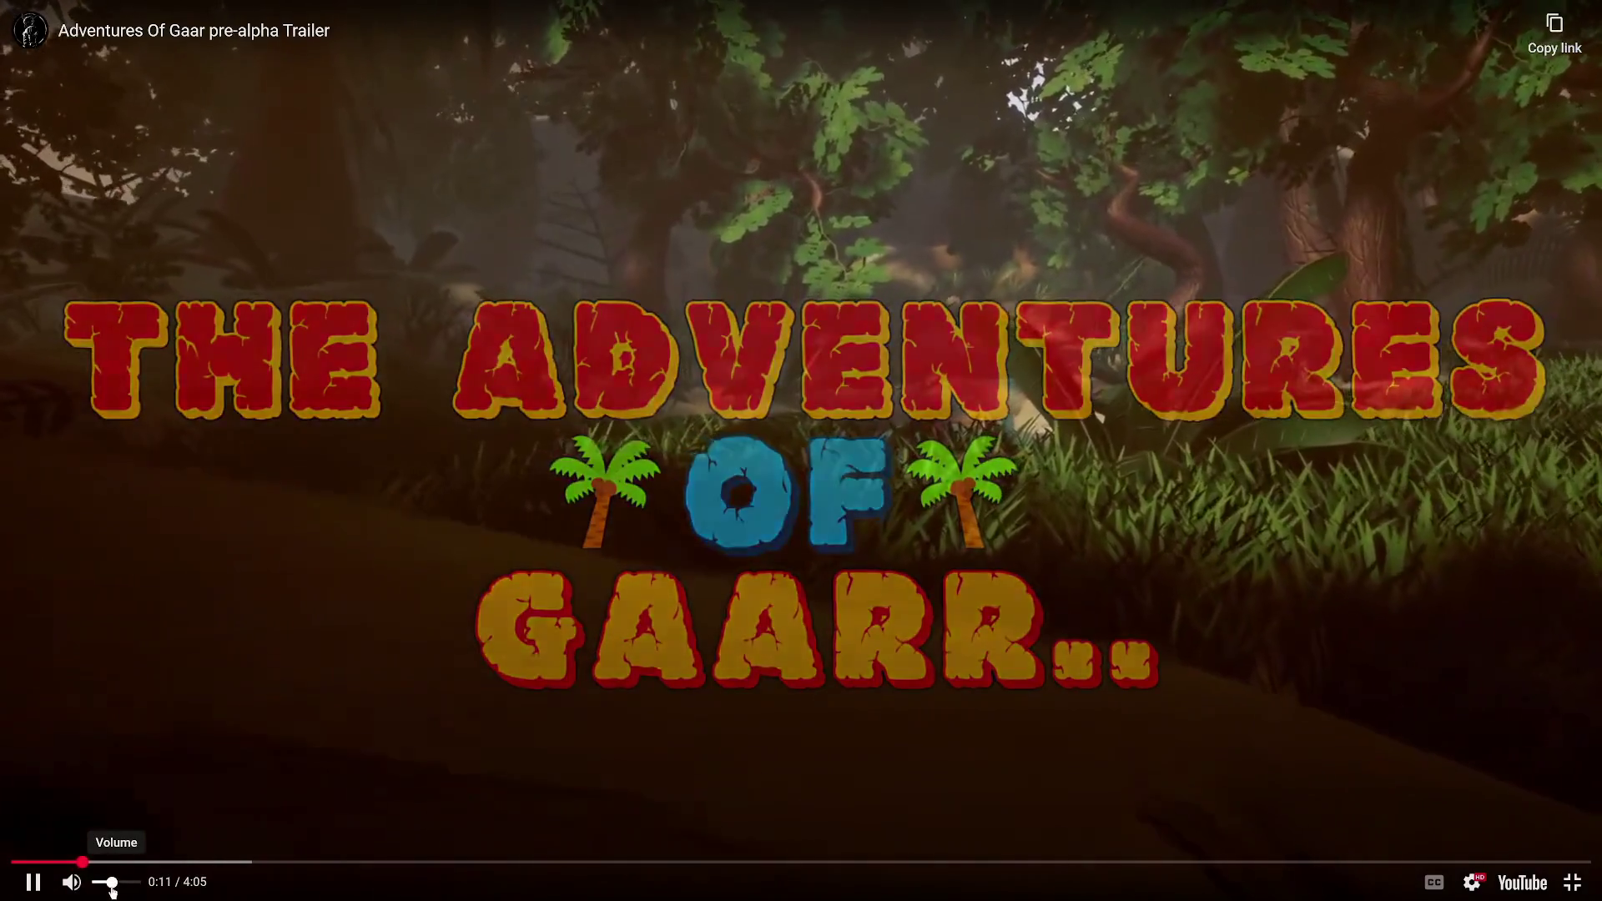
left_click_drag(112, 885, 104, 885)
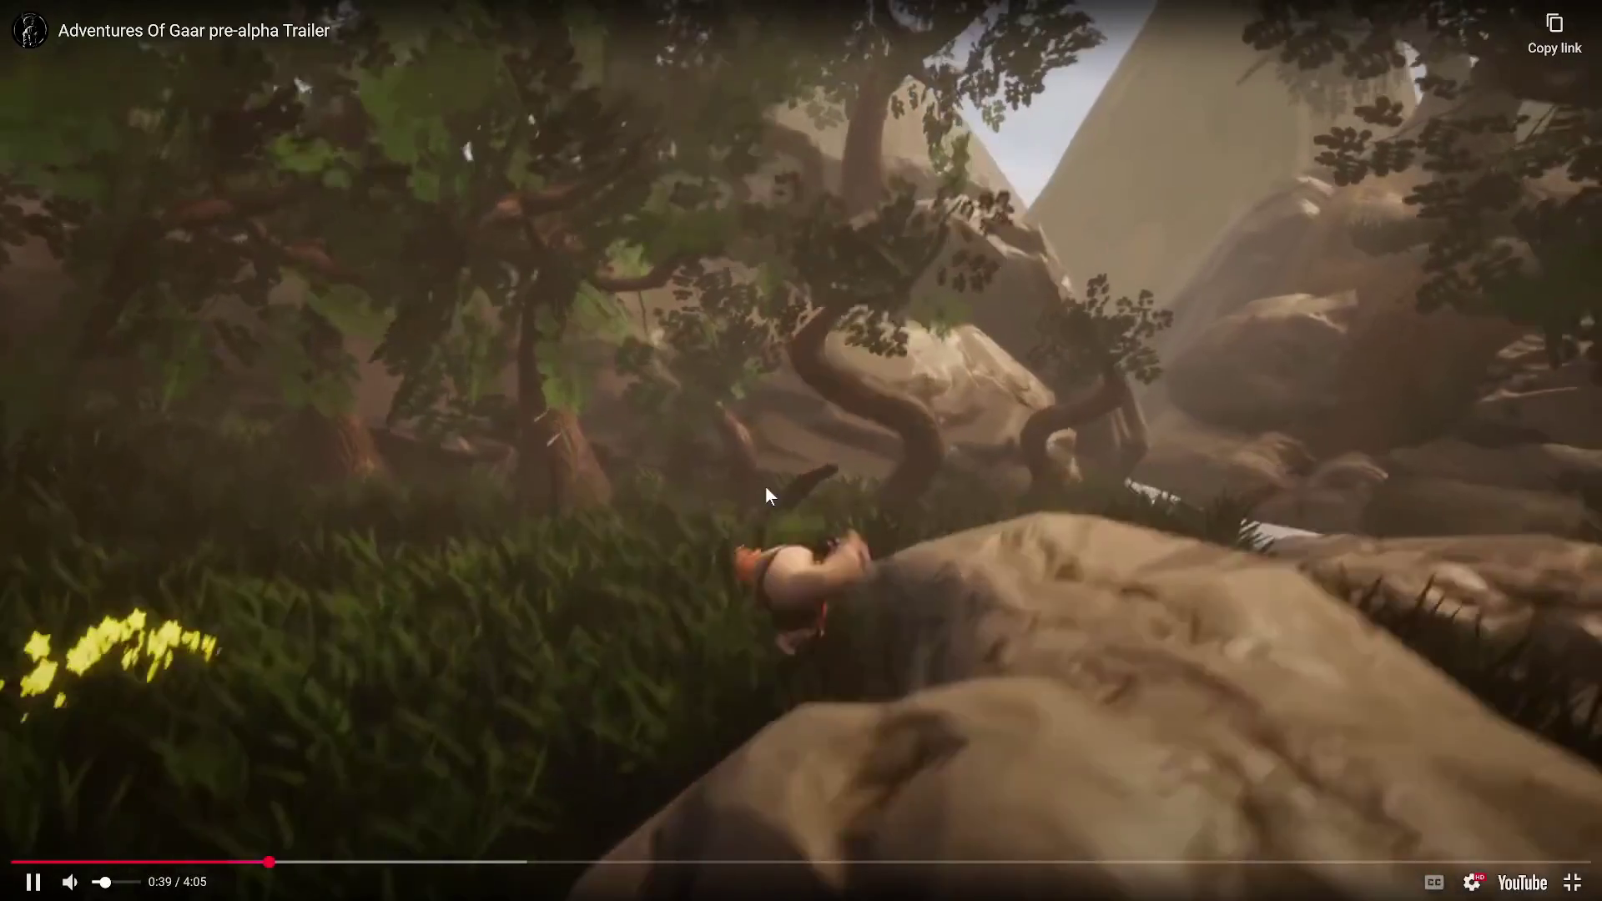
Pause the trailer at 0:45, exit fullscreen, scroll the project page, then close the browser.
left_click(765, 484)
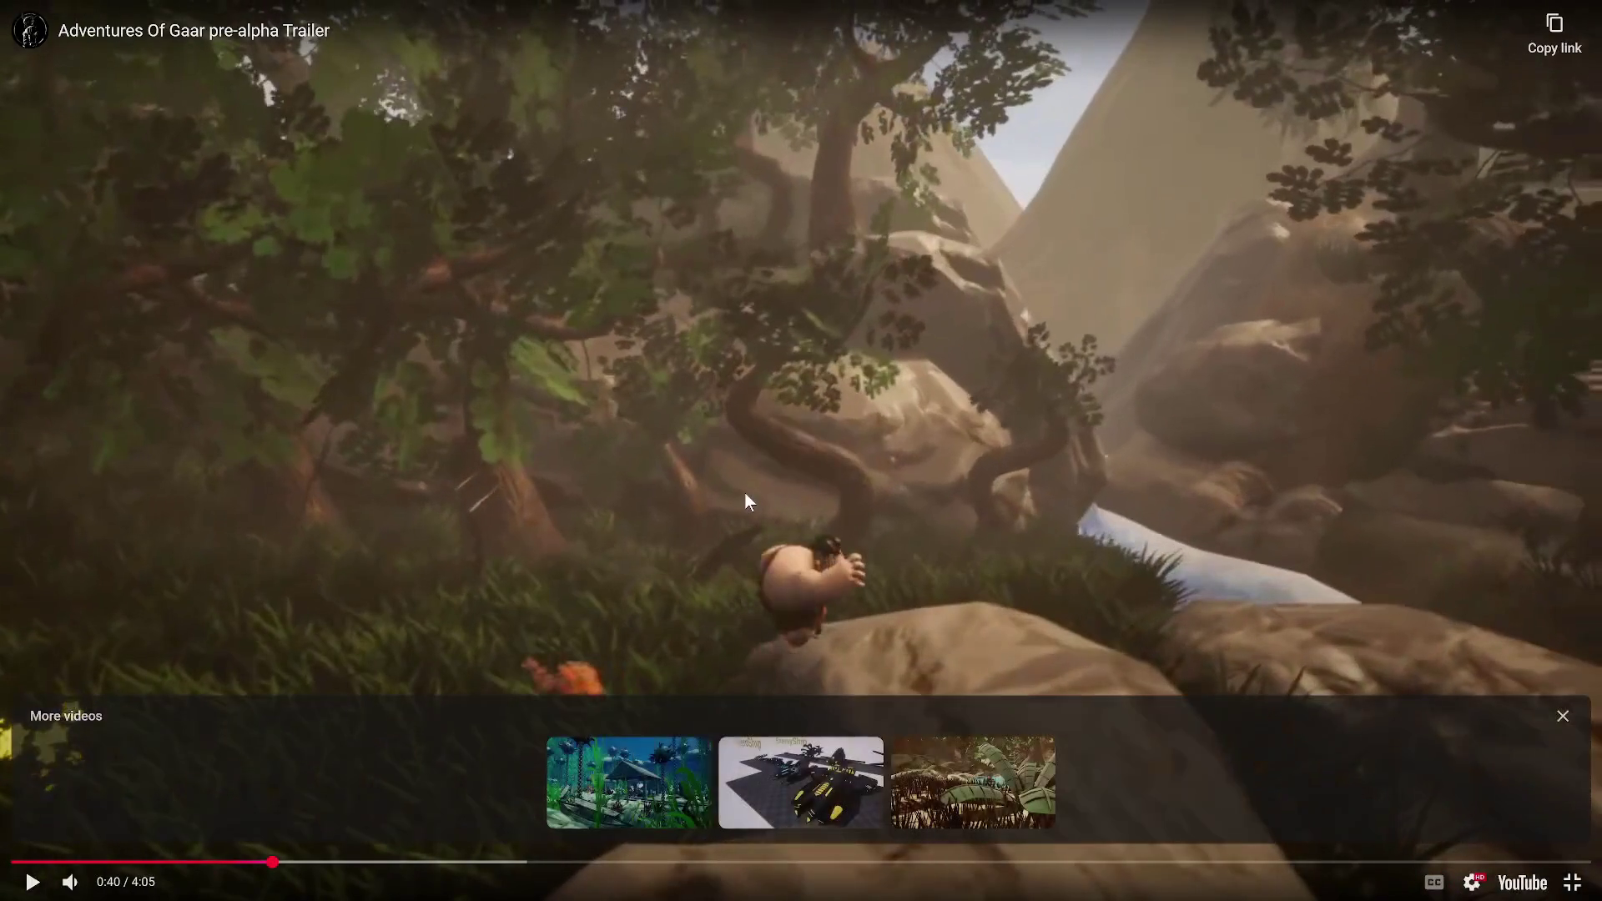
left_click(819, 416)
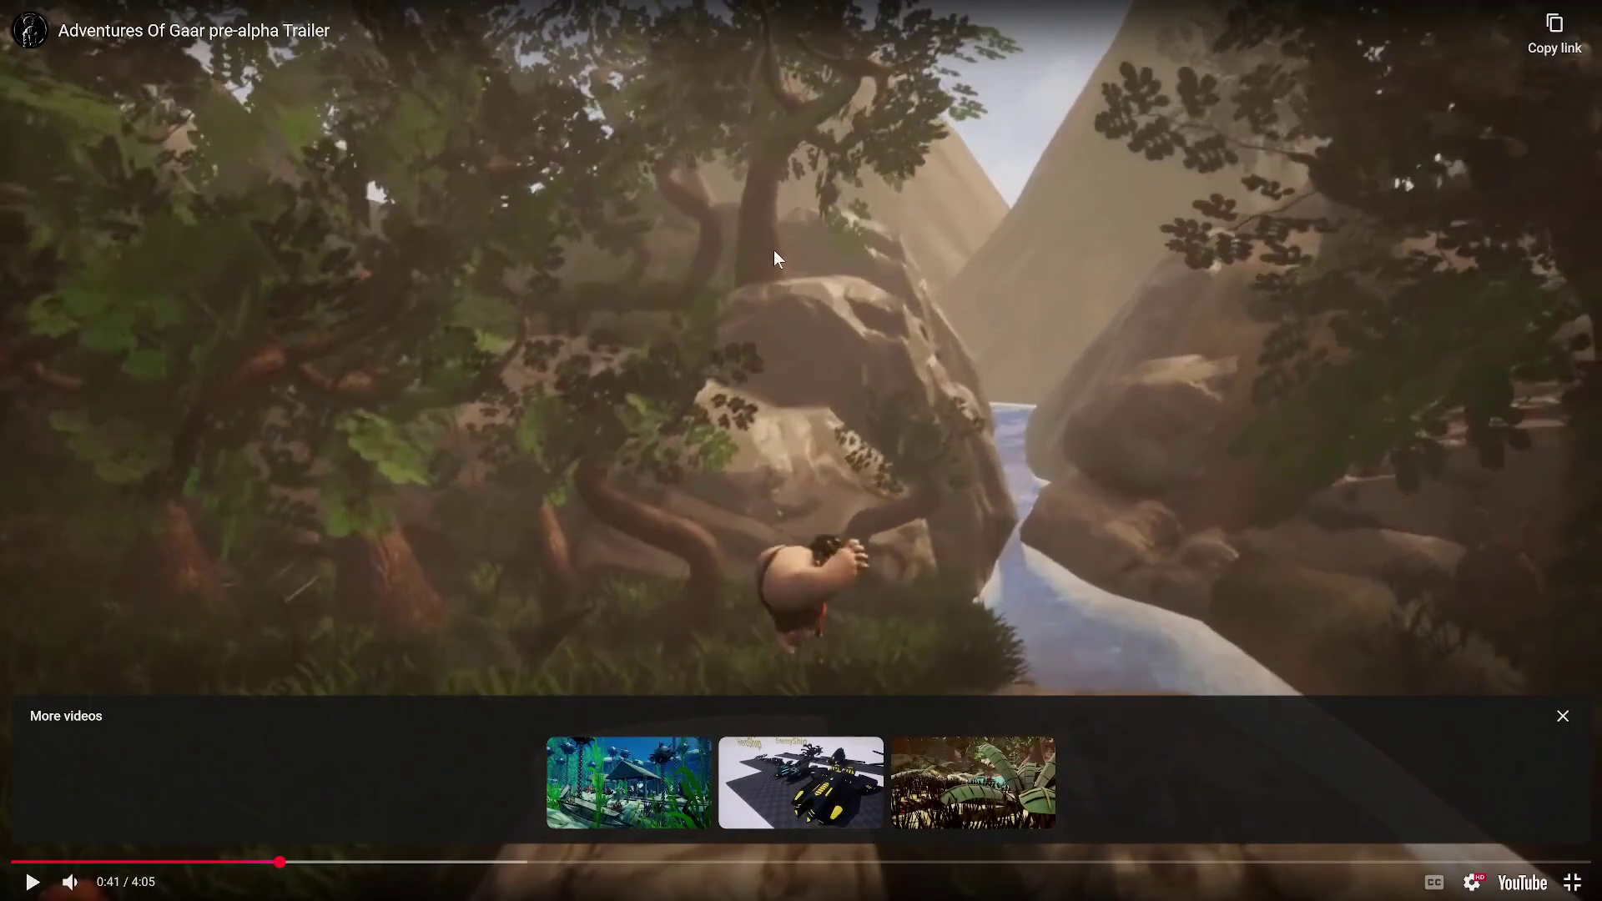
left_click(752, 492)
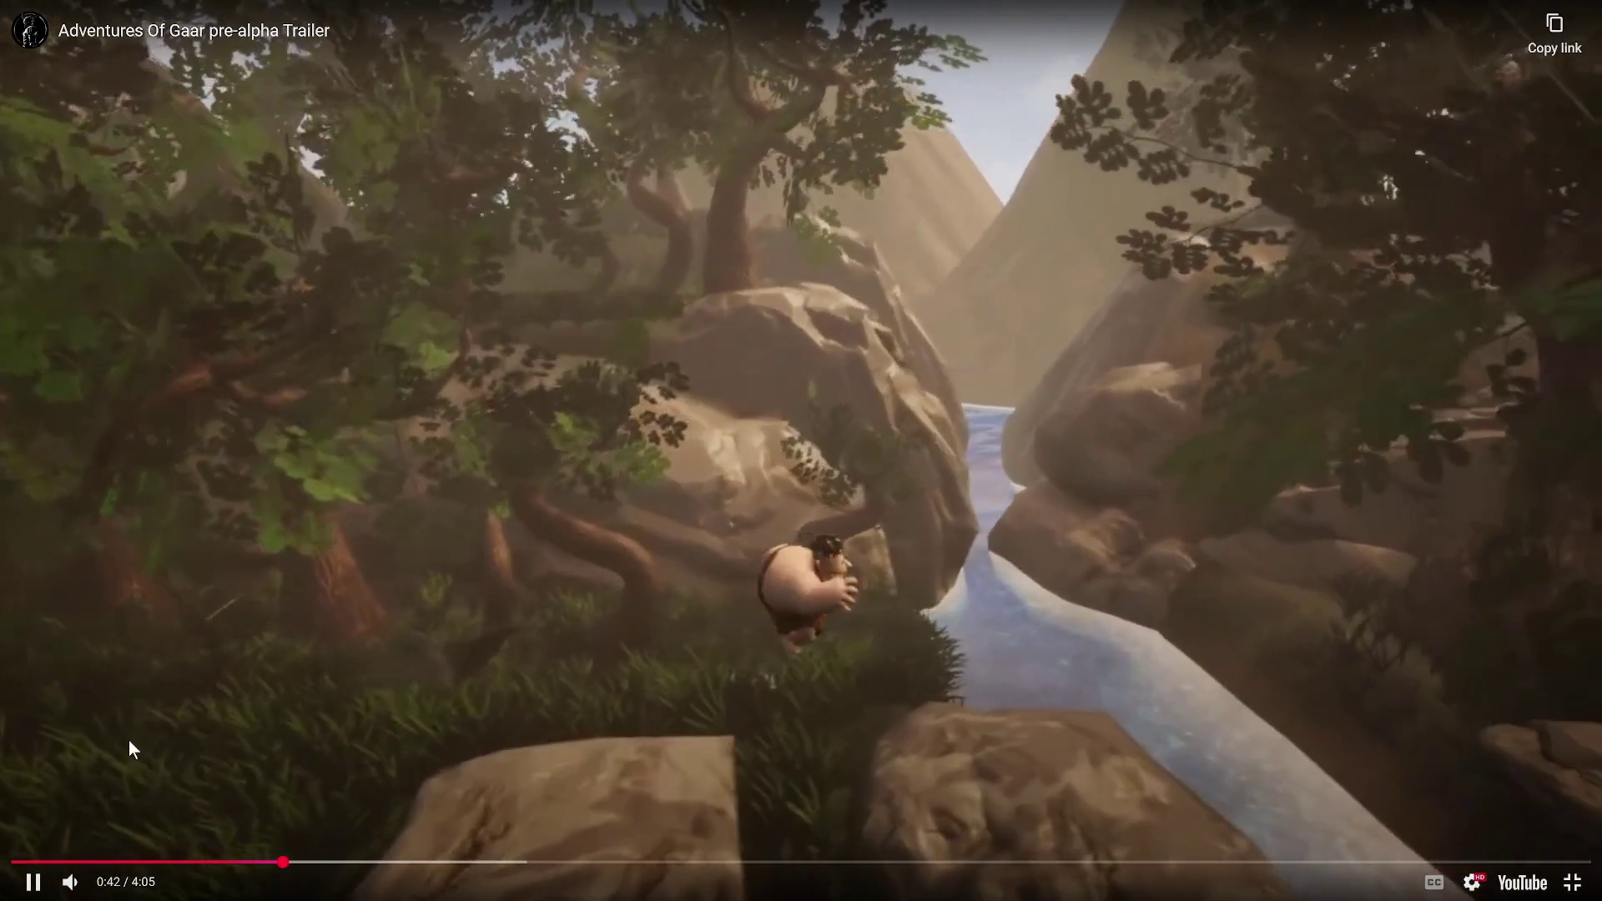
key("Escape")
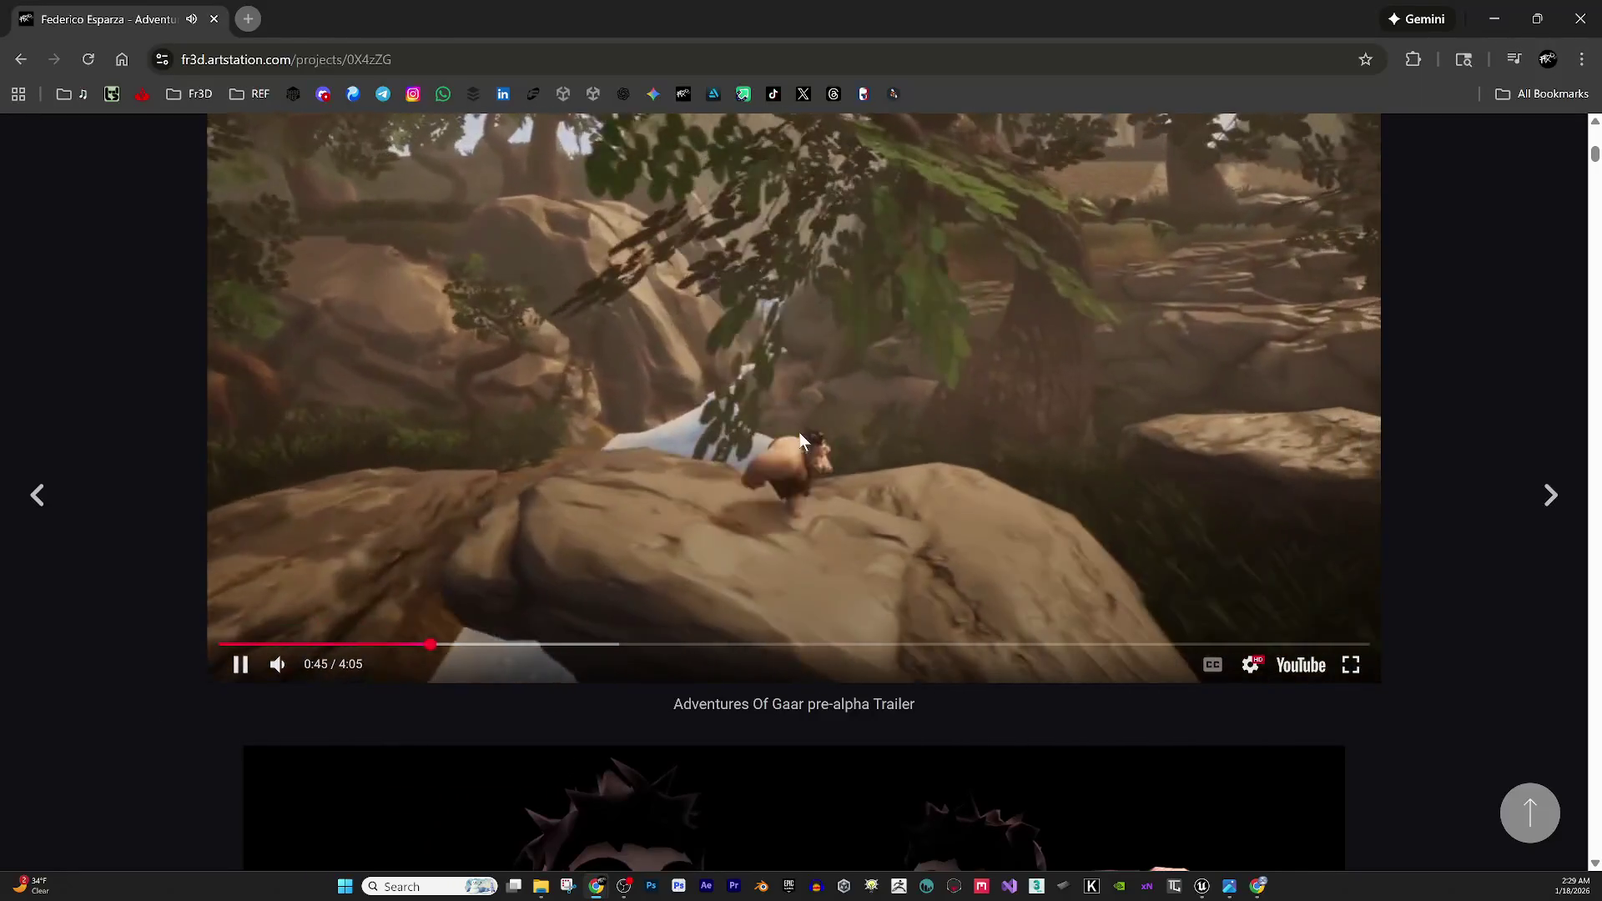
left_click(554, 175)
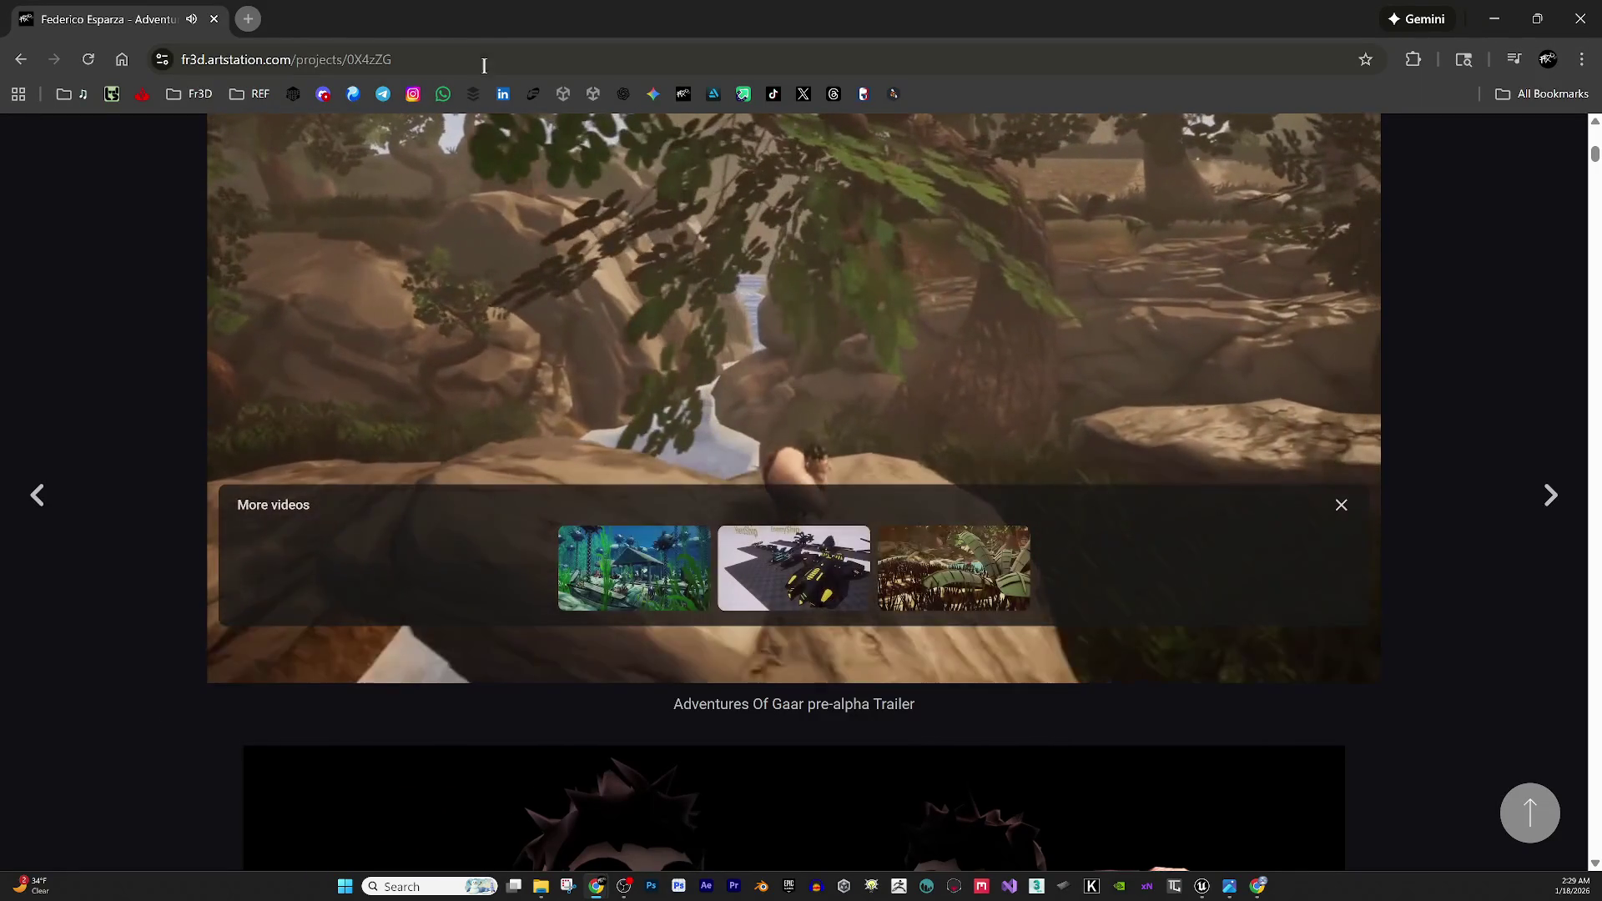
scroll(738, 327, "up", 2)
scroll(739, 327, "down", 1)
scroll(740, 326, "down", 1)
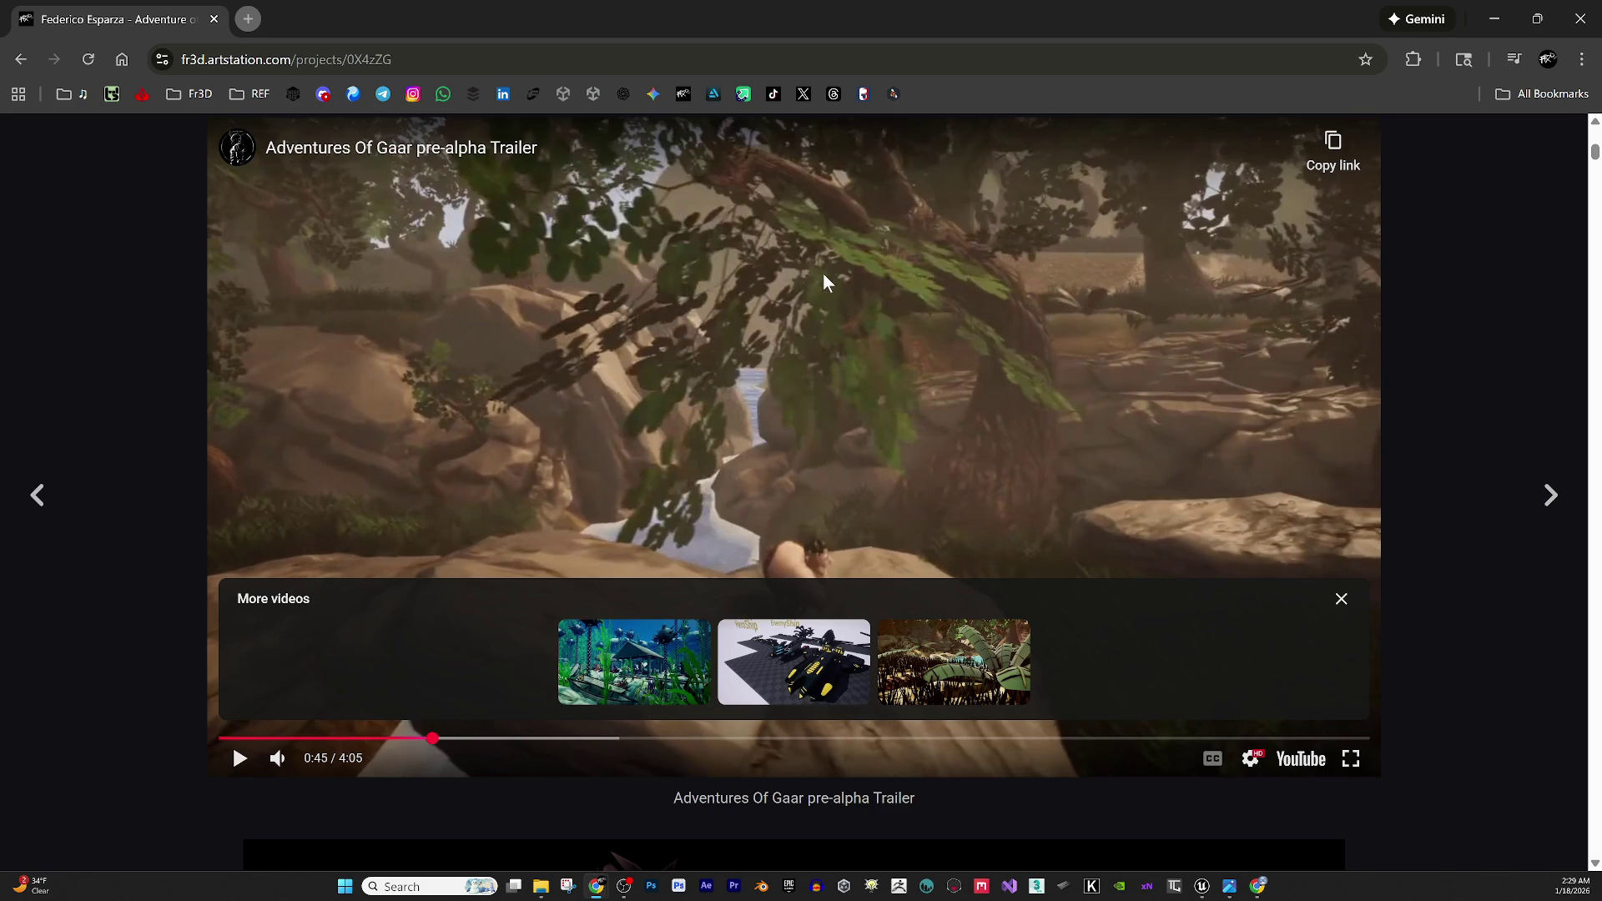
scroll(851, 339, "down", 4)
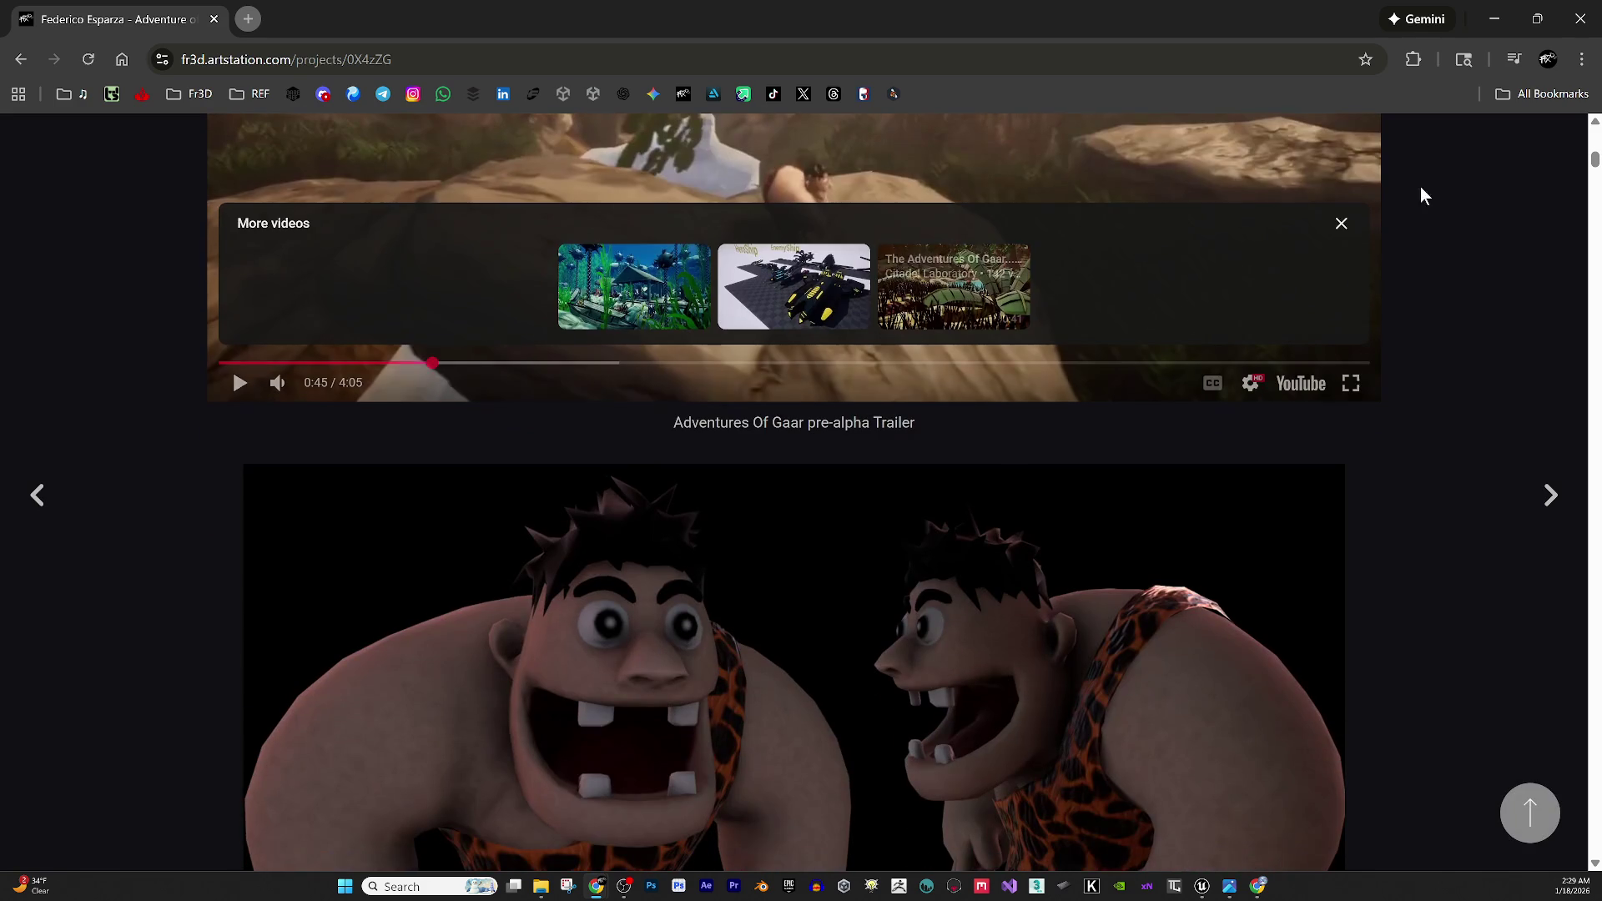
left_click(1580, 19)
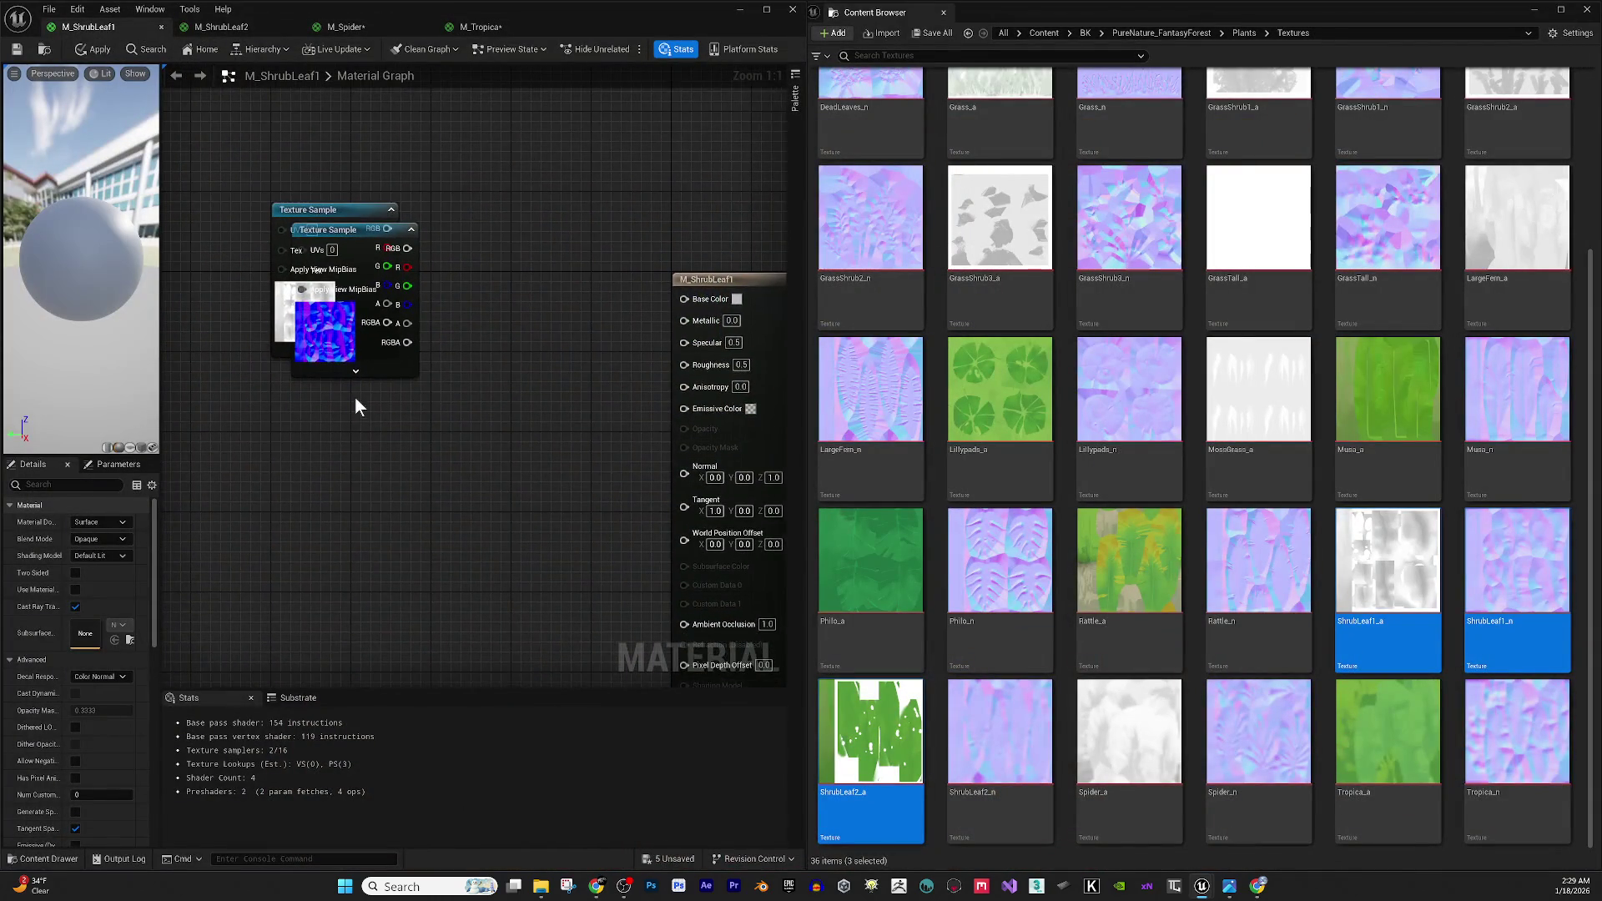
Add a Constant3Vector and a Multiply node to M_ShrubLeaf1, moving the normal sample aside.
right_click(457, 266)
left_click(464, 182)
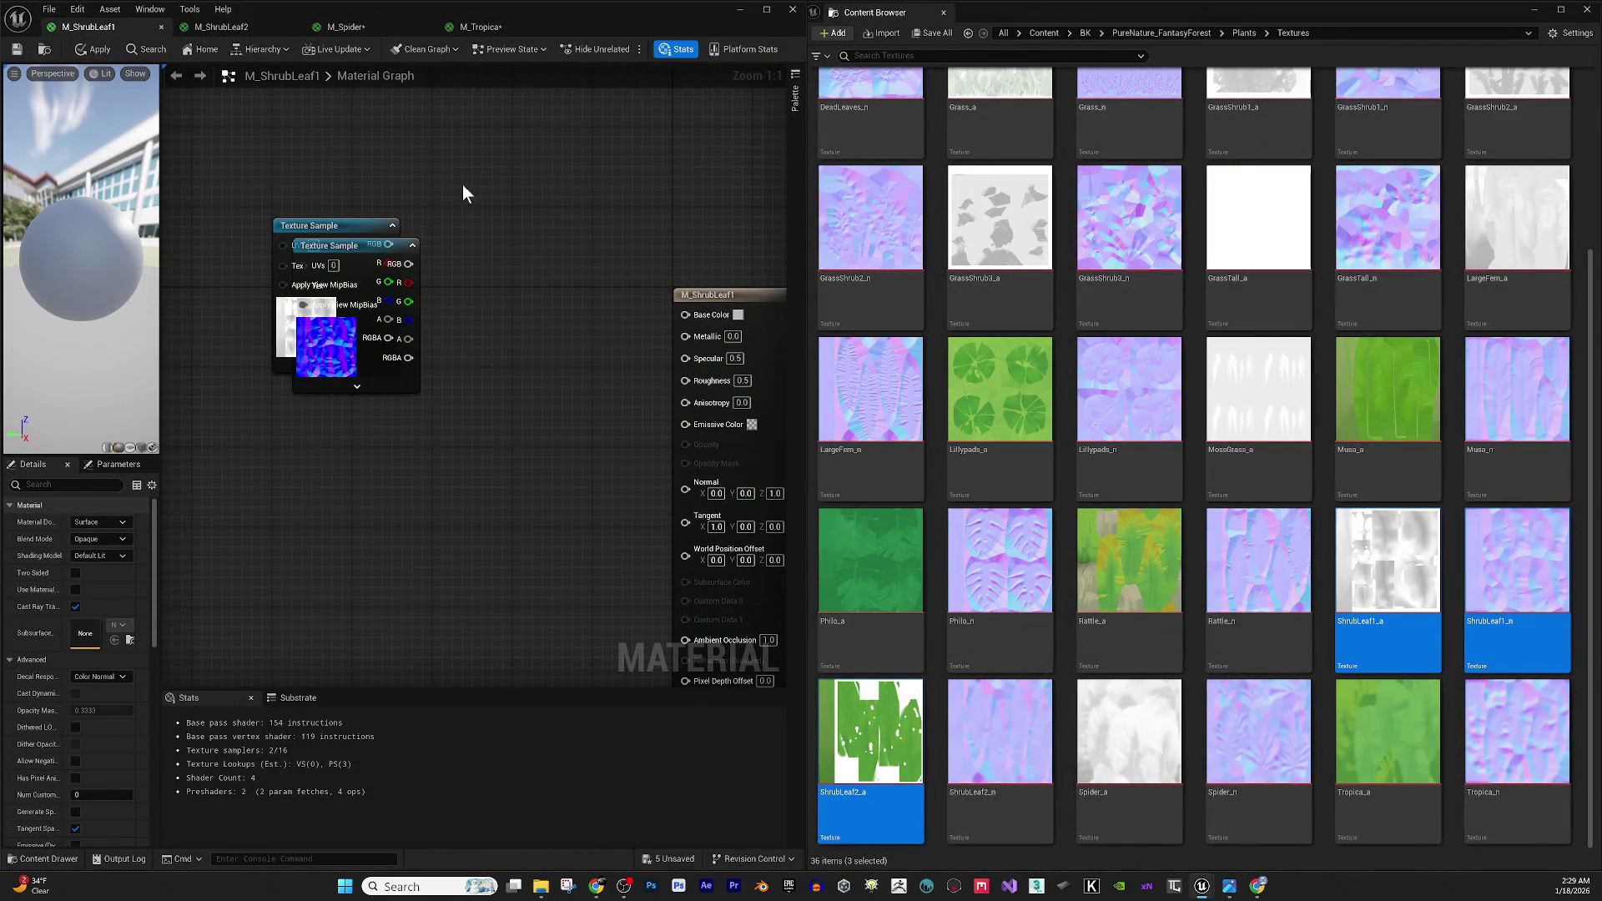
left_click(459, 187)
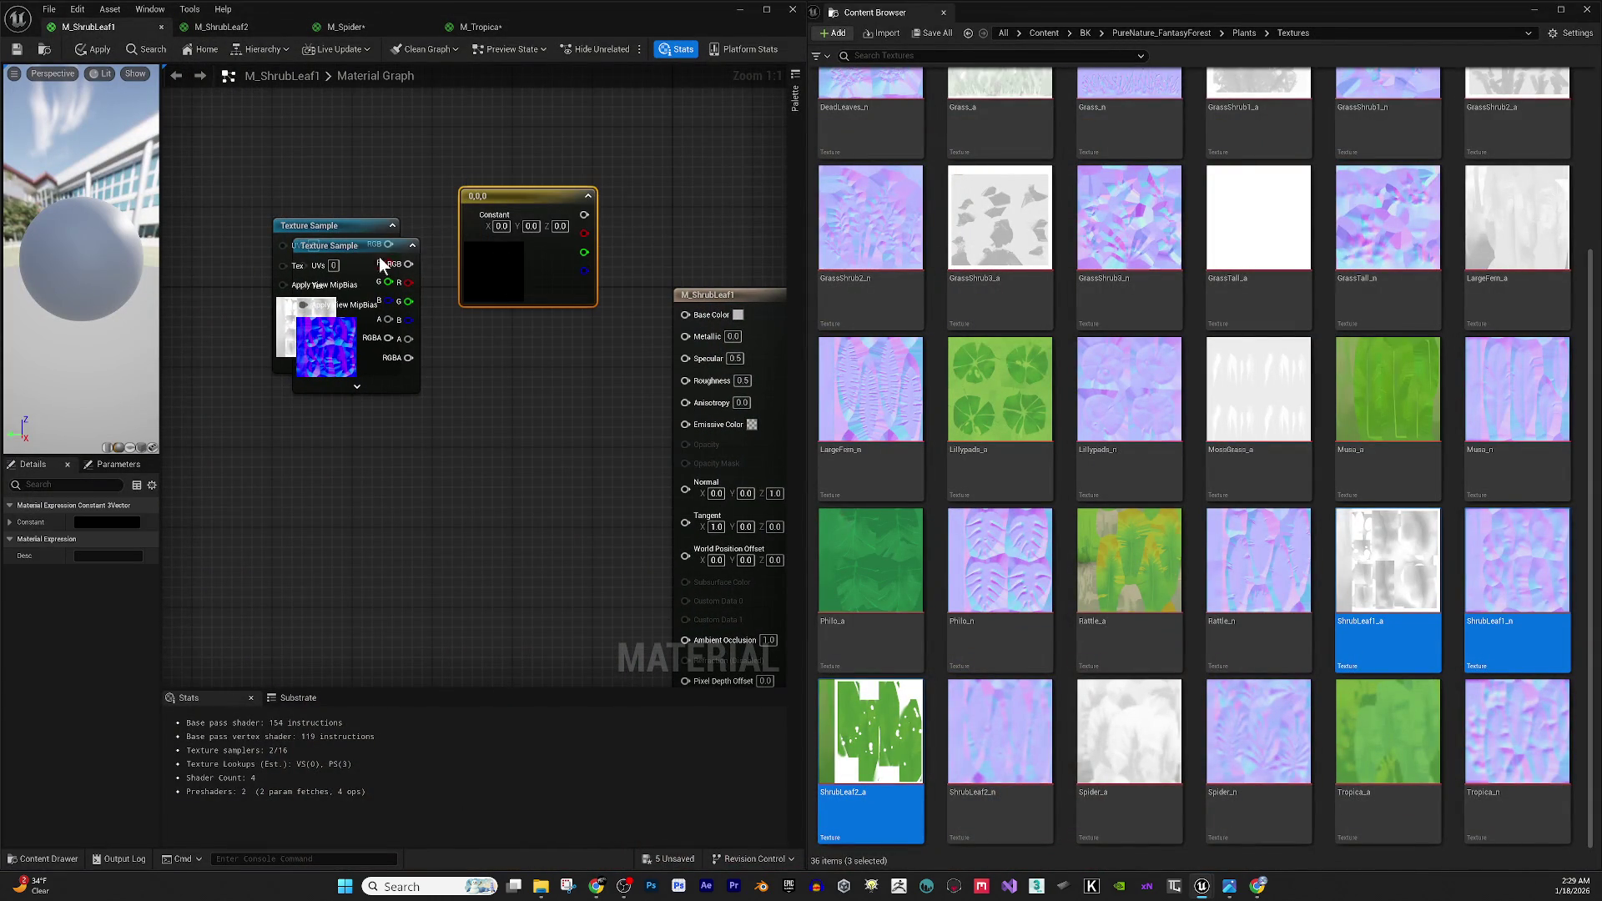
left_click_drag(393, 247, 293, 647)
left_click_drag(424, 454, 497, 472)
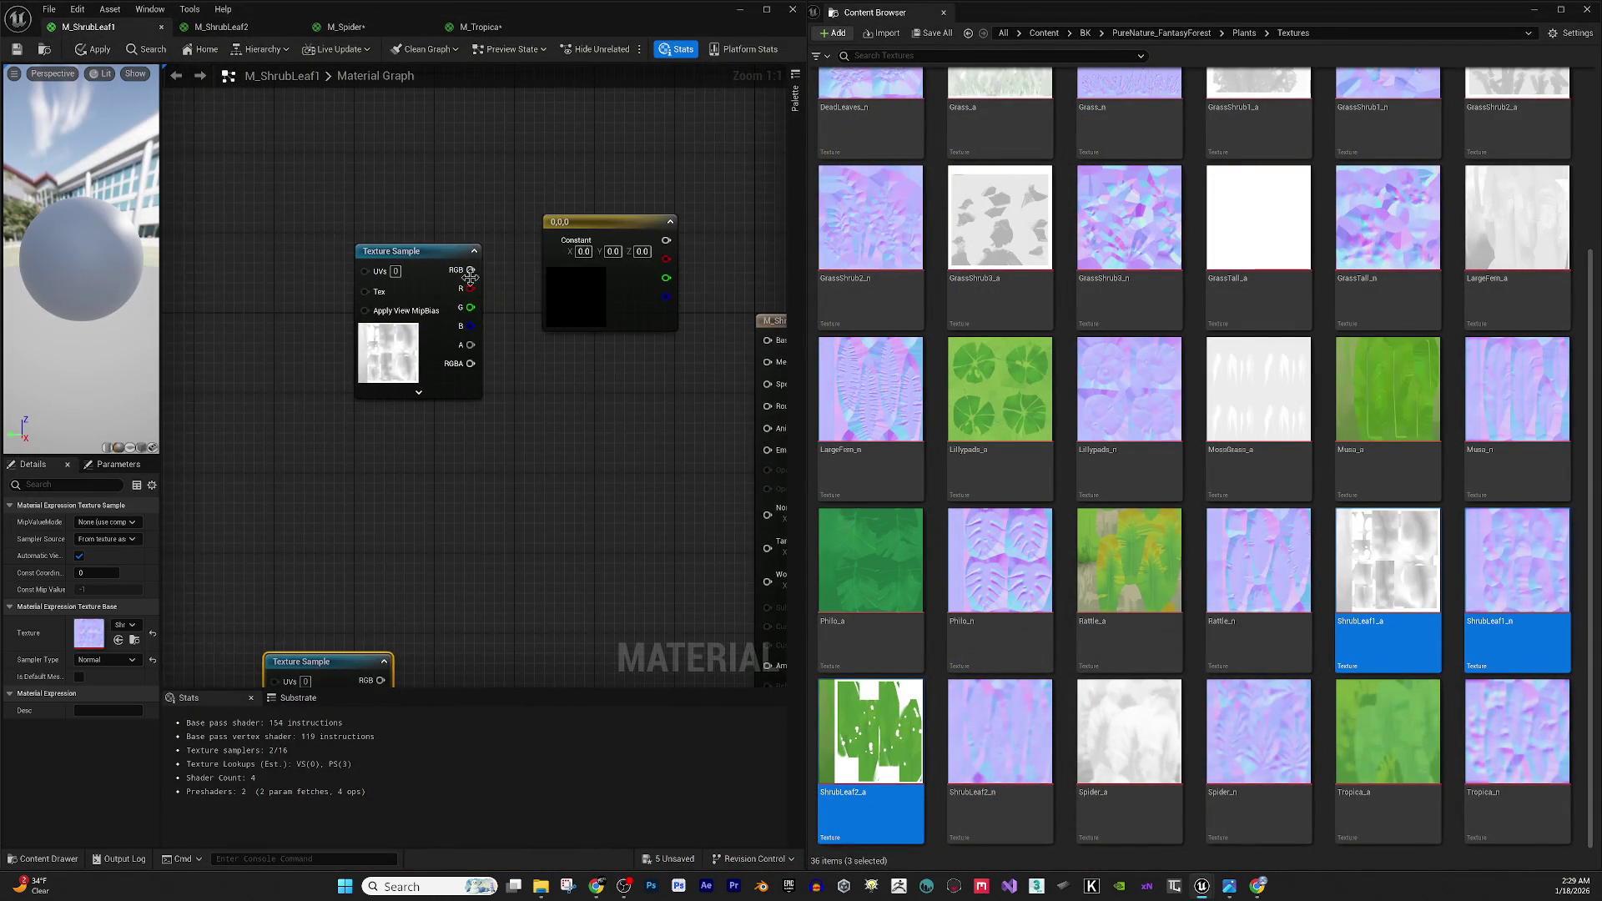
left_click_drag(434, 254, 334, 284)
left_click_drag(617, 214, 477, 162)
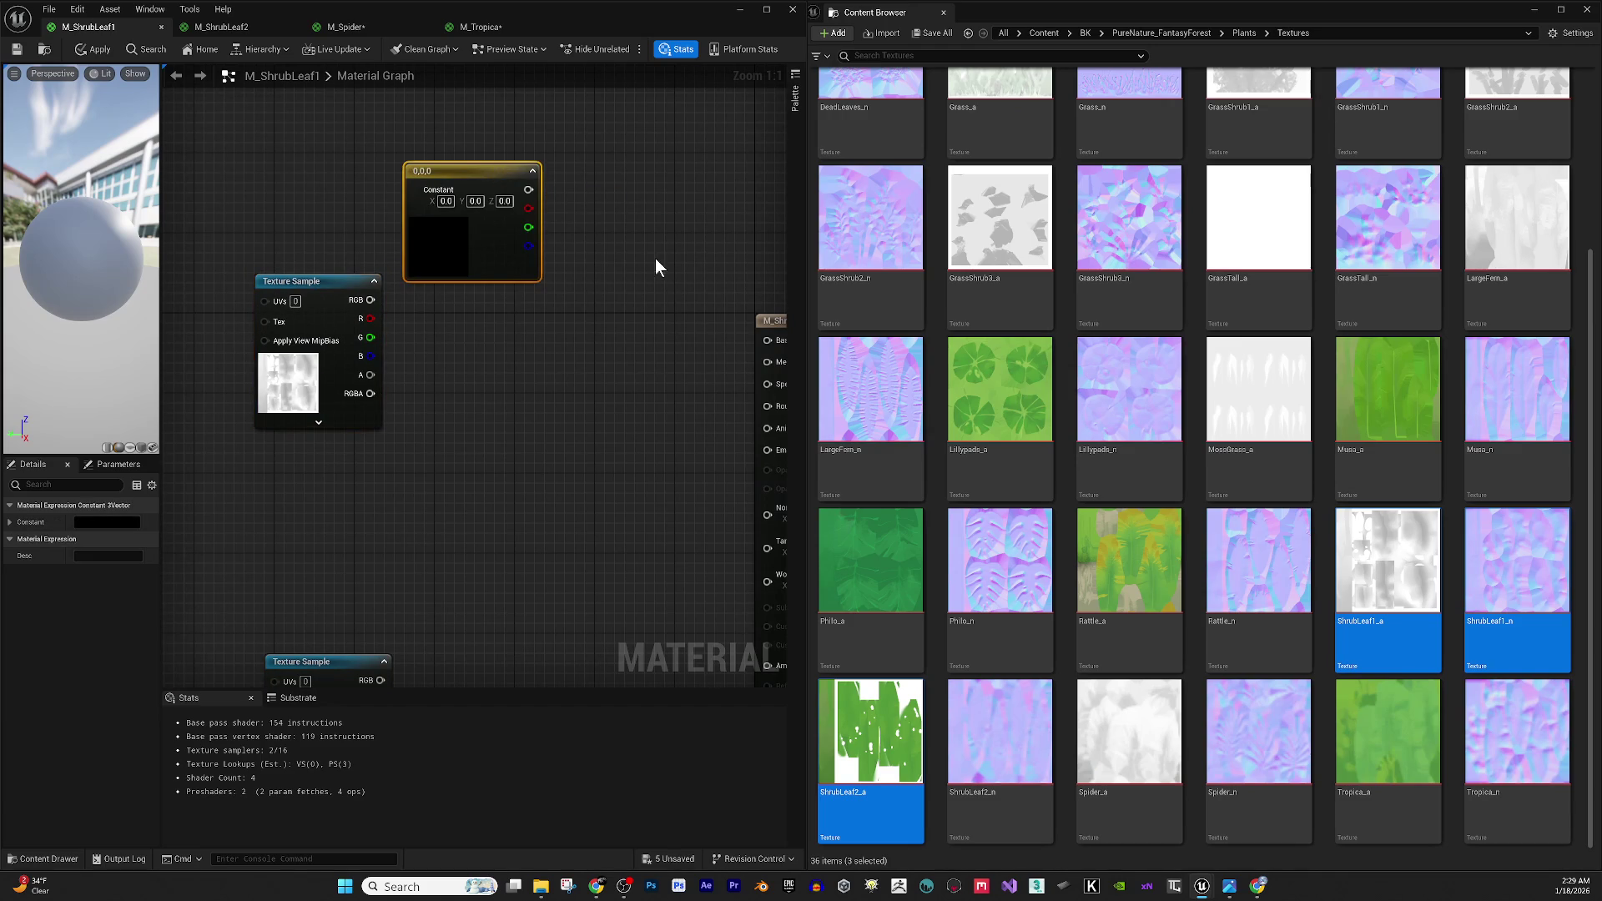
left_click(567, 362)
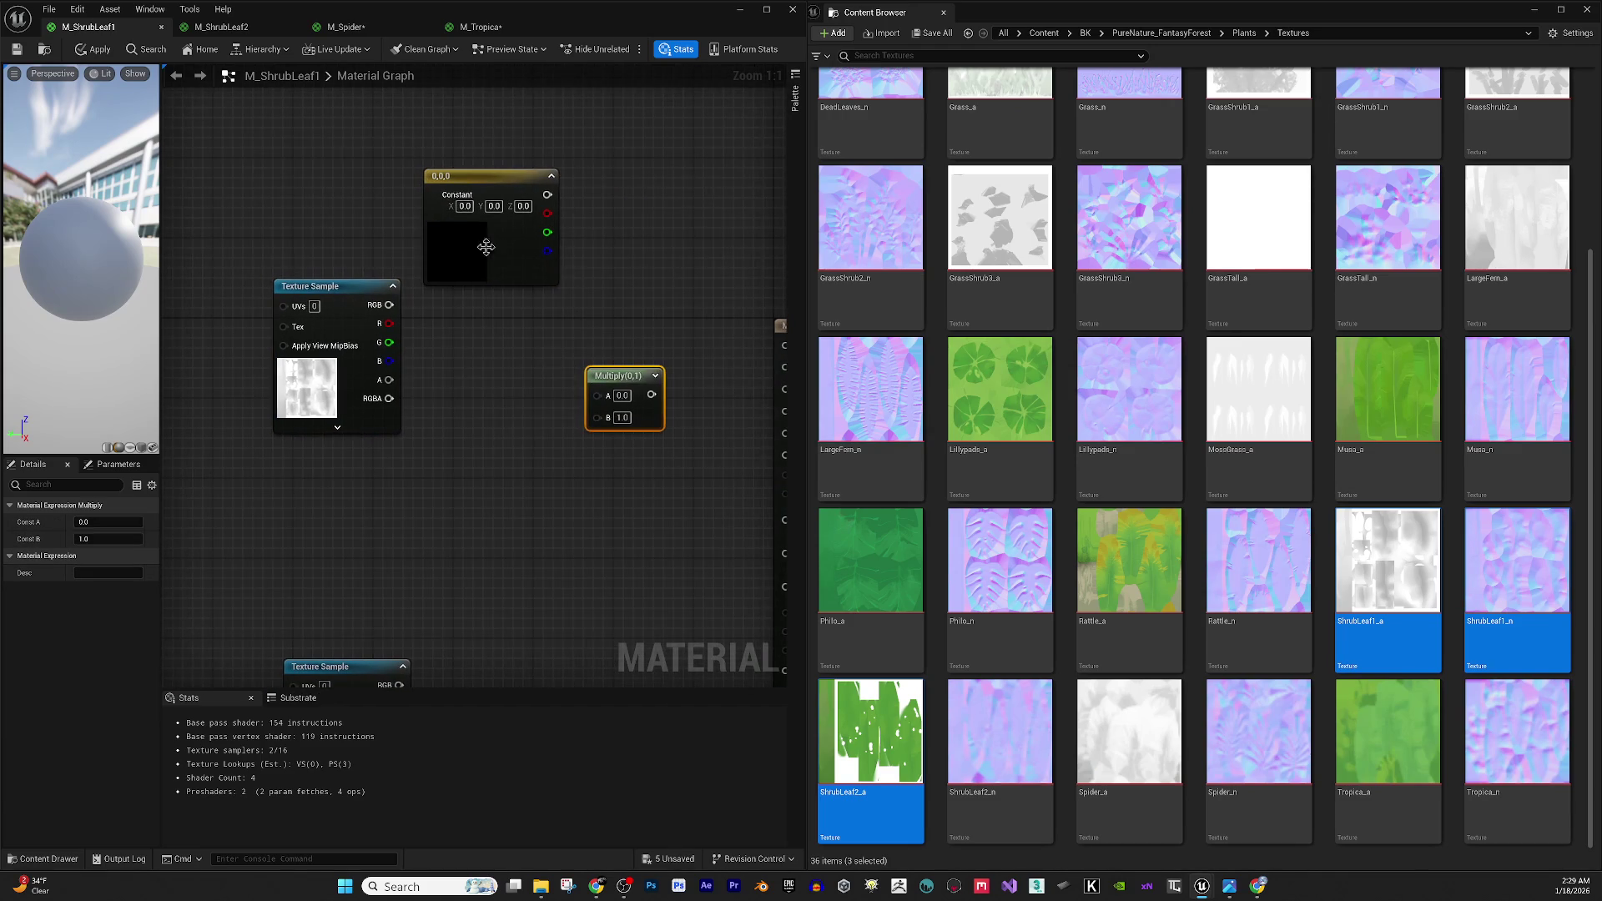
Set the constant's colour to a dark, fully saturated green.
left_click(439, 250)
left_click(115, 524)
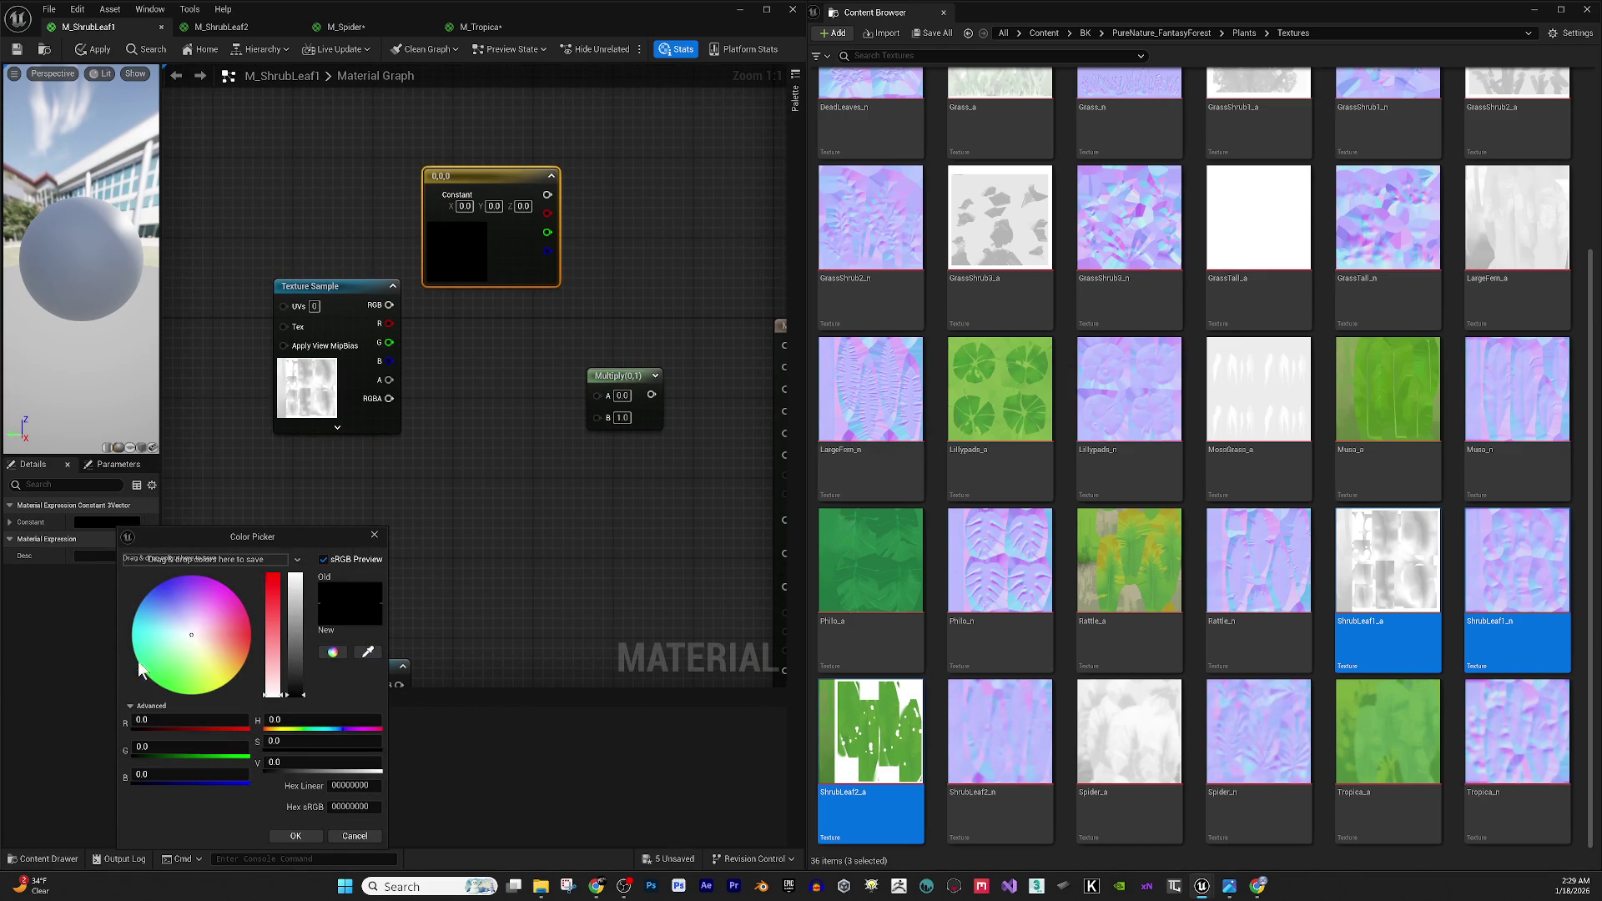
left_click(168, 669)
left_click_drag(179, 669, 160, 686)
left_click_drag(296, 600, 302, 678)
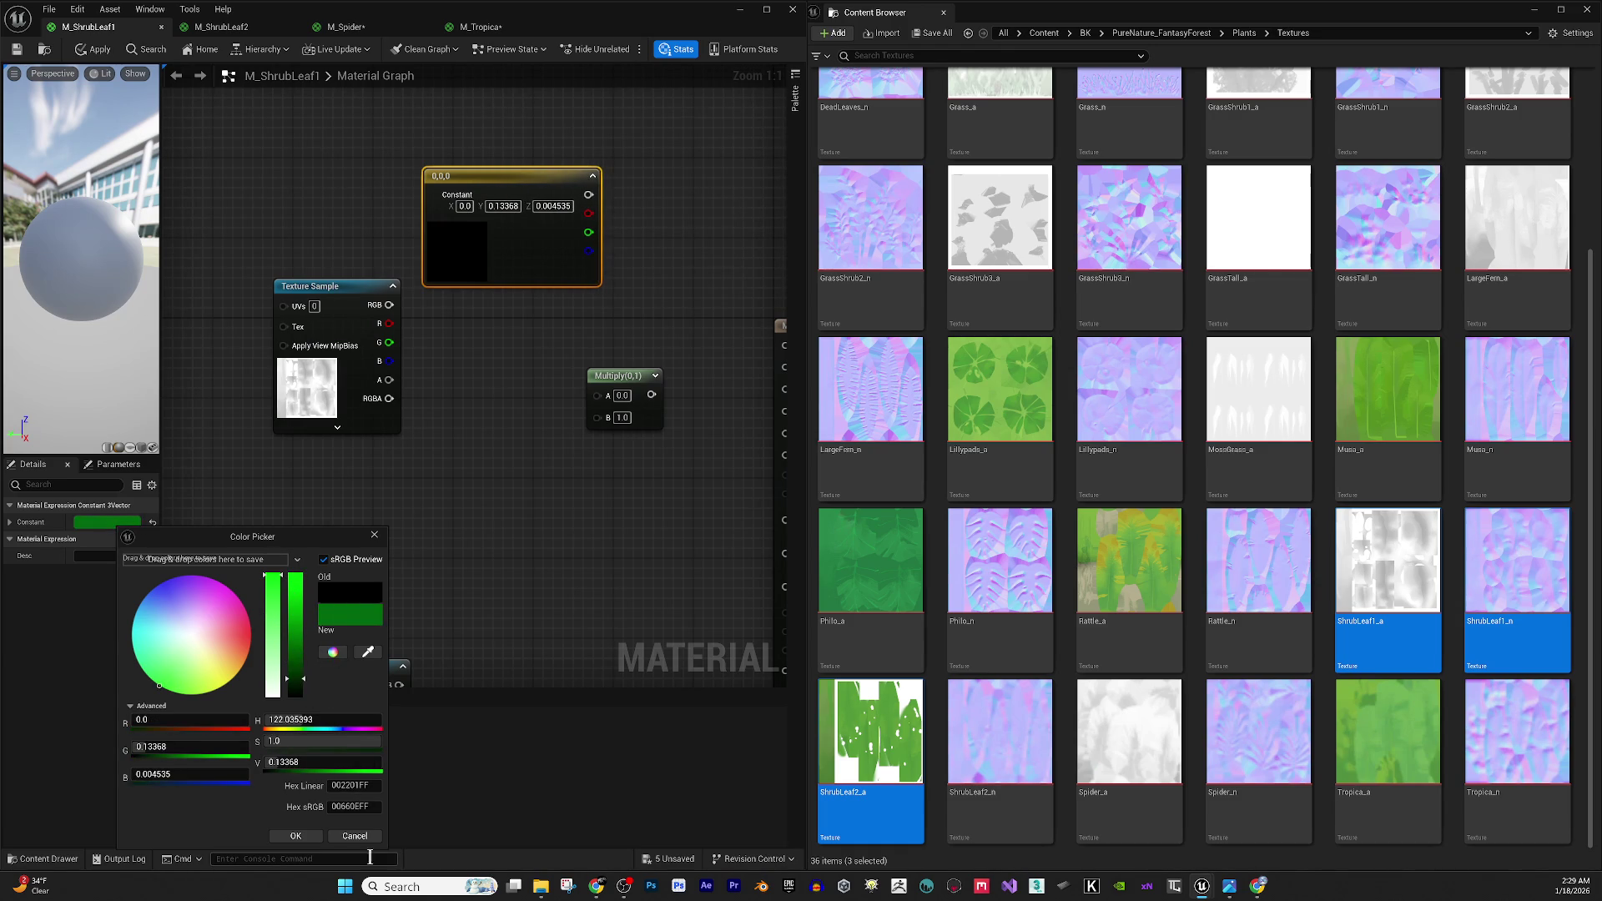
left_click(296, 836)
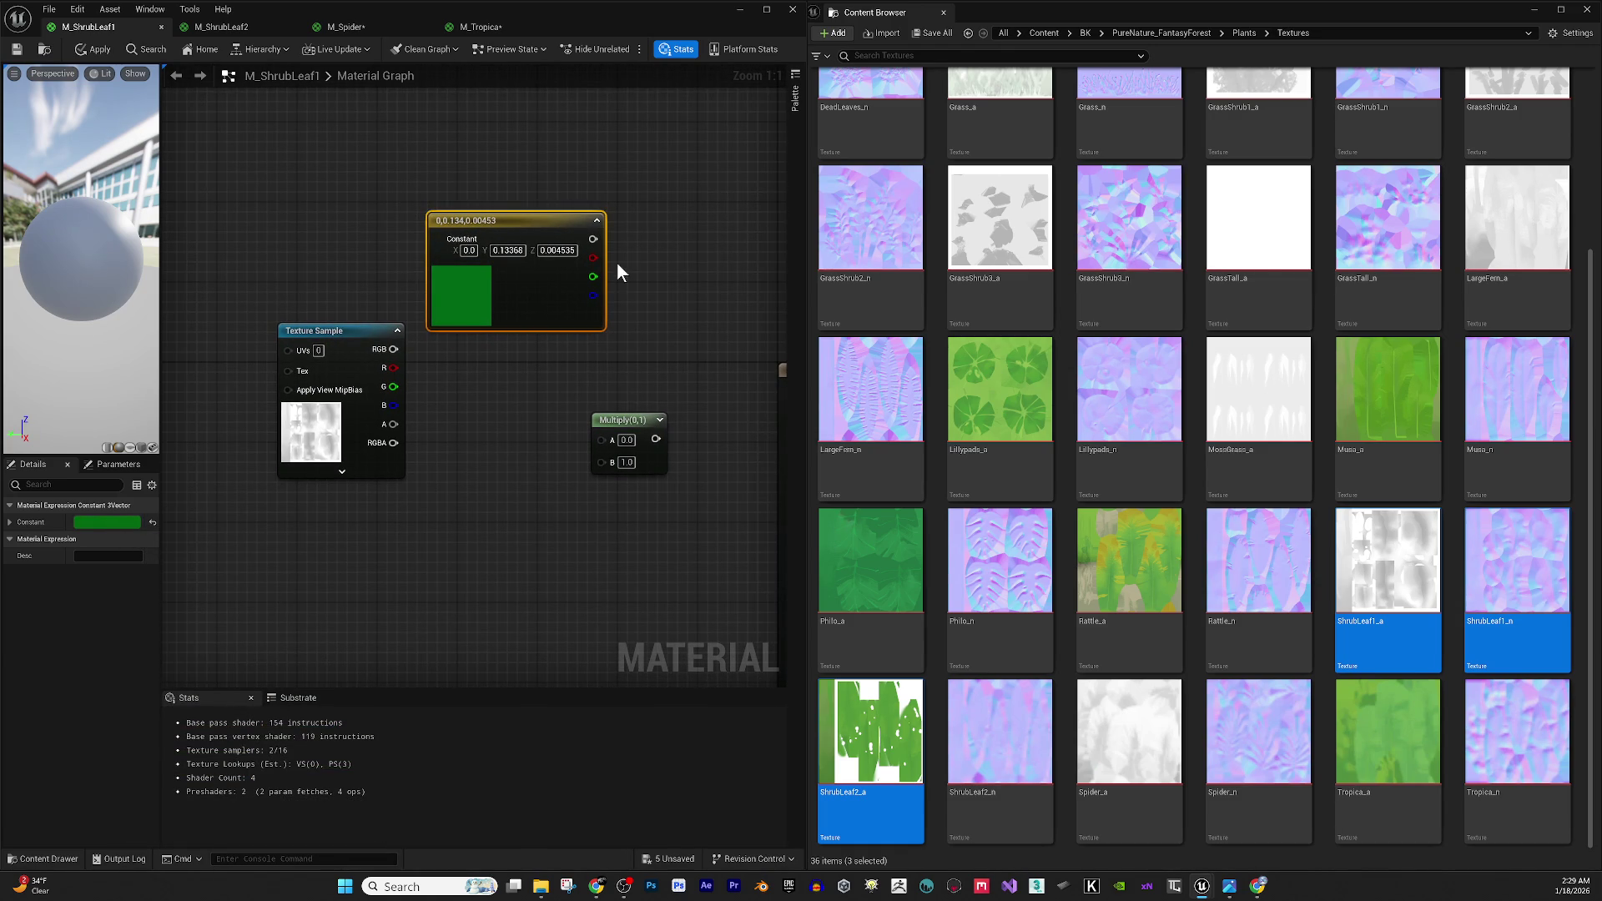
Multiply the green constant by the leaf texture RGB into Base Color, and make the material two-sided.
left_click_drag(593, 239, 603, 433)
mouse_move(393, 349)
left_mouse_down()
mouse_move(501, 429)
mouse_move(609, 458)
mouse_move(538, 484)
mouse_move(593, 442)
mouse_move(730, 390)
left_mouse_up()
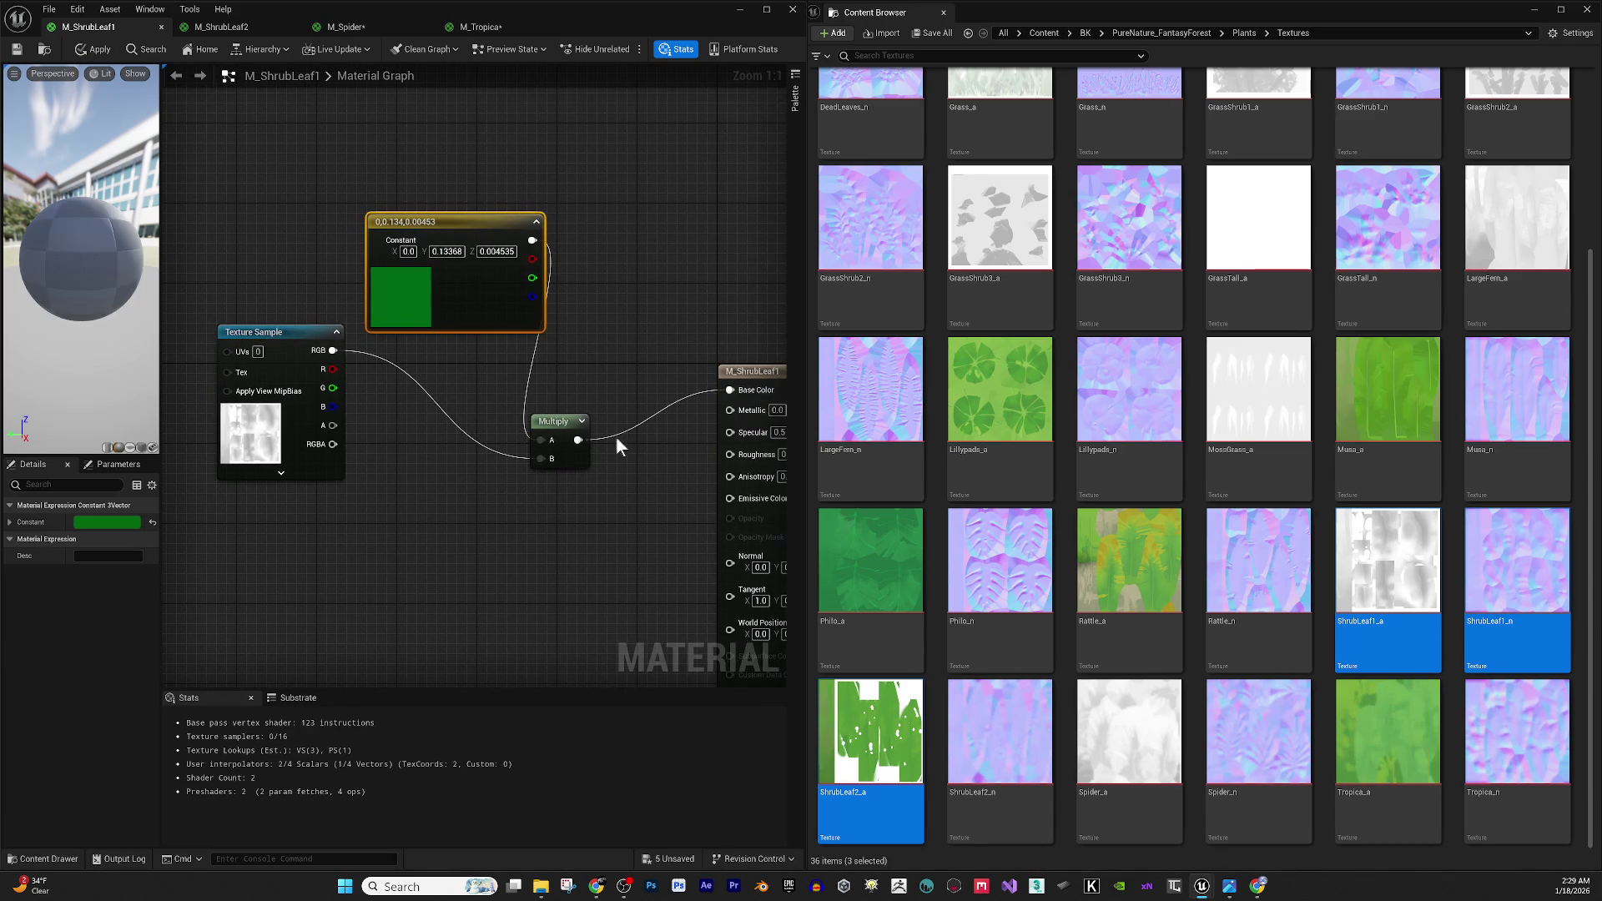
left_click_drag(550, 421, 607, 360)
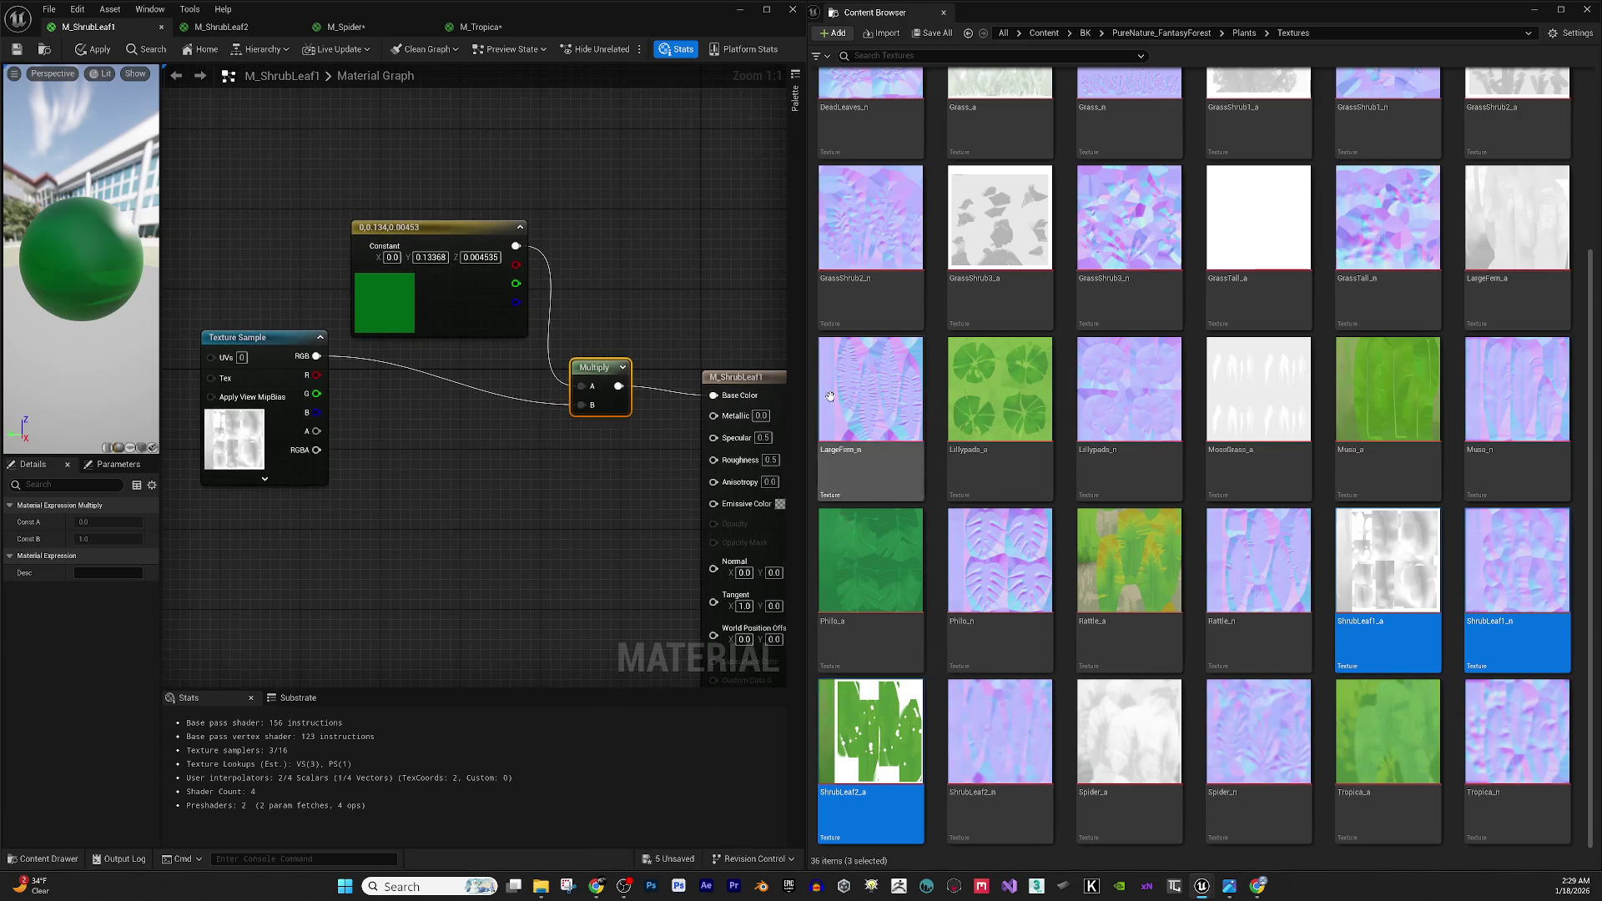
left_click(780, 377)
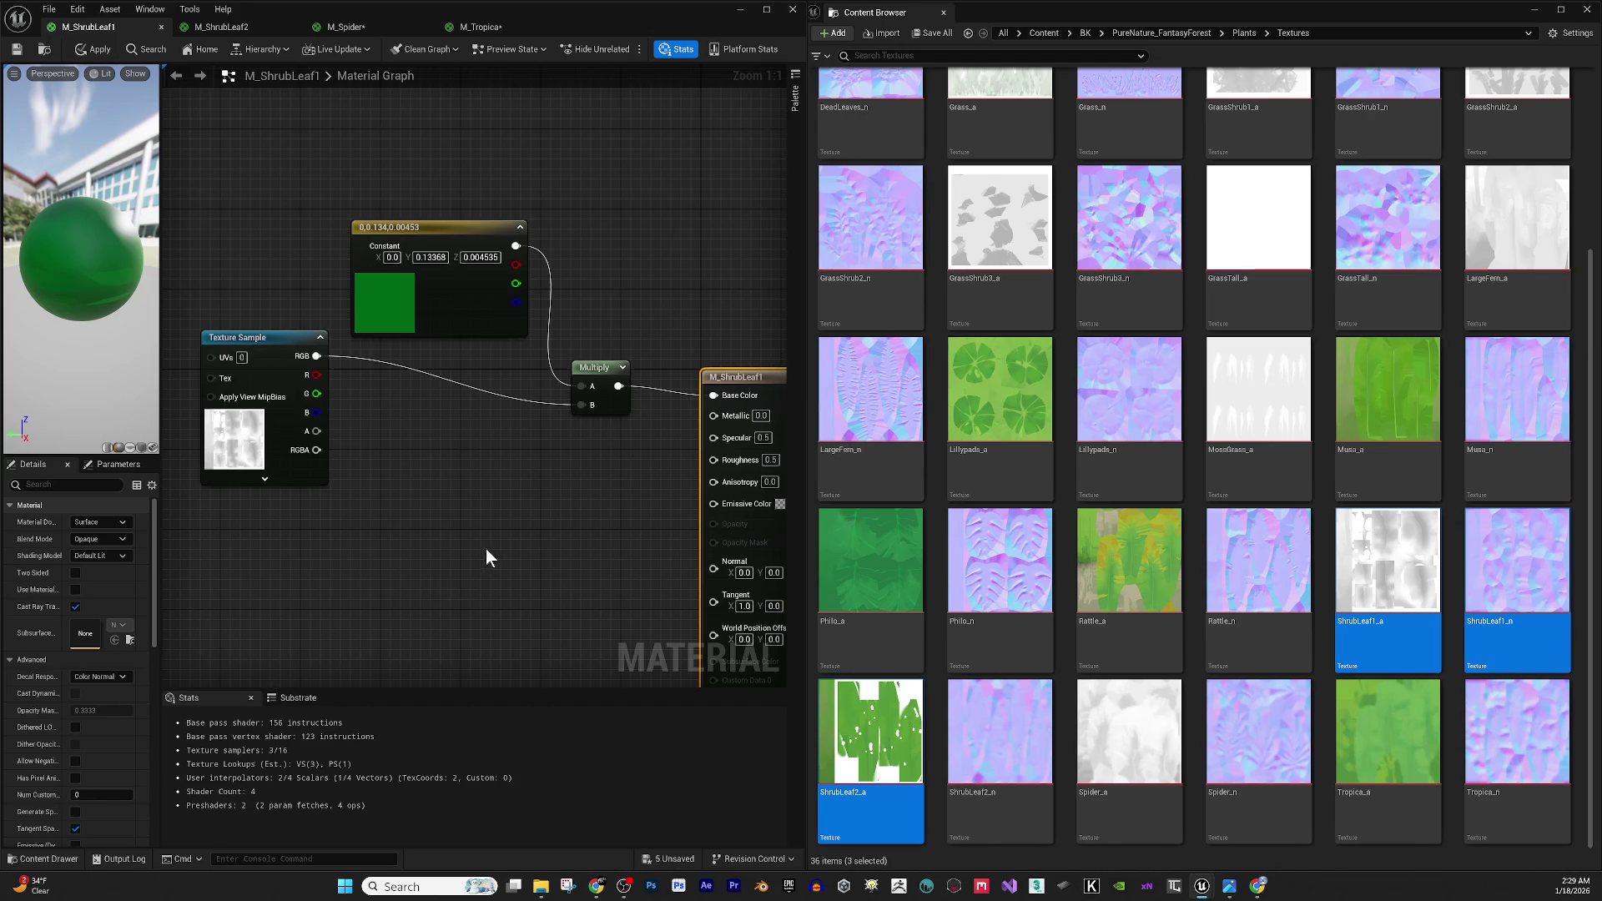
left_click(76, 570)
Switch M_ShrubLeaf1's blend mode to Masked and wire the normal map into Normal.
left_click(98, 539)
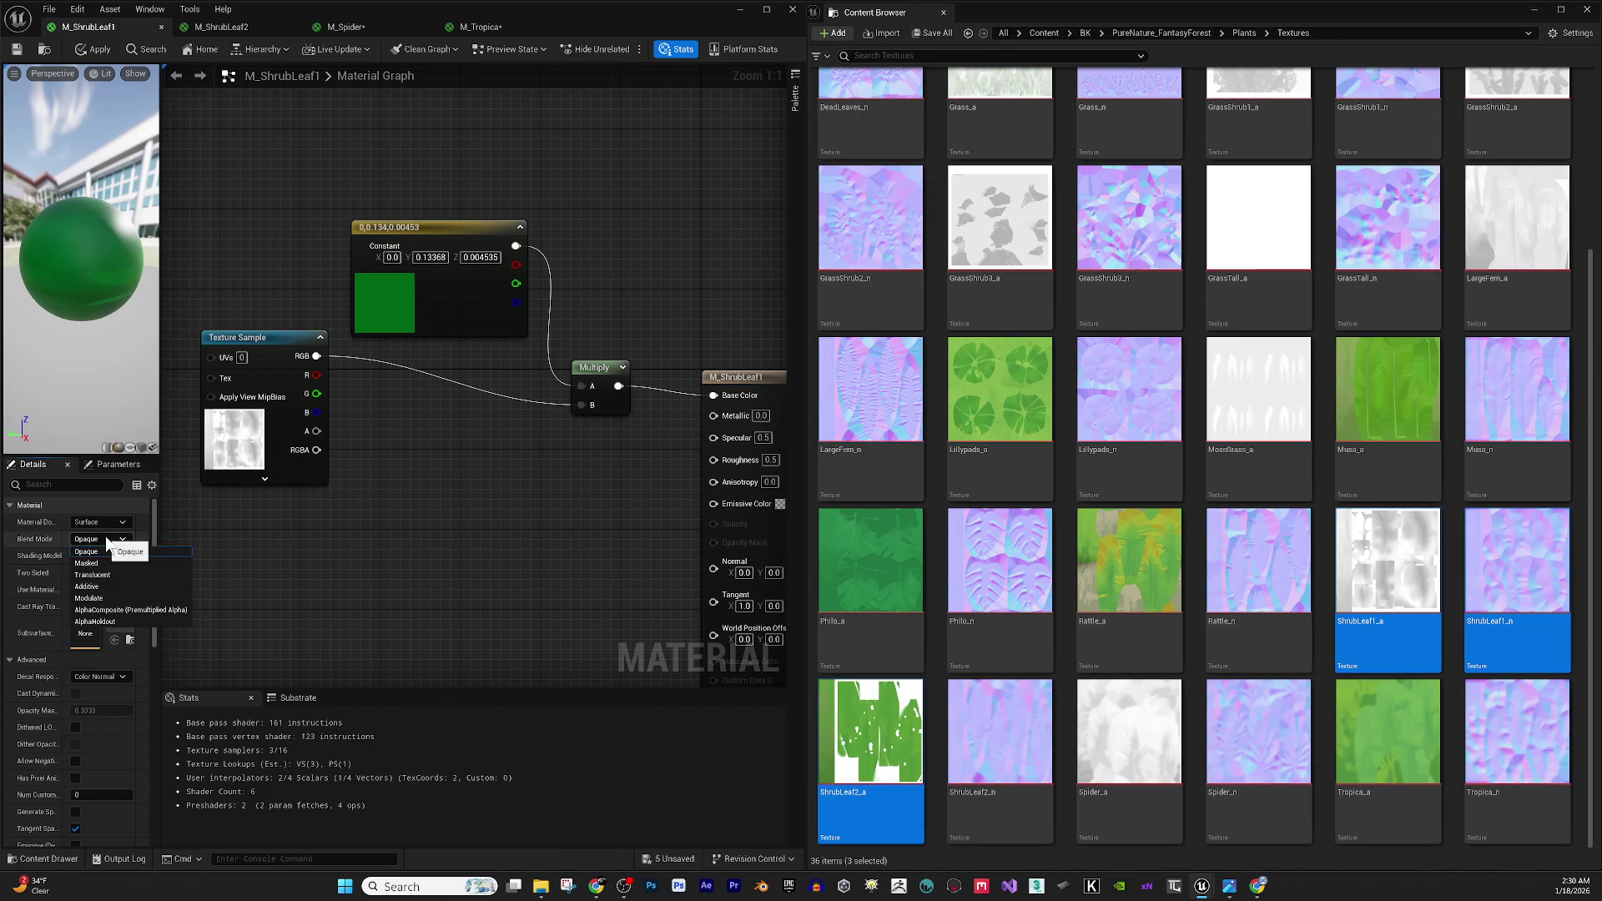
left_click(113, 563)
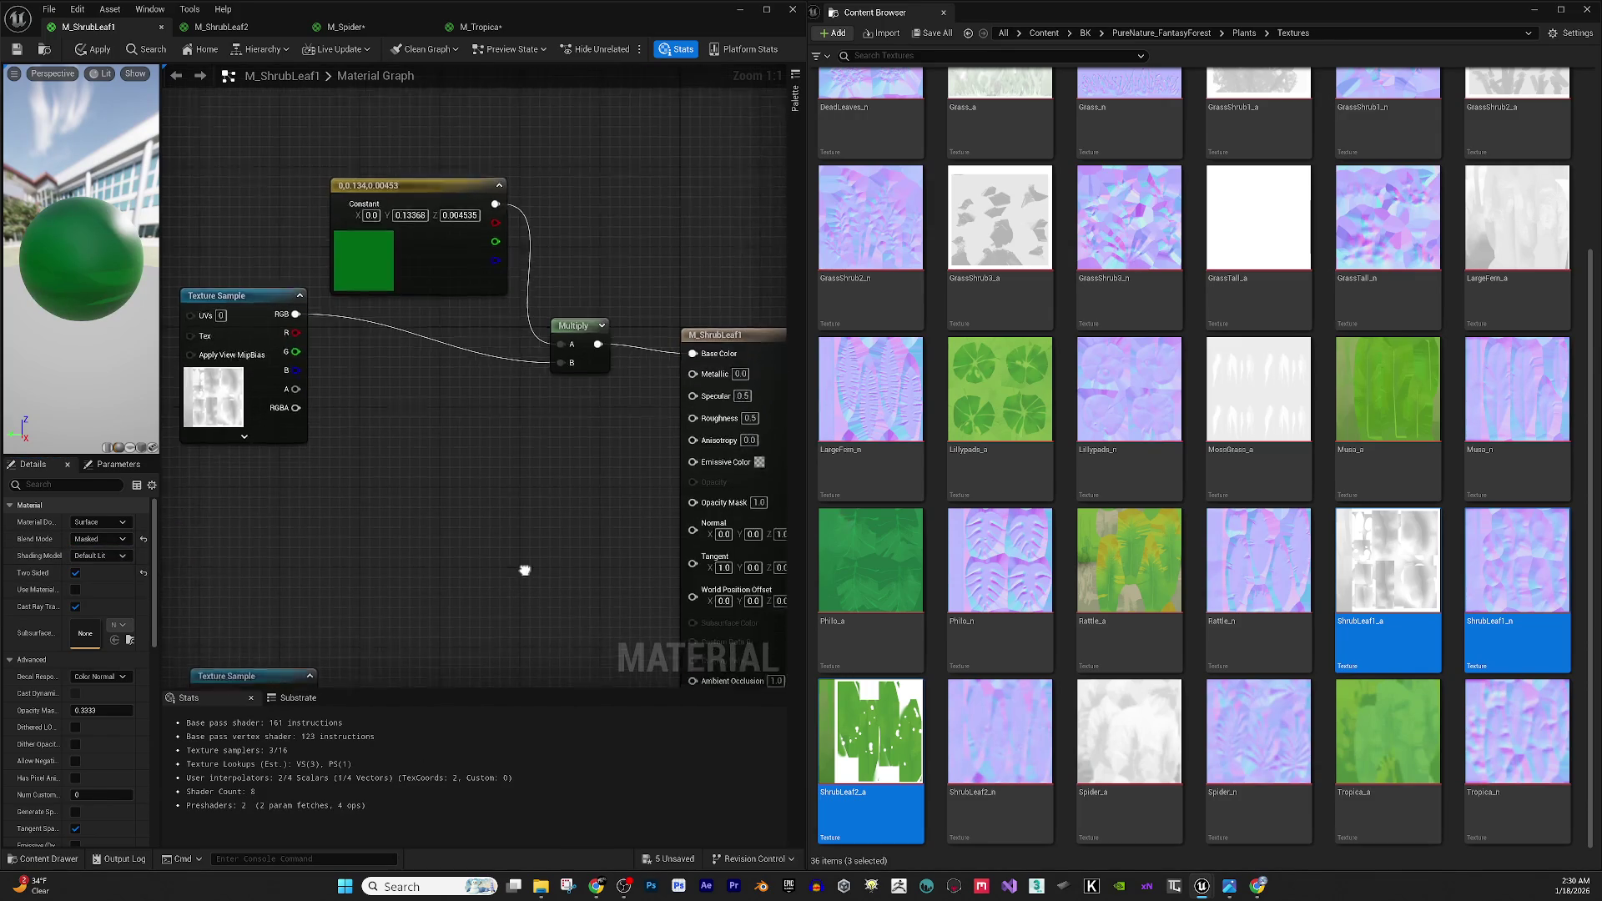
scroll(583, 530, "down", 1)
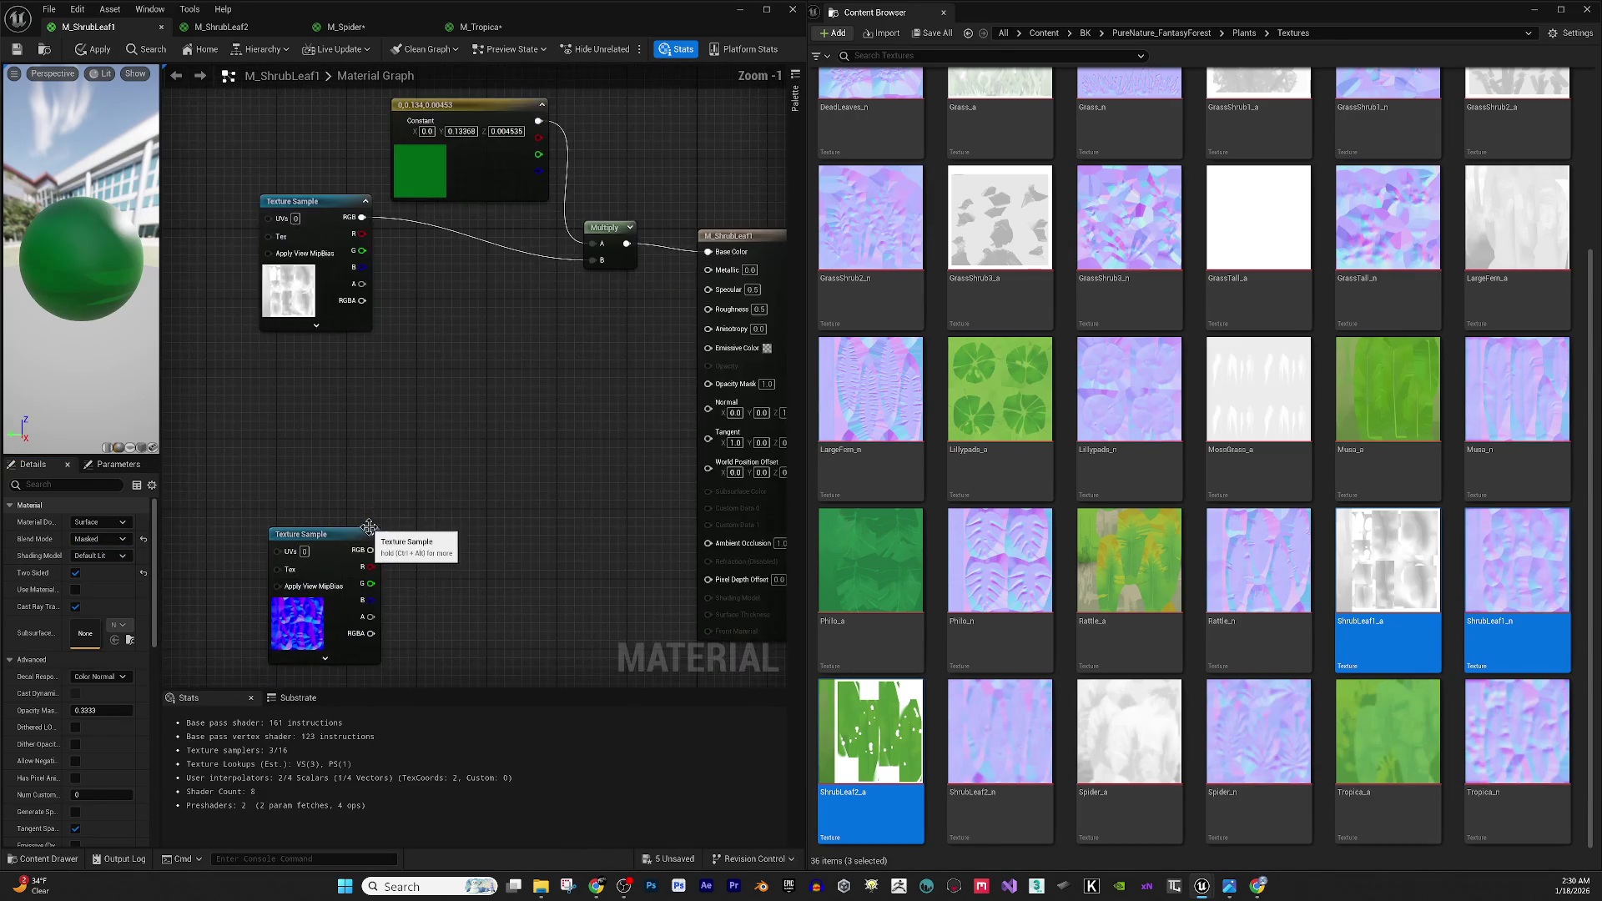
mouse_move(371, 551)
left_mouse_down()
mouse_move(713, 404)
mouse_move(362, 286)
left_mouse_up()
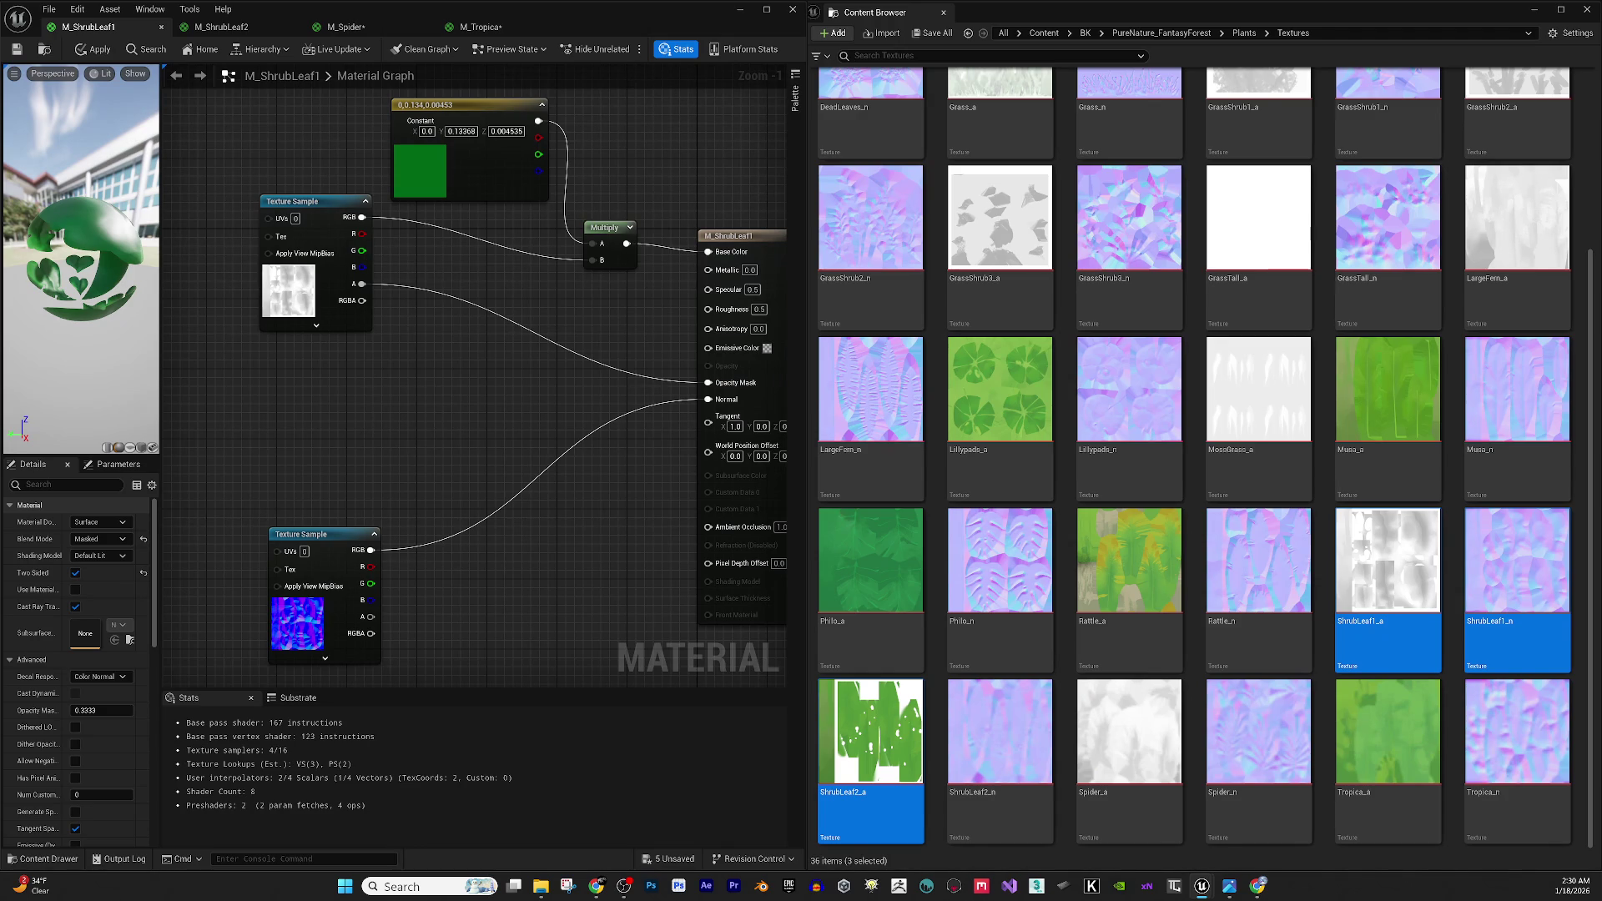
Inspect the leaf preview, then close M_ShrubLeaf1 and confirm applying its changes.
key("alt+Tab")
left_click_drag(25, 250, 79, 254)
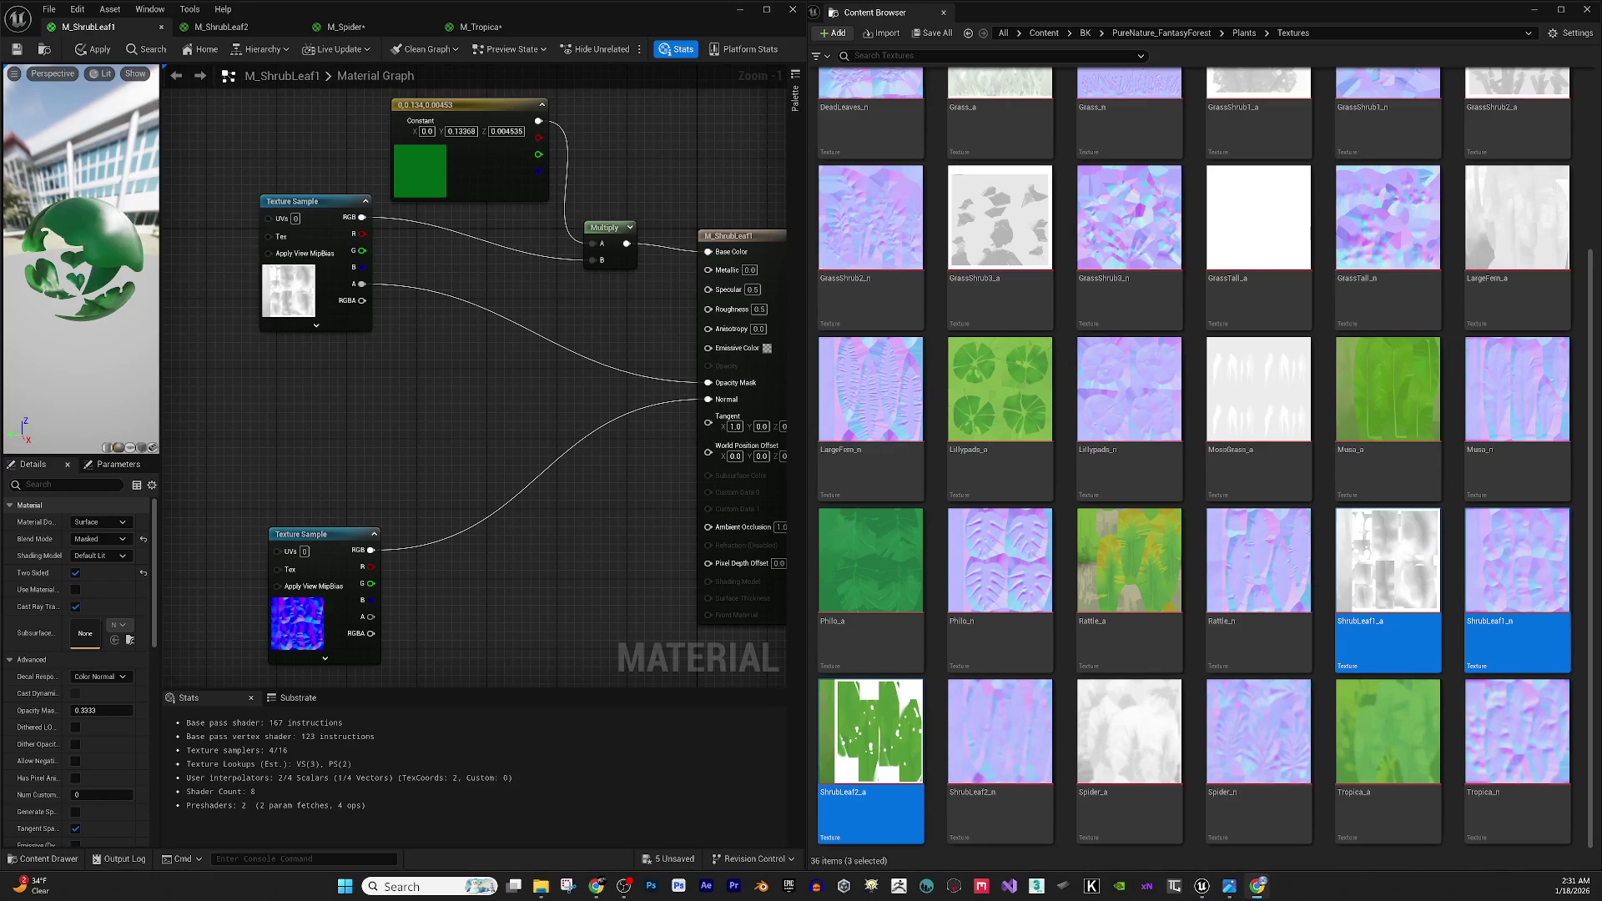
scroll(82, 173, "up", 3)
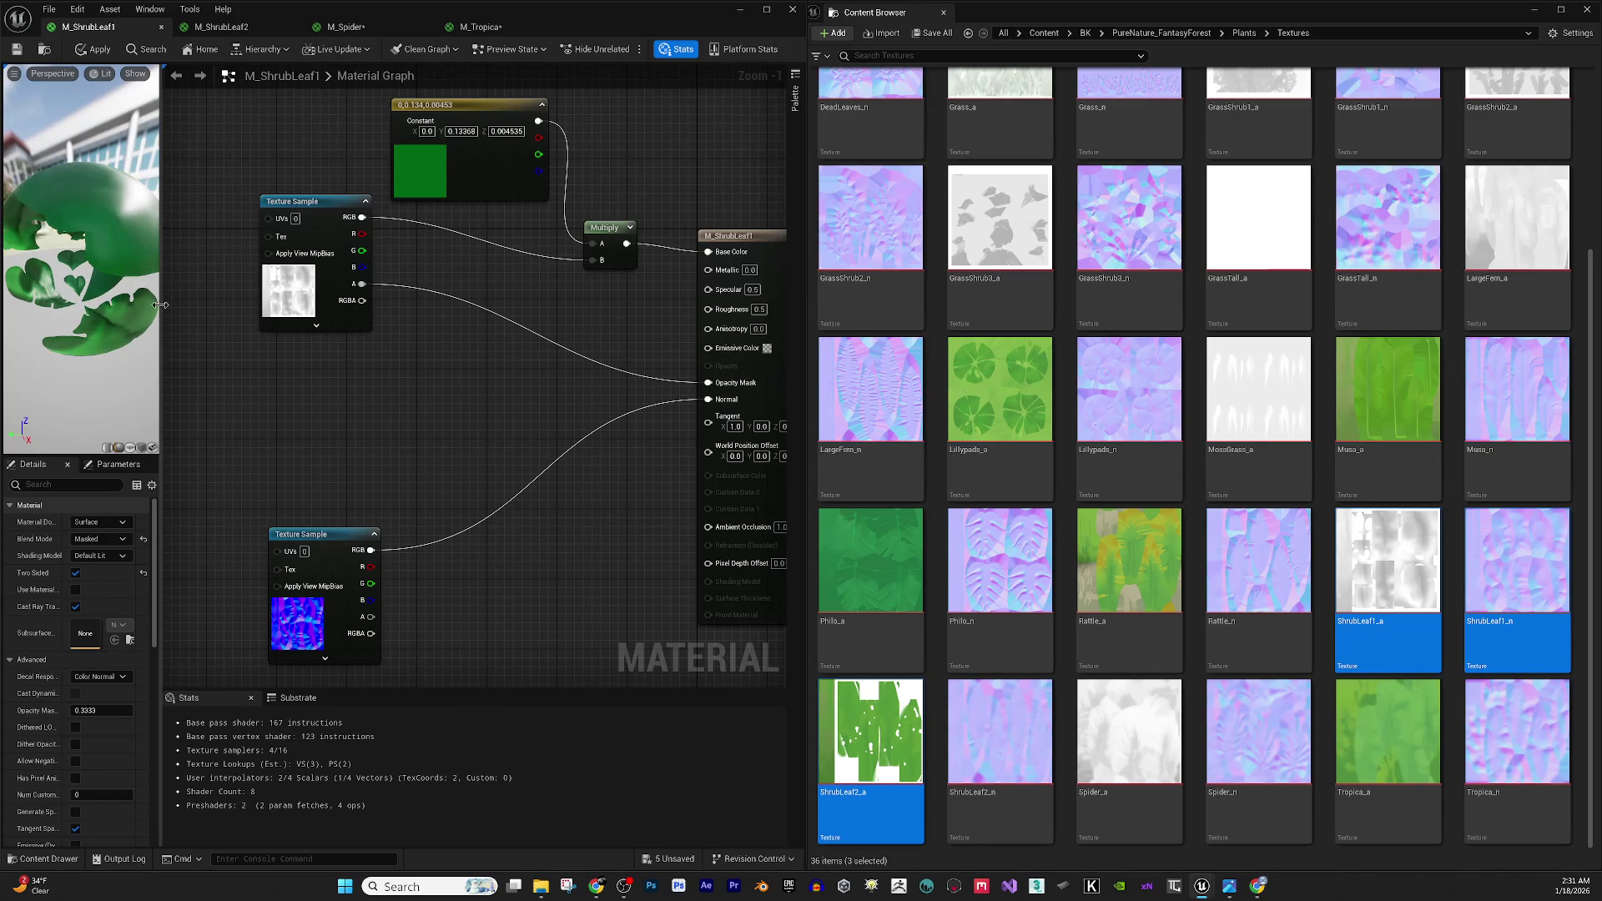
left_click_drag(160, 305, 465, 345)
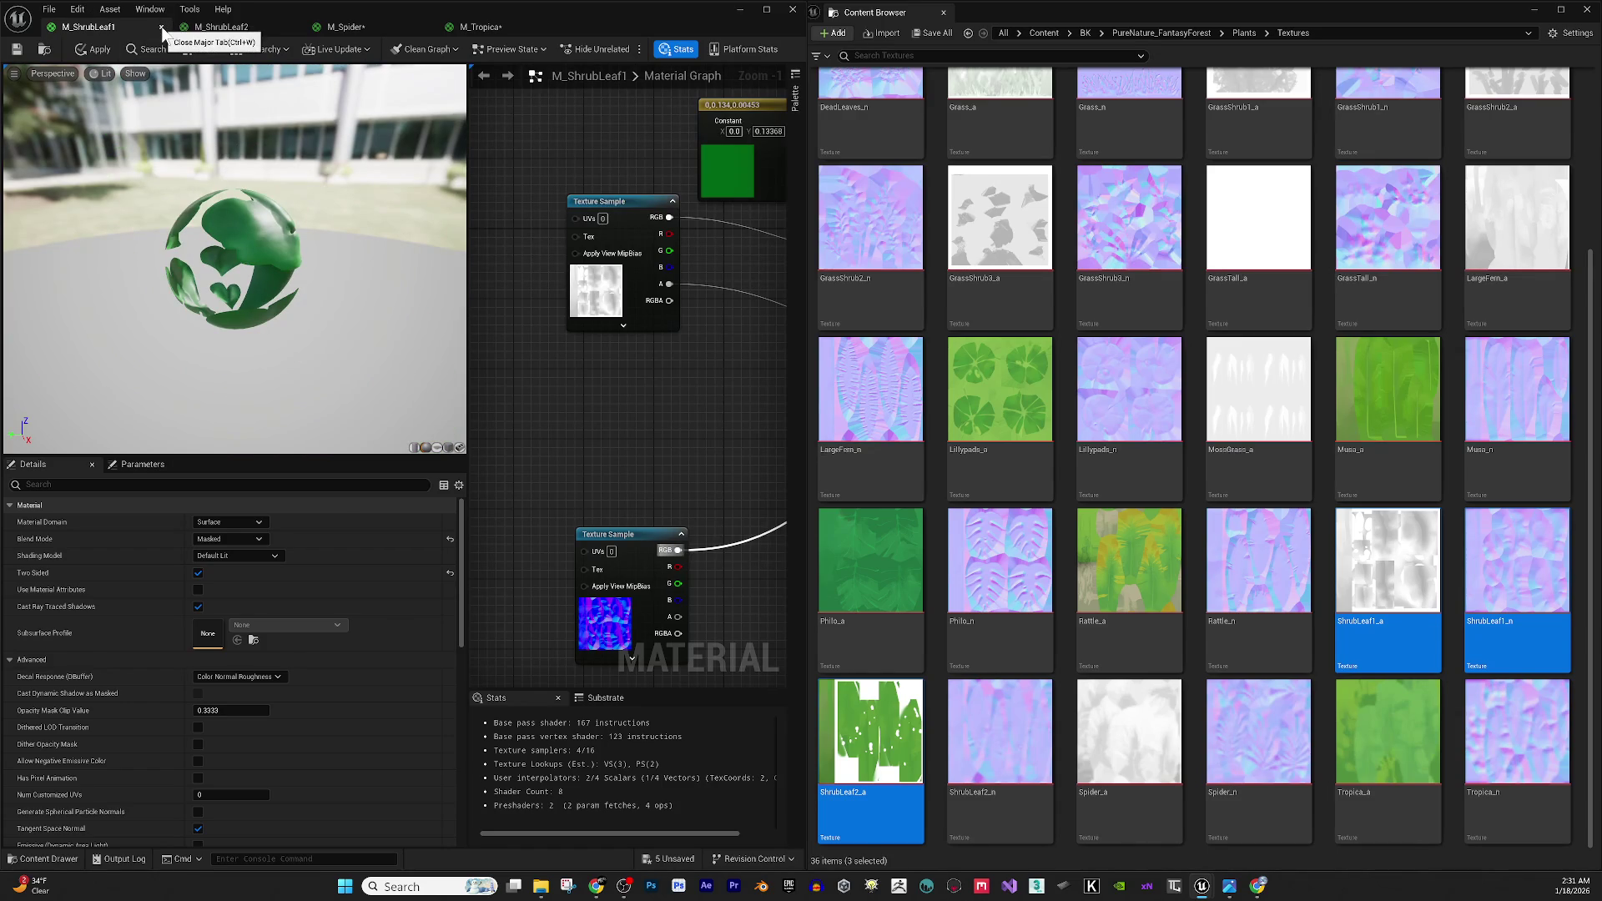
left_click(162, 27)
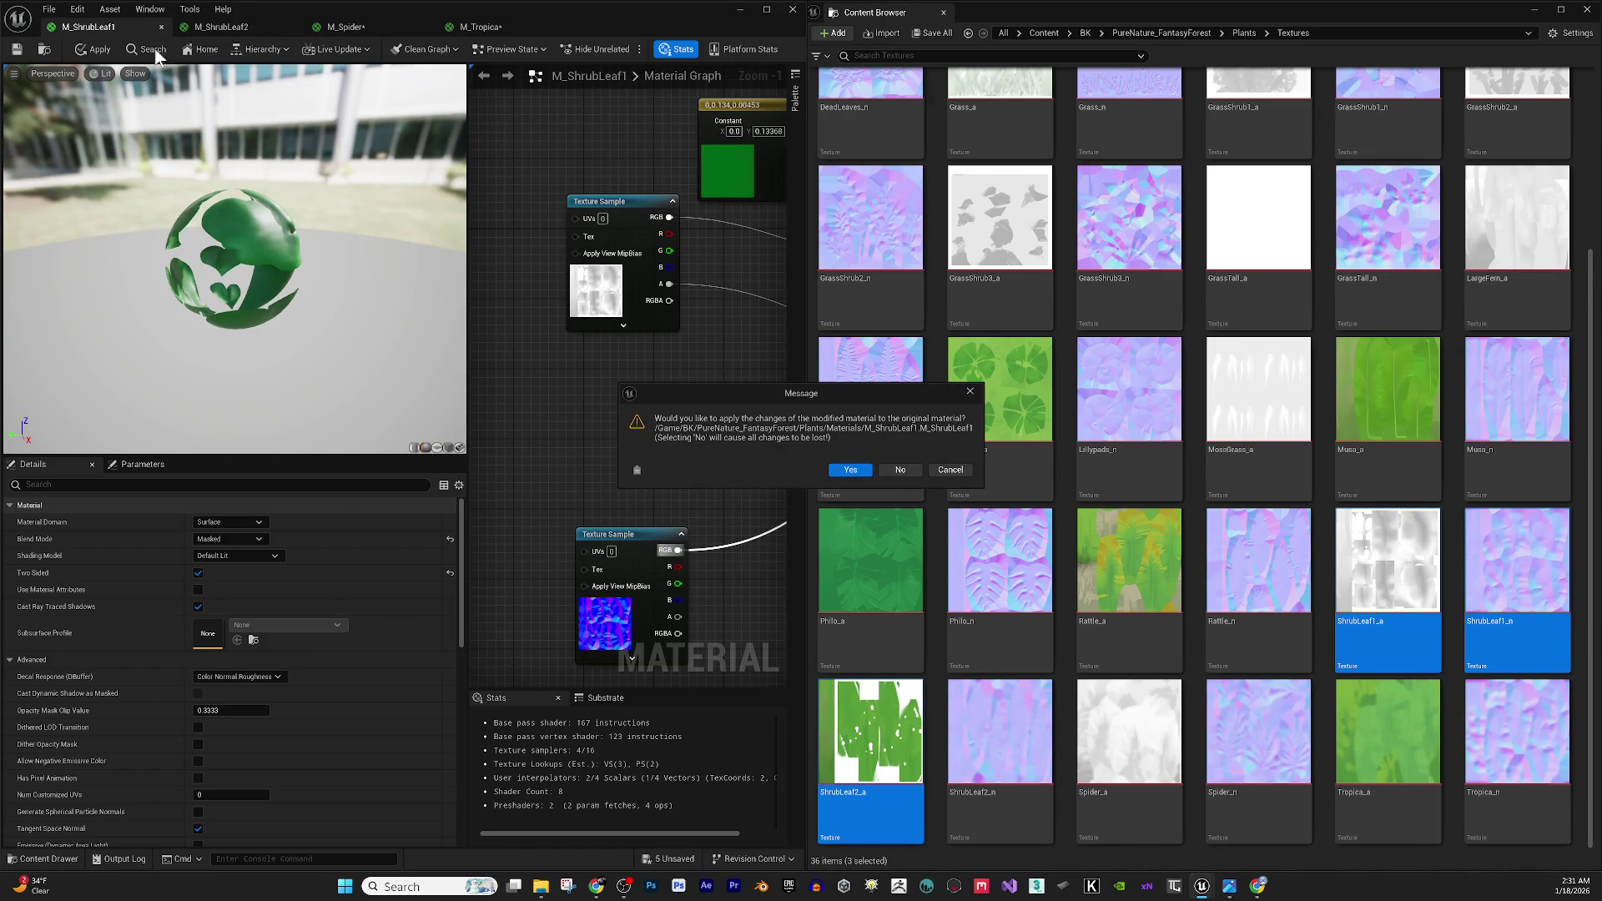
left_click(867, 469)
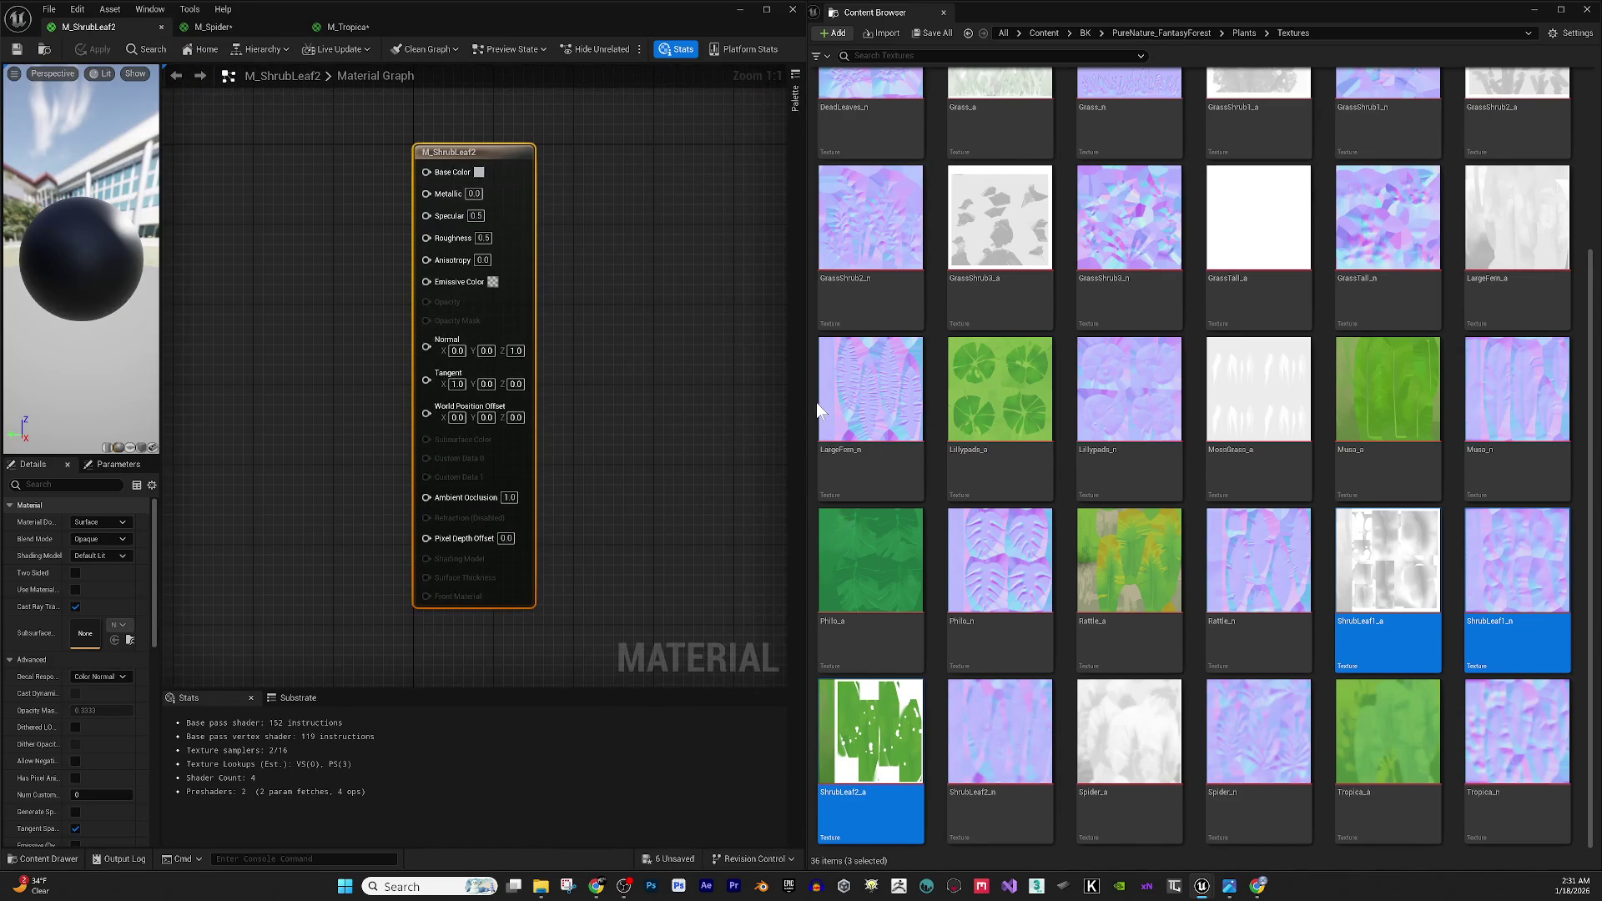
Add ShrubLeaf2_a and ShrubLeaf2_n to the graph, wiring colour to Base Color and normal to Normal.
left_click(882, 743)
left_click(1013, 742, "ctrl")
mouse_move(1013, 742)
left_mouse_down()
mouse_move(680, 573)
mouse_move(340, 303)
mouse_move(493, 403)
mouse_move(200, 215)
mouse_move(533, 282)
mouse_move(583, 276)
left_mouse_up()
left_click_drag(617, 359, 597, 349)
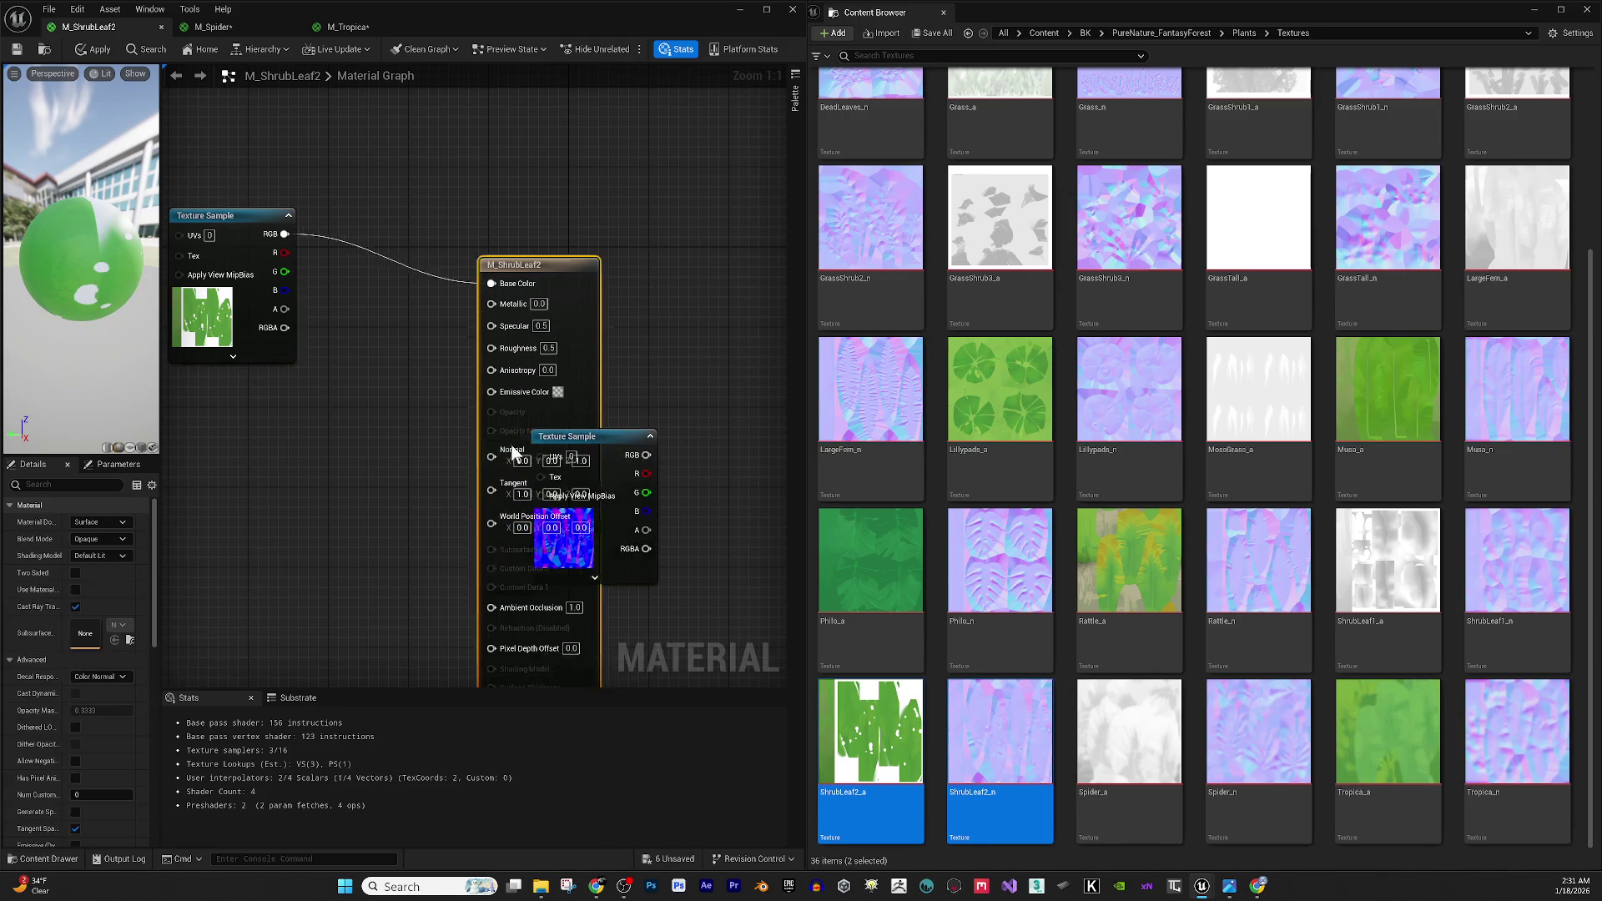
mouse_move(658, 417)
left_mouse_down()
mouse_move(679, 383)
mouse_move(644, 412)
mouse_move(629, 399)
left_mouse_up()
left_click_drag(539, 434, 268, 462)
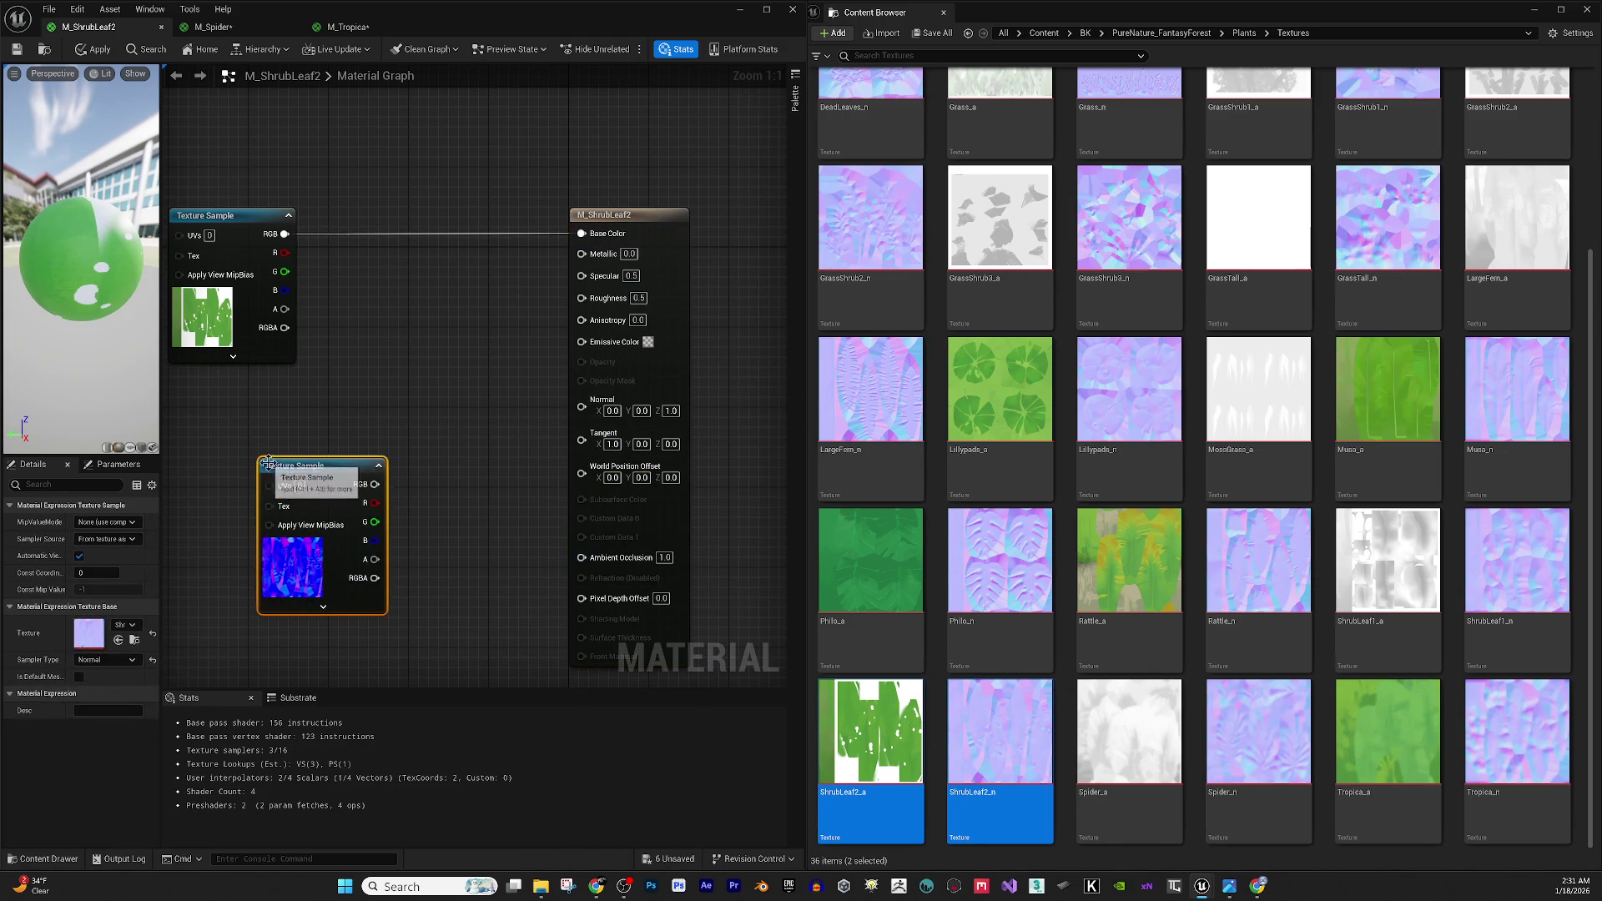
mouse_move(375, 484)
left_mouse_down()
mouse_move(592, 404)
mouse_move(280, 317)
left_mouse_up()
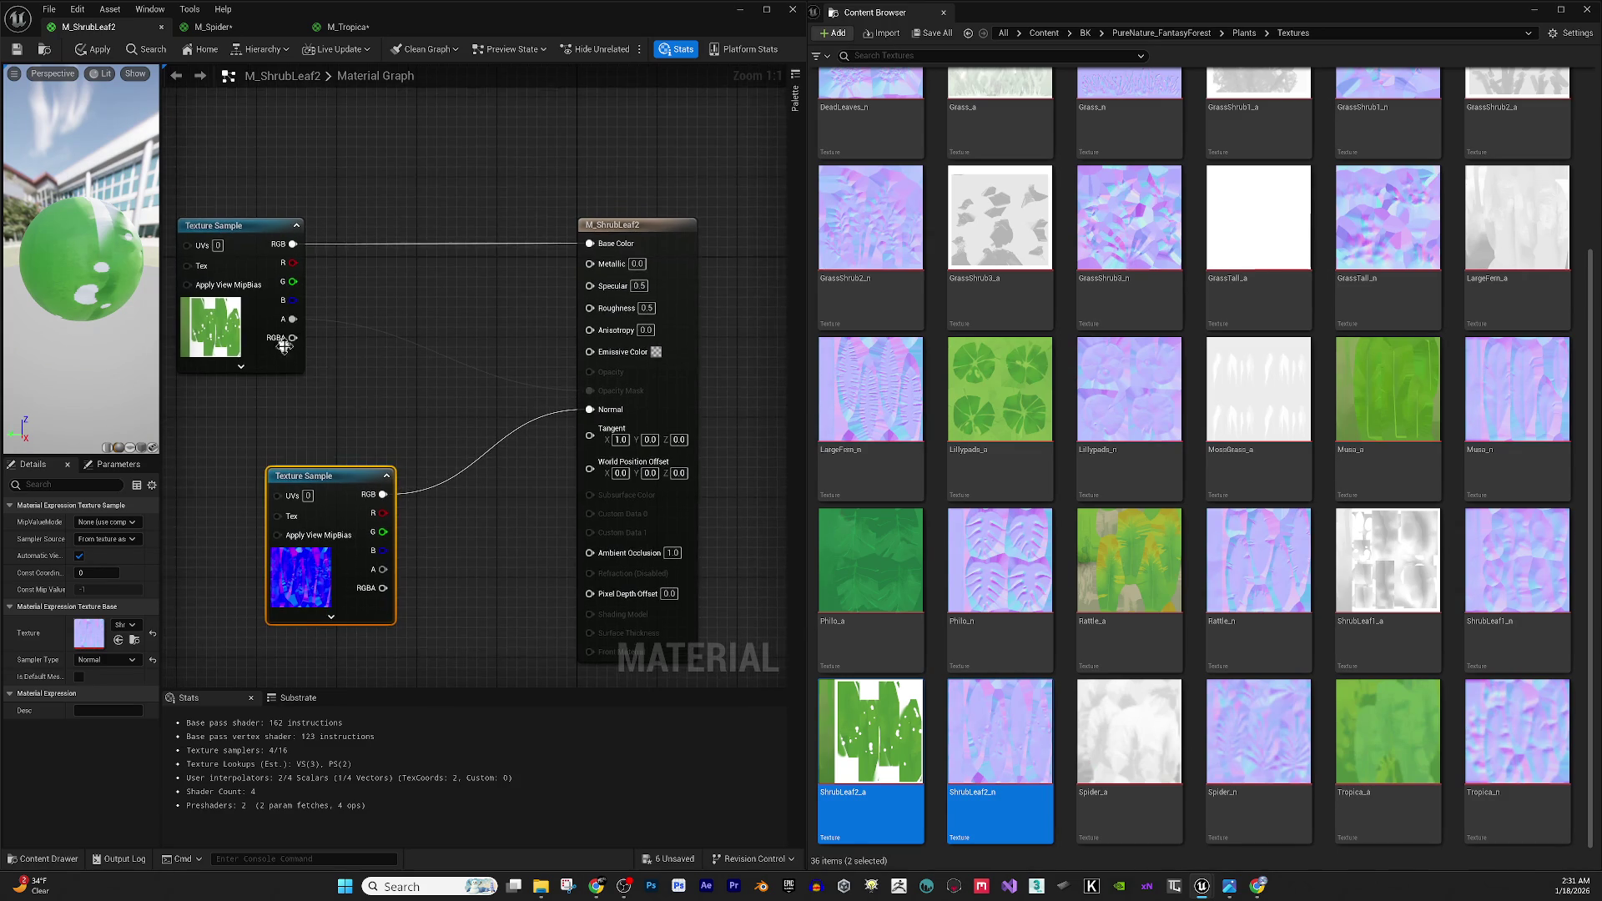
Make M_ShrubLeaf2 a Surface, Masked, Two Sided material, then apply and close it.
left_click(621, 237)
left_click(115, 523)
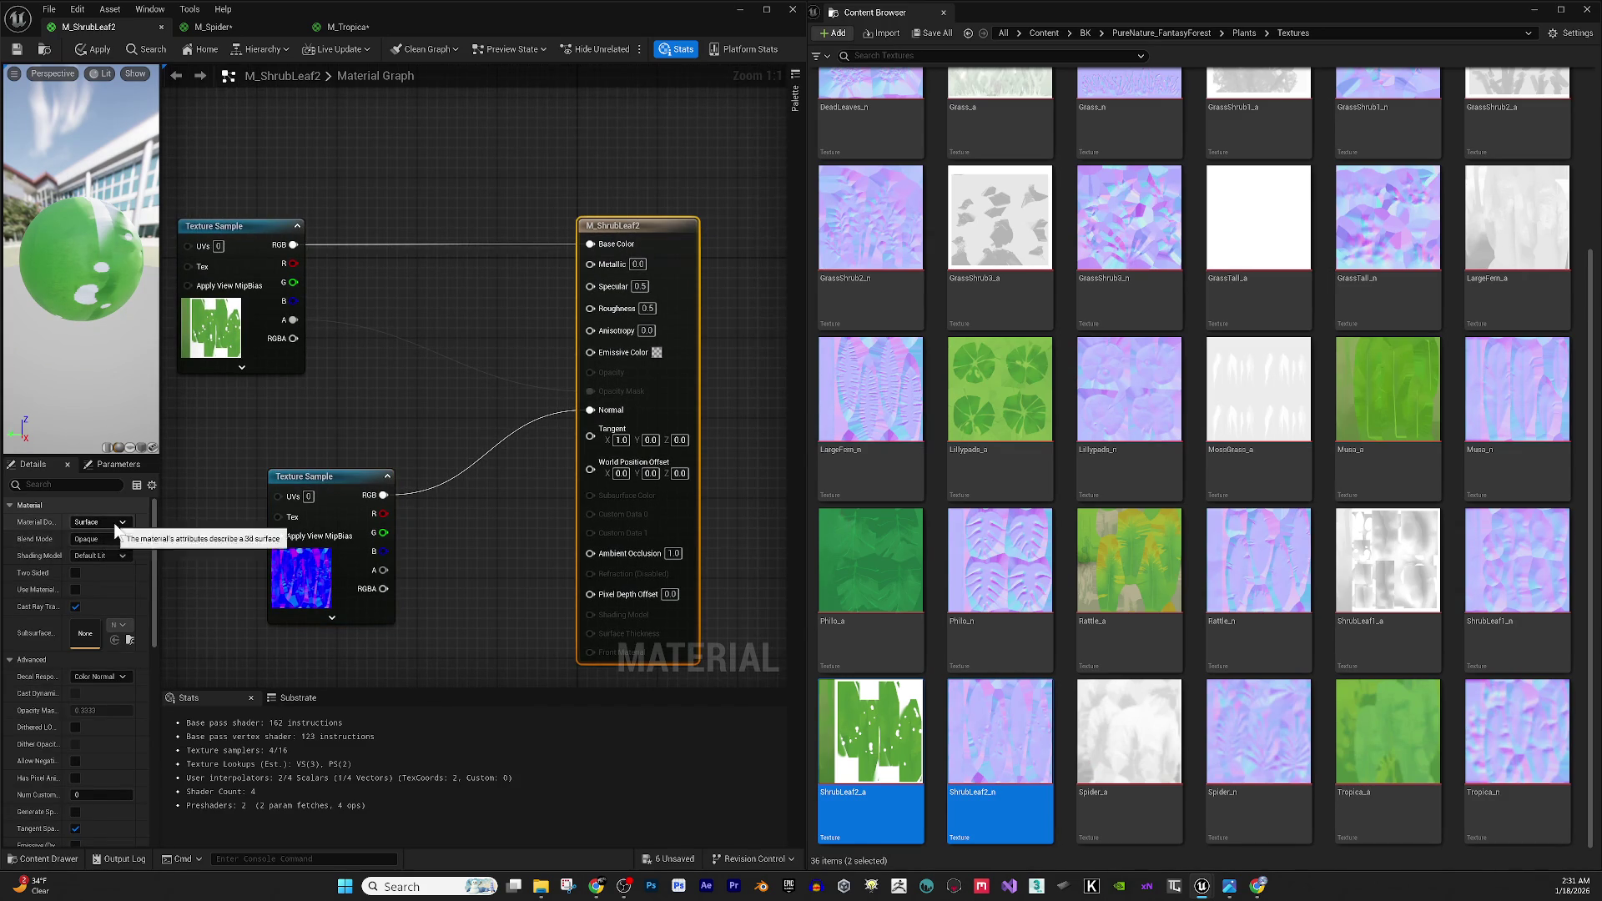
left_click(115, 533)
left_click(218, 541)
left_click(100, 539)
left_click(127, 564)
left_click(76, 573)
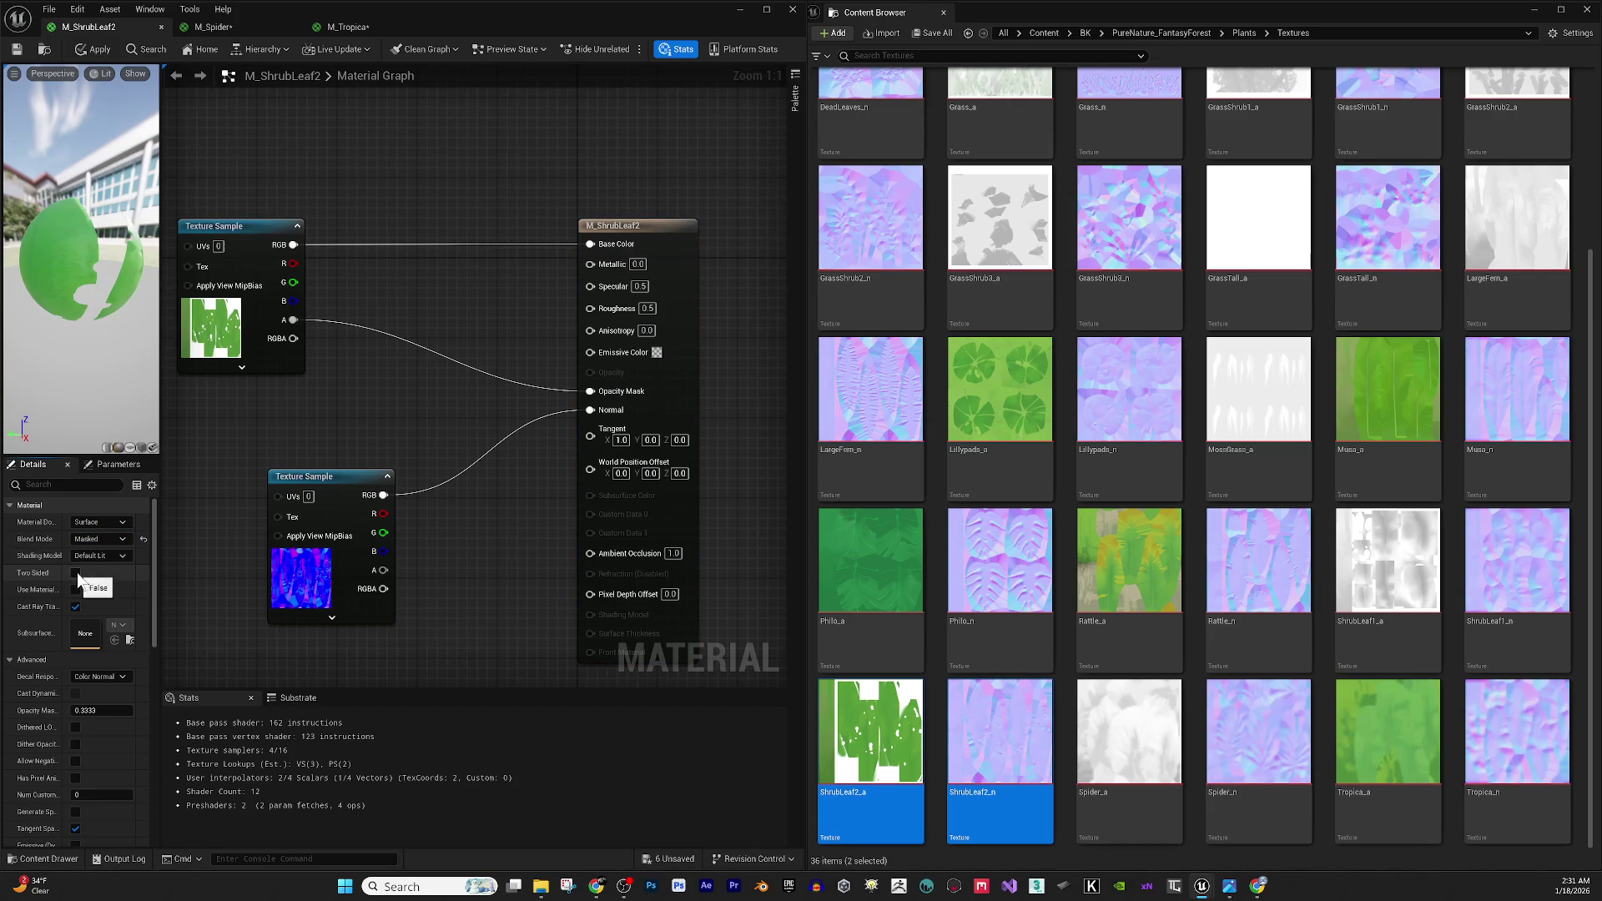
left_click_drag(443, 488, 445, 483)
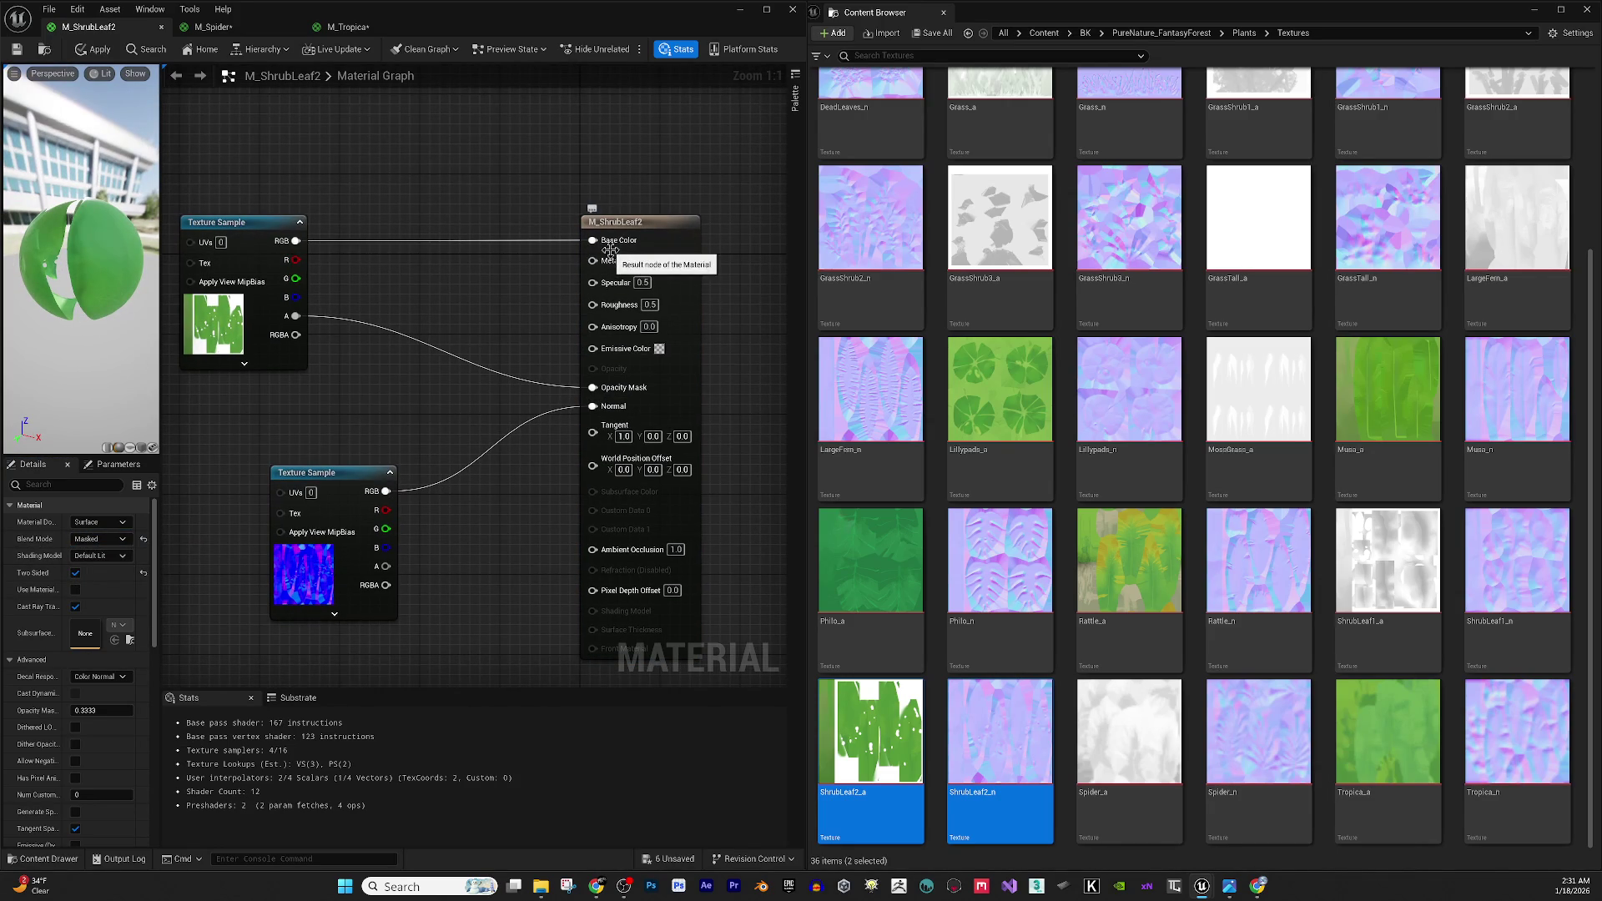
left_click(84, 51)
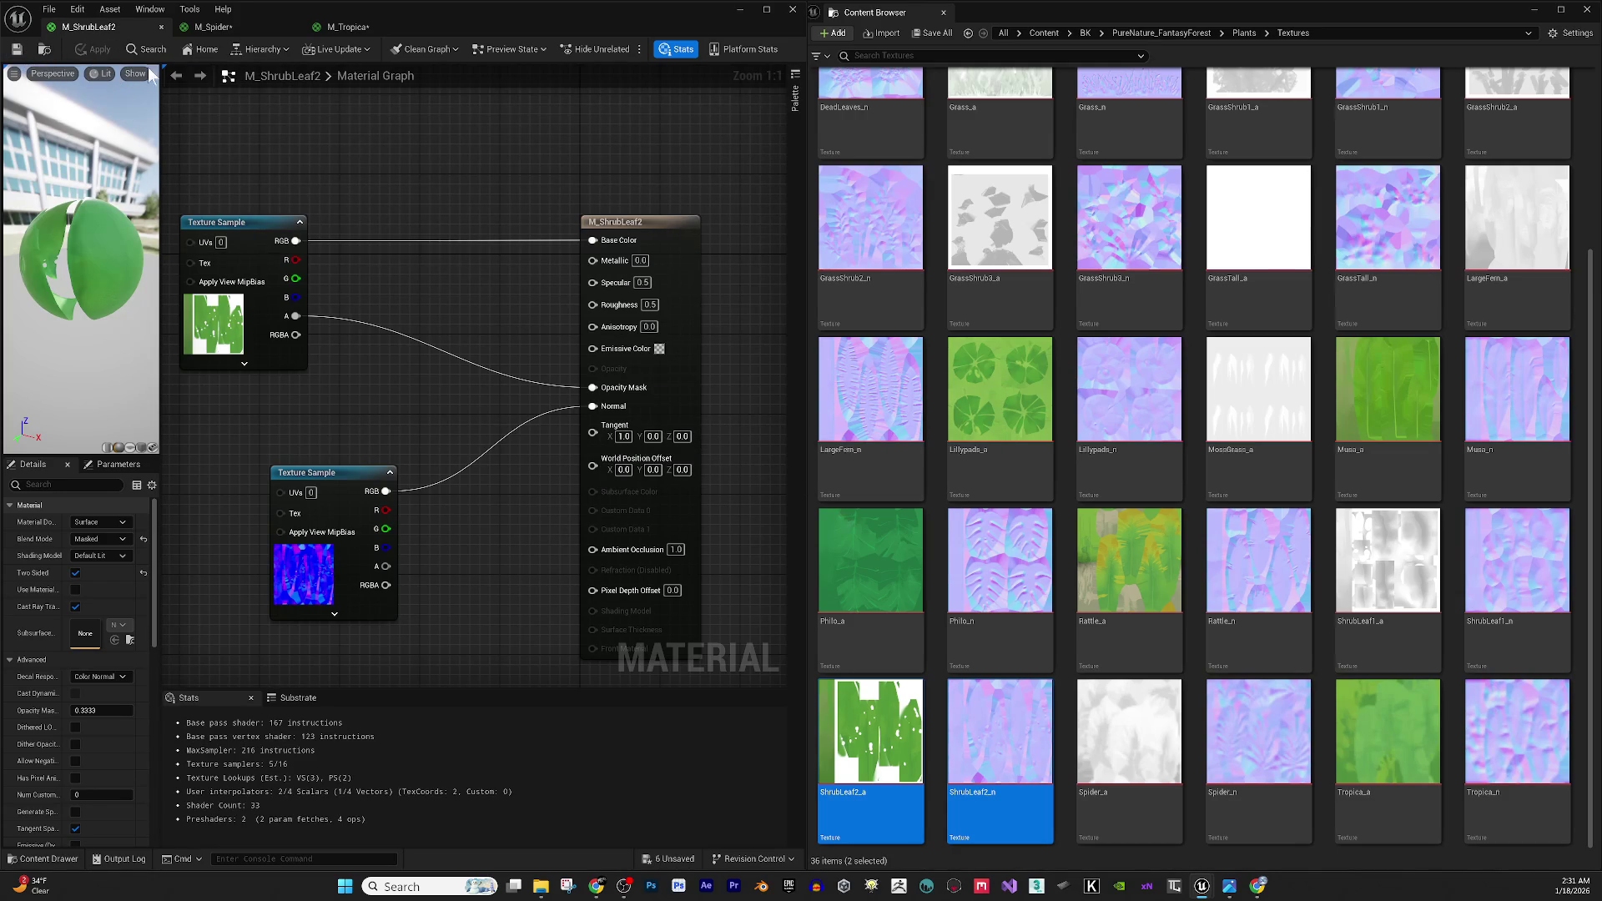
left_click(162, 28)
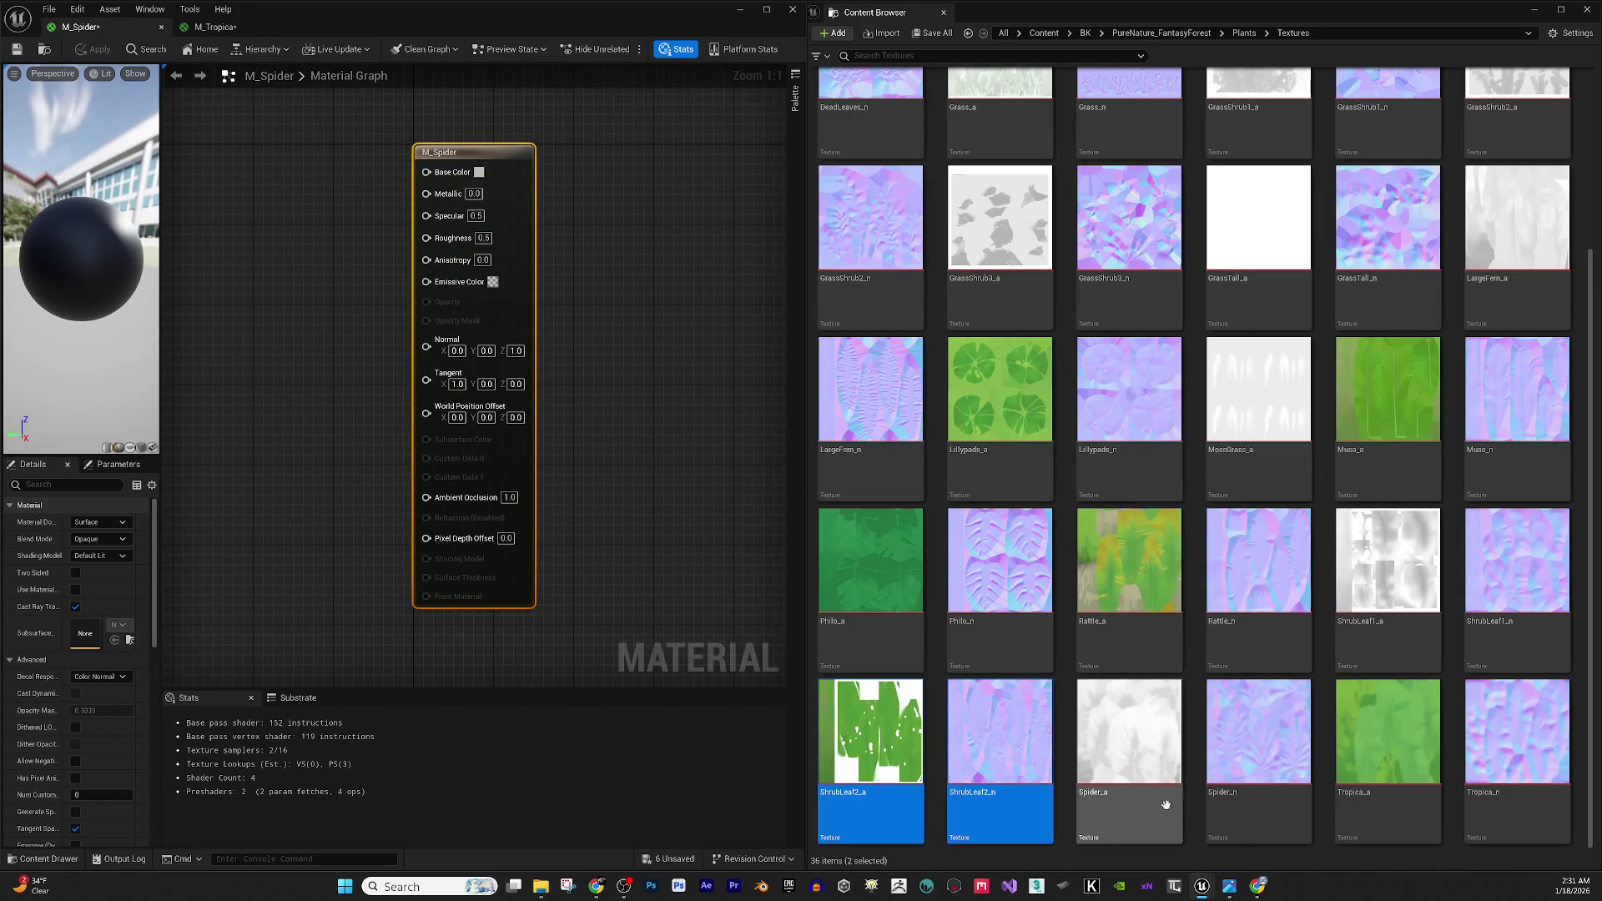
Bring the Spider_a and Spider_n textures into the M_Spider graph and separate the stacked nodes.
left_click(1124, 738)
left_click(1259, 734, "ctrl")
mouse_move(1258, 734)
left_mouse_down()
mouse_move(834, 661)
mouse_move(258, 349)
left_mouse_up()
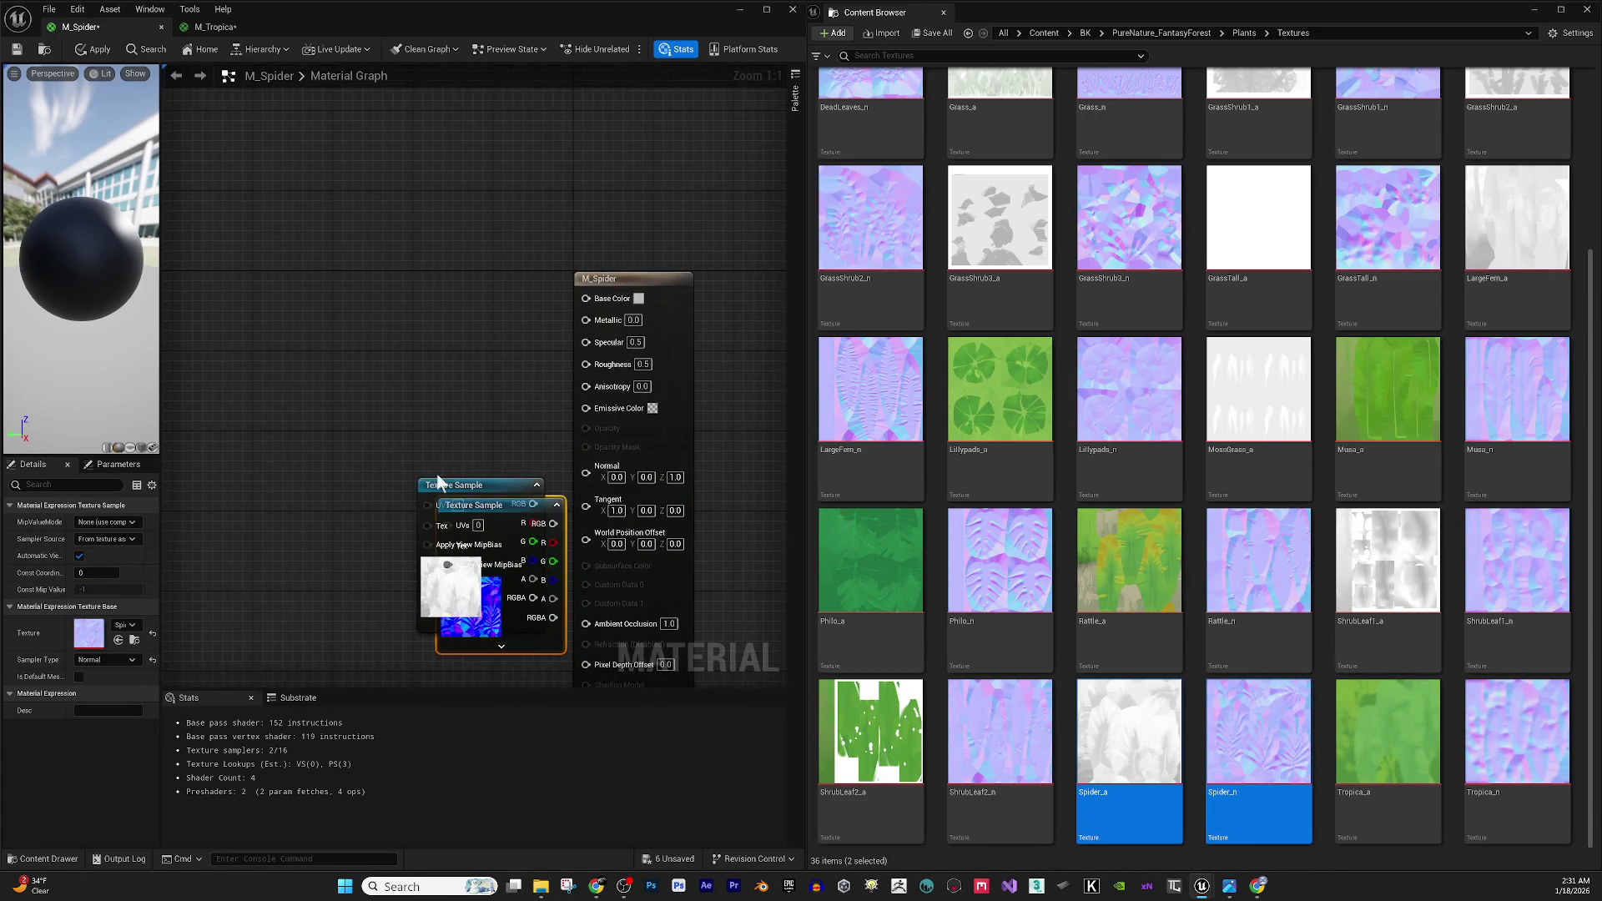
left_click_drag(484, 483, 290, 356)
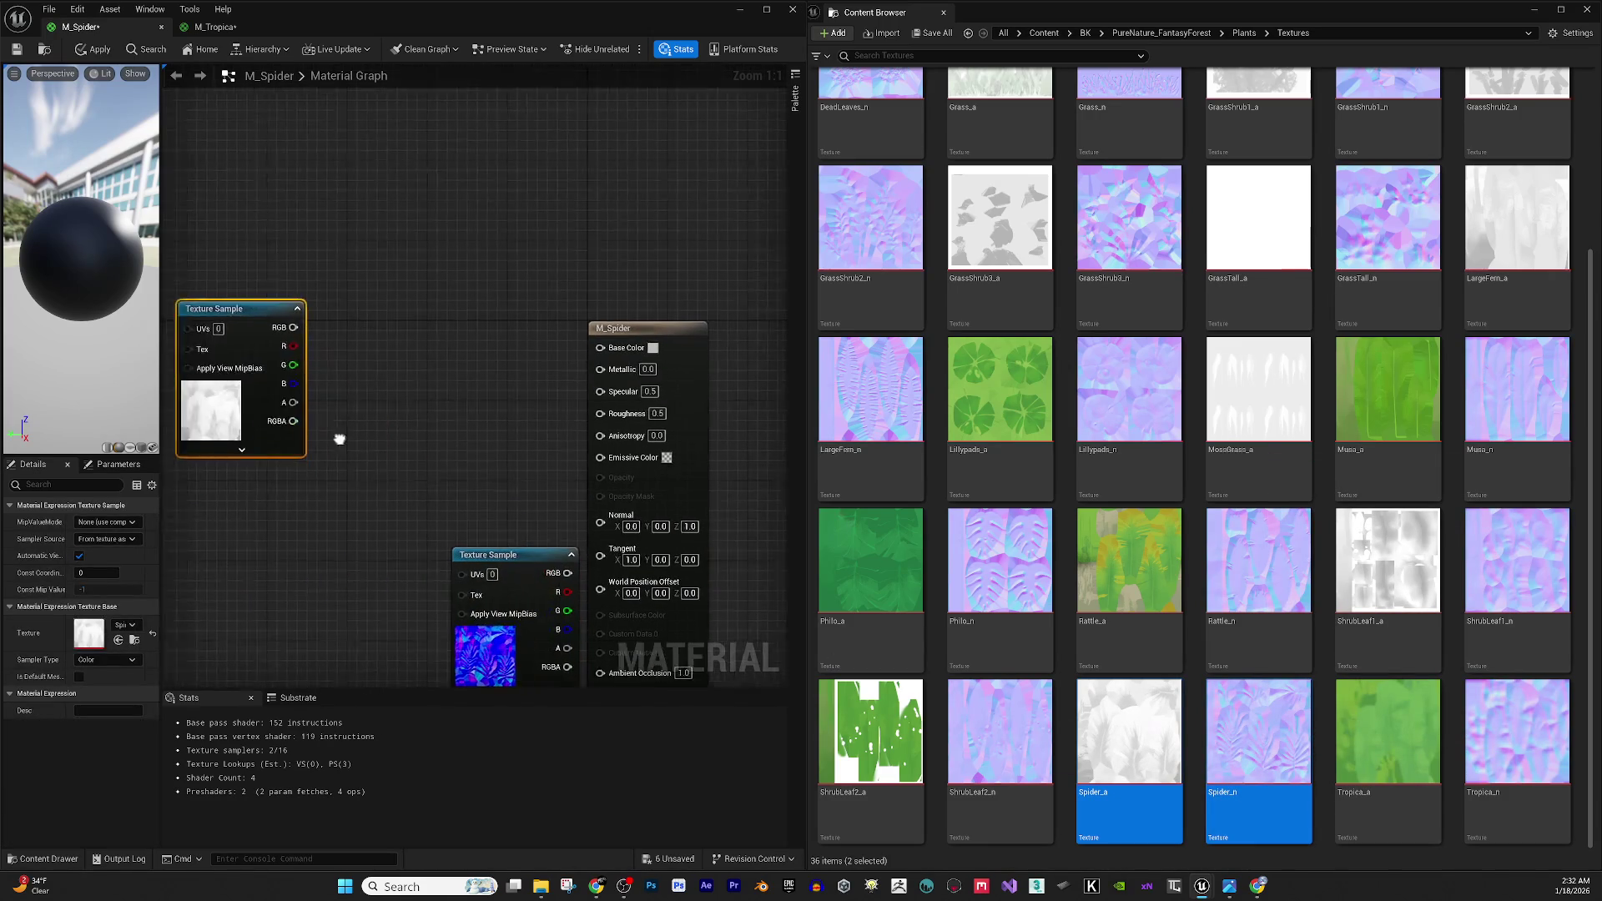
Multiply Spider_a's RGB by a new Constant3Vector and feed the Multiply output into Base Color.
left_click(345, 255)
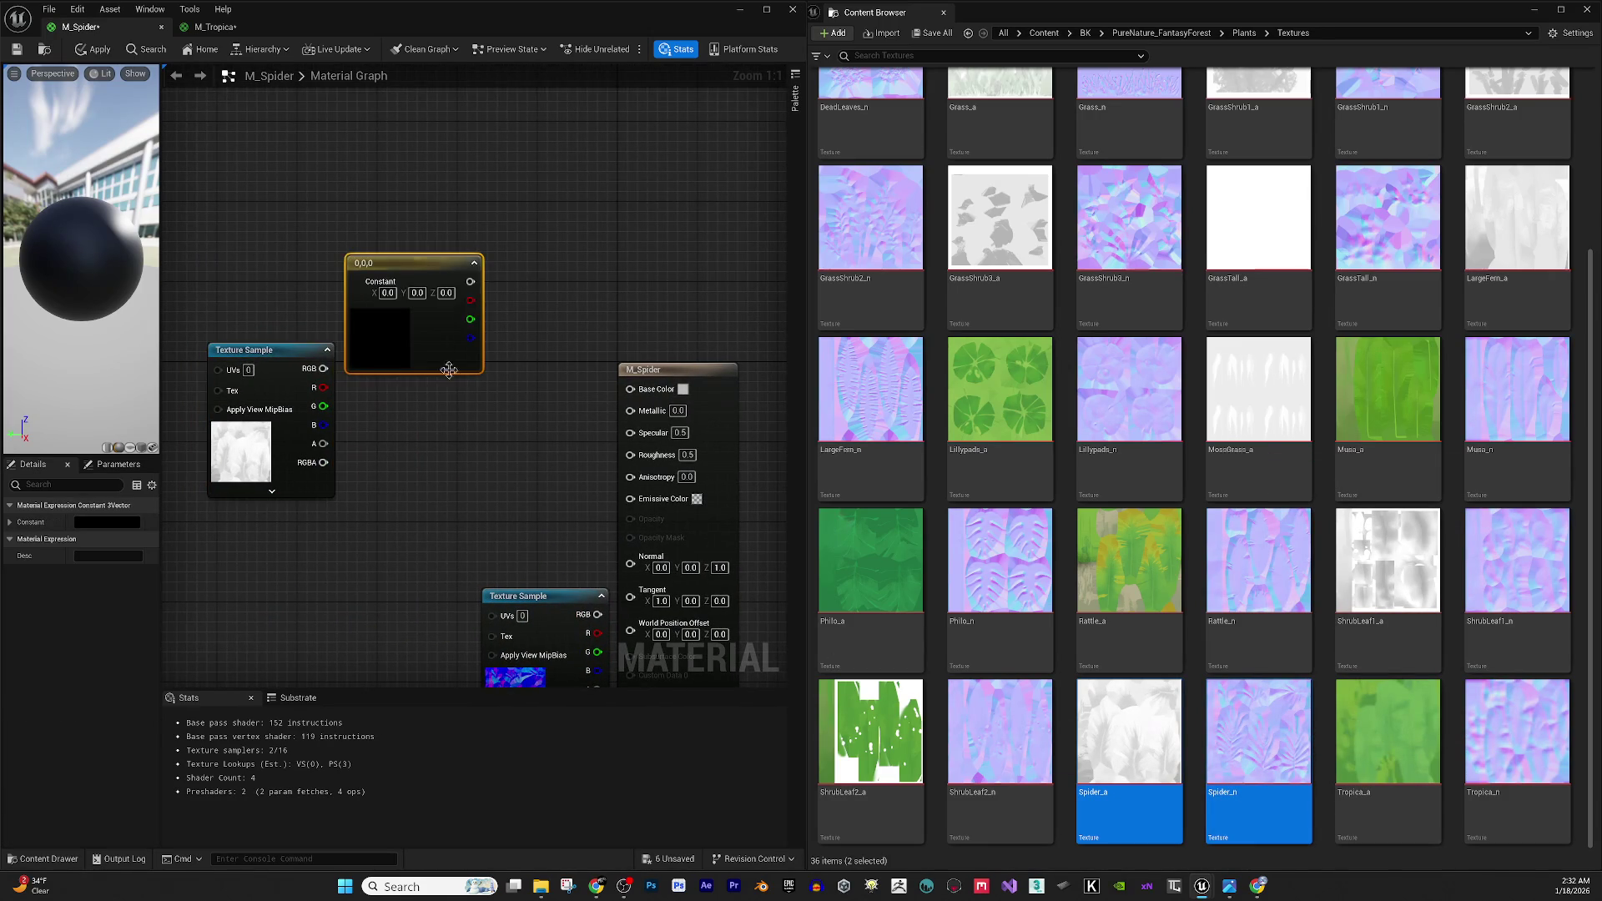
left_click(434, 454)
left_click_drag(323, 443, 629, 538)
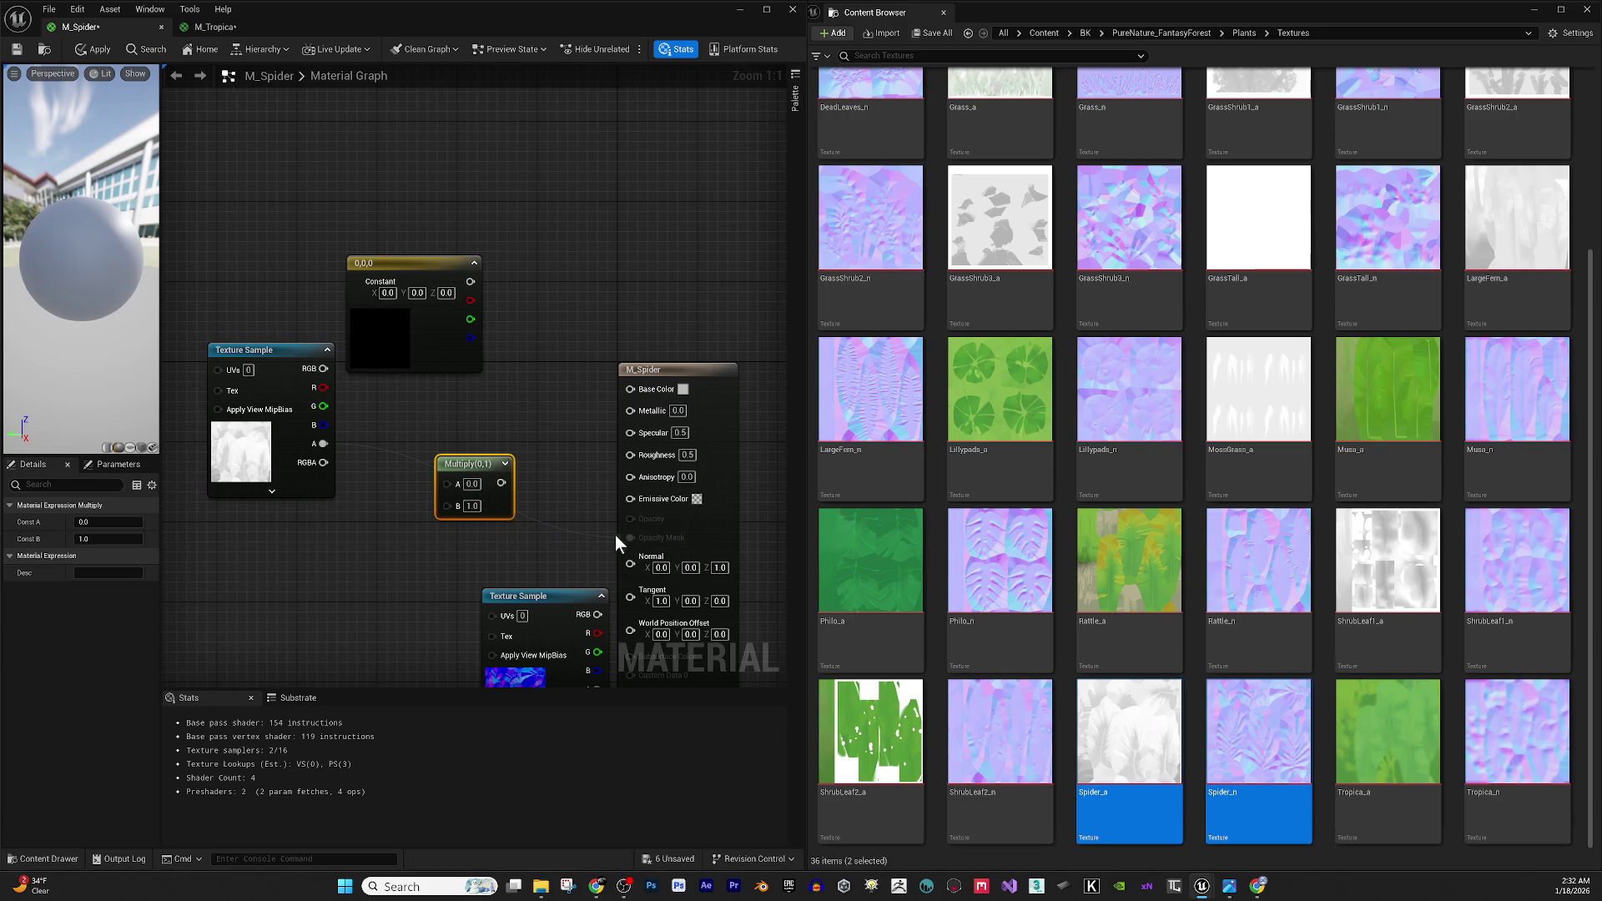
mouse_move(480, 455)
left_mouse_down()
mouse_move(512, 442)
mouse_move(609, 476)
mouse_move(491, 417)
mouse_move(471, 281)
mouse_move(334, 372)
left_mouse_up()
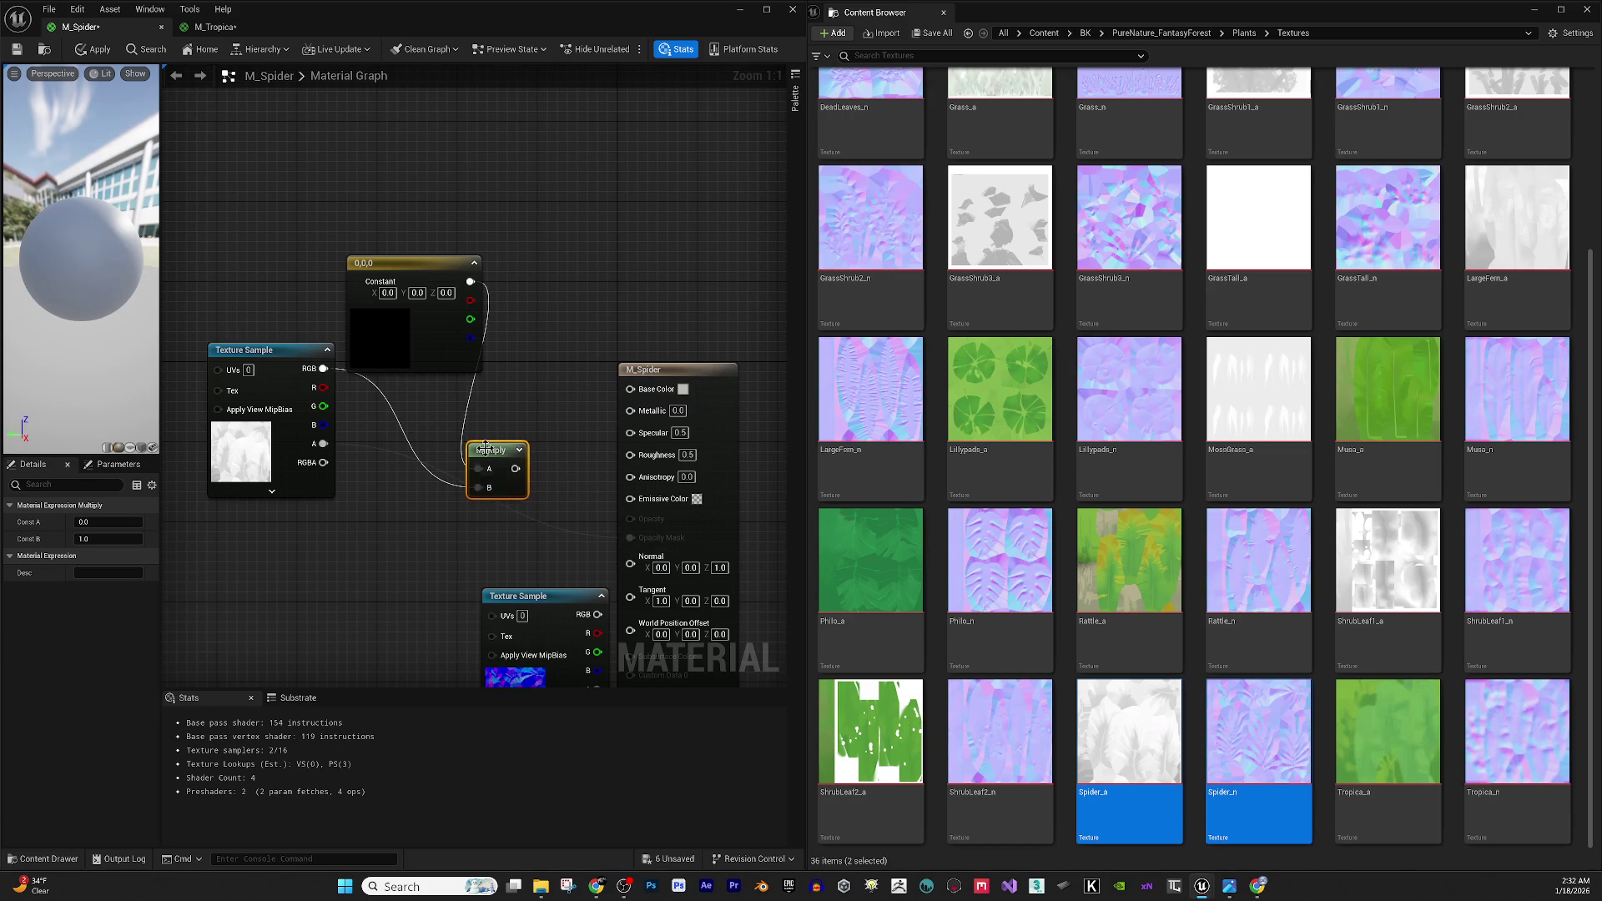
mouse_move(515, 468)
left_mouse_down()
mouse_move(640, 418)
mouse_move(638, 387)
left_mouse_up()
left_click(408, 329)
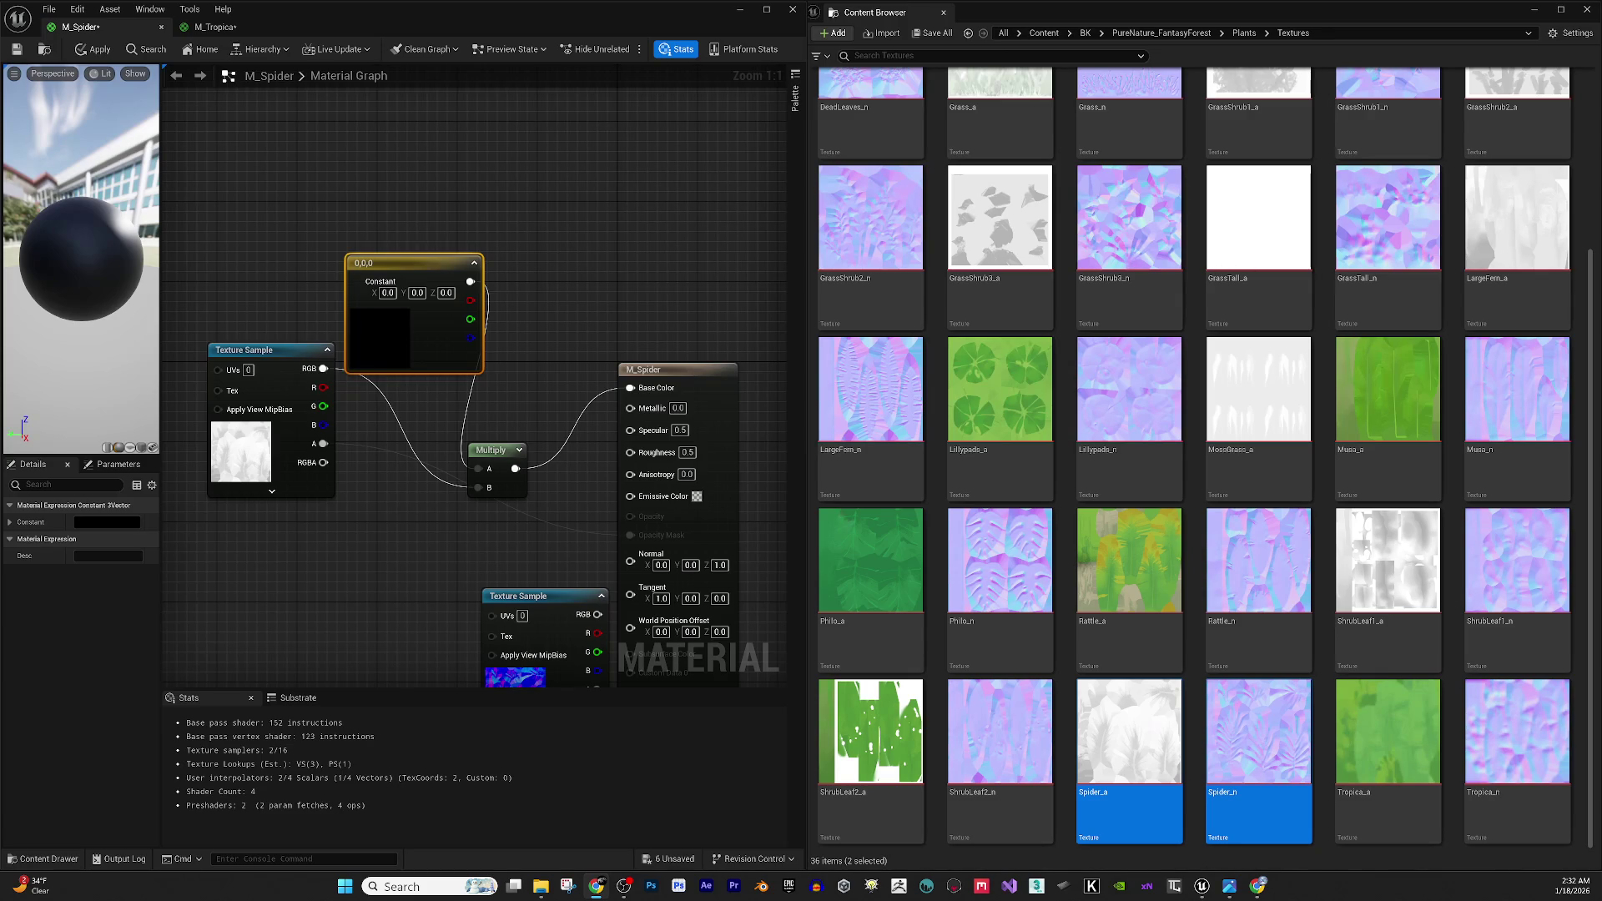
key("alt+Tab")
left_click(100, 521)
Set the constant colour to a darkened green tint and confirm it.
left_click_drag(187, 673, 164, 681)
left_click(284, 652)
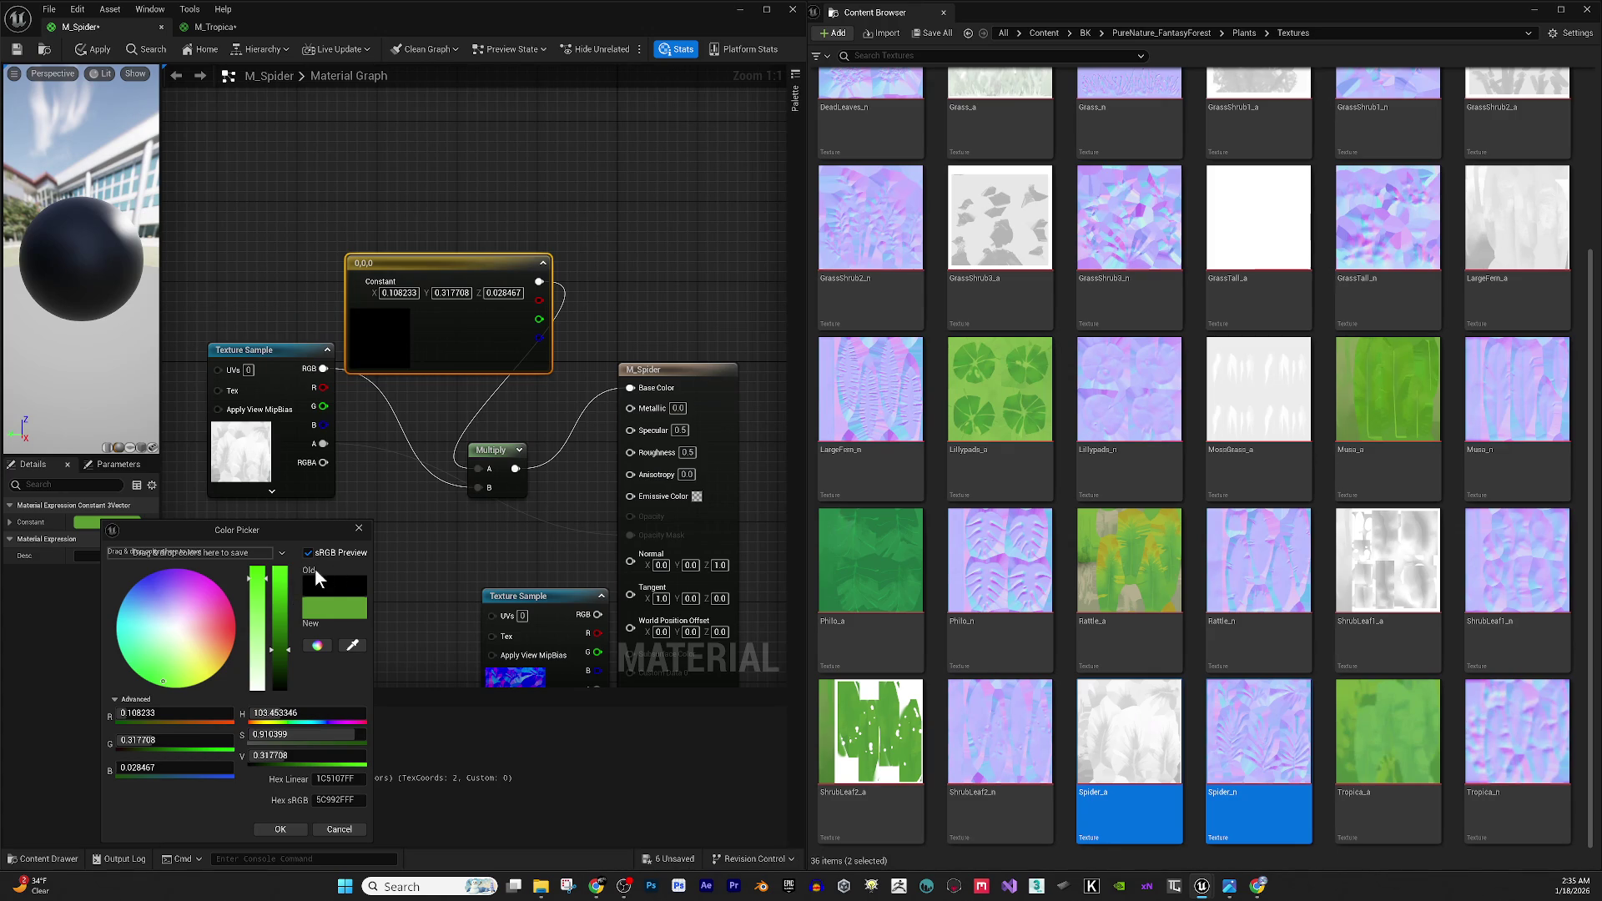
left_click(282, 829)
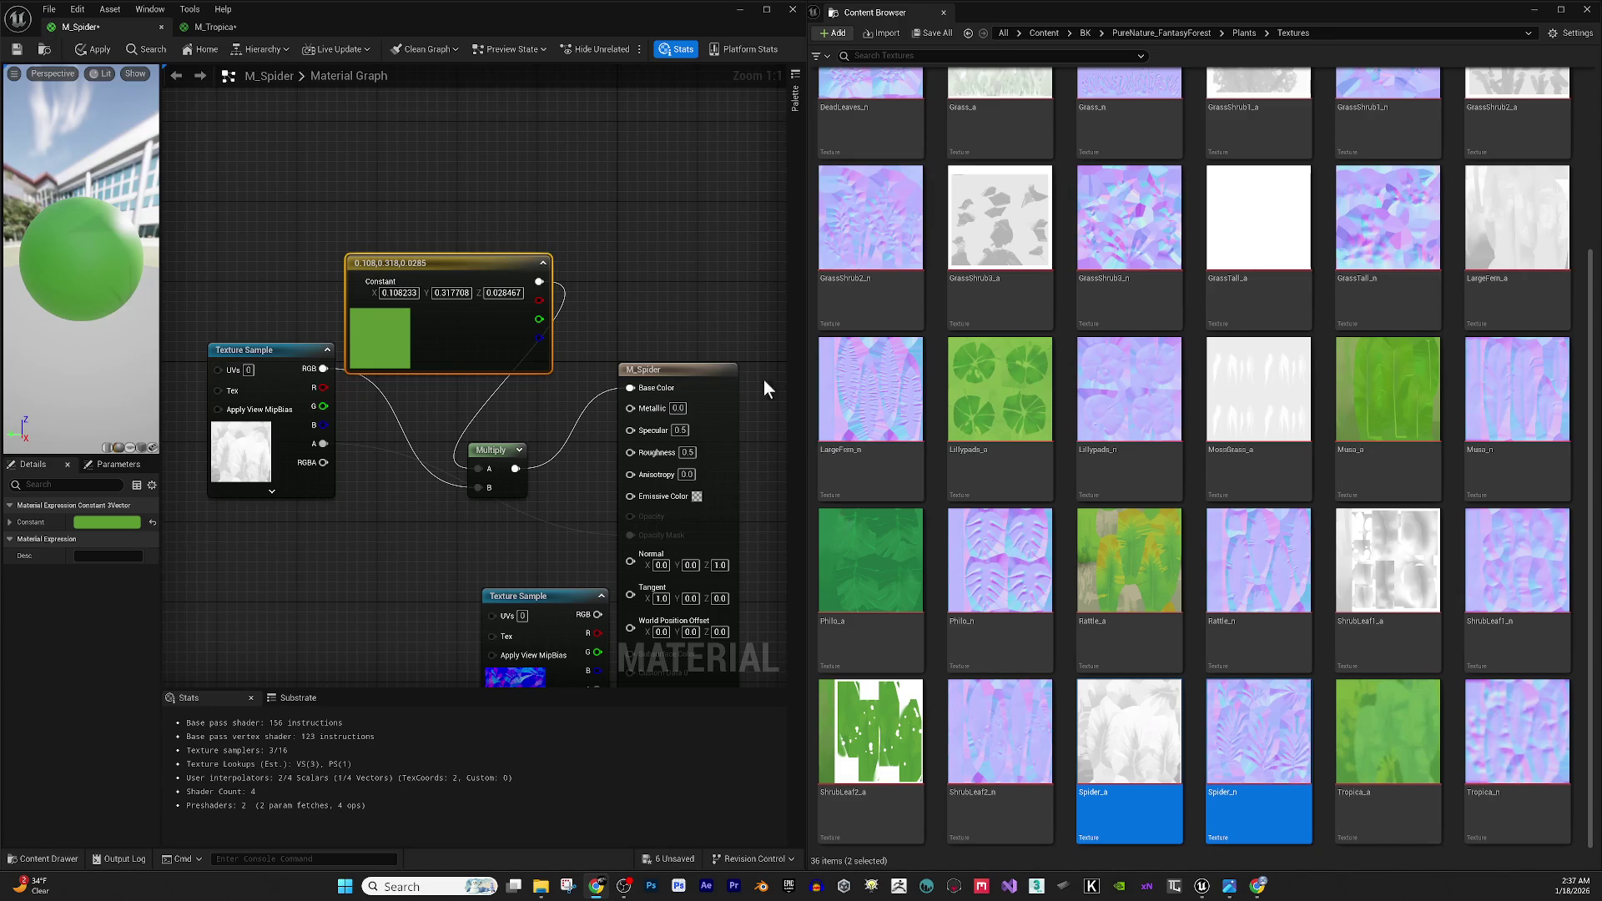
left_click(666, 380)
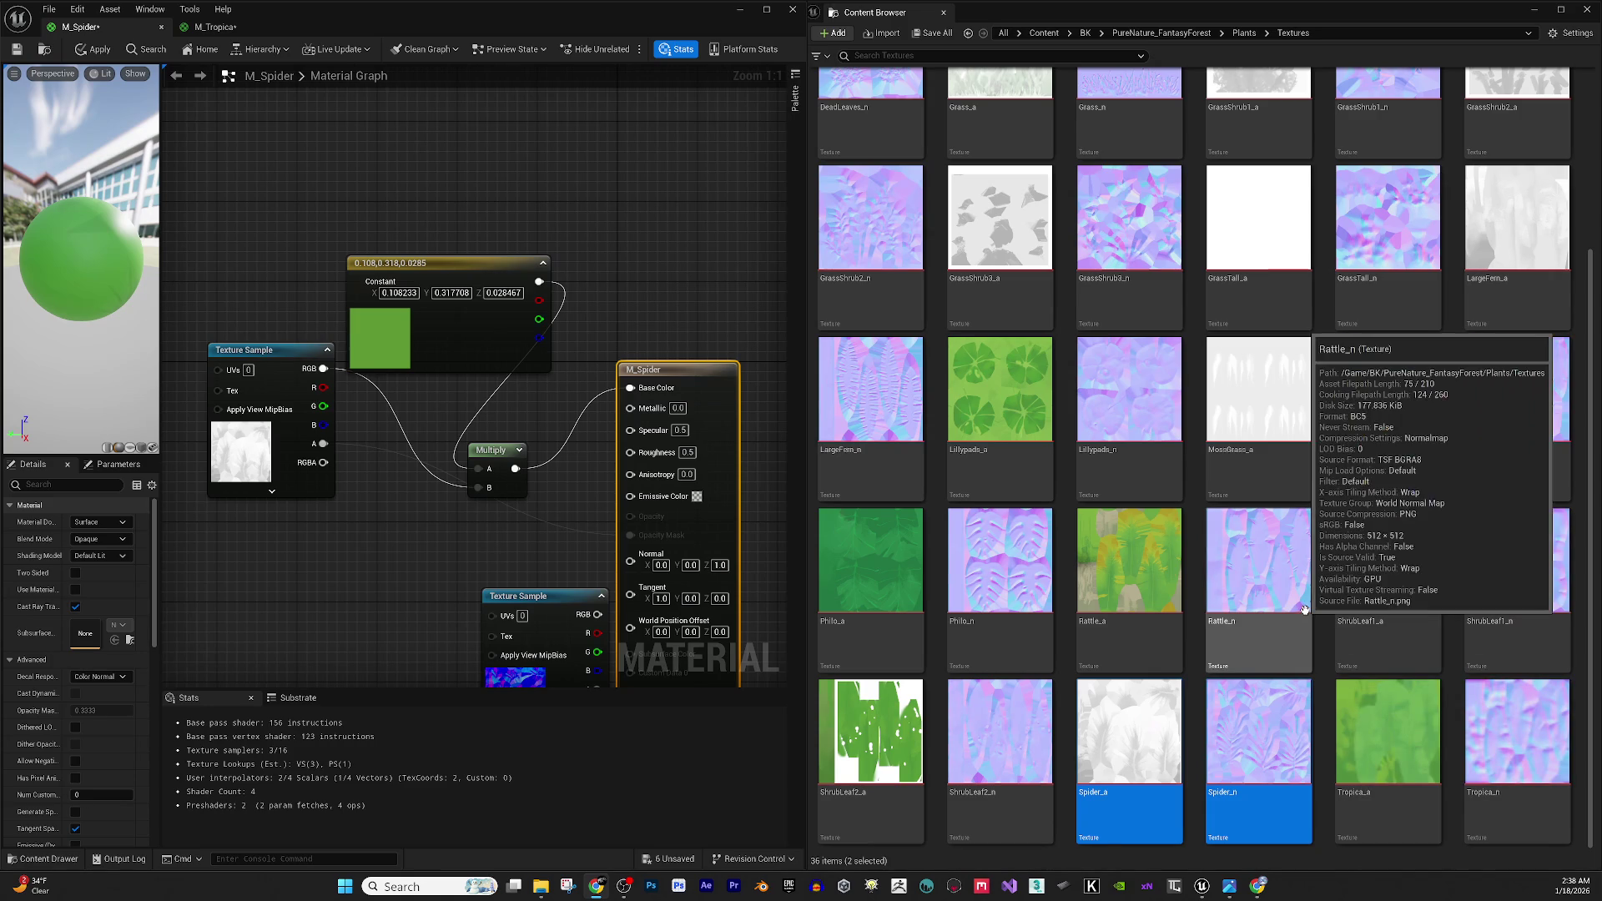
Tick Two Sided in M_Spider's material details so both leaf faces render.
right_click(365, 459)
left_click(304, 524)
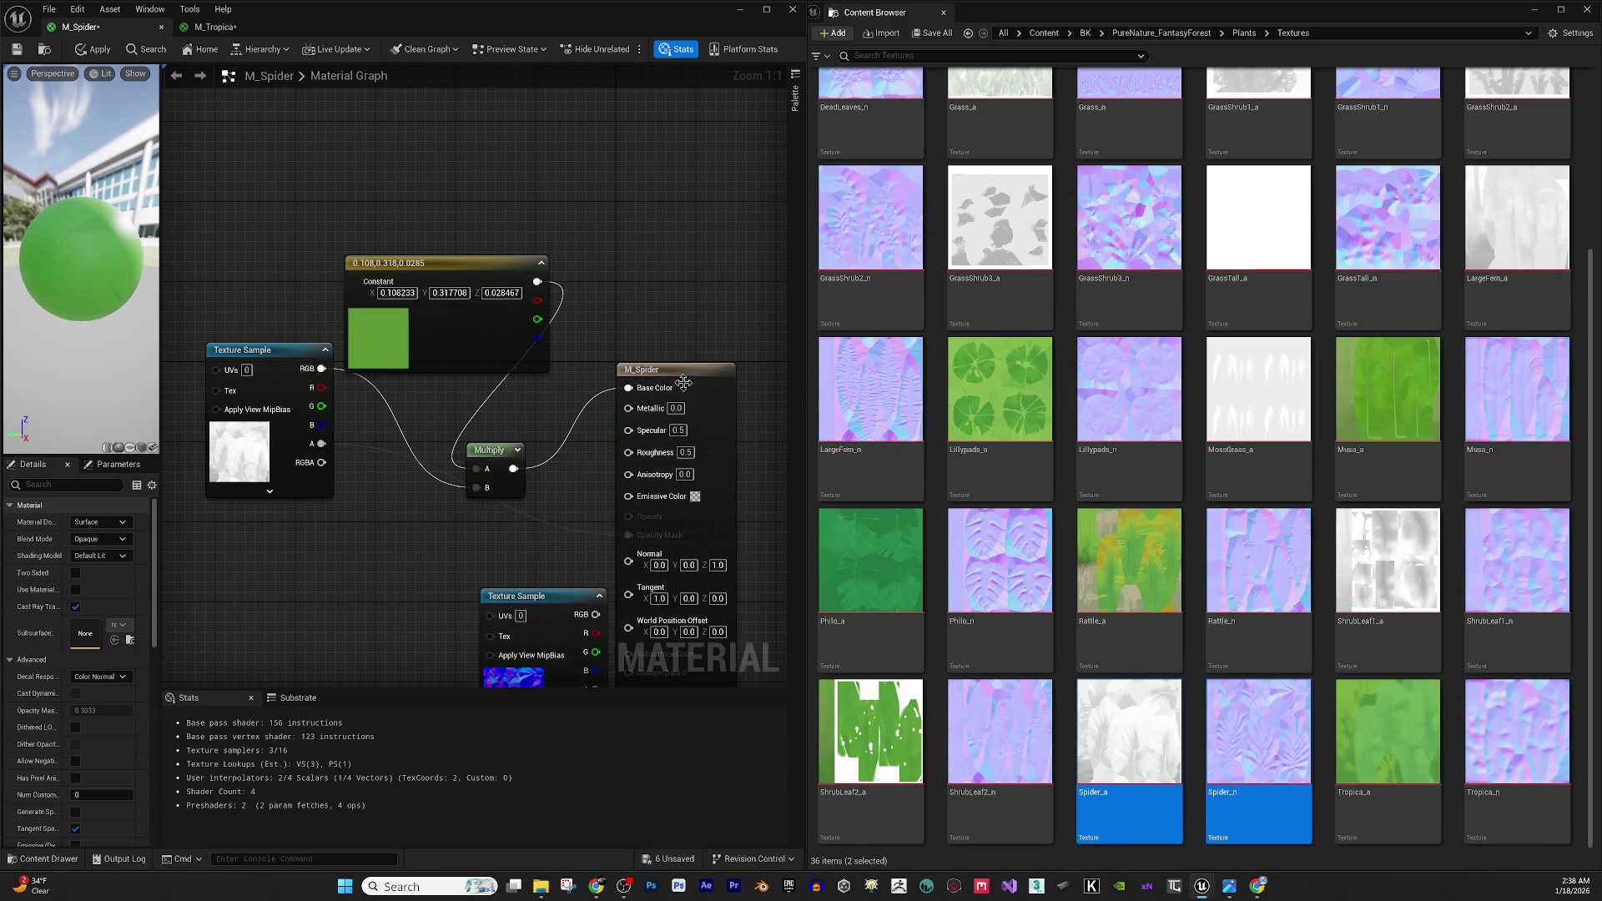
left_click(76, 572)
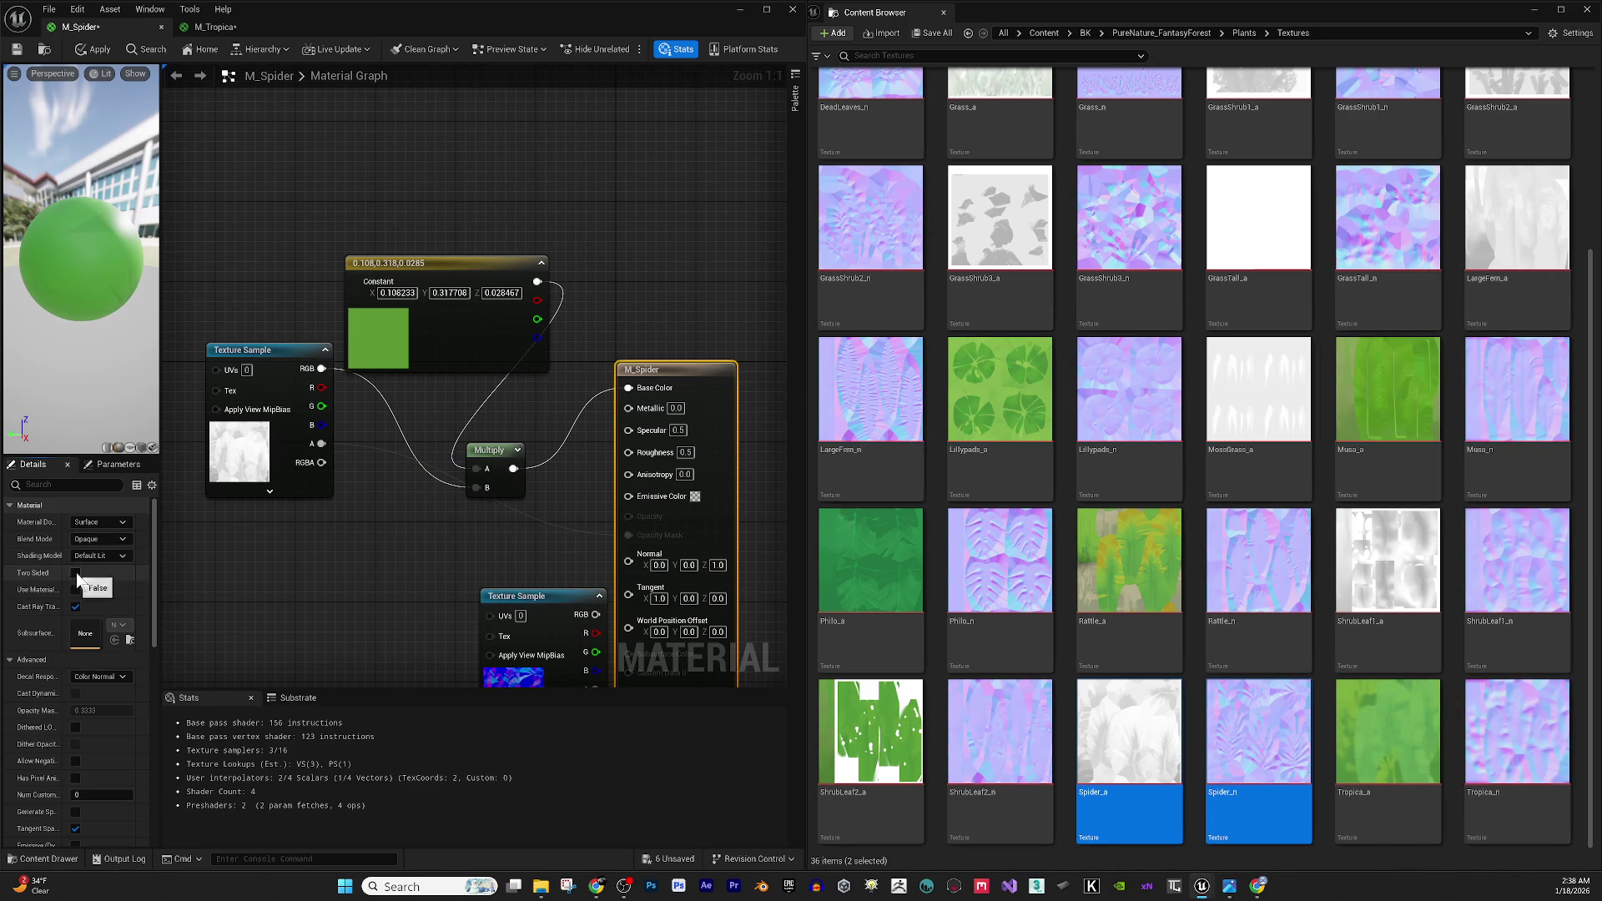
Change M_Spider's blend mode from Opaque to Masked and orbit the preview to check the cut-out leaves.
left_click(101, 541)
left_click(104, 552)
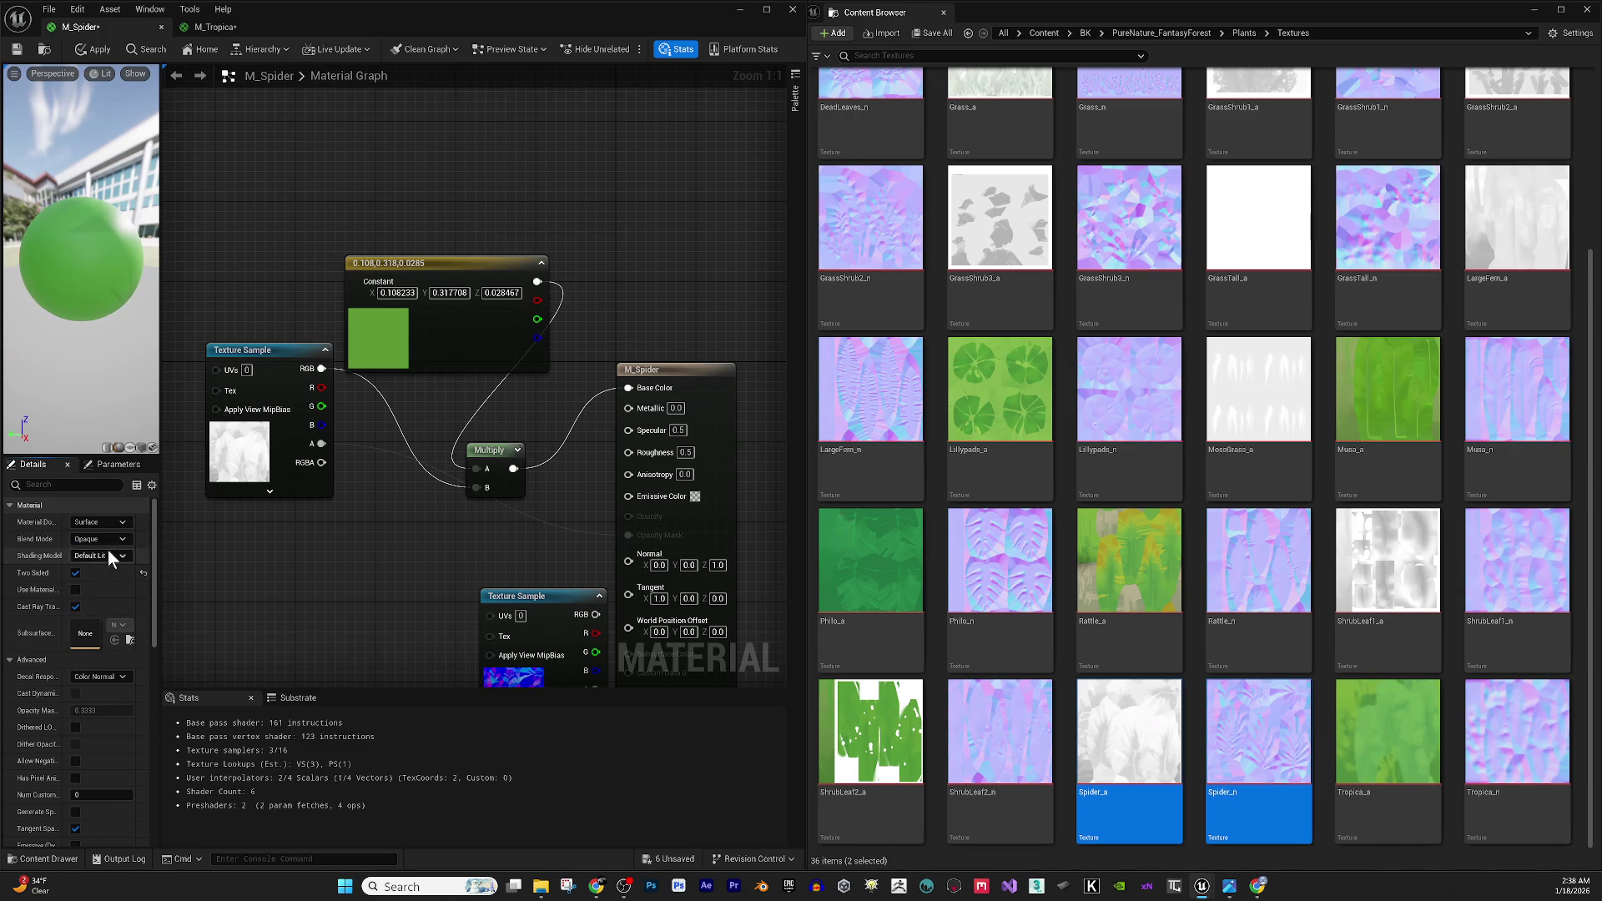
left_click(106, 541)
left_click(108, 564)
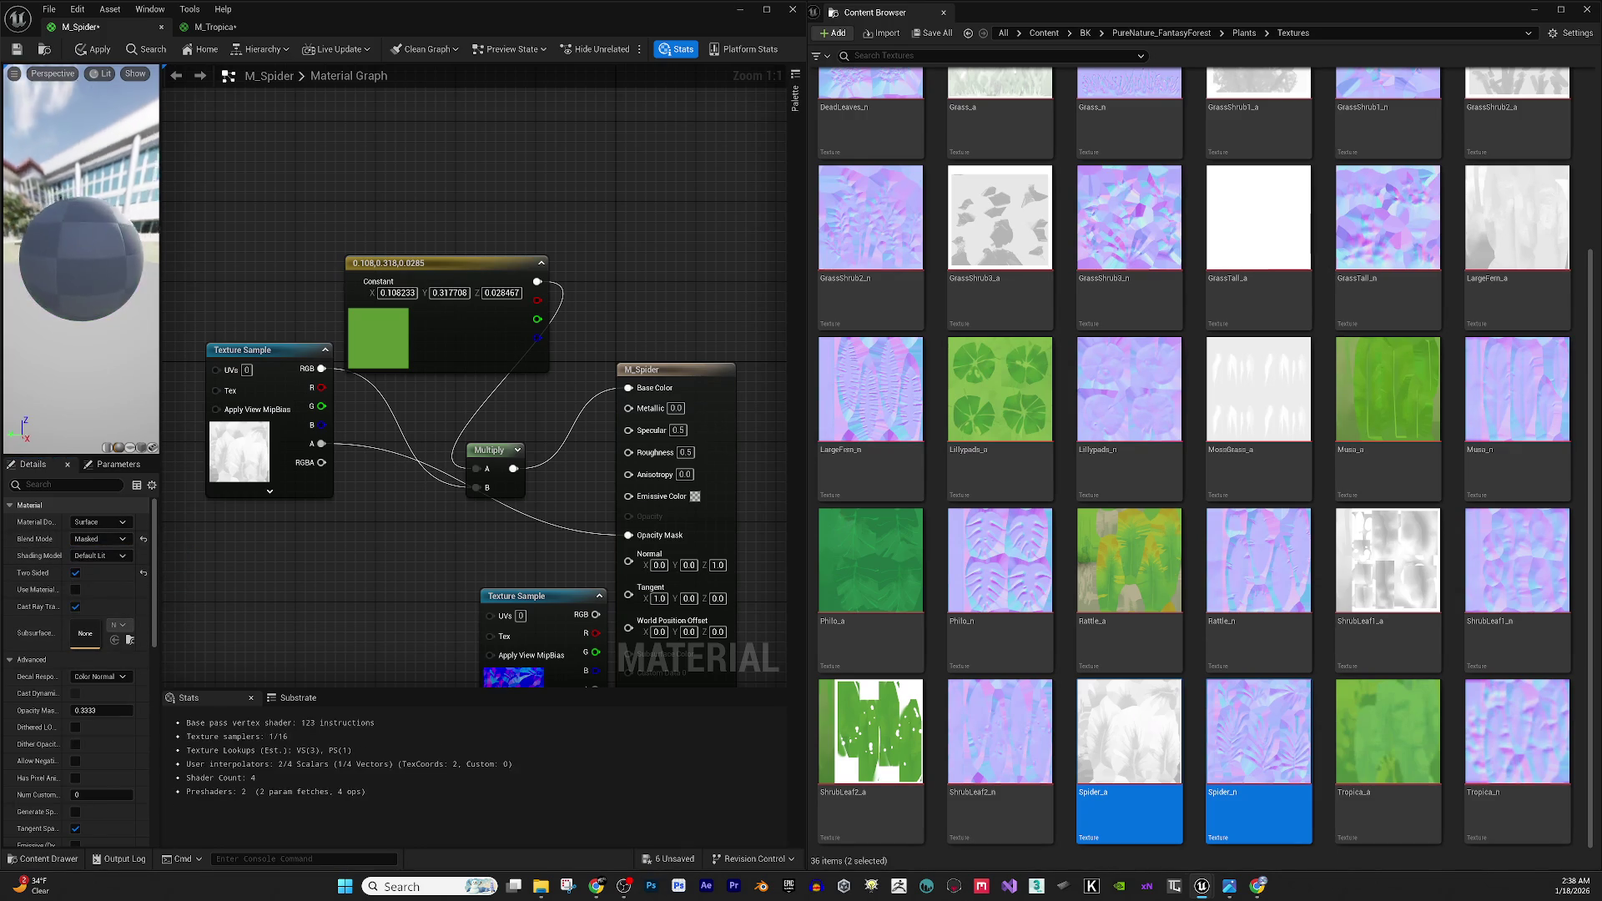
mouse_move(36, 332)
left_mouse_down()
mouse_move(109, 321)
mouse_move(53, 286)
left_mouse_up()
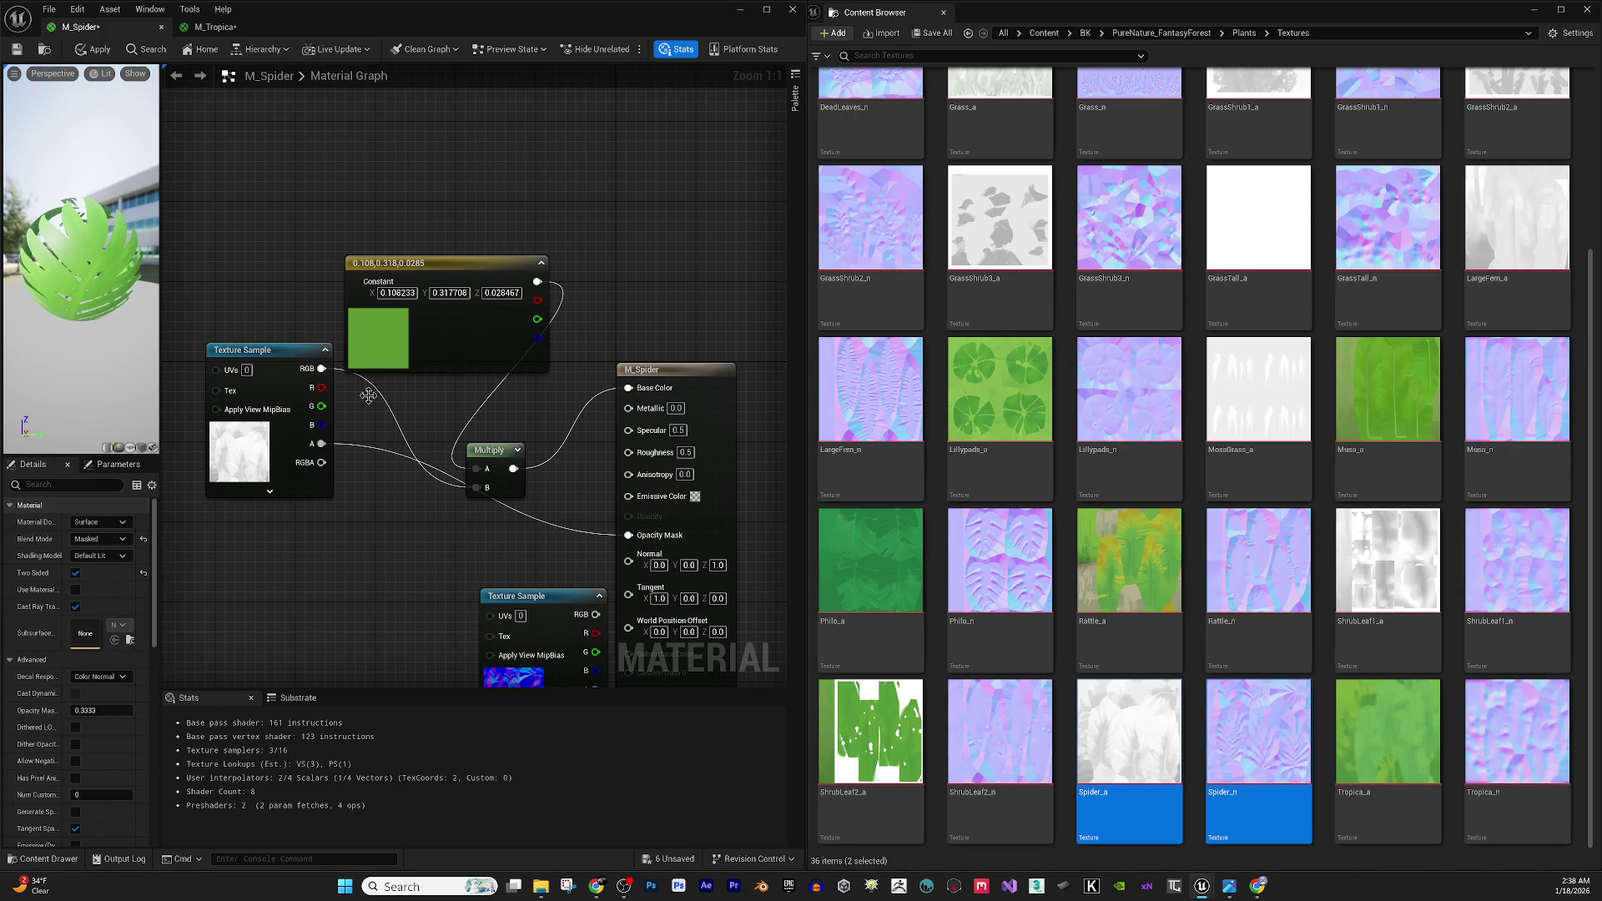
Enter 0.7 for Roughness and 0.2 for Specular on the M_Spider result node.
left_click(681, 452)
type("7")
key("Return")
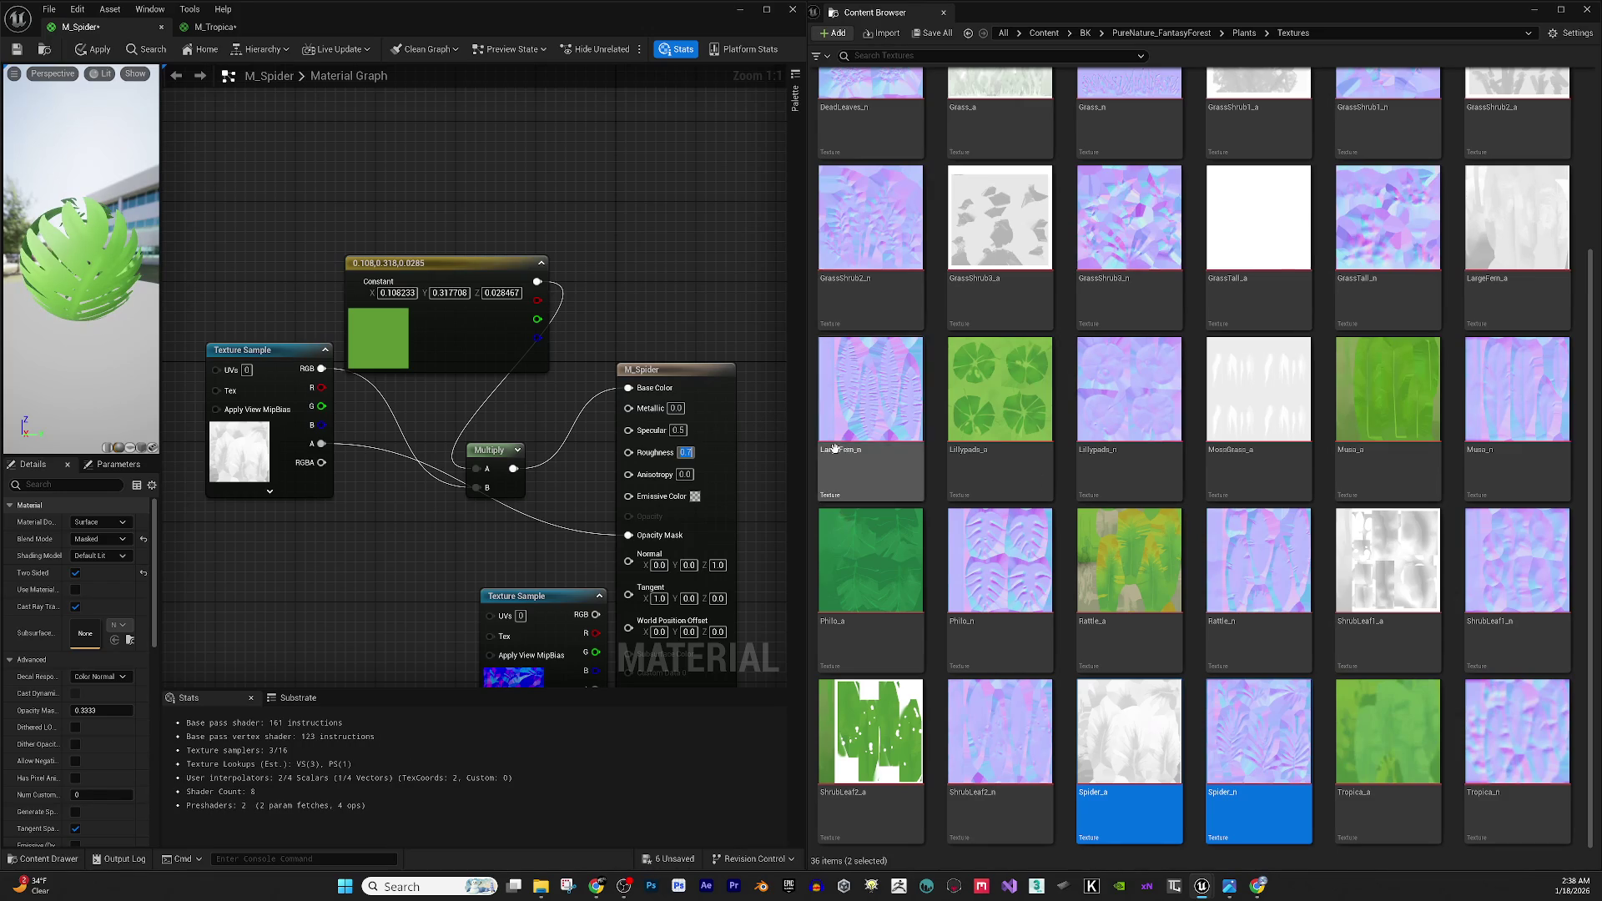
left_click(677, 429)
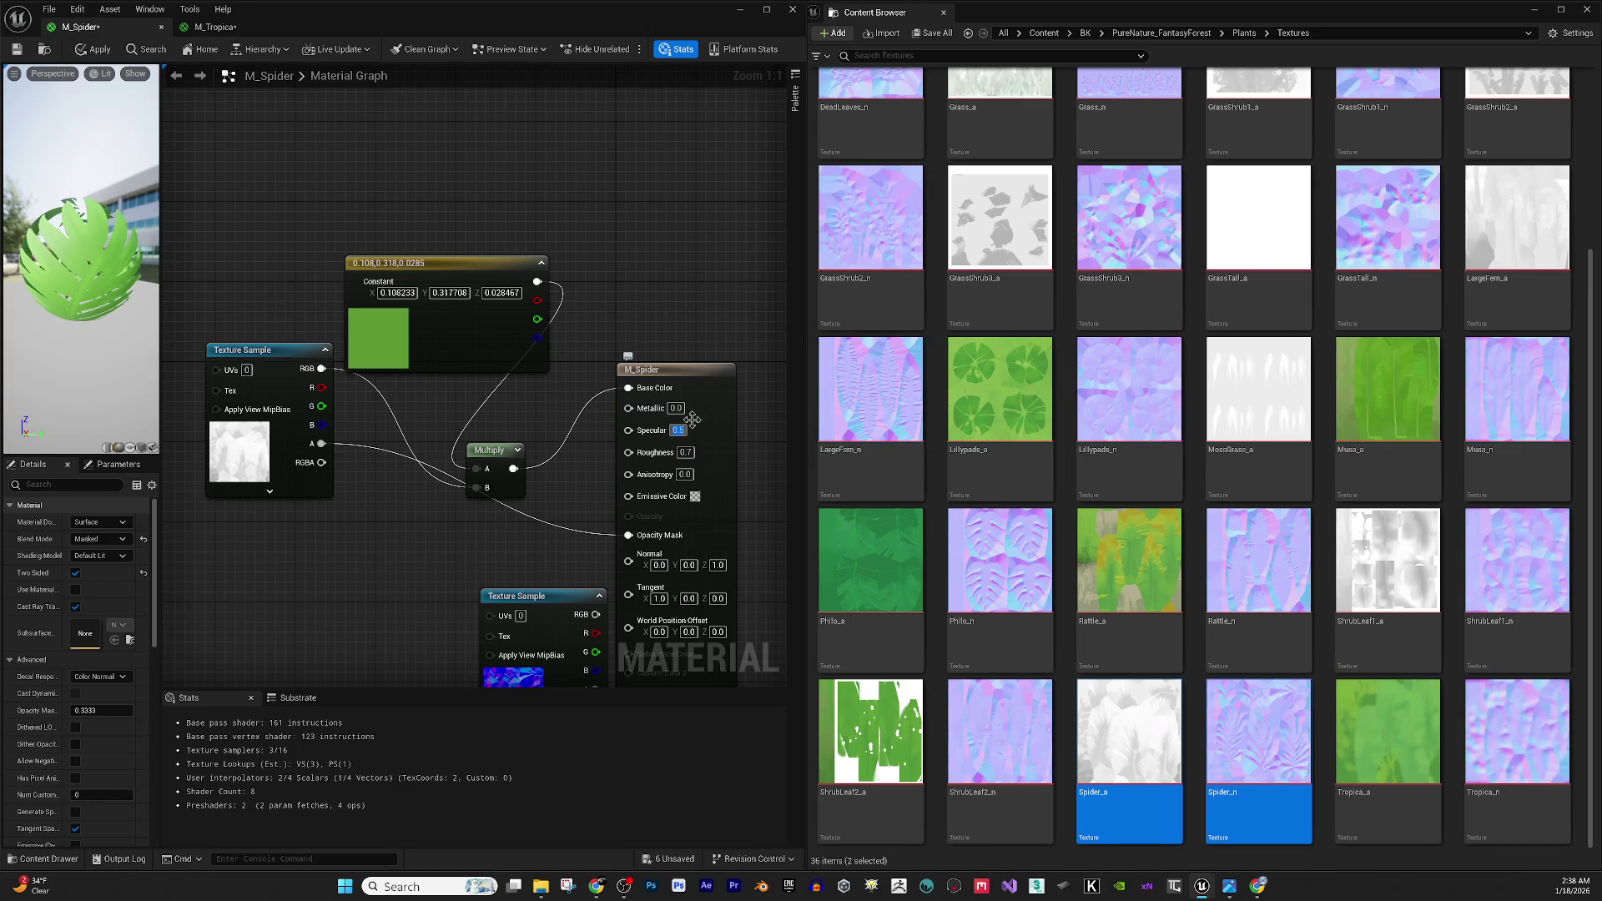
type("2")
key("Return")
Apply and save M_Spider, then close its editor tab.
left_click(412, 166)
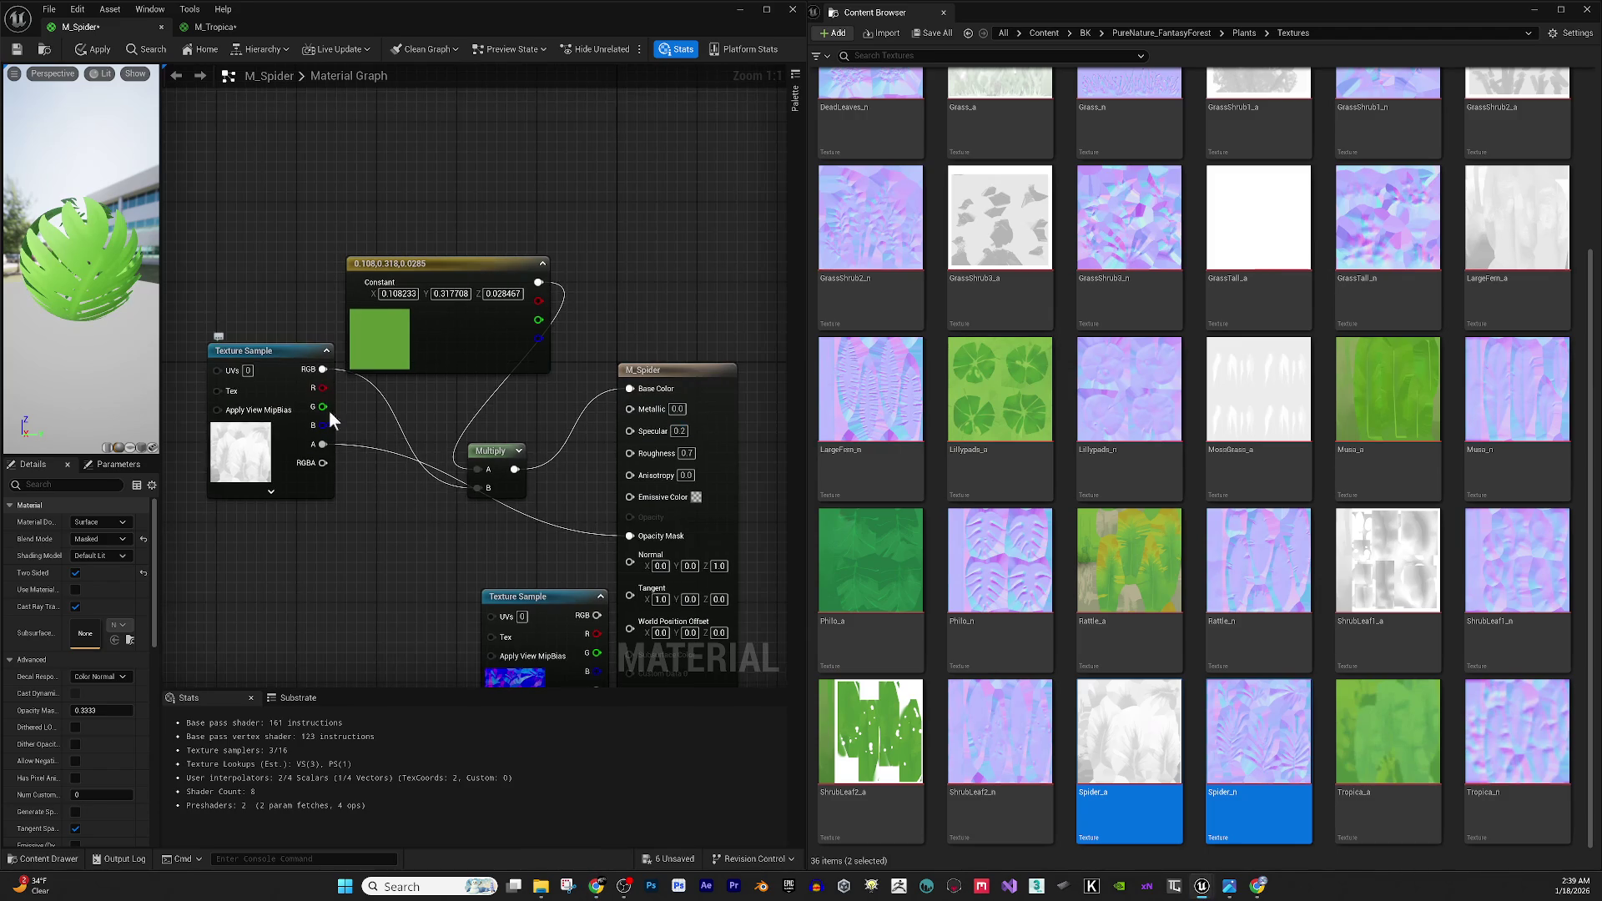
left_click(94, 46)
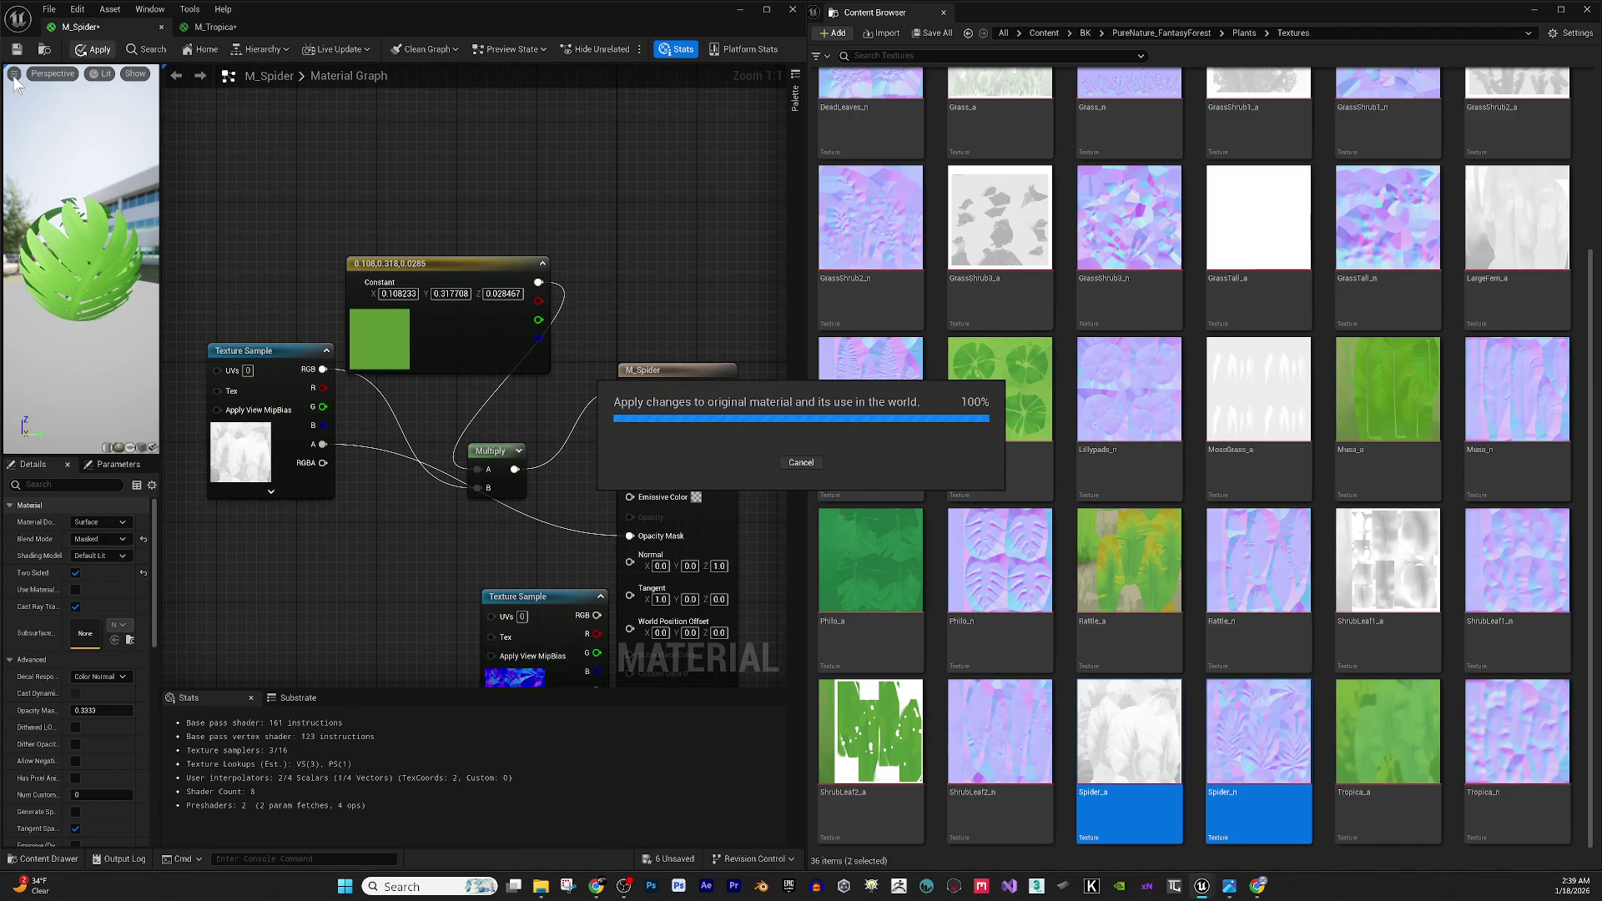
left_click(17, 48)
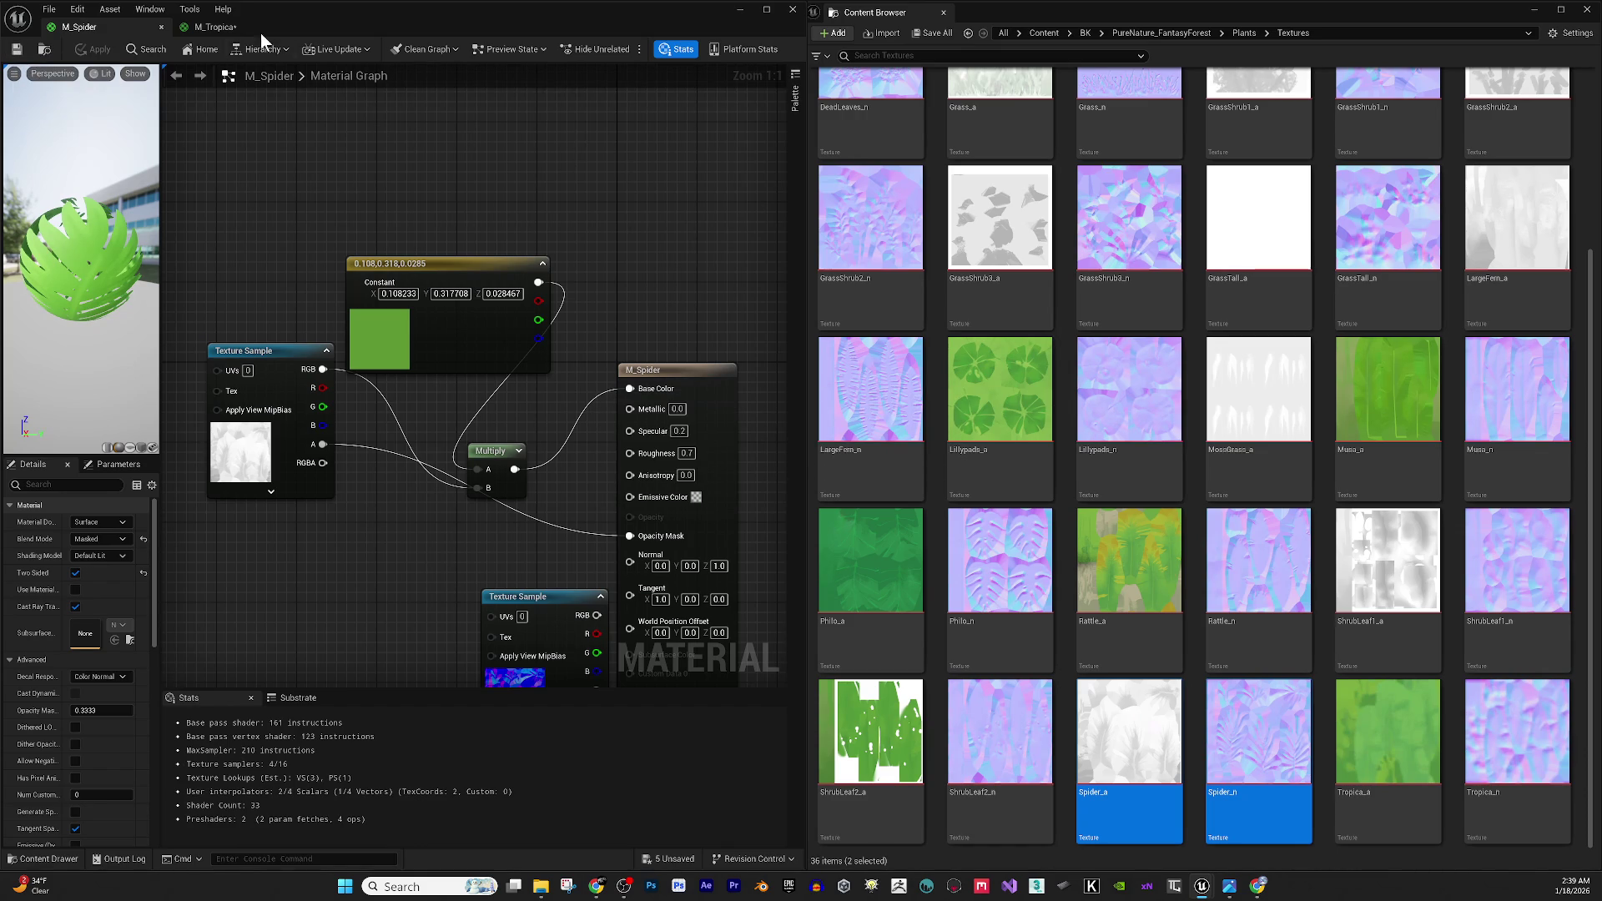
left_click(162, 27)
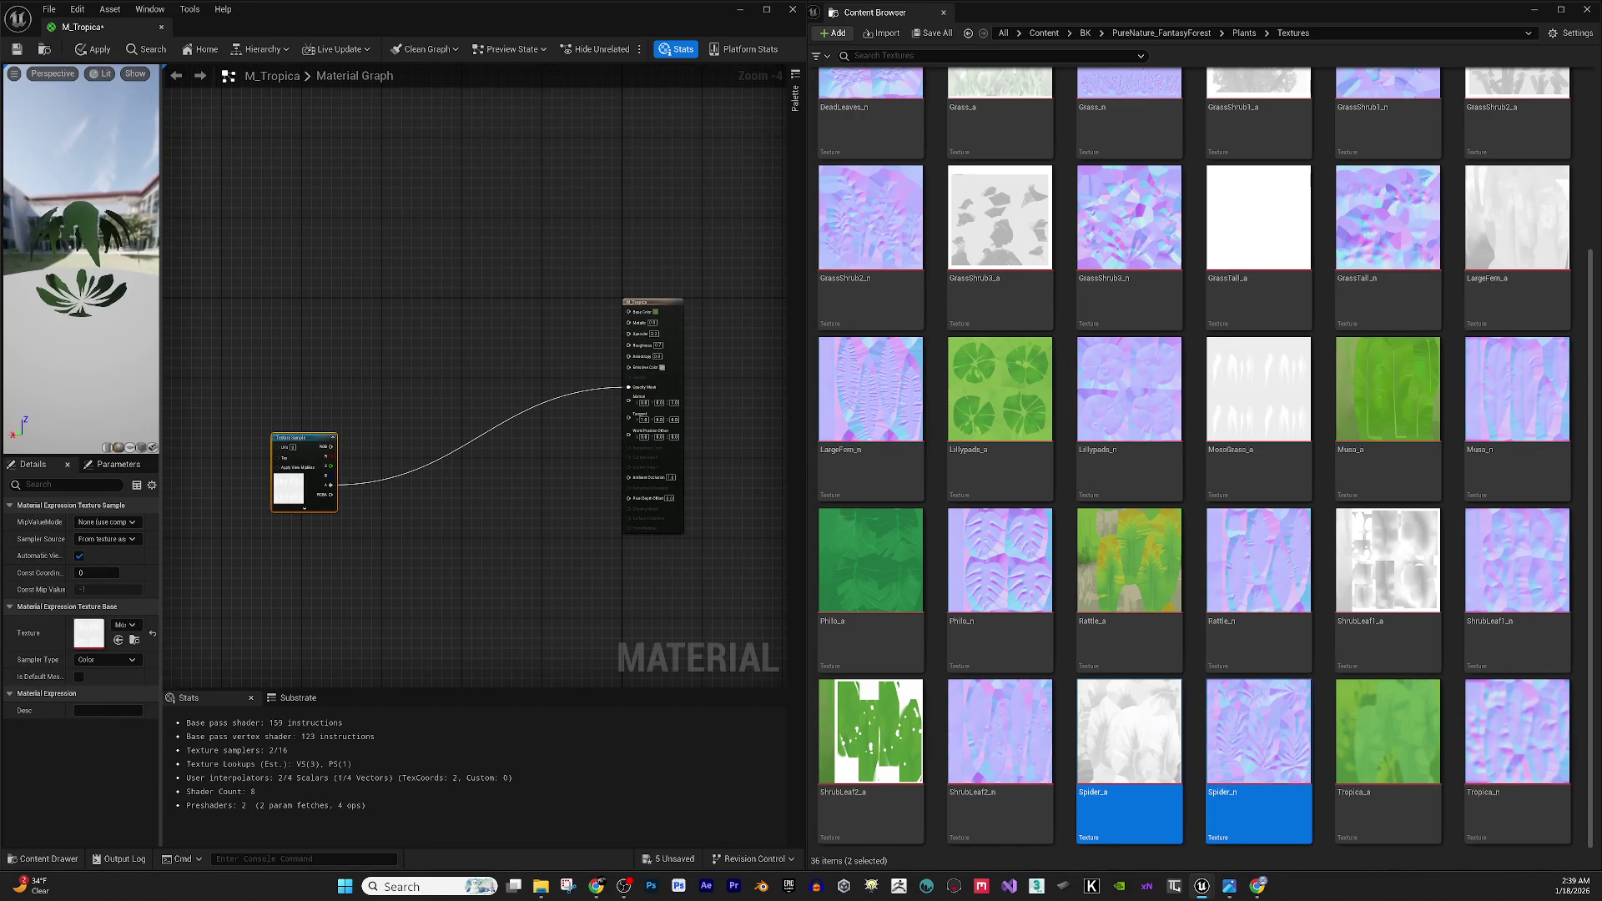
Bring Tropica_a and Tropica_n into the M_Tropica graph and position the texture nodes.
scroll(547, 368, "up", 2)
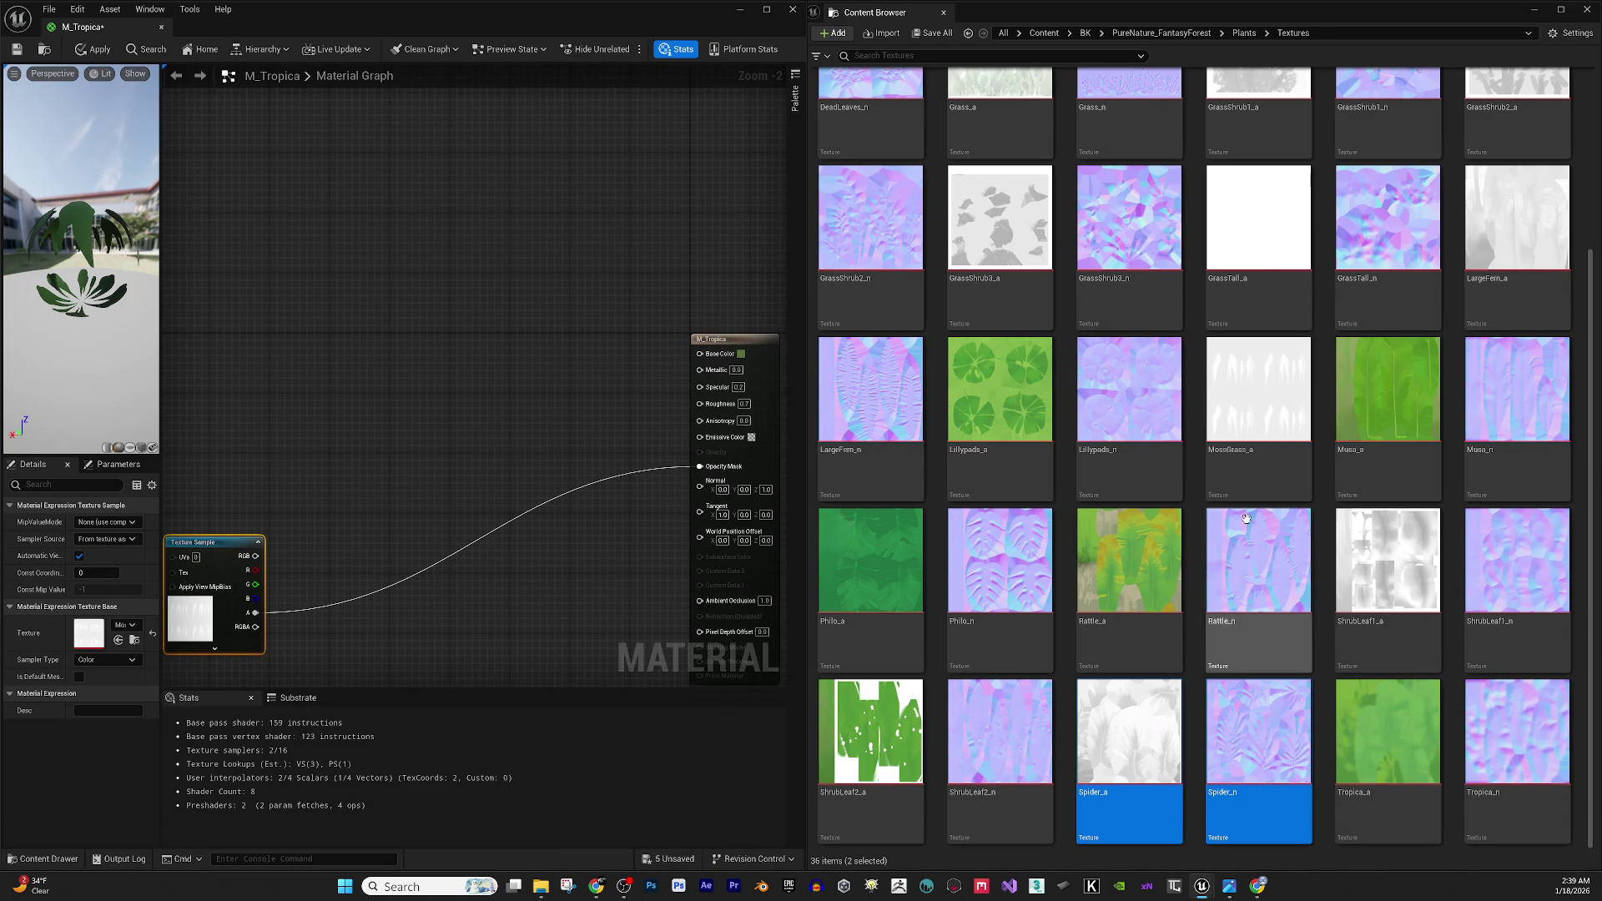
left_click(1378, 720)
left_click(1526, 742, "shift")
mouse_move(1525, 742)
left_mouse_down()
mouse_move(422, 186)
mouse_move(426, 198)
left_mouse_up()
left_click(489, 424)
mouse_move(504, 294)
left_mouse_down()
mouse_move(435, 510)
mouse_move(382, 422)
left_mouse_up()
Wire Tropica_a RGB to Base Color, alpha to Opacity Mask, Tropica_n to Normal, then apply and close.
mouse_move(391, 346)
left_mouse_down()
mouse_move(595, 372)
mouse_move(677, 340)
left_mouse_up()
mouse_move(465, 219)
left_mouse_down()
mouse_move(435, 489)
mouse_move(412, 472)
mouse_move(519, 484)
mouse_move(687, 438)
mouse_move(672, 417)
mouse_move(686, 423)
left_mouse_up()
left_click_drag(381, 349, 689, 411)
left_click_drag(57, 293, 108, 284)
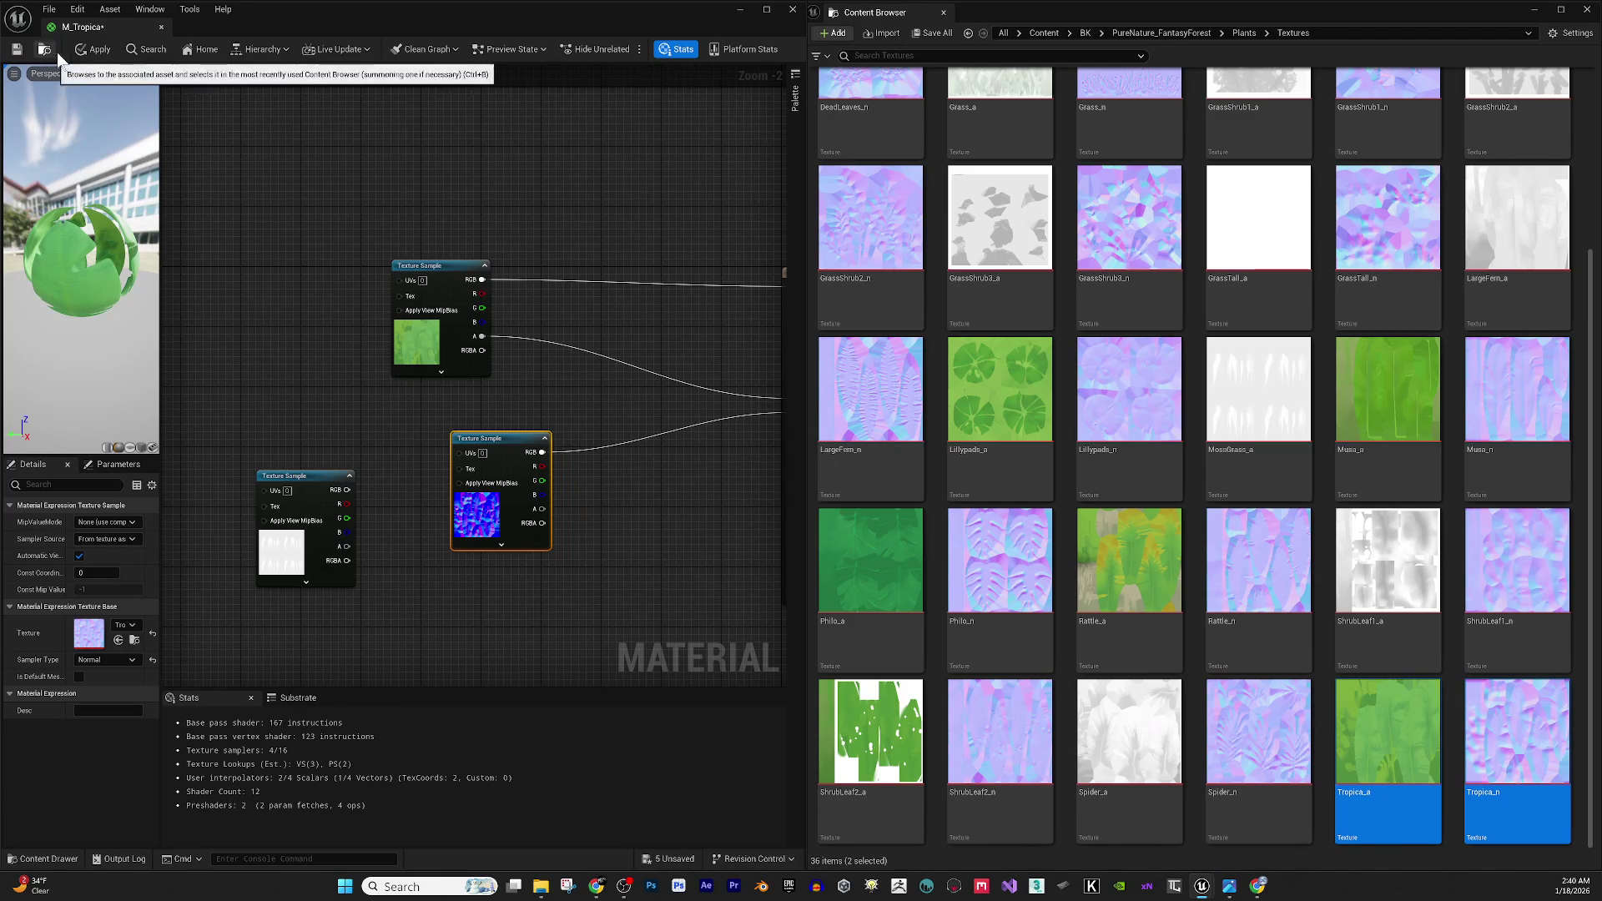
left_click(94, 50)
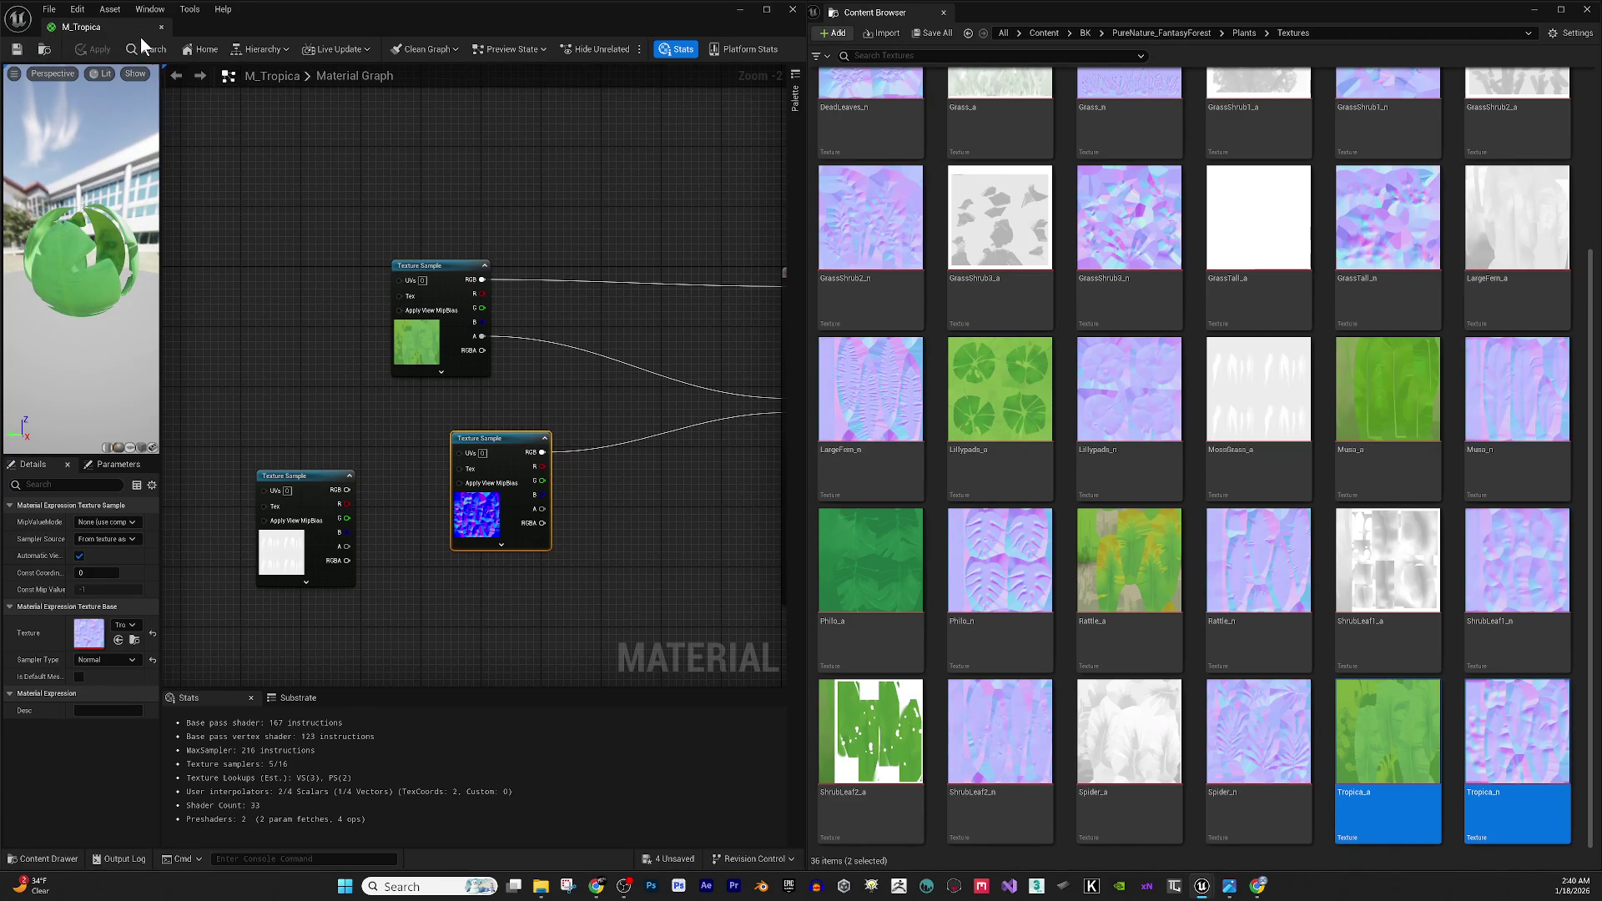
left_click(162, 27)
Undock and maximize the Content Browser, go to Plants, and select all meshes from Branches through Spider3.
mouse_move(1110, 15)
left_mouse_down()
mouse_move(1020, 109)
mouse_move(687, 194)
left_mouse_up()
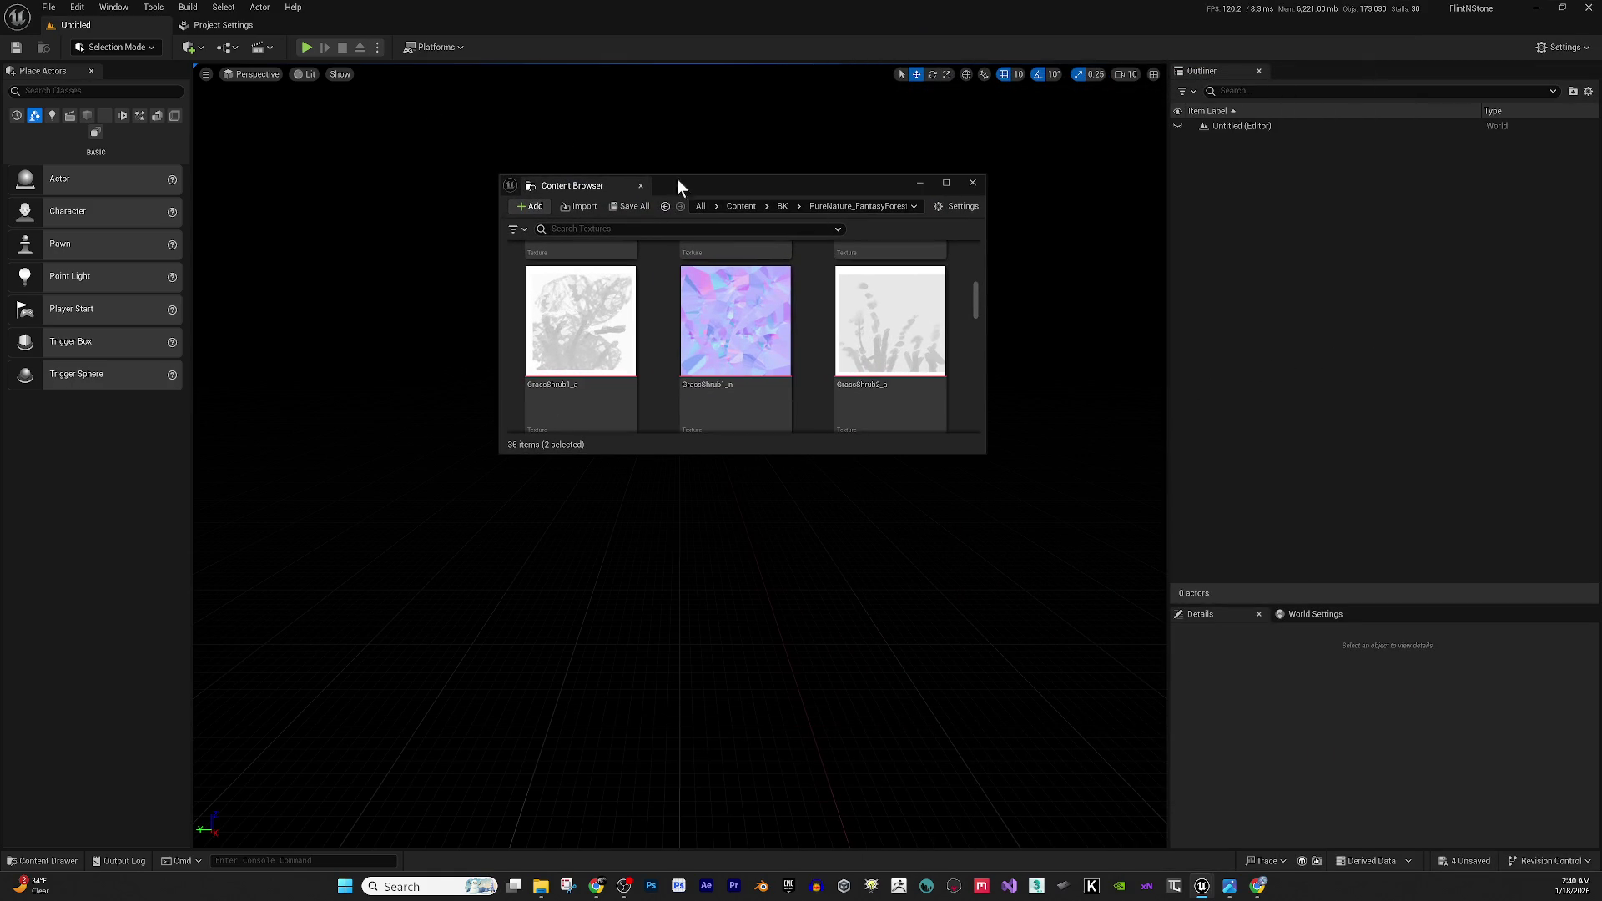
left_click_drag(789, 189, 824, 202)
double_click(824, 203)
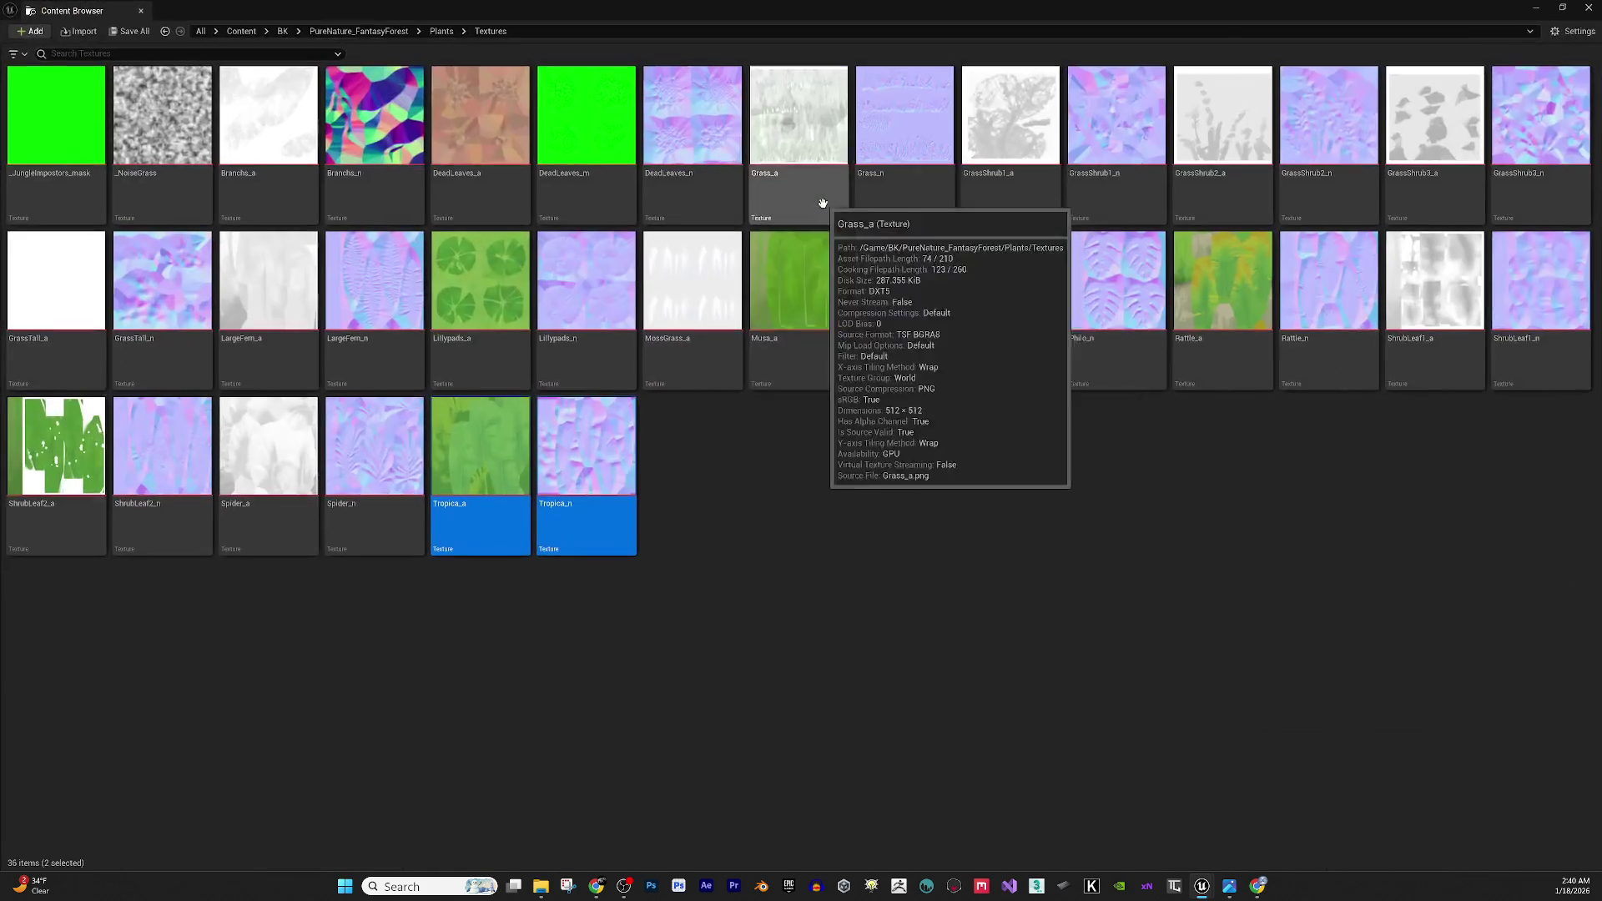
left_click(449, 32)
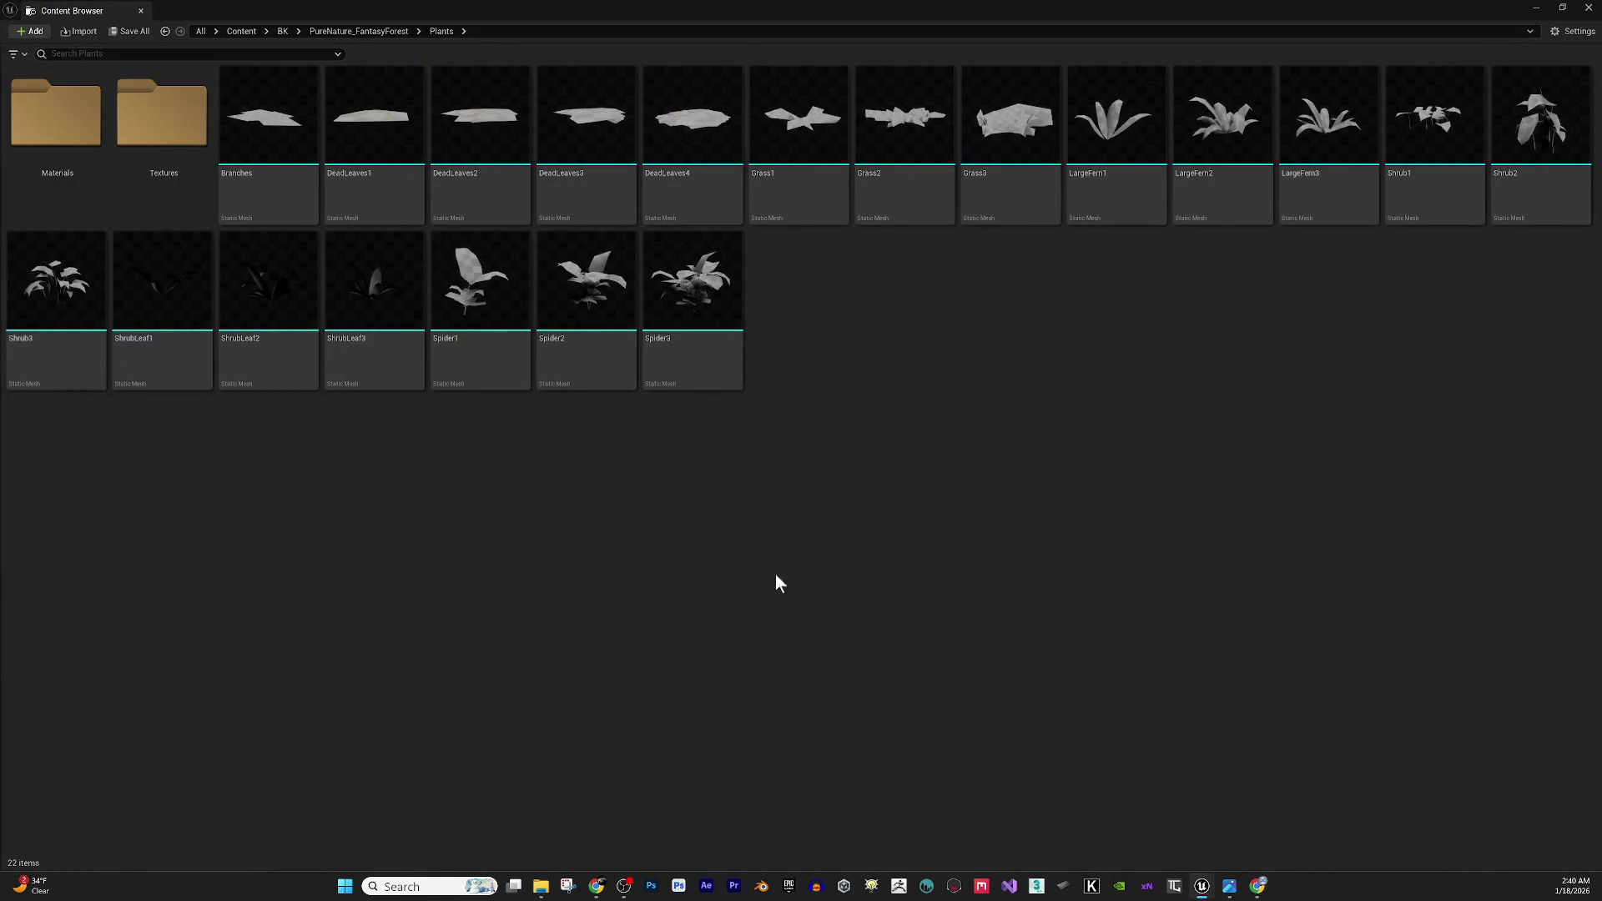
left_click(277, 140)
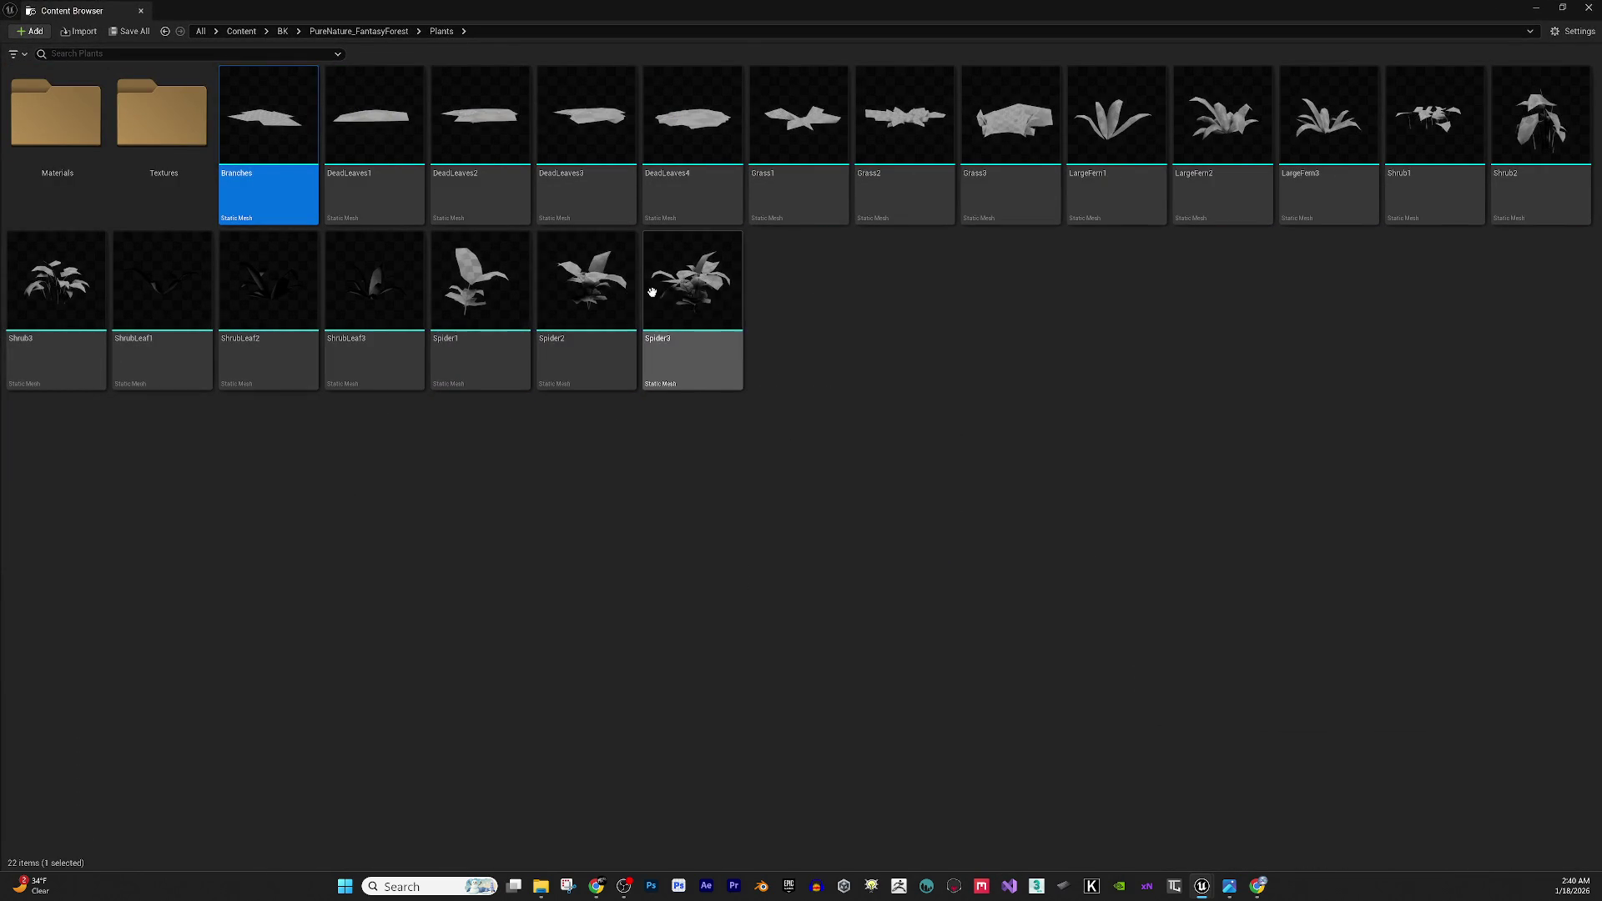
left_click(655, 292, "shift")
Open all 20 selected plant meshes as Static Mesh Editor tabs and resize the window toward the top right.
right_click(656, 292)
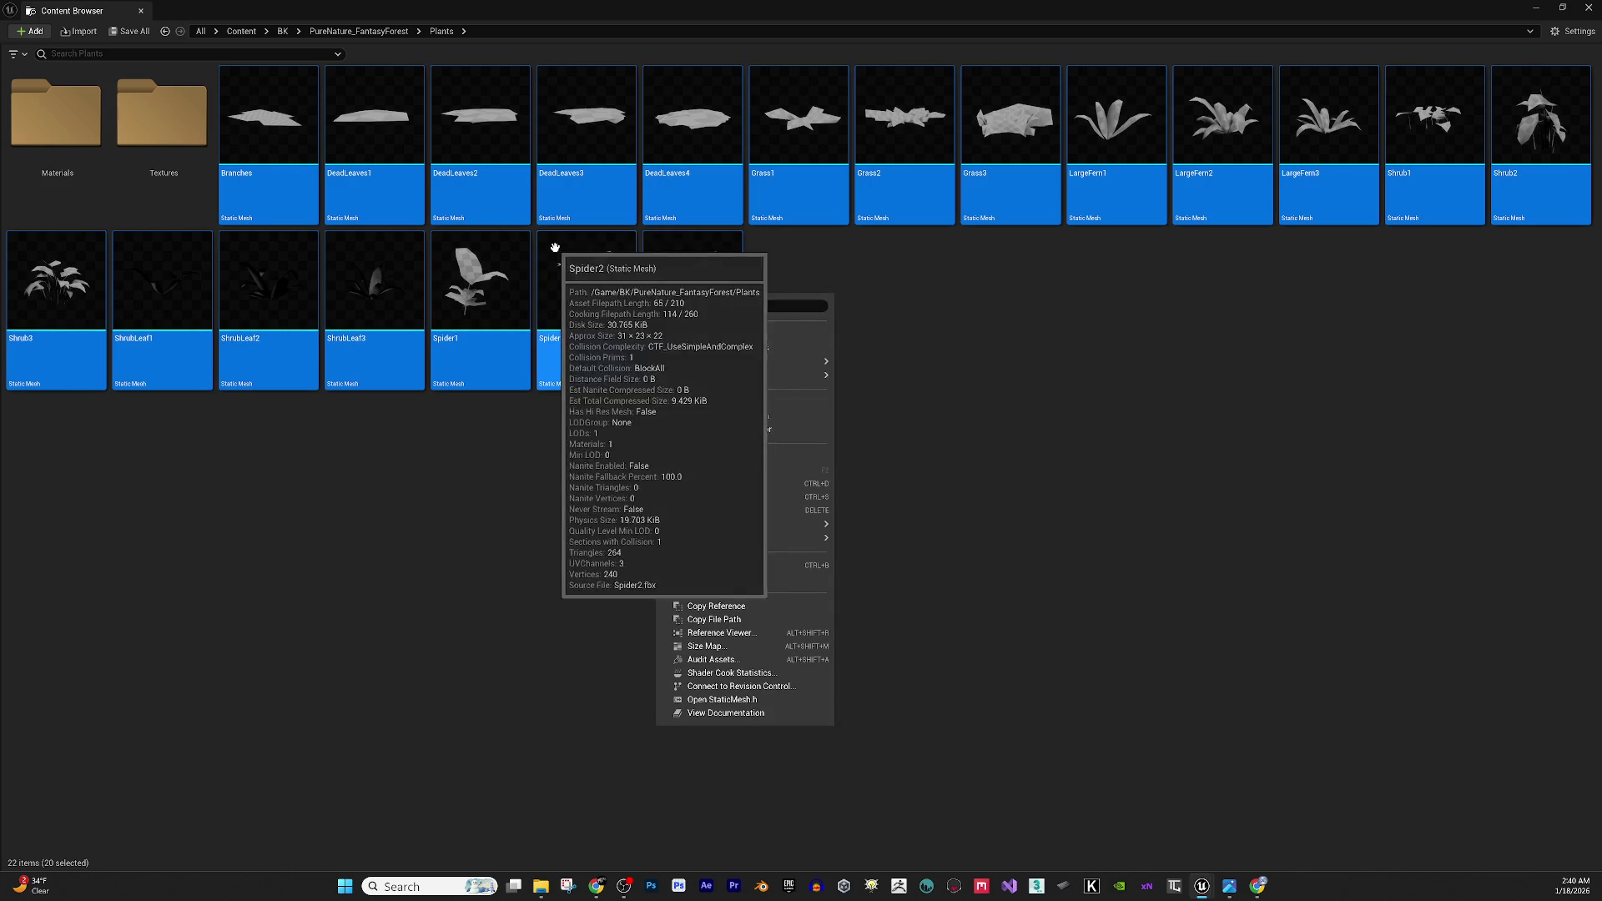
left_click(696, 458)
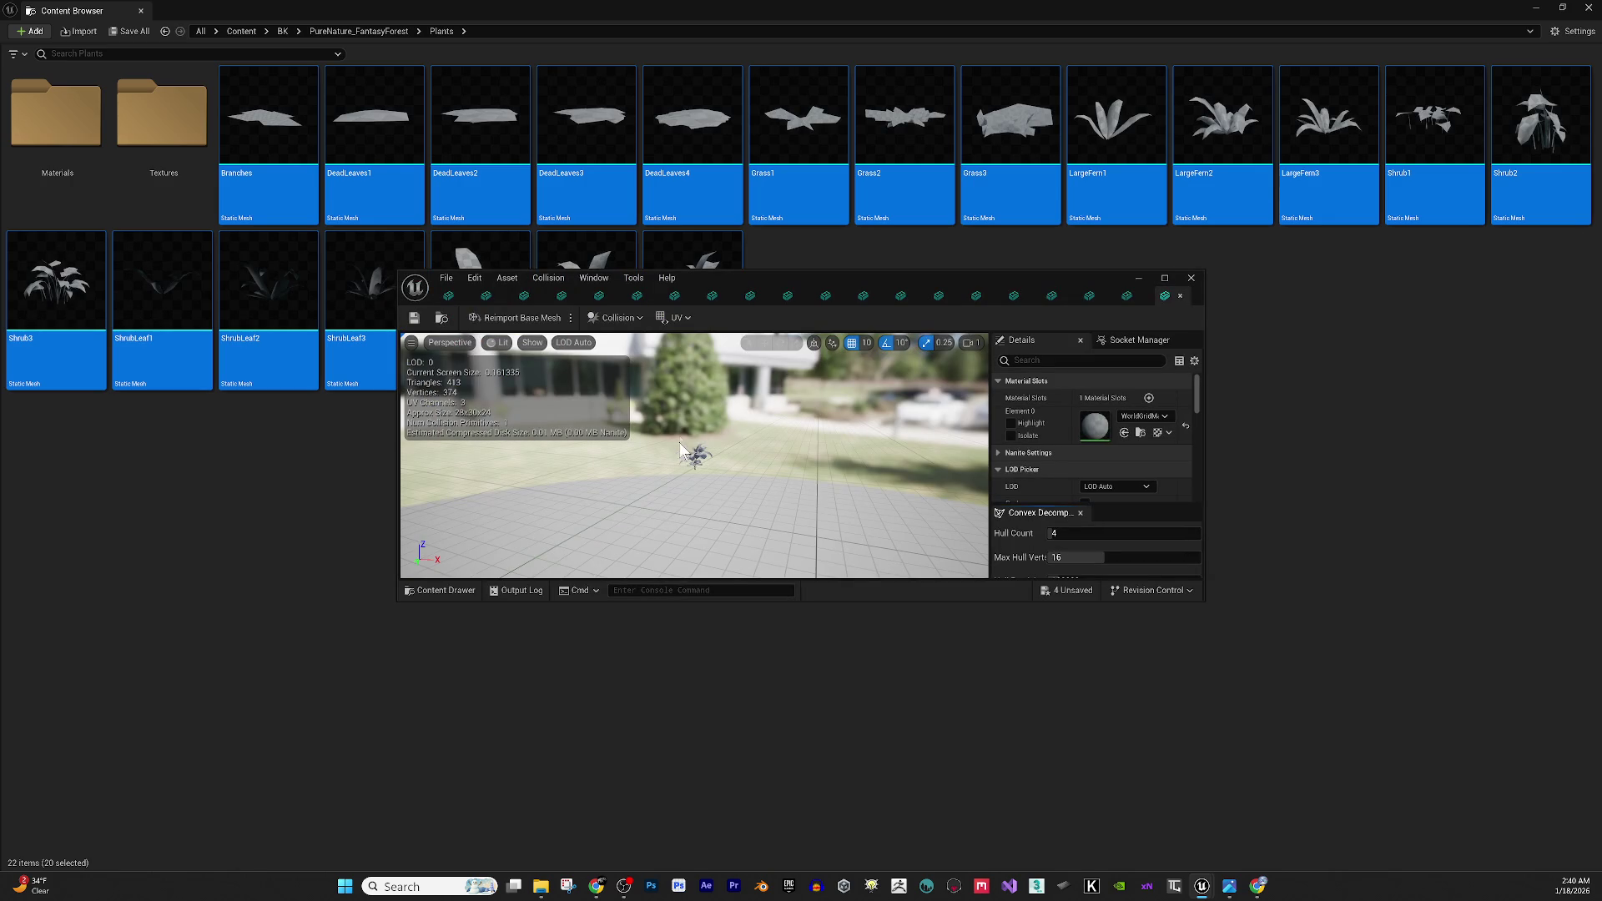
double_click(768, 275)
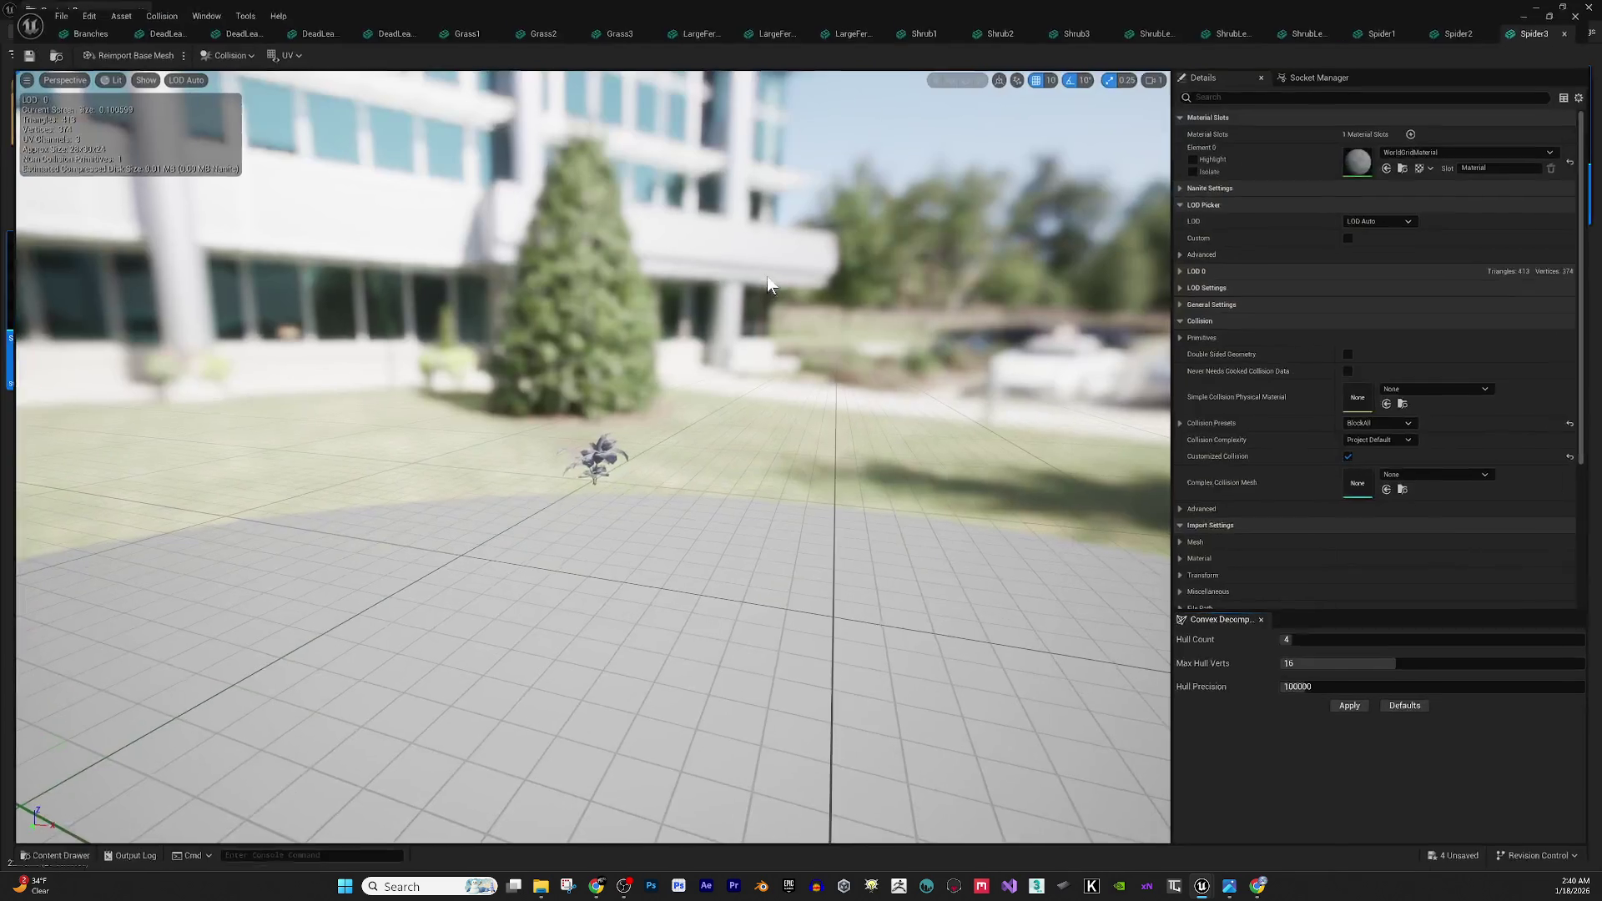
double_click(974, 7)
double_click(982, 65)
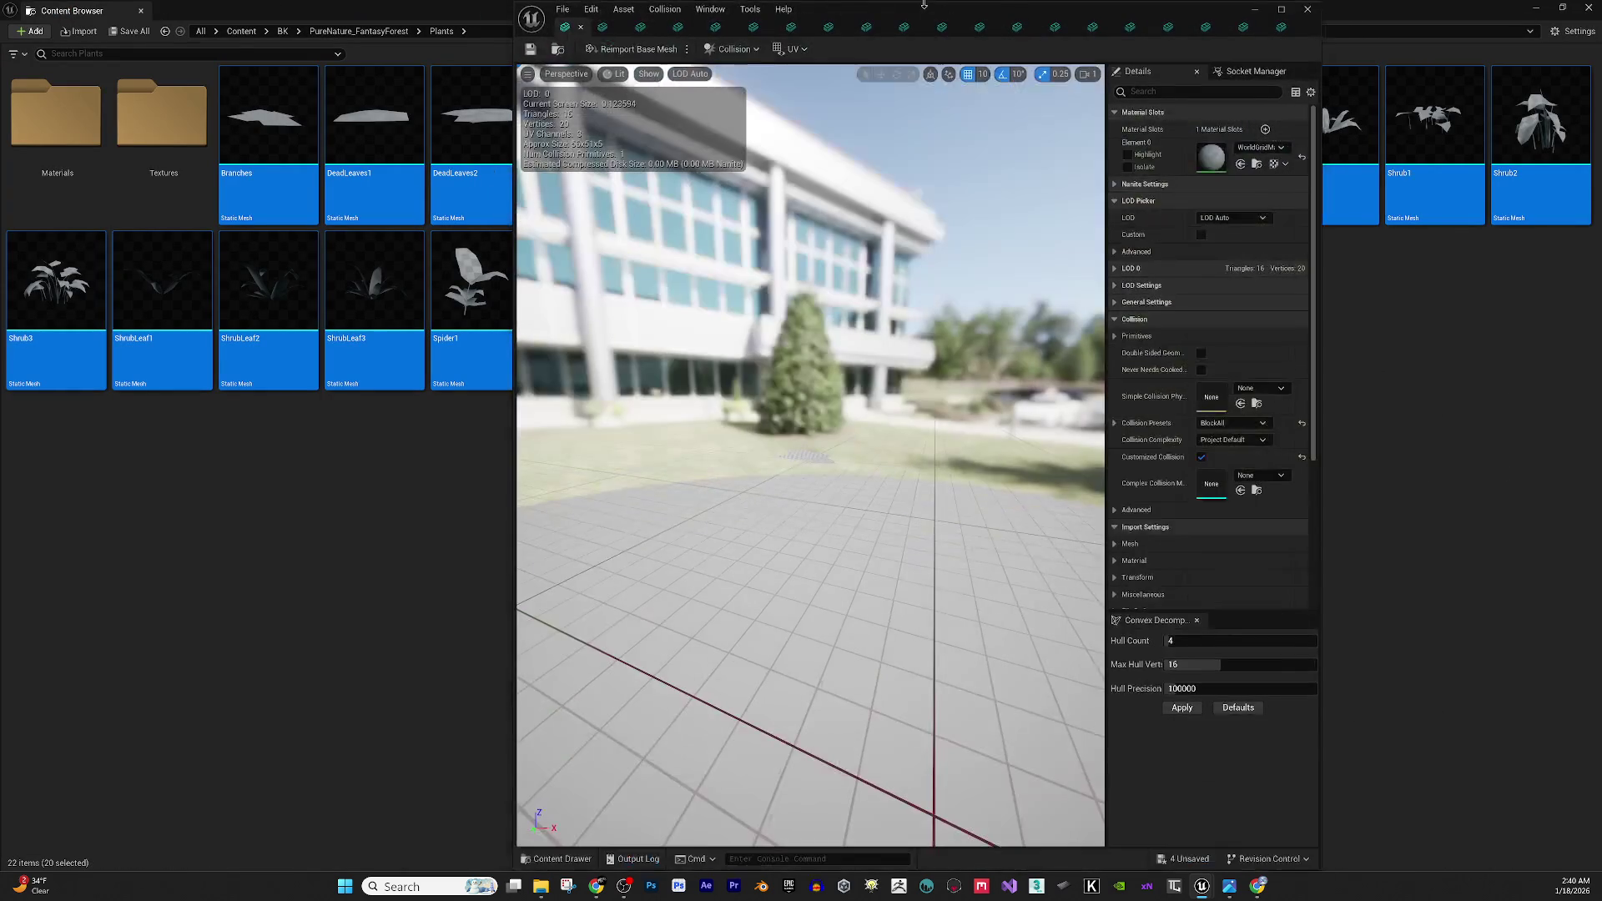
left_click_drag(923, 18, 1095, 30)
Show the Materials folder in a content browser snapped left, with the mesh editor snapped right.
left_click_drag(474, 5, 430, 274)
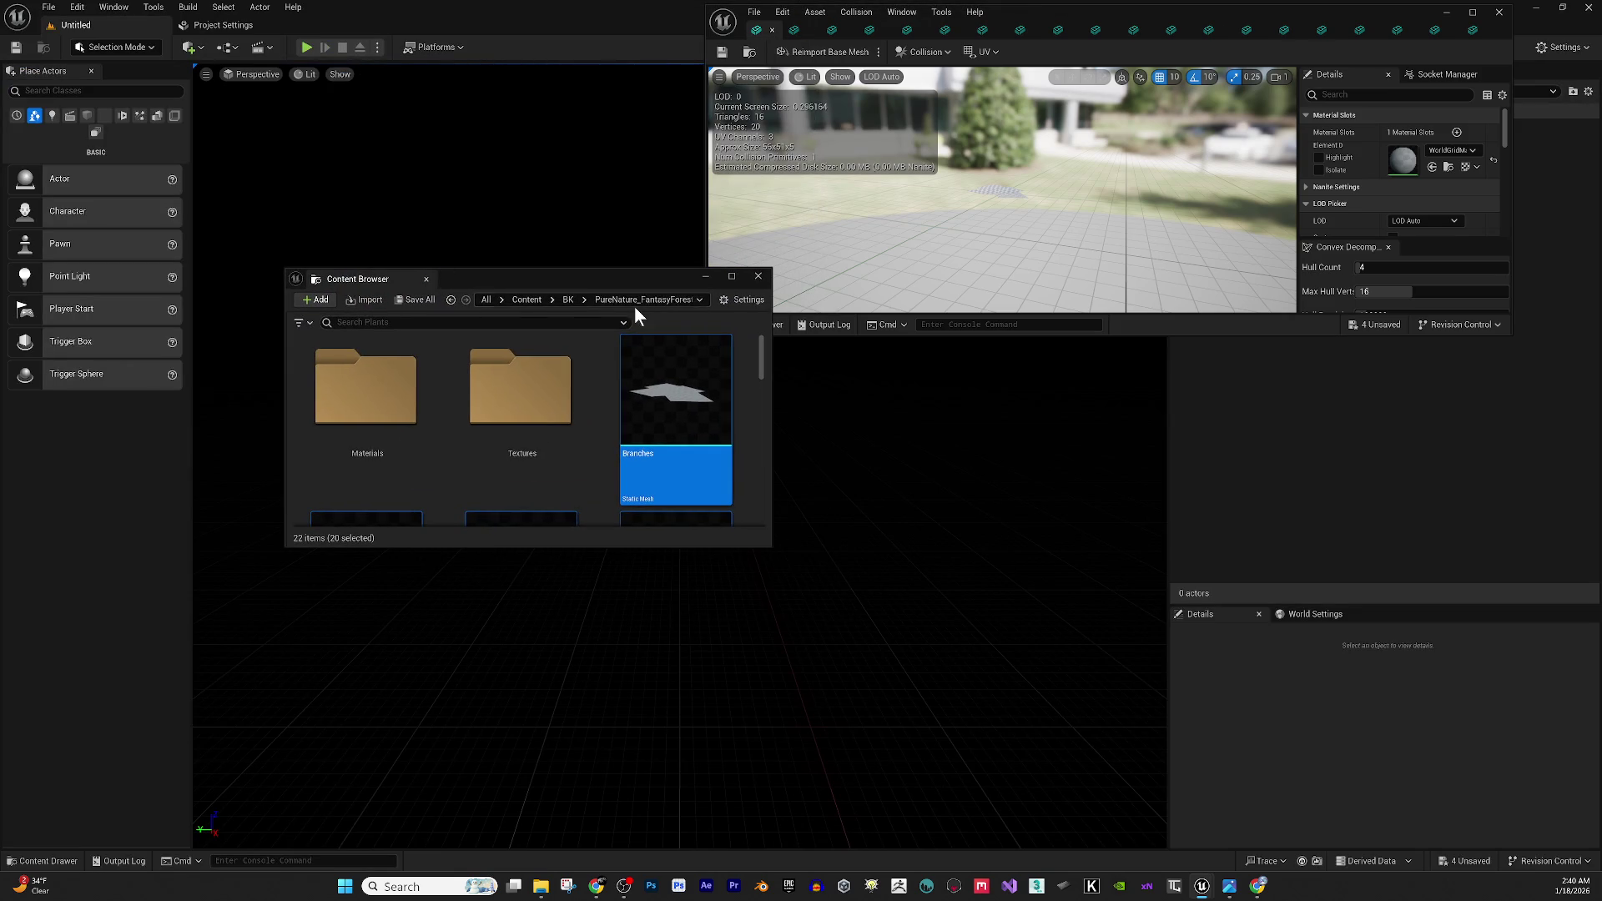
left_click(349, 420)
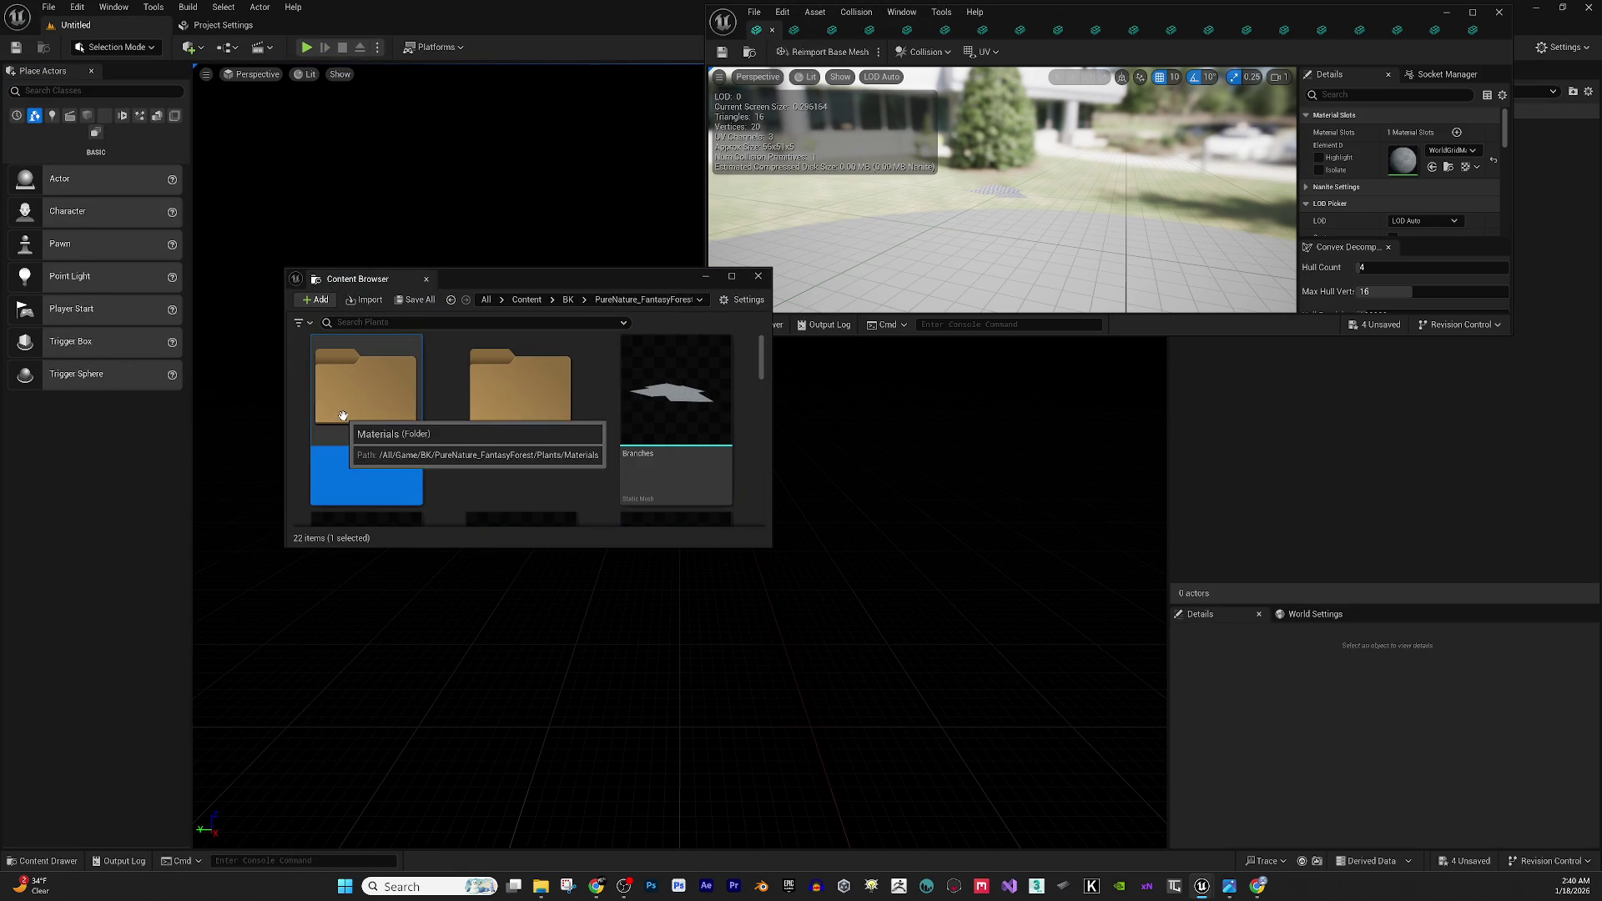
double_click(392, 408)
mouse_move(561, 276)
left_mouse_down()
mouse_move(491, 305)
mouse_move(376, 3)
mouse_move(573, 10)
mouse_move(537, 33)
left_mouse_up()
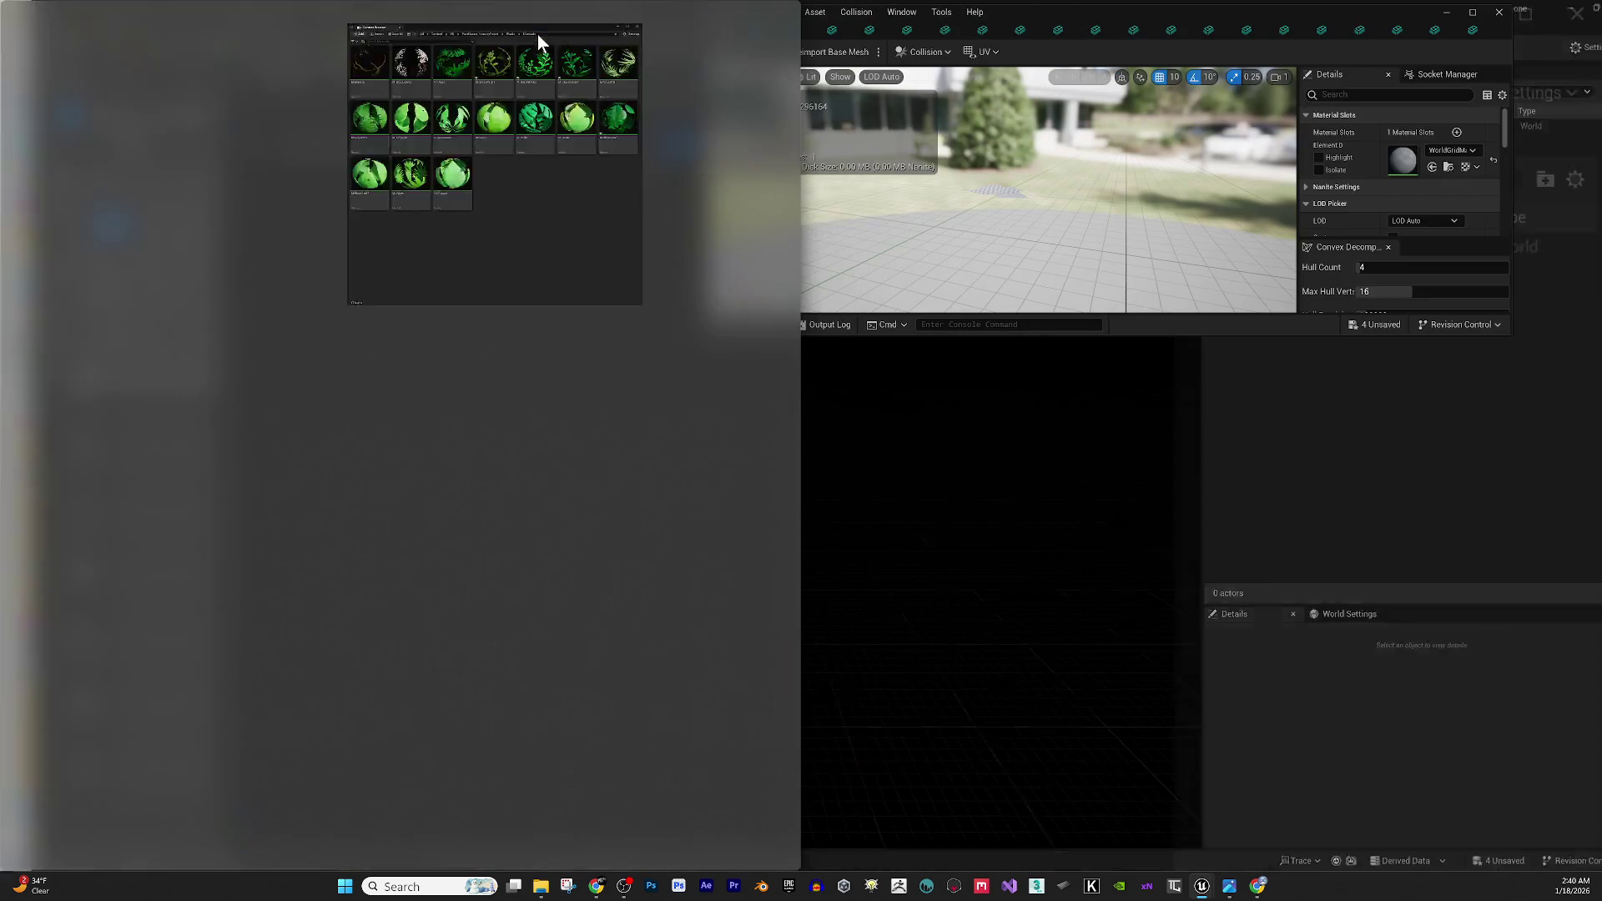
mouse_move(1322, 23)
left_mouse_down()
mouse_move(1180, 182)
mouse_move(866, 42)
mouse_move(715, 46)
left_mouse_up()
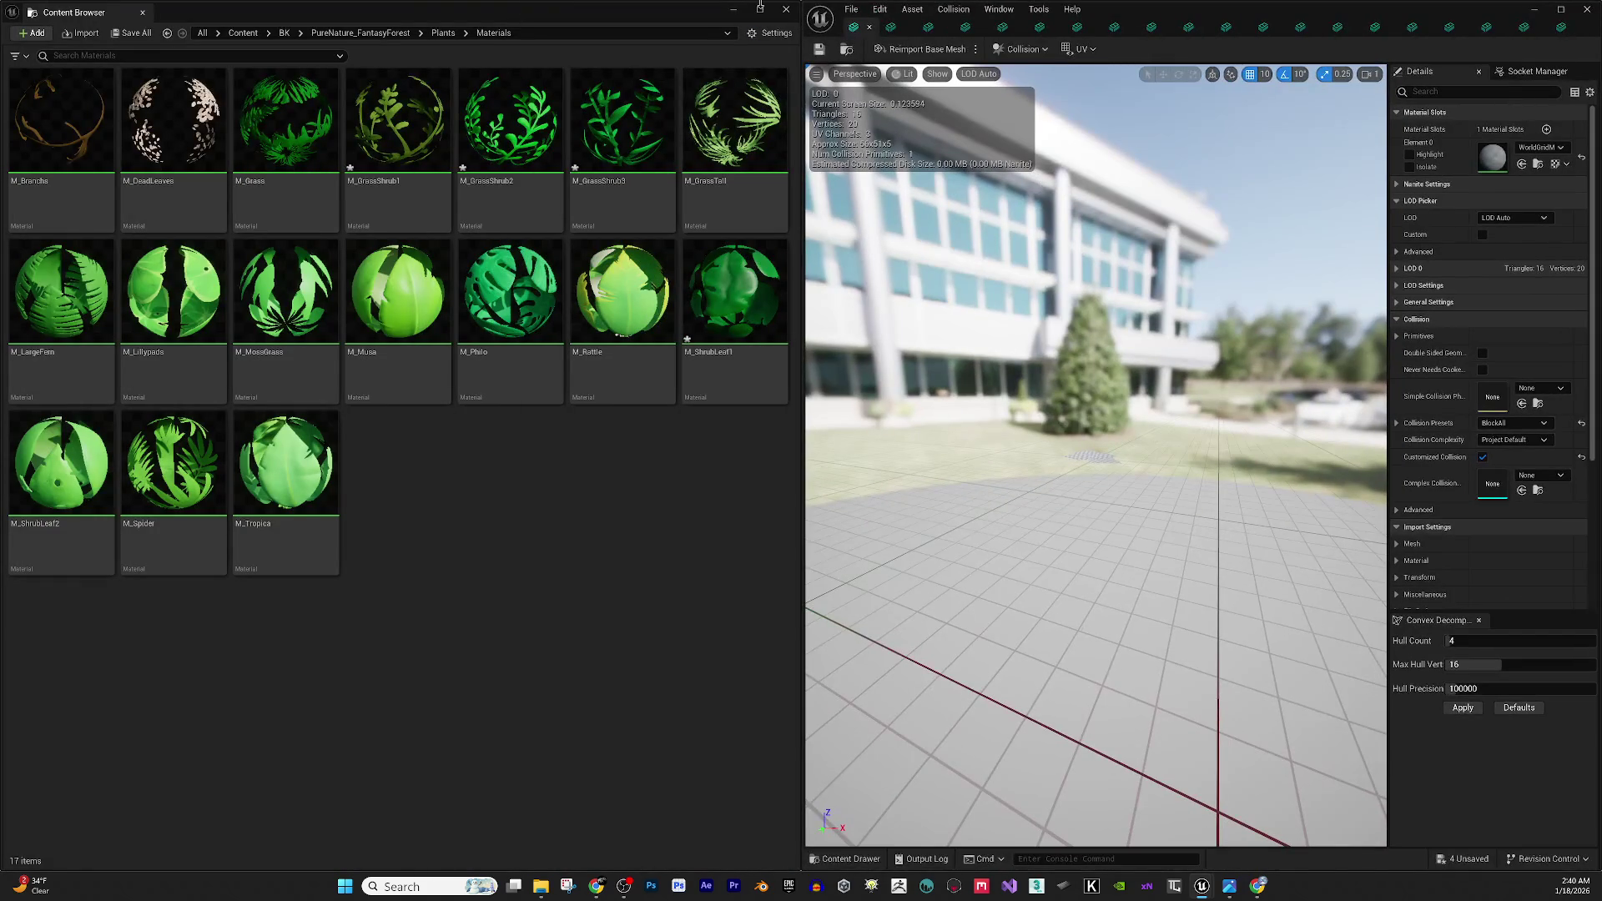
scroll(1118, 420, "up", 5)
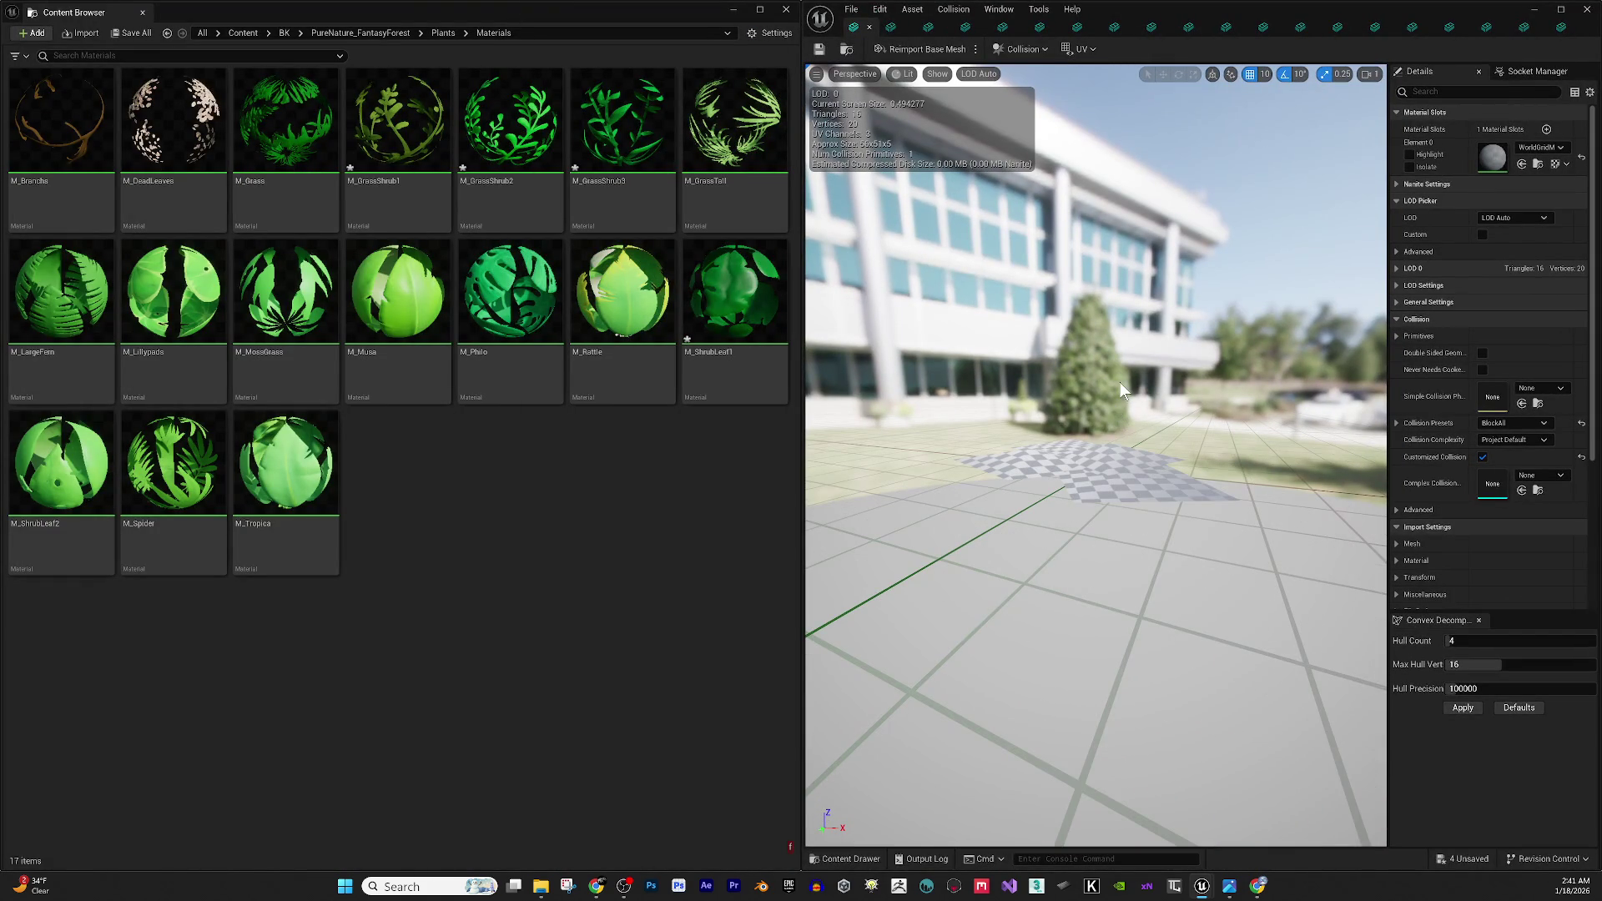
mouse_move(1120, 382)
left_mouse_down()
mouse_move(1120, 451)
mouse_move(1085, 500)
left_mouse_up()
Assign M_Branchs to Element 0 of the two branch meshes.
left_click(62, 117)
left_click(1522, 165)
scroll(1078, 359, "up", 5)
mouse_move(1078, 359)
left_mouse_down()
mouse_move(1155, 440)
mouse_move(1155, 475)
left_mouse_up()
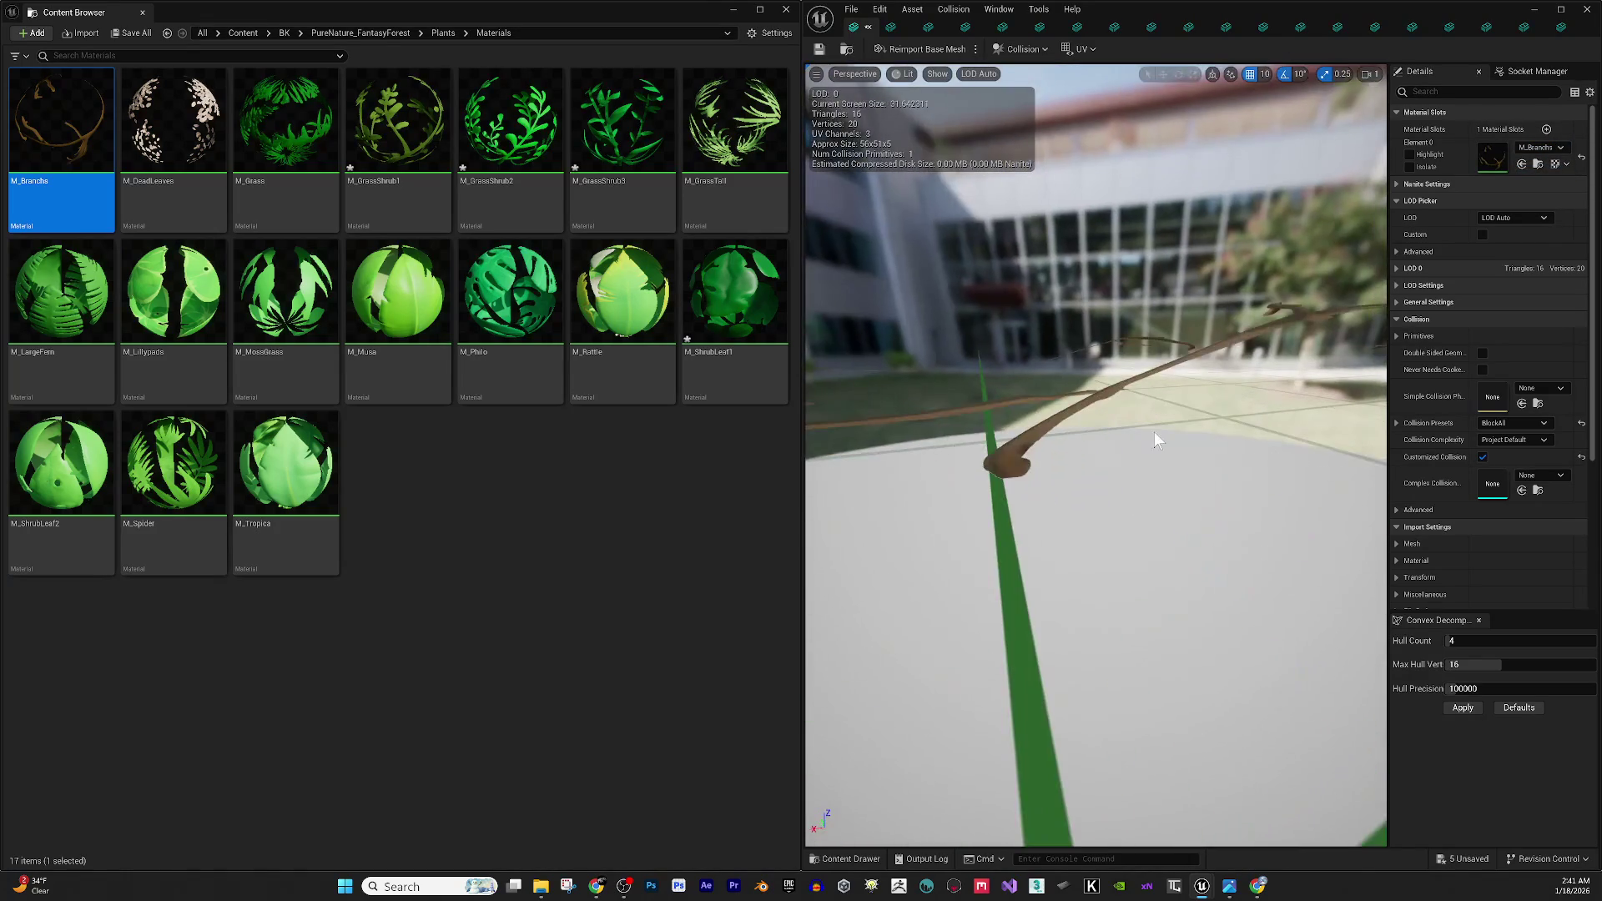
scroll(1155, 440, "down", 5)
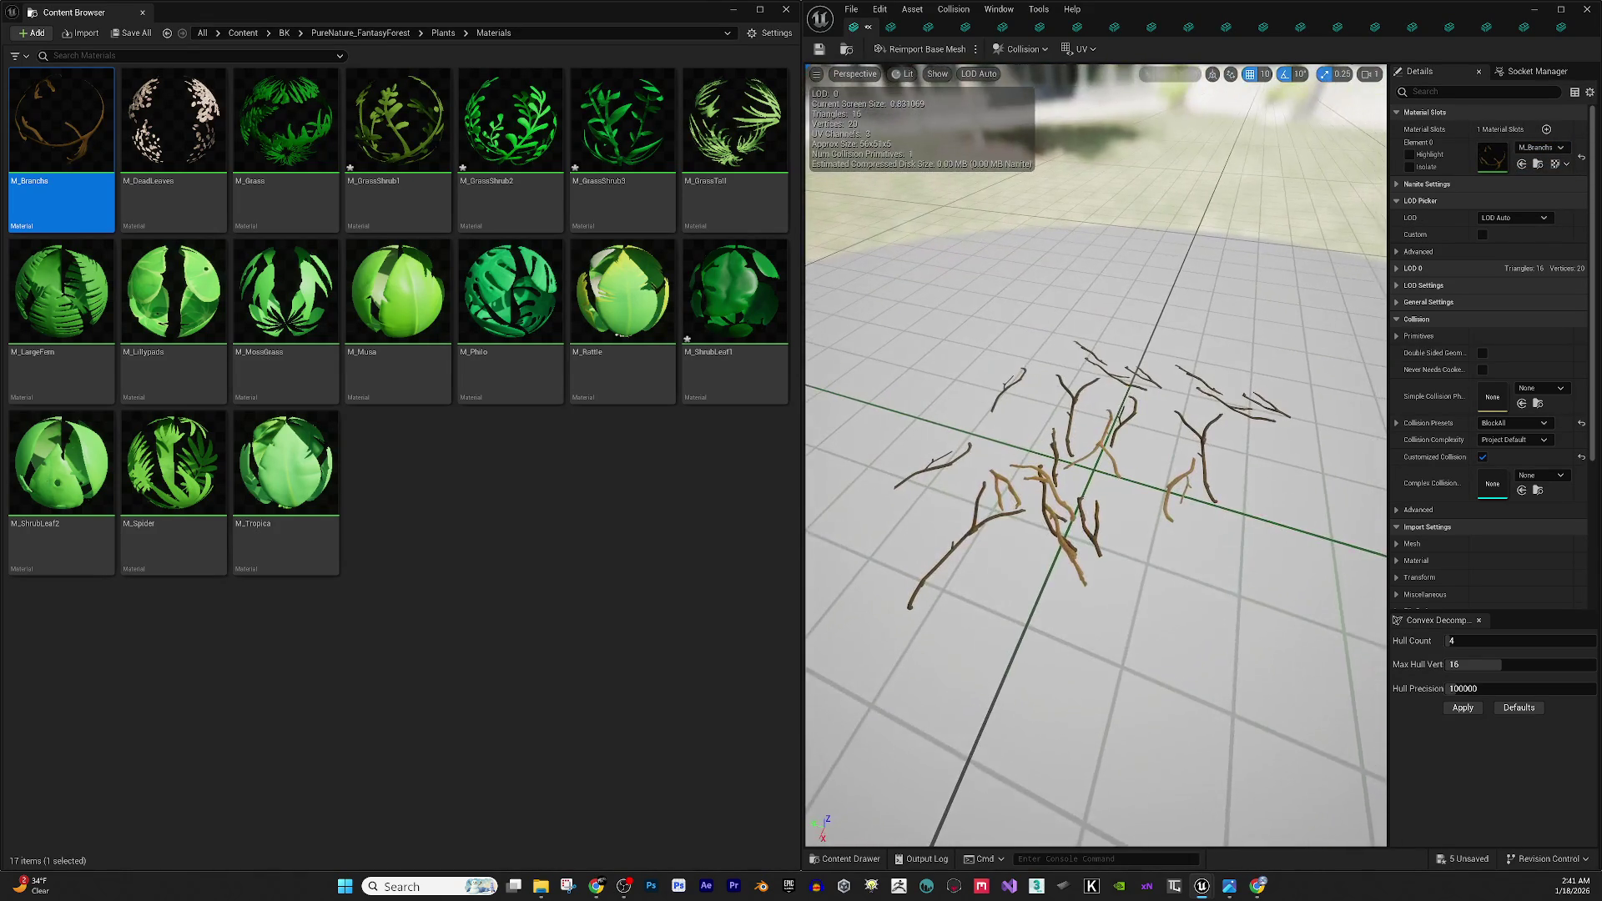
left_click_drag(1110, 405, 1109, 399)
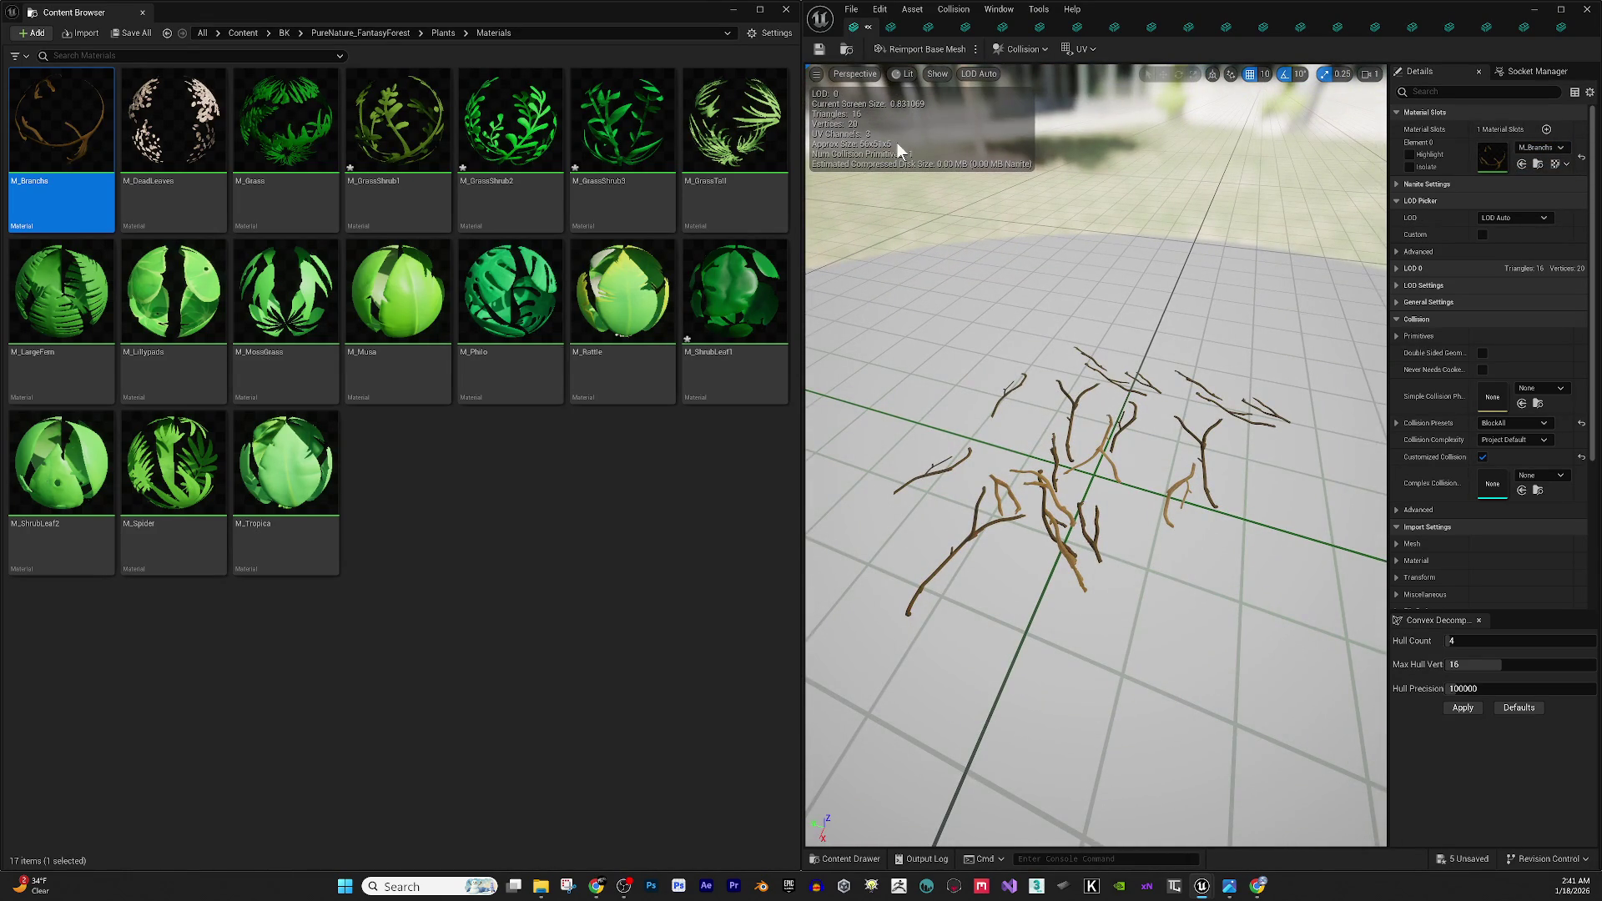
left_click(893, 49)
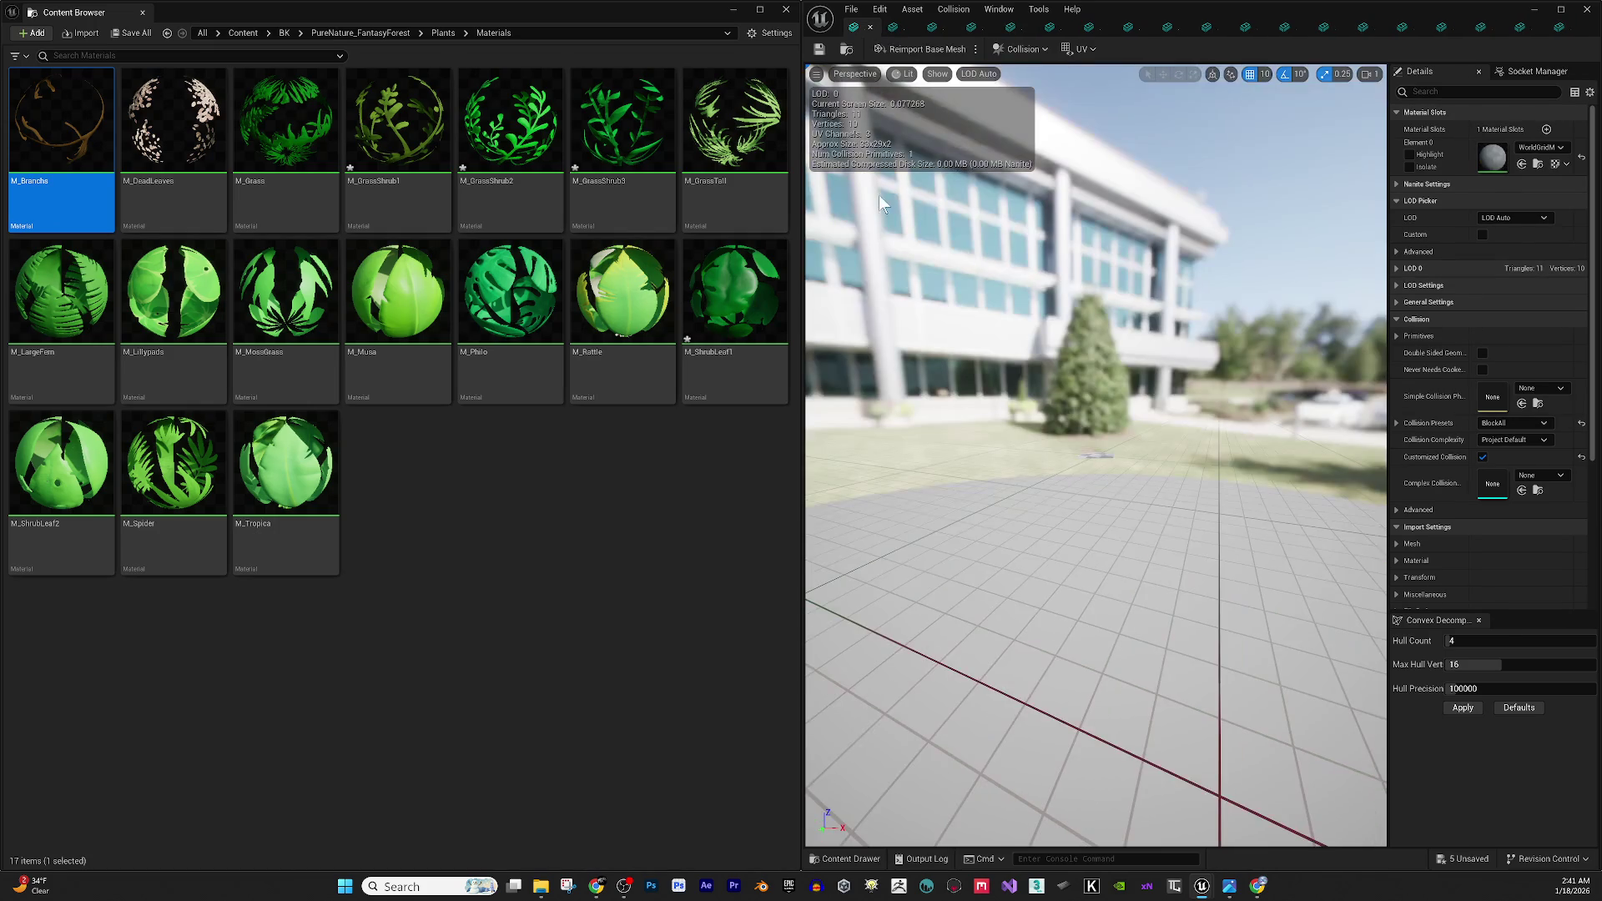
left_click_drag(36, 123, 1491, 161)
scroll(1204, 484, "up", 3)
mouse_move(1143, 474)
left_mouse_down()
mouse_move(1160, 343)
mouse_move(1109, 269)
left_mouse_up()
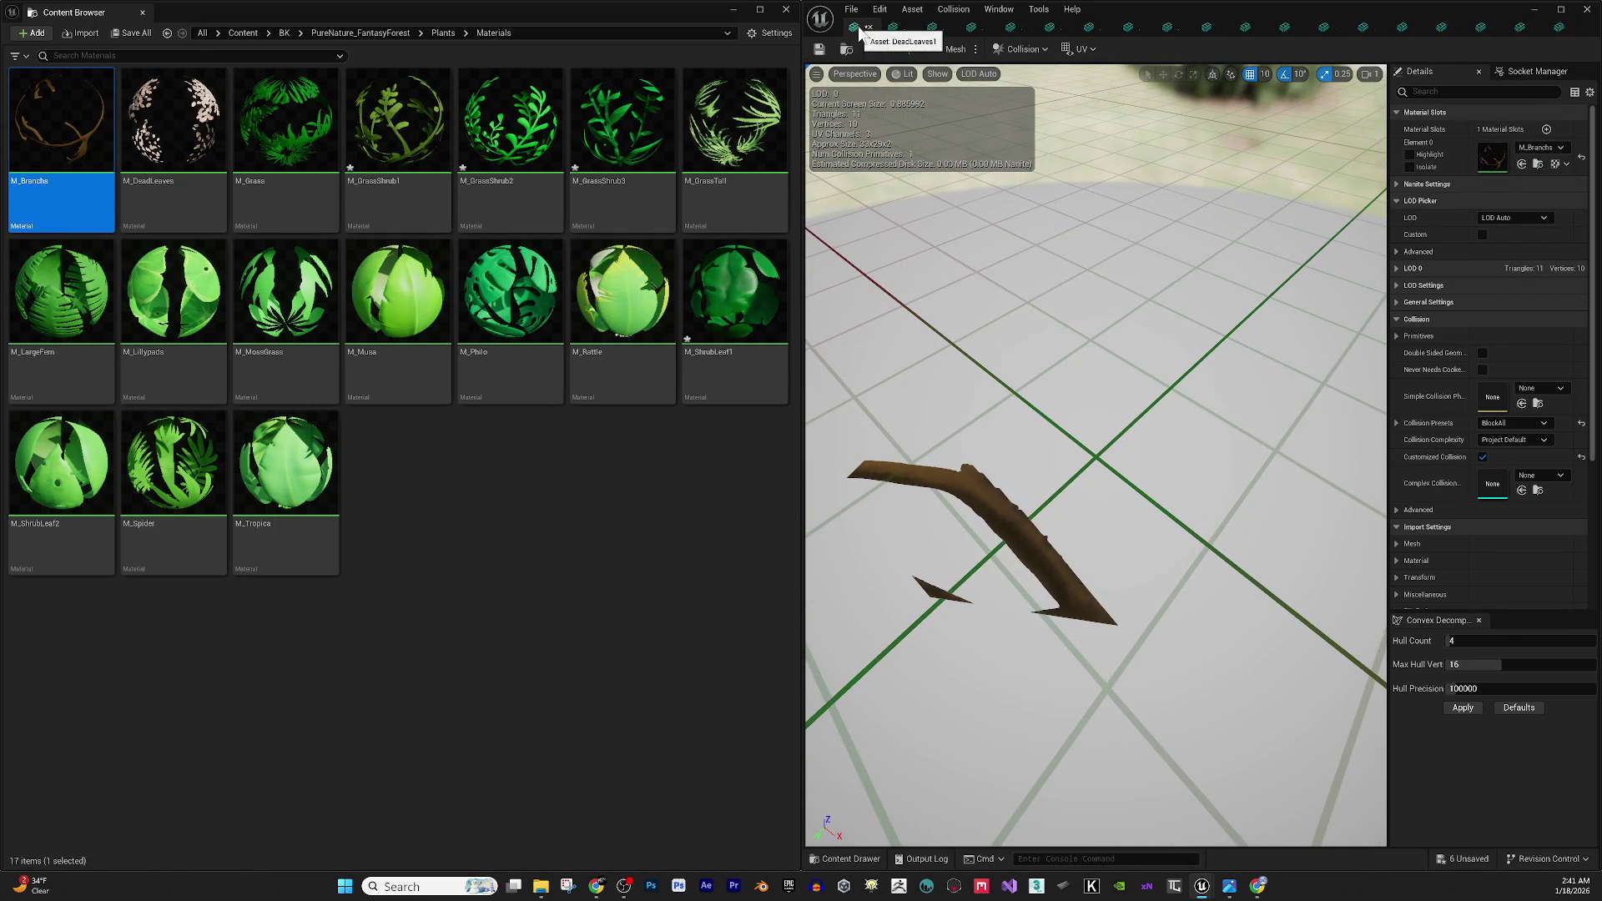
Assign M_DeadLeaves to Element 0 of the leaf mesh.
left_click_drag(175, 196, 1475, 160)
mouse_move(997, 334)
left_mouse_down()
mouse_move(1018, 309)
mouse_move(997, 335)
left_mouse_up()
key("ctrl+z")
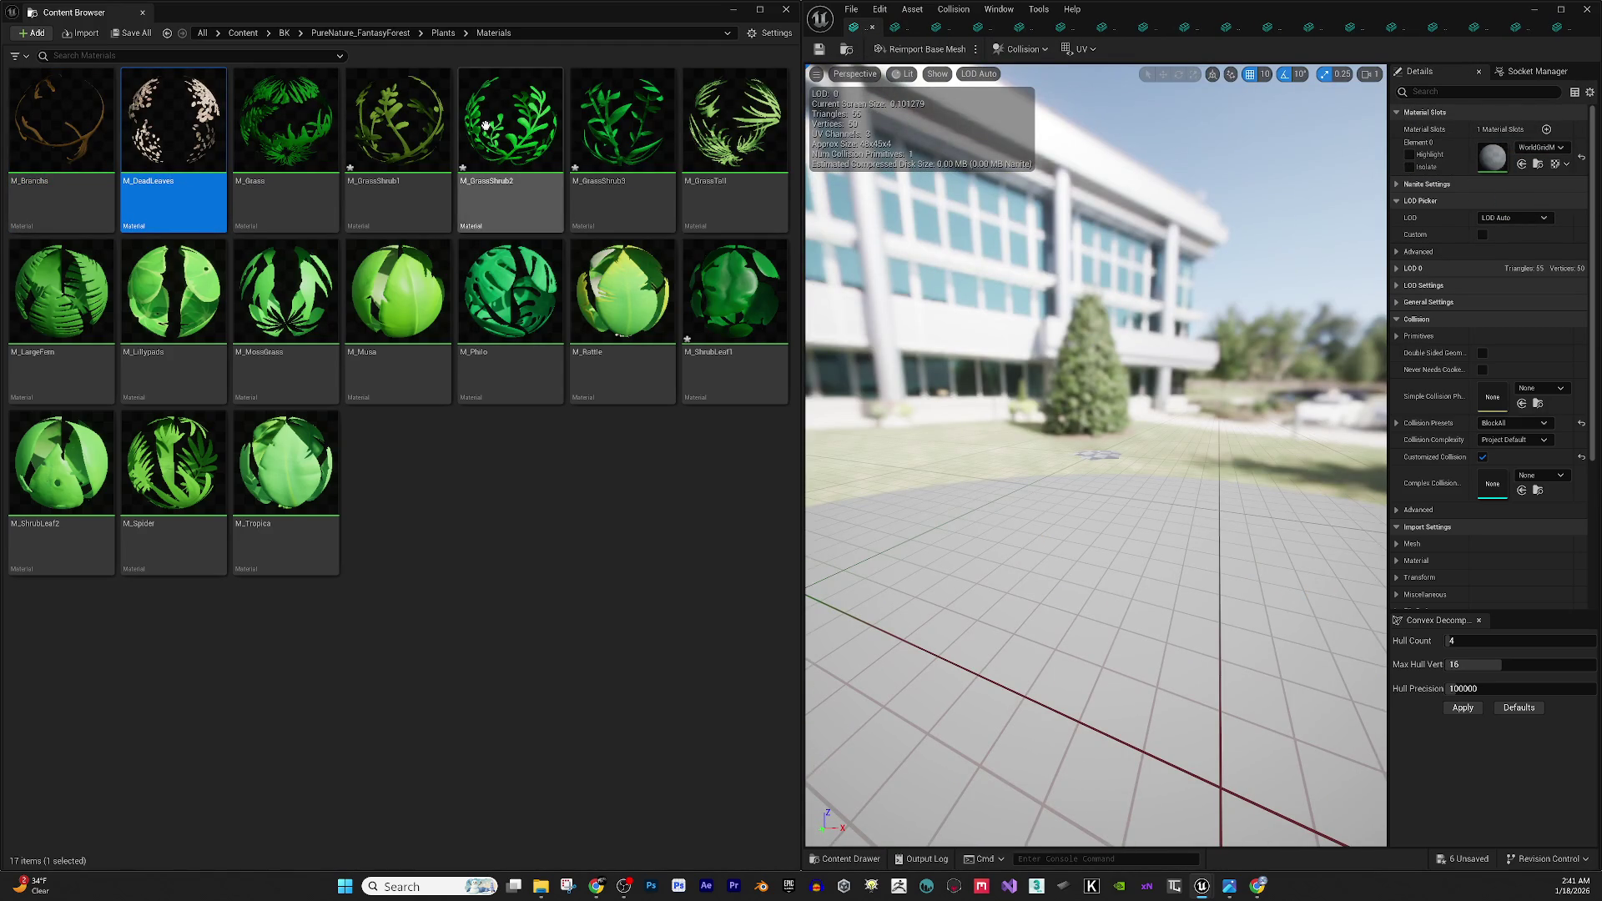
mouse_move(216, 125)
left_mouse_down()
mouse_move(416, 166)
mouse_move(905, 213)
mouse_move(952, 192)
mouse_move(1456, 149)
left_mouse_up()
Minimize the Windows file browser and tear the mesh editor off into a floating window.
key("alt+Tab")
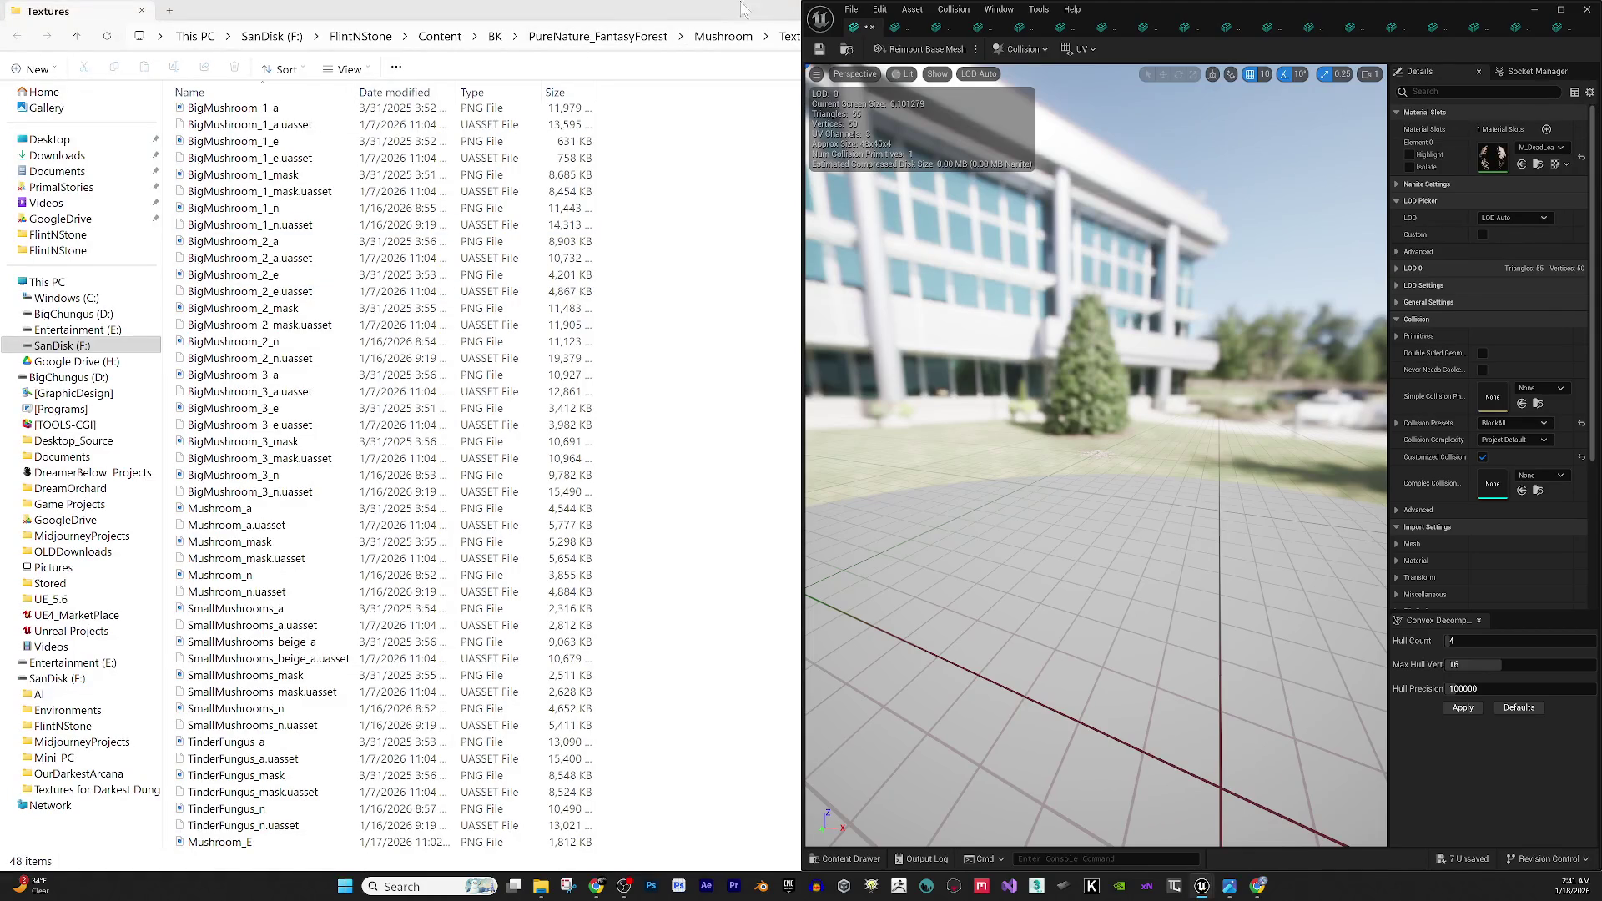
double_click(751, 8)
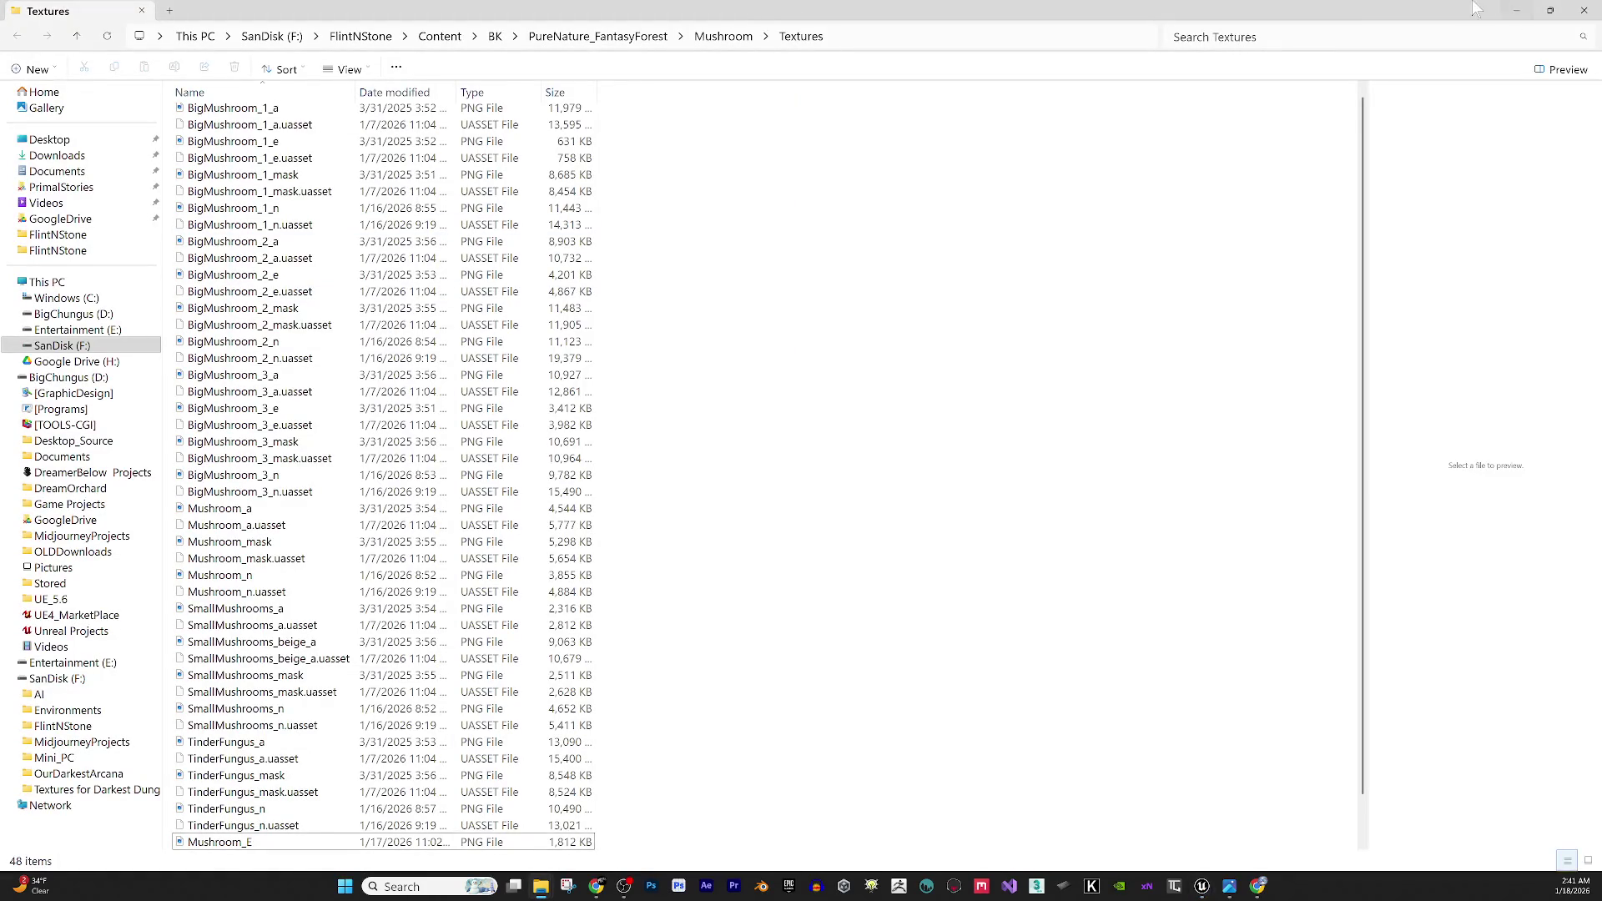
left_click(1516, 11)
mouse_move(1156, 25)
left_mouse_down()
mouse_move(1198, 57)
mouse_move(1194, 10)
mouse_move(1135, 239)
left_mouse_up()
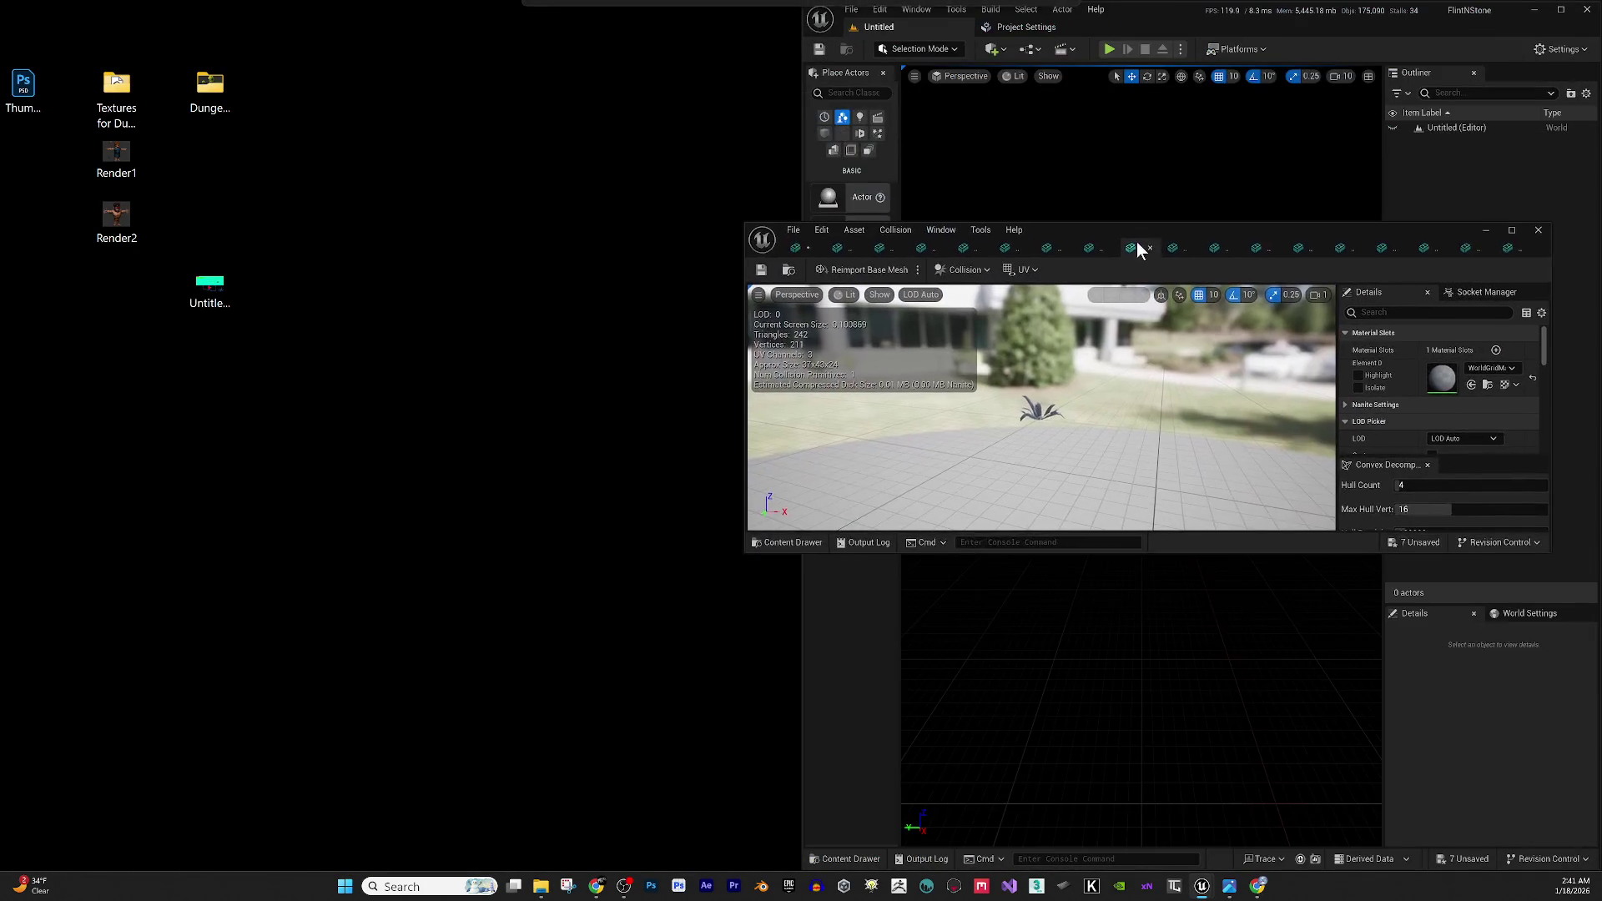
Add Content Browser 1 snapped to the left half, and stretch the mesh editor to full height.
double_click(1119, 12)
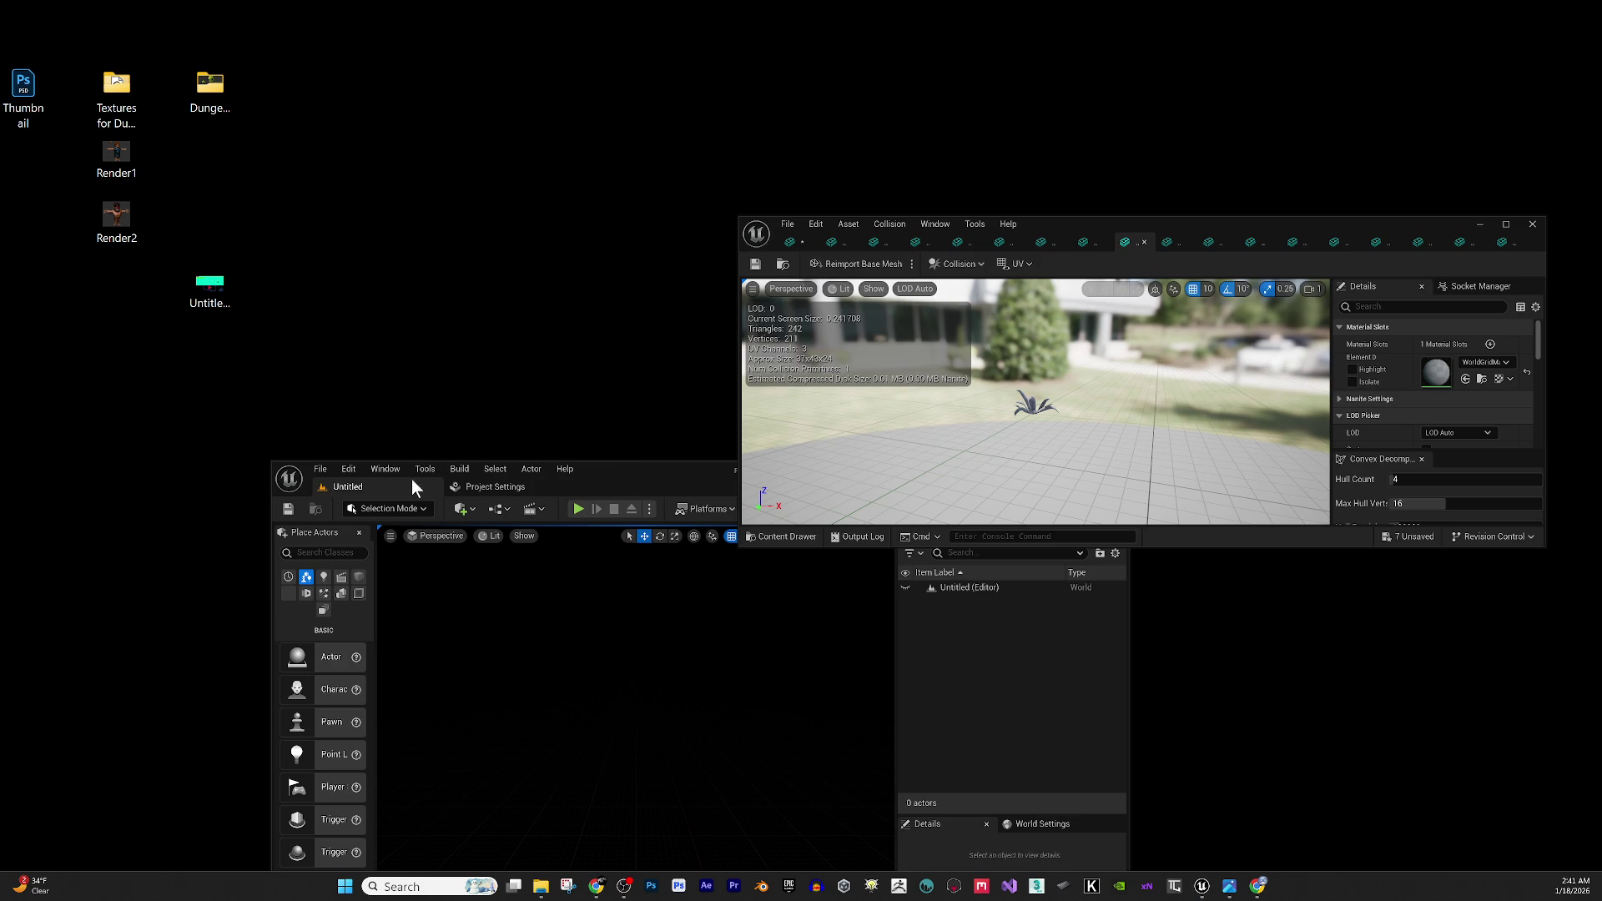
left_click(387, 471)
mouse_move(474, 452)
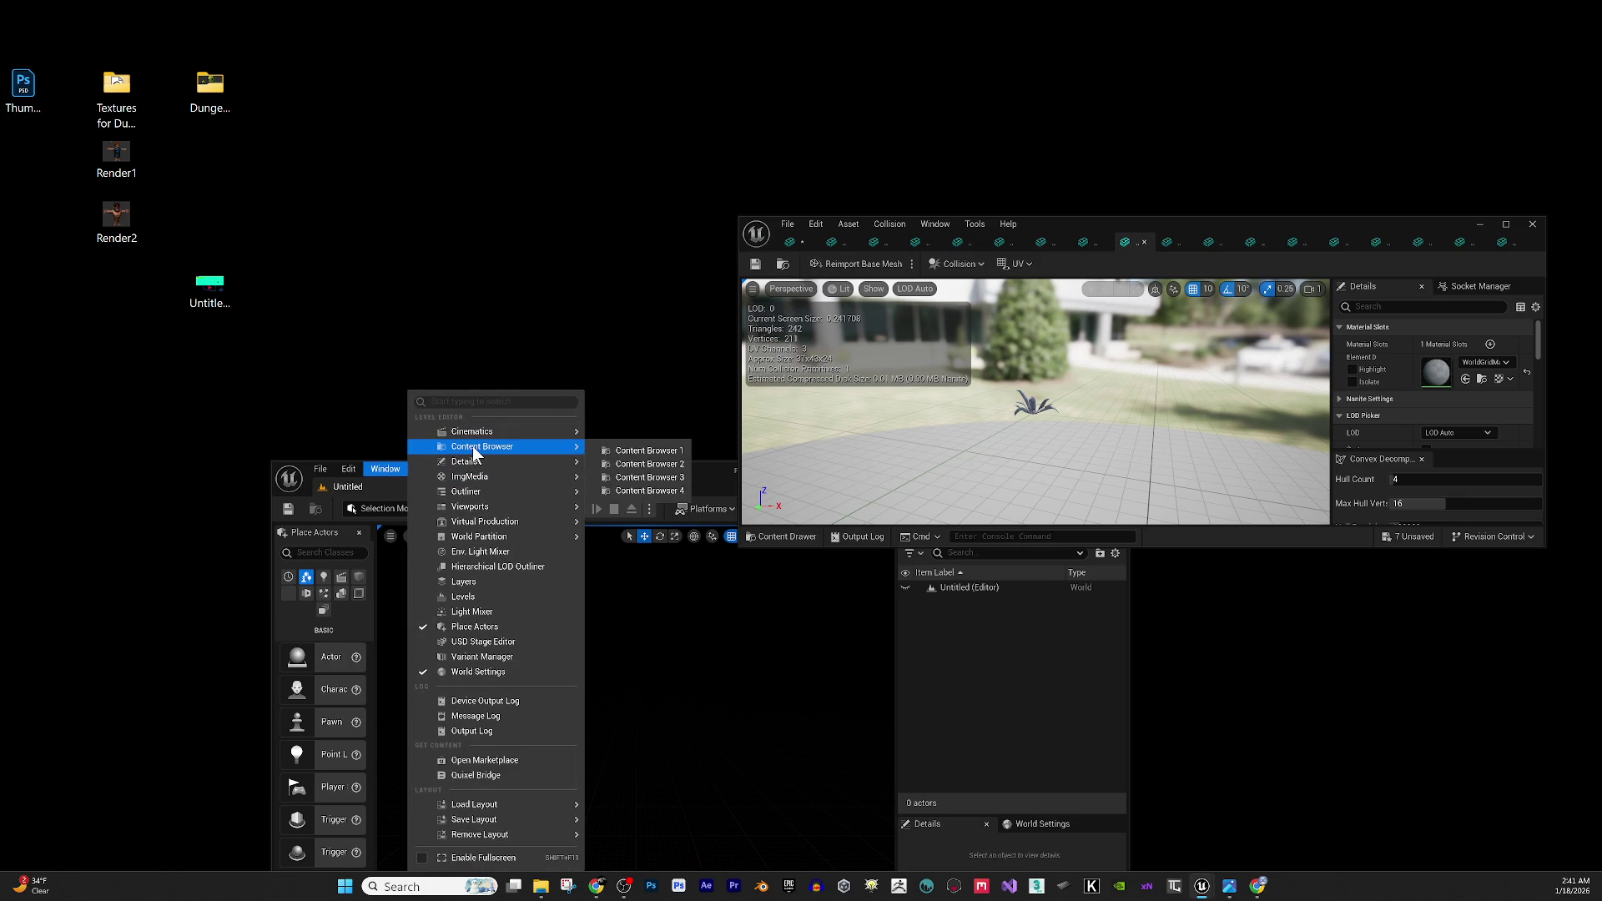
left_click(608, 453)
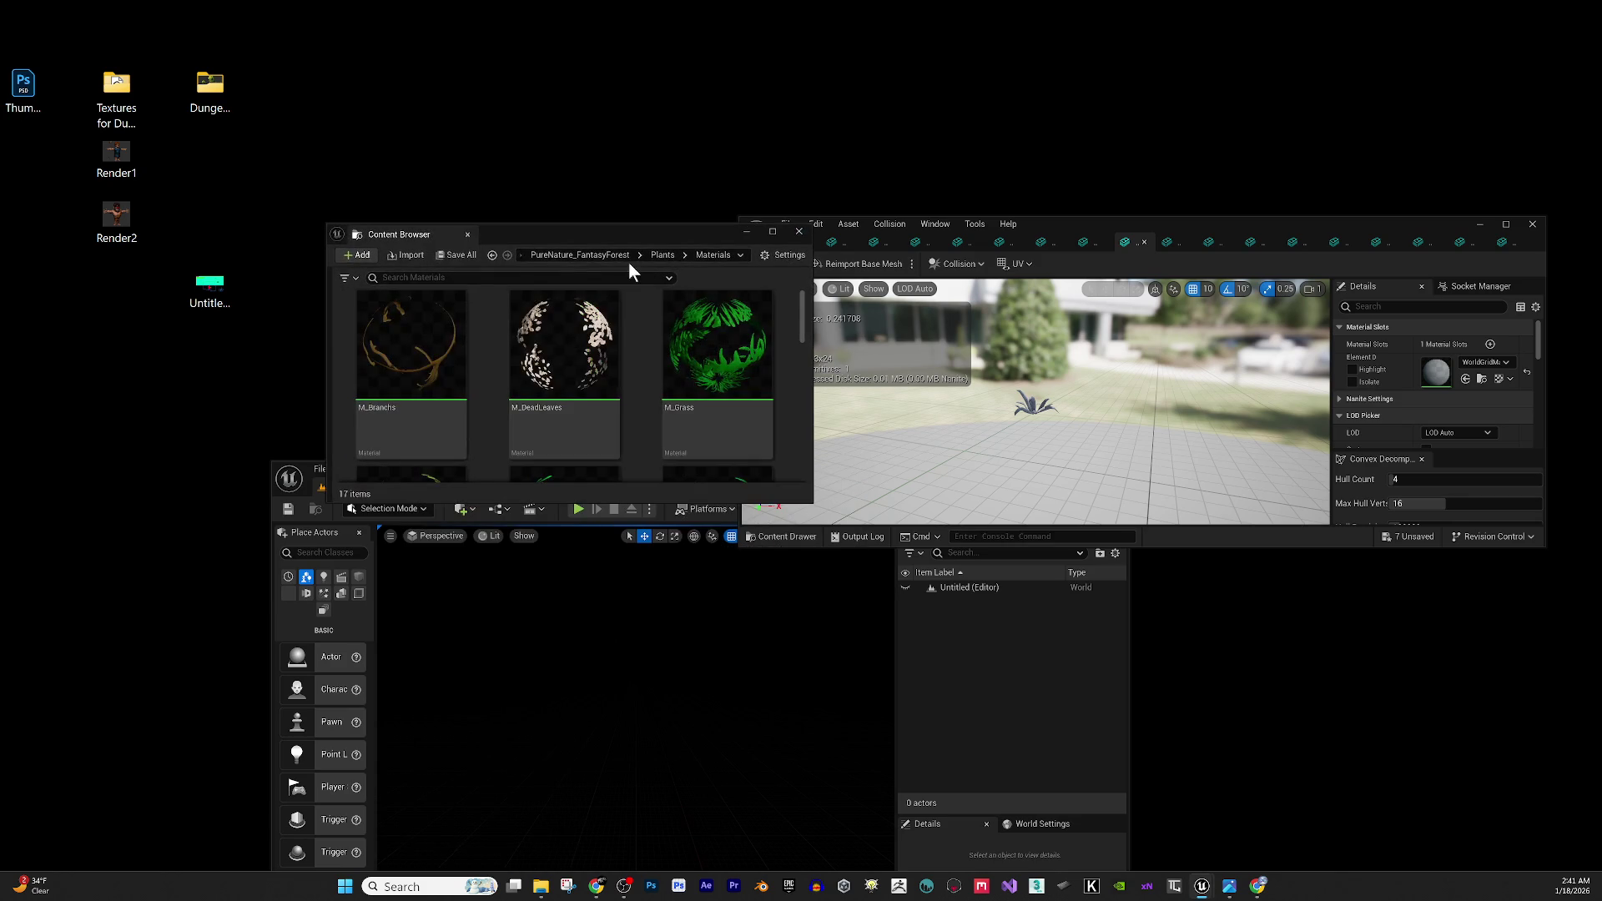
mouse_move(642, 229)
left_mouse_down()
mouse_move(523, 232)
mouse_move(467, 5)
mouse_move(541, 34)
mouse_move(589, 9)
mouse_move(541, 41)
left_mouse_up()
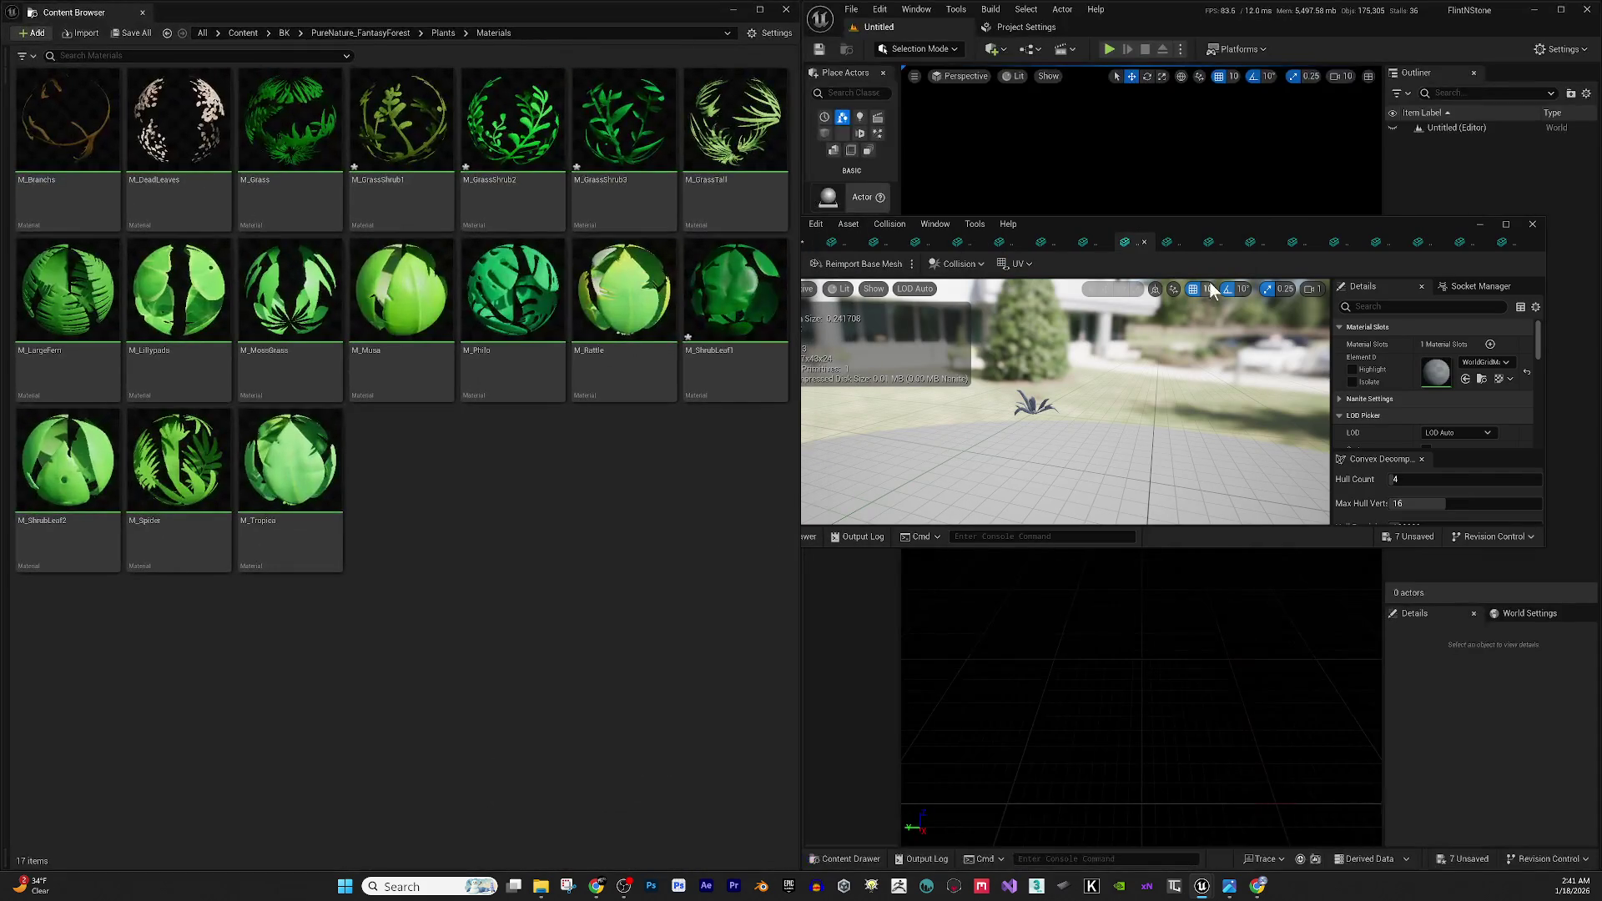
left_click_drag(1272, 217, 1260, 8)
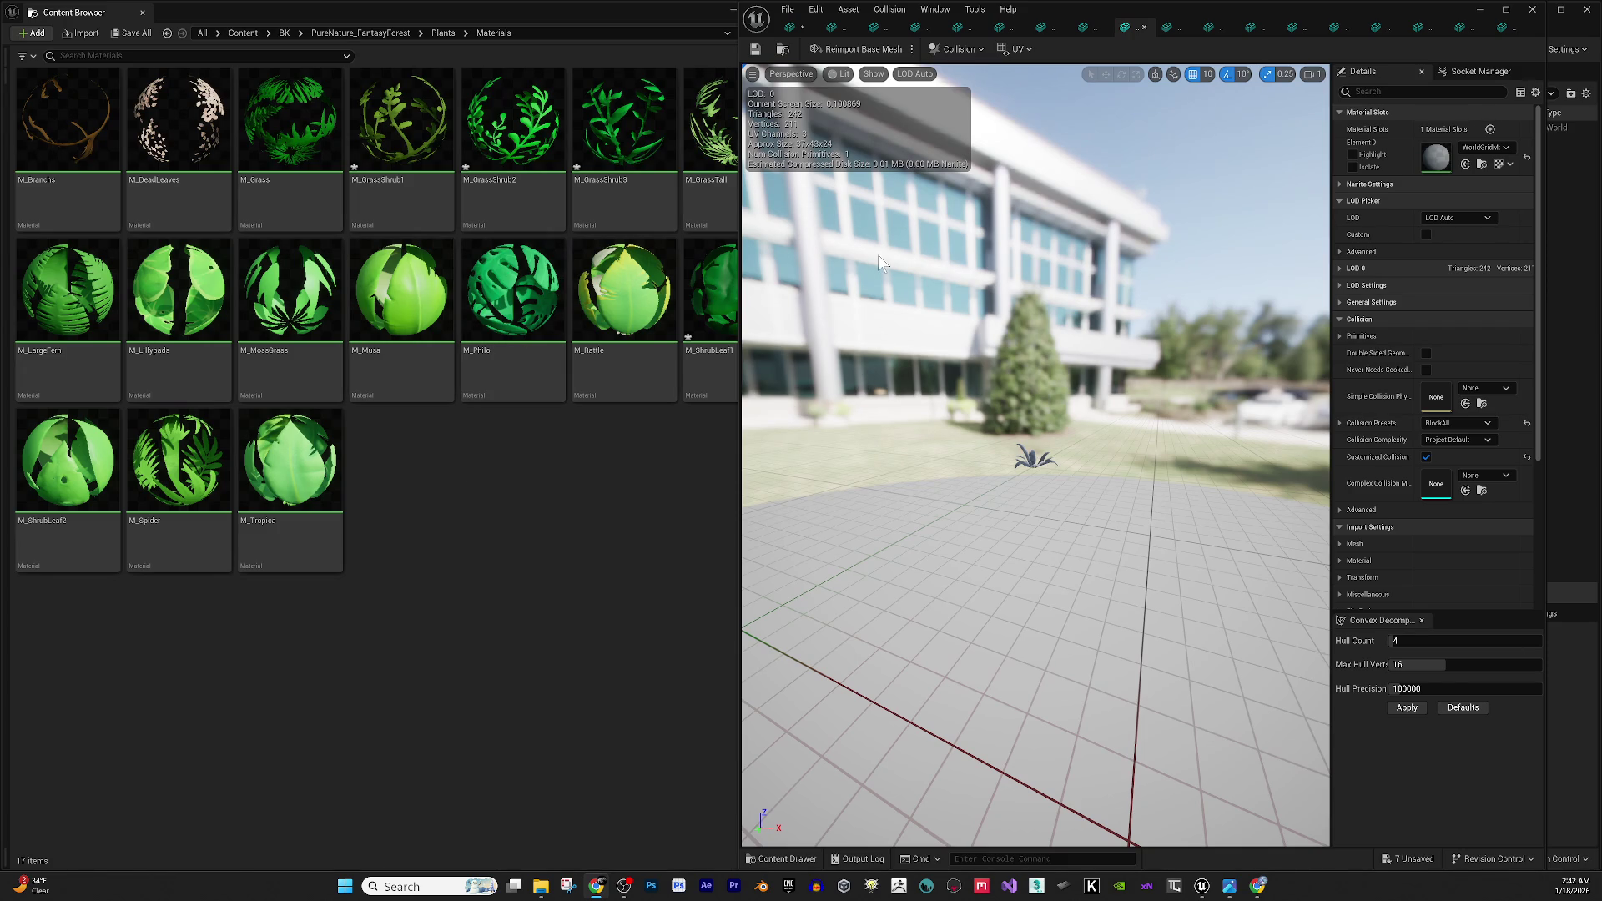
Assign M_DeadLeaves to Element 0 of the two dead-leaves meshes.
left_click(790, 26)
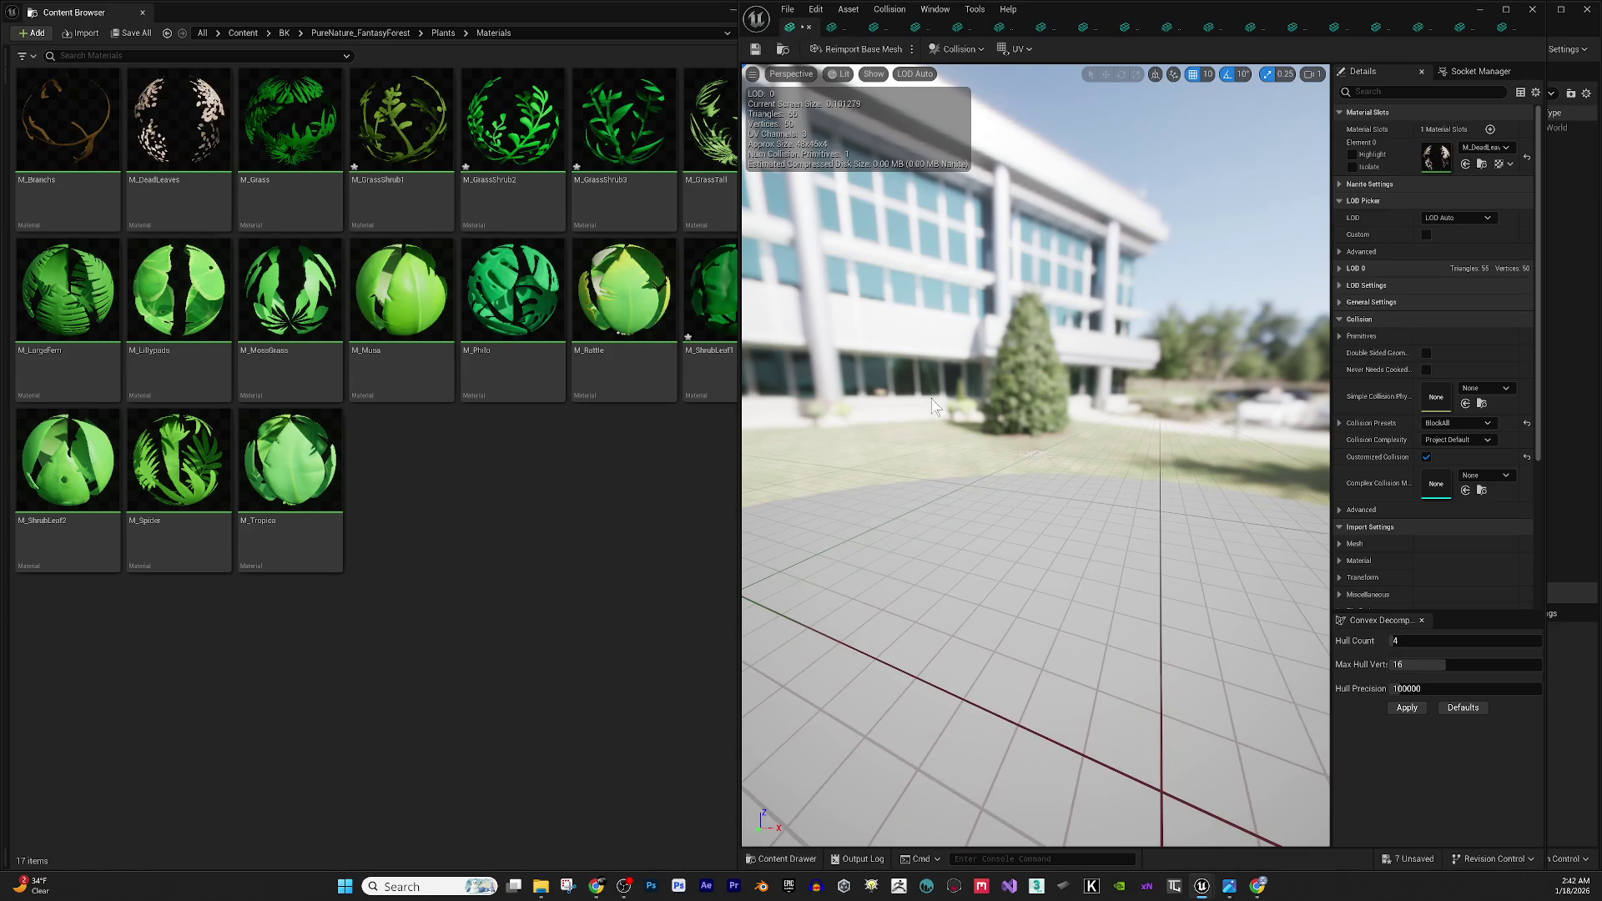
scroll(1057, 448, "up", 3)
left_click_drag(1168, 601, 1042, 392)
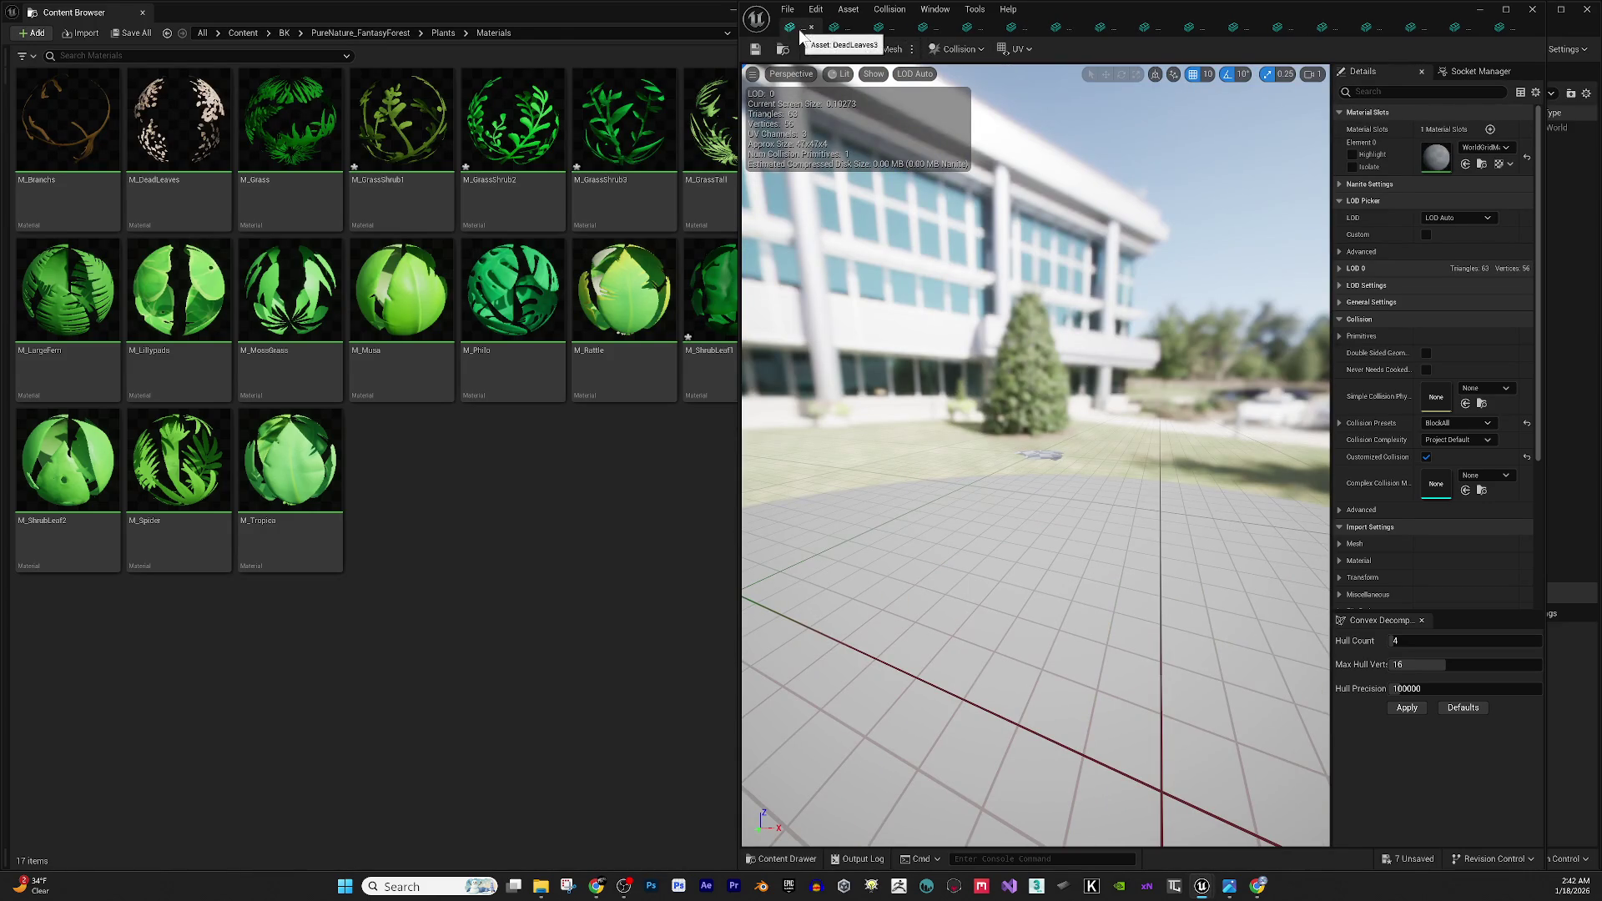
left_click_drag(178, 196, 1438, 163)
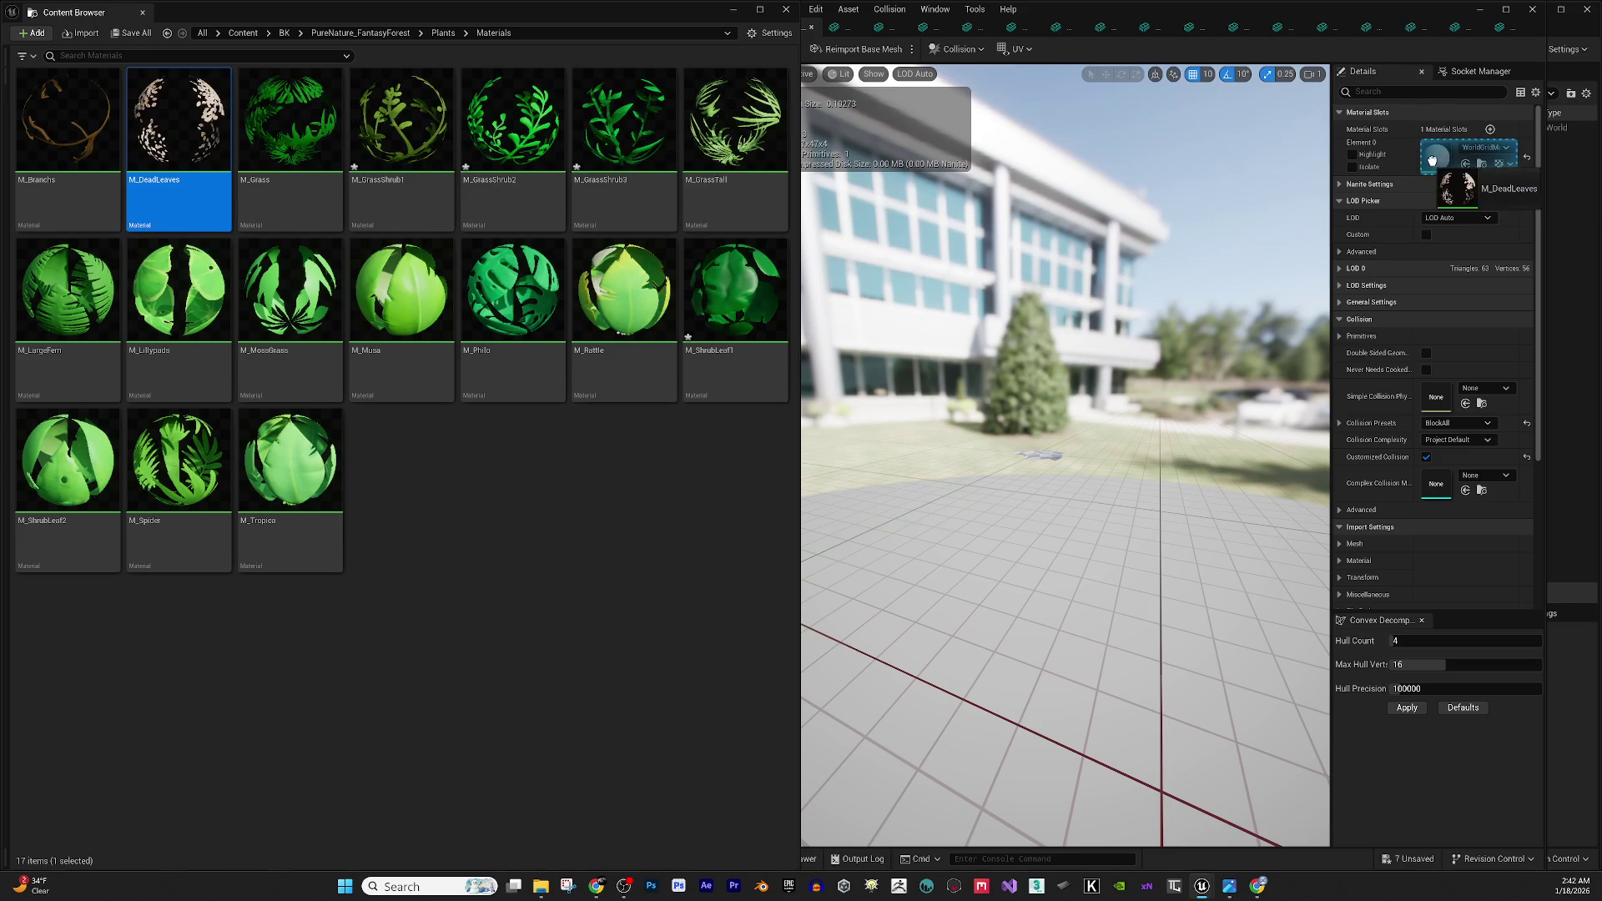
left_click_drag(1133, 525, 1112, 386)
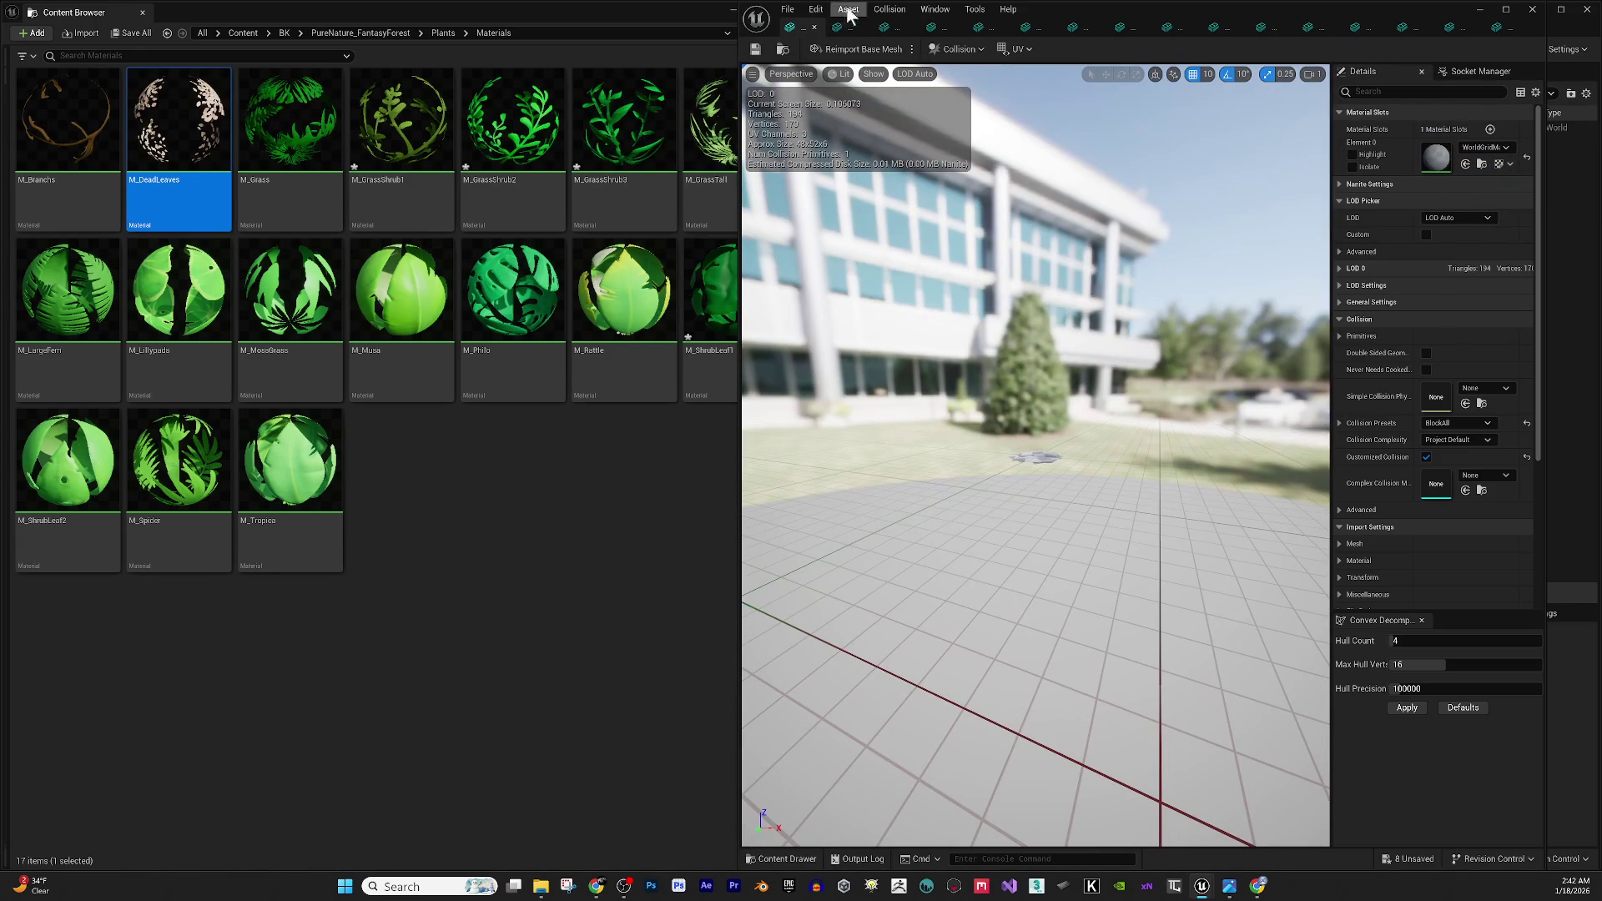
mouse_move(179, 200)
left_mouse_down()
mouse_move(1122, 113)
mouse_move(1440, 157)
left_mouse_up()
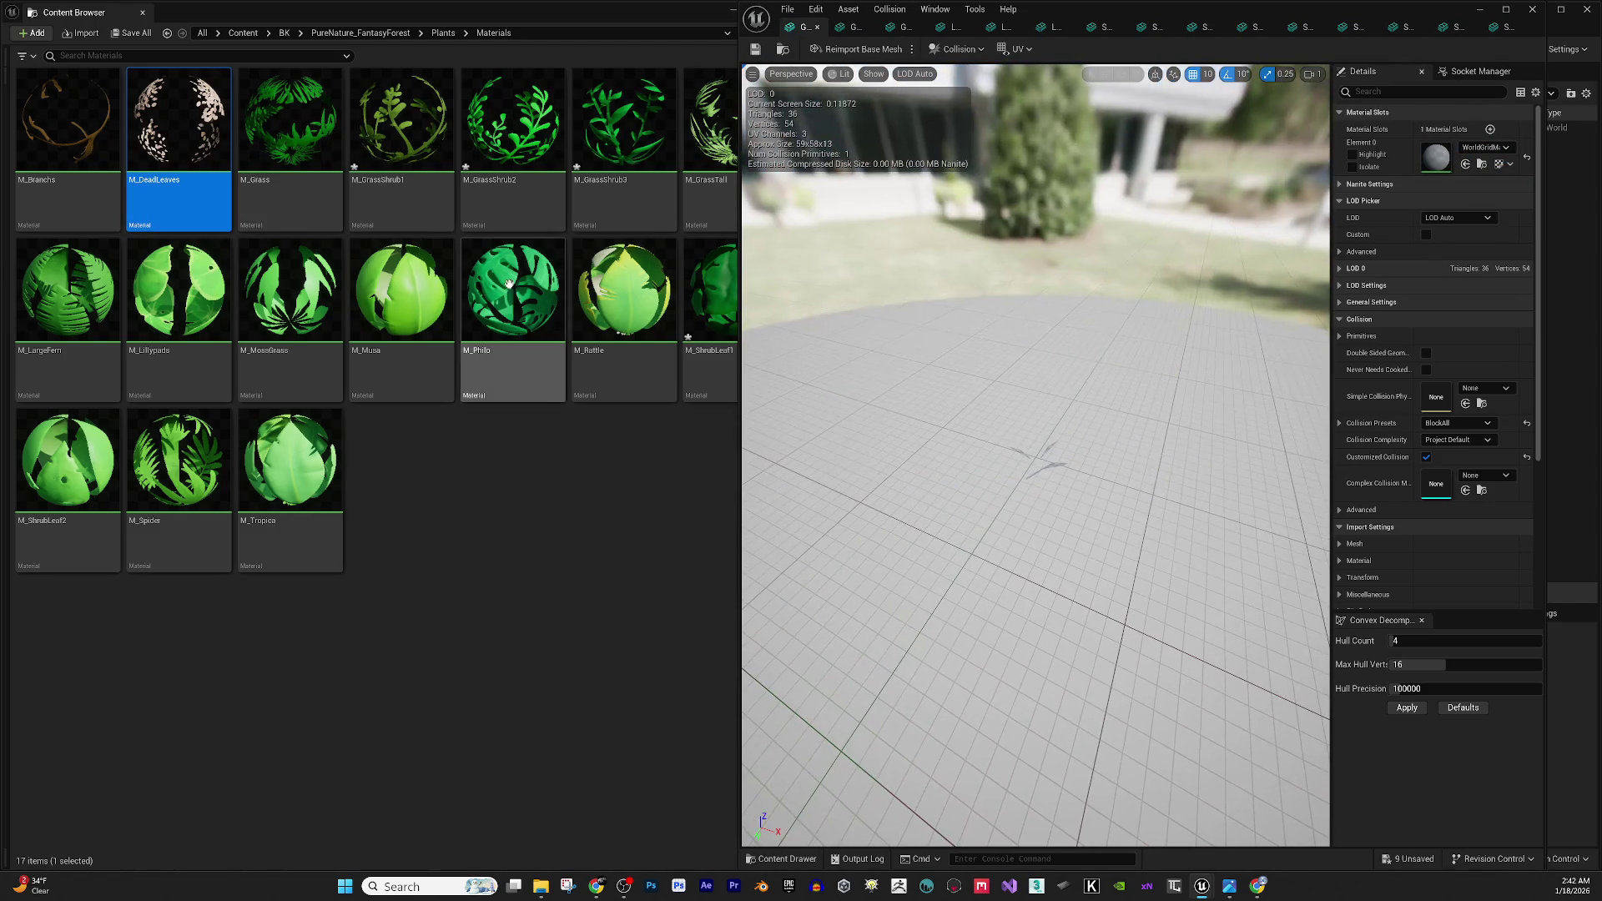
Apply M_Grass to each grass mesh's Element 0, closing each finished tab.
left_click_drag(289, 192, 1437, 157)
scroll(1096, 546, "up", 10)
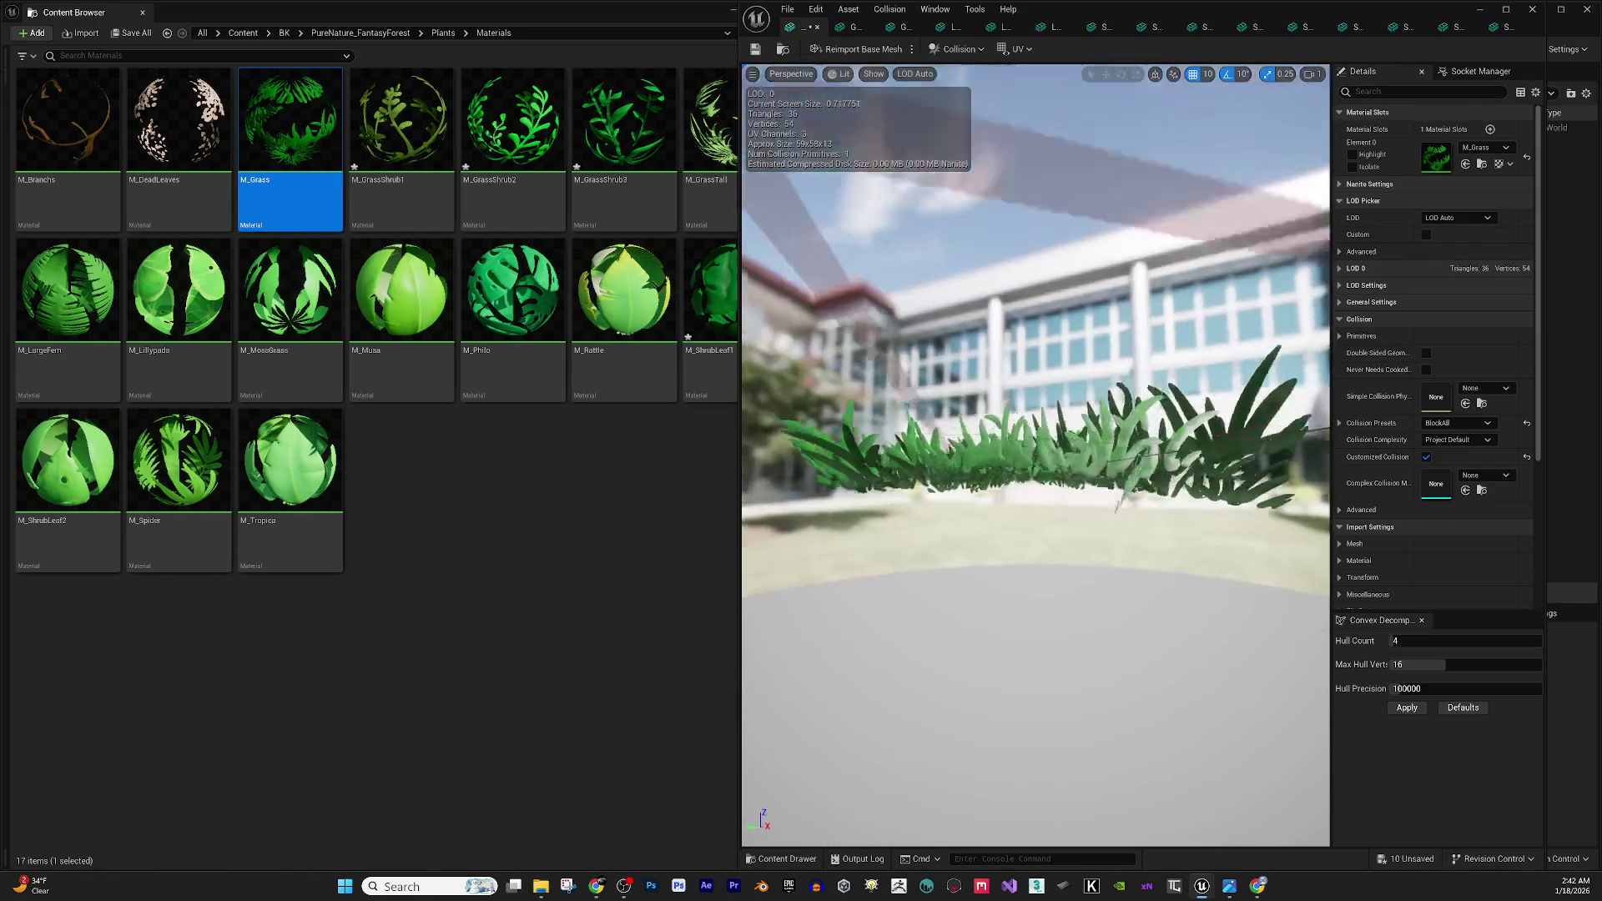
mouse_move(1037, 299)
left_mouse_down()
mouse_move(968, 302)
mouse_move(1037, 299)
left_mouse_up()
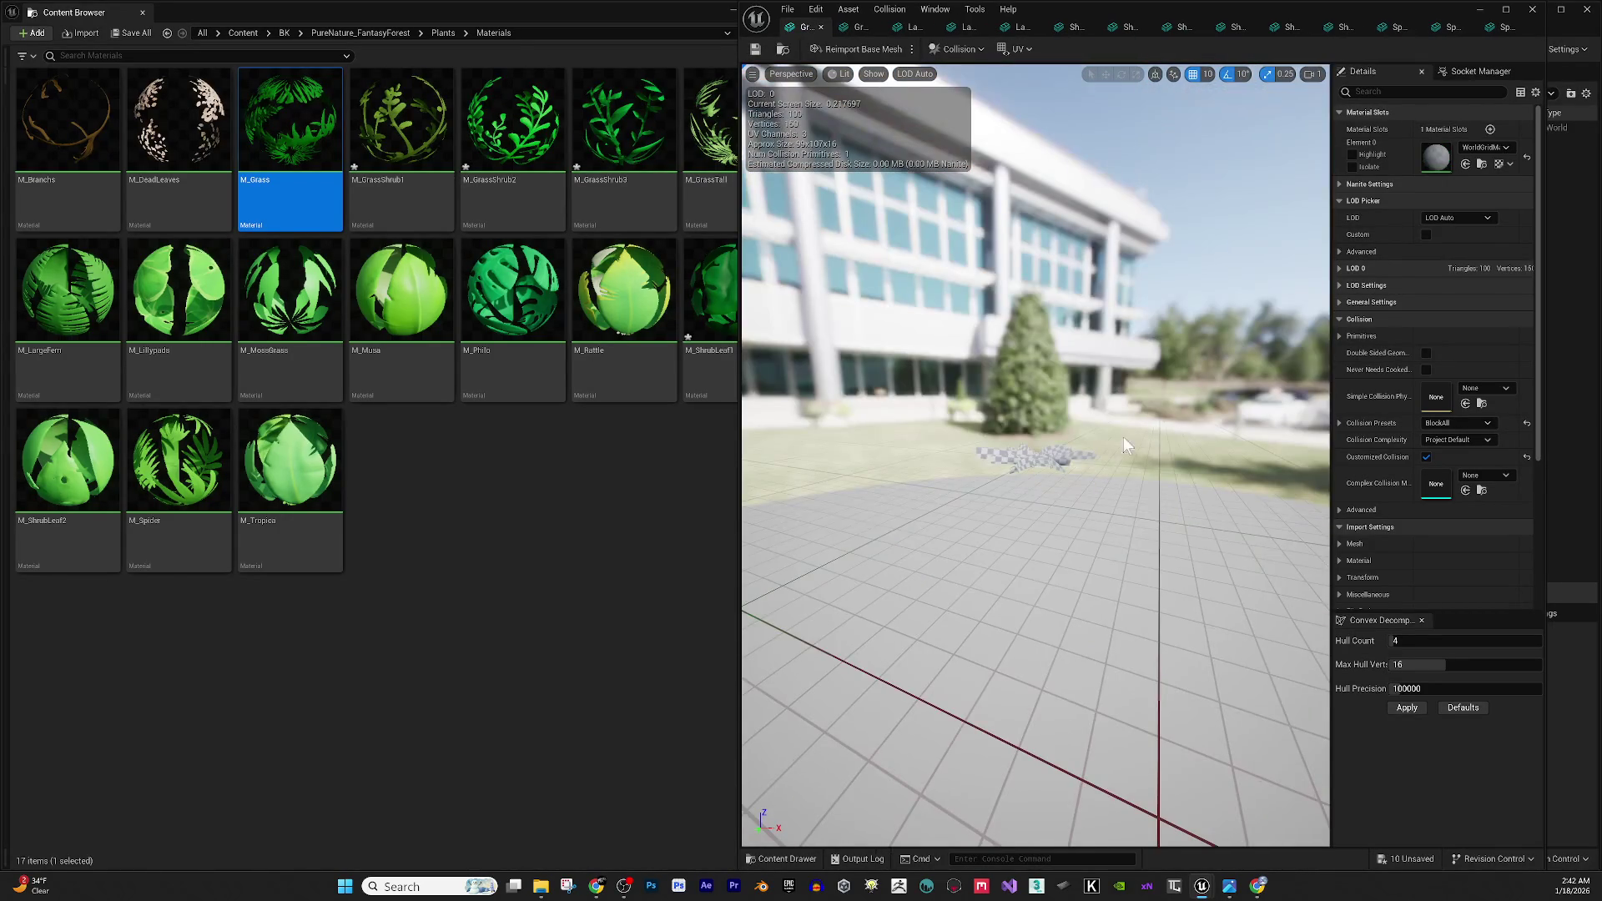
left_click(1466, 165)
key("ctrl+w")
left_click(1466, 164)
key("ctrl+w")
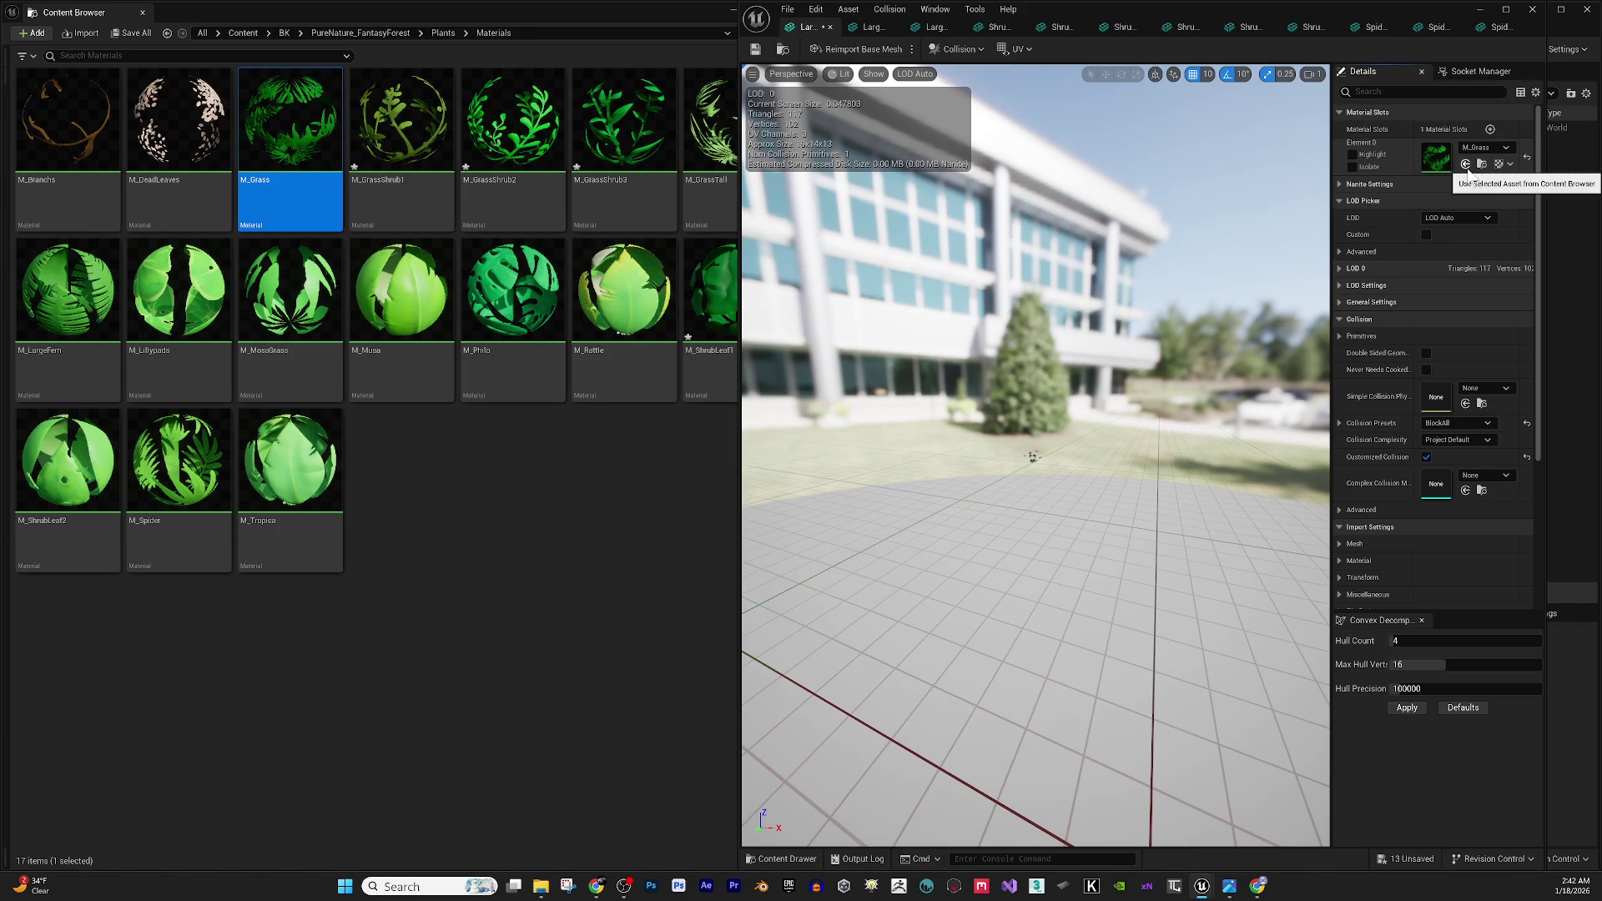
left_click(1466, 164)
Assign M_LargeFern to the large fern mesh's material slot and inspect the green result.
scroll(1230, 268, "up", 5)
scroll(1175, 303, "down", 5)
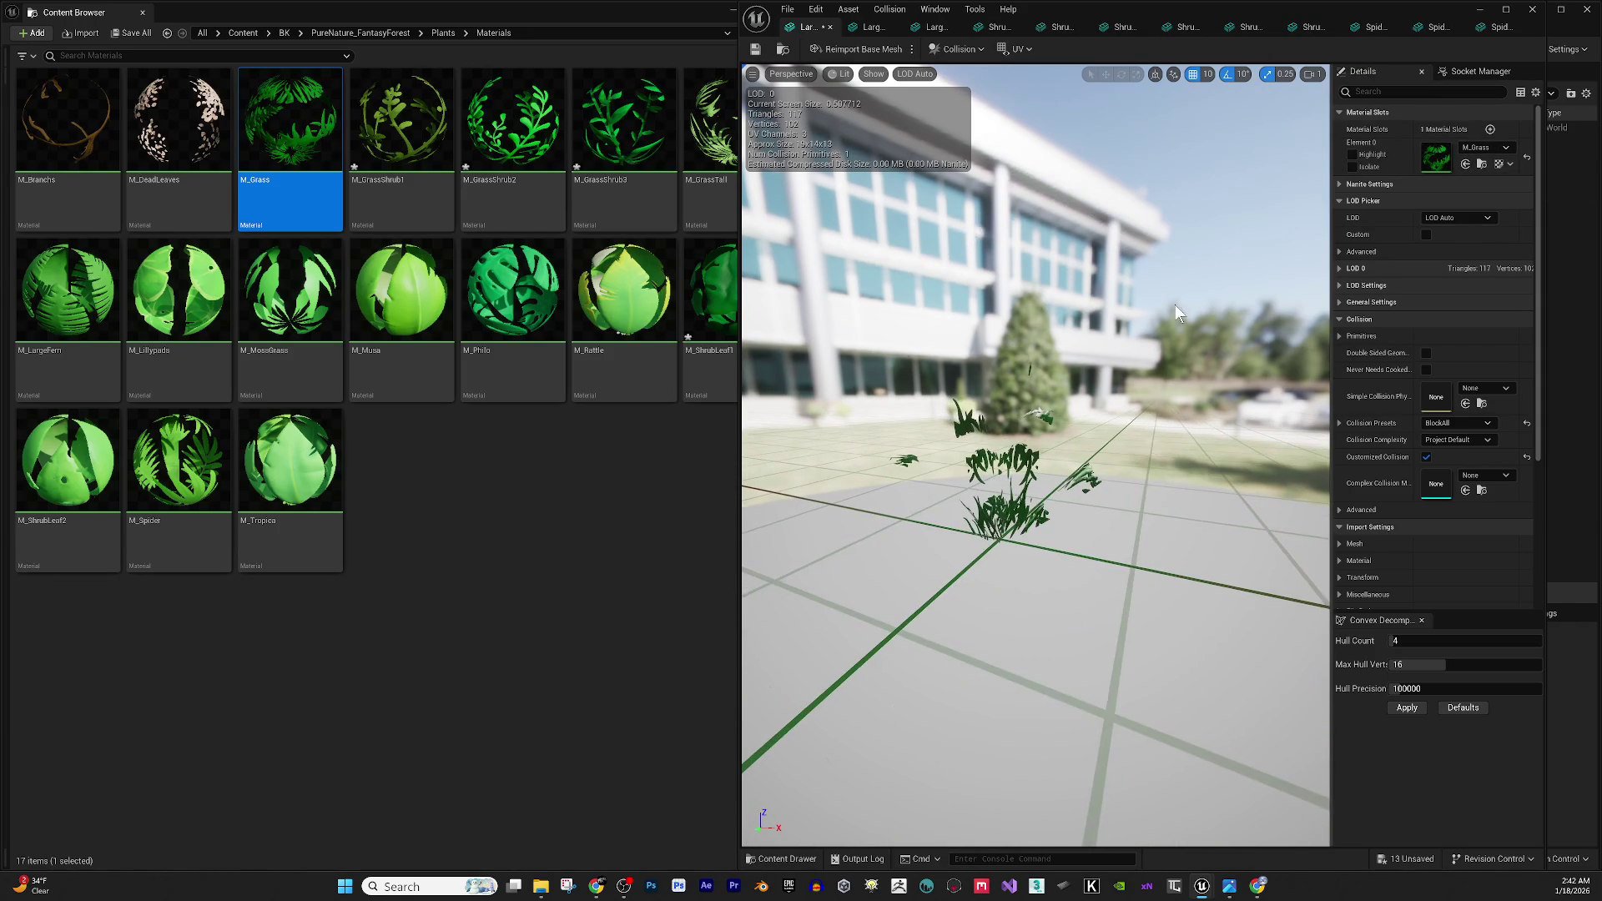
left_click(402, 134)
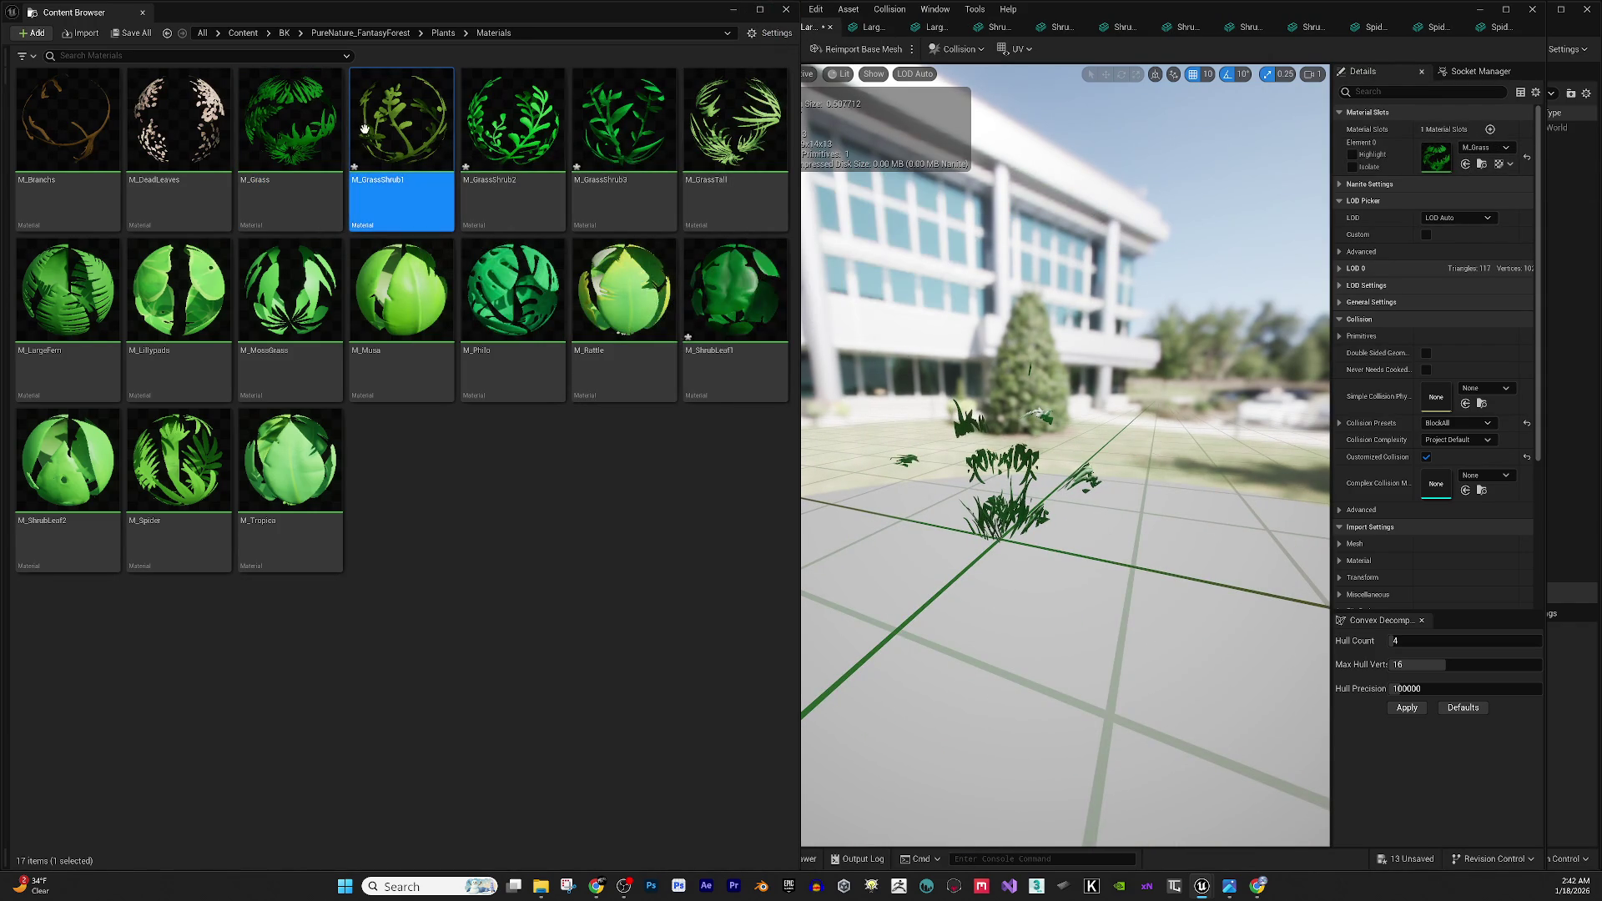
left_click(67, 292)
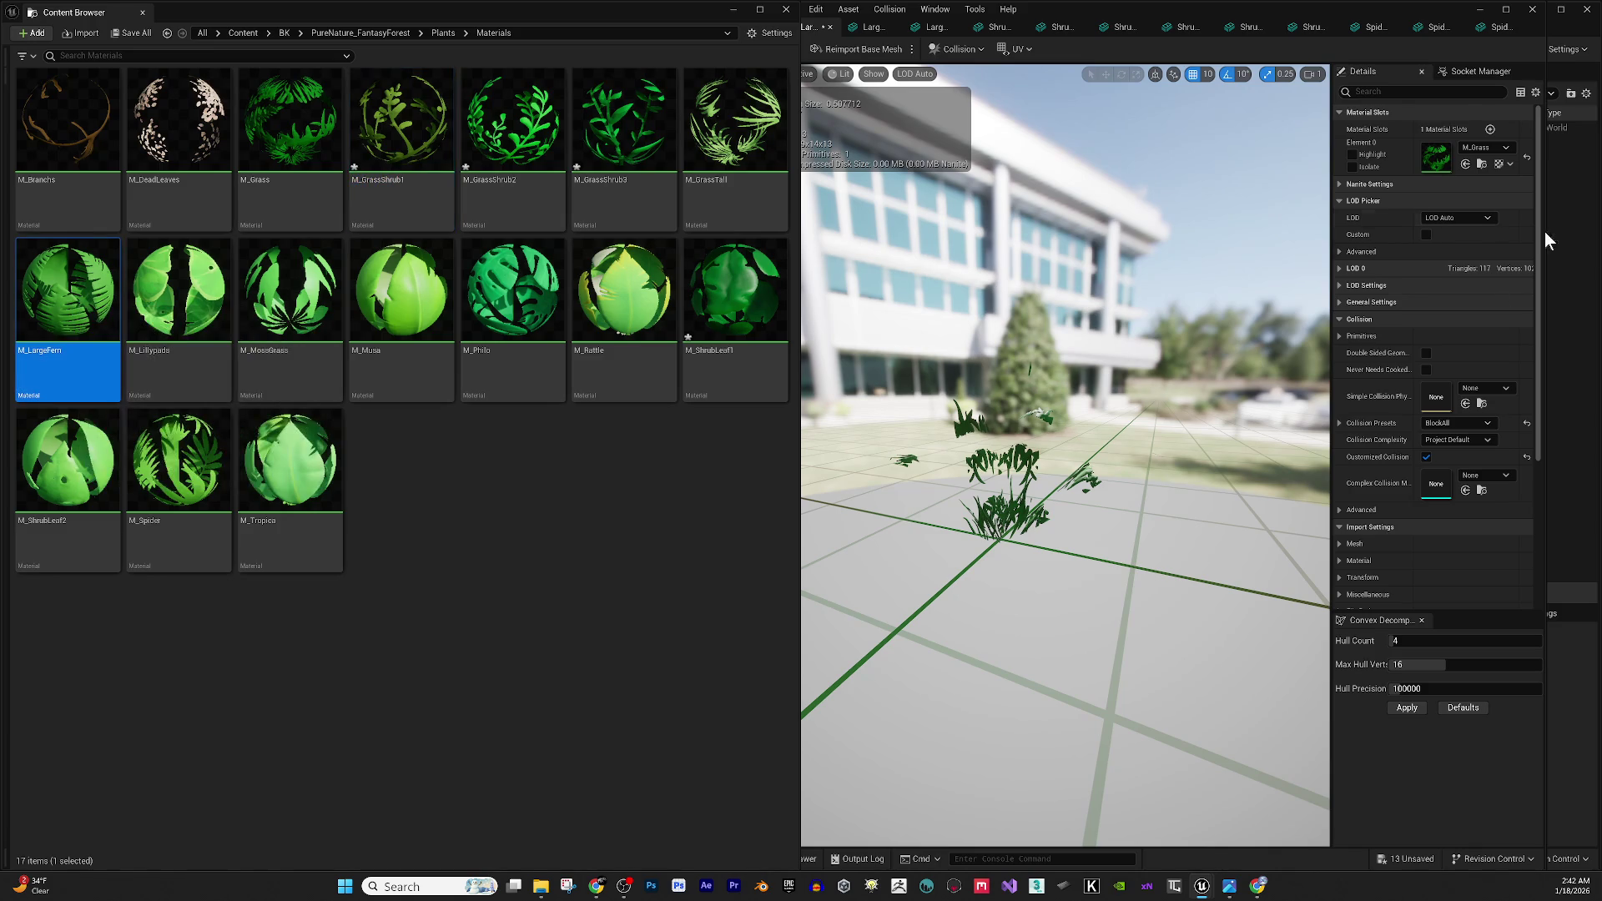
left_click(1466, 164)
left_click_drag(1093, 411, 1235, 400)
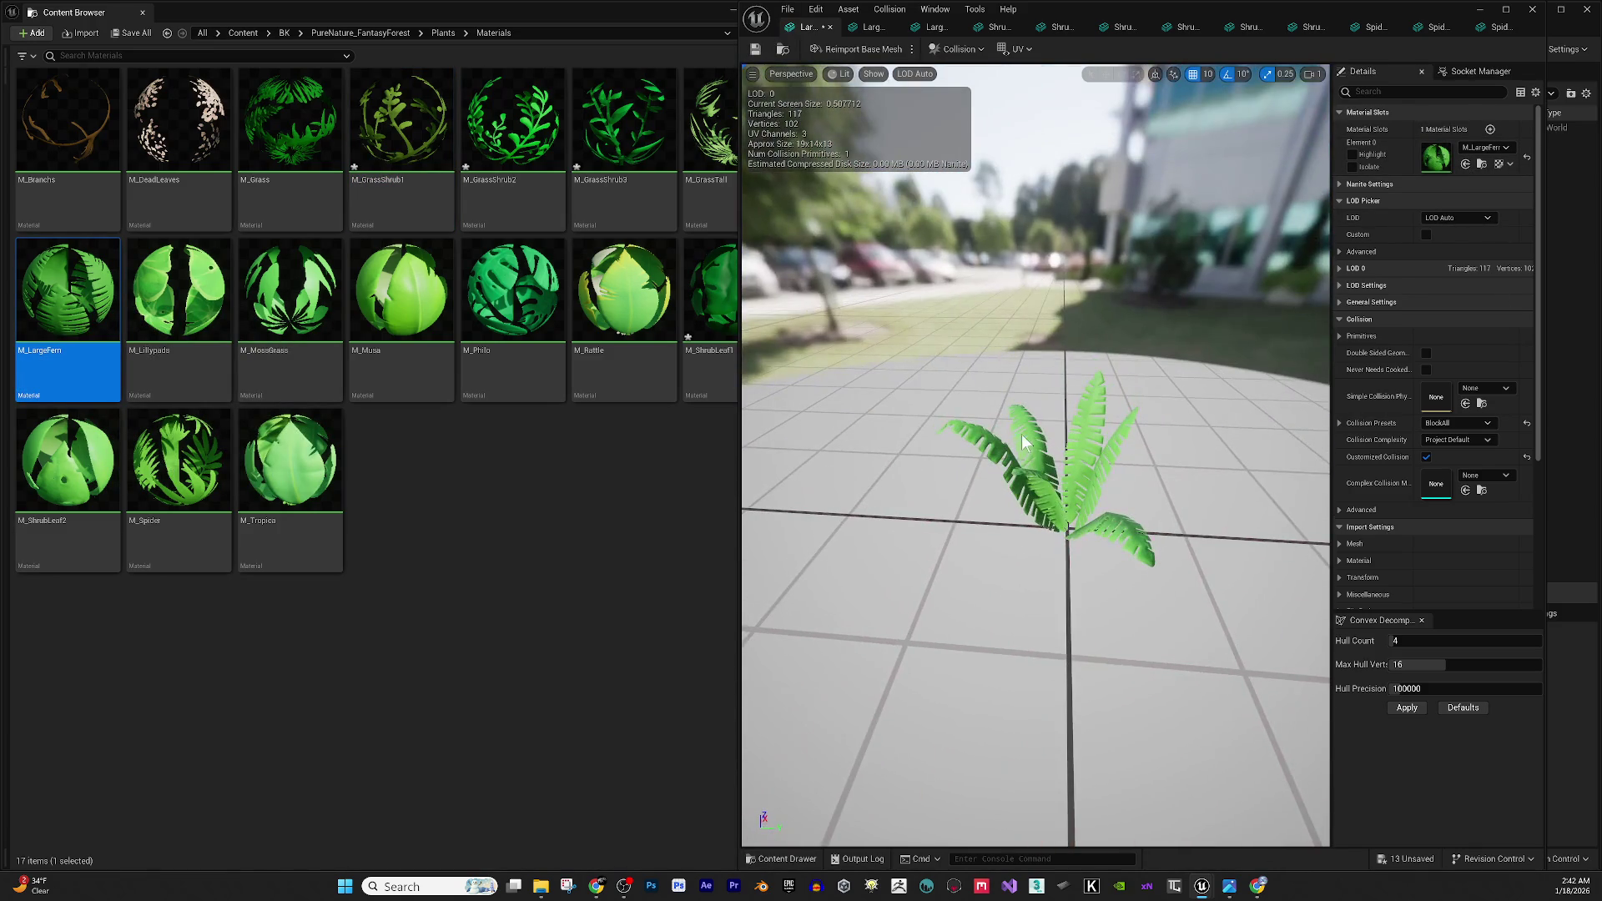
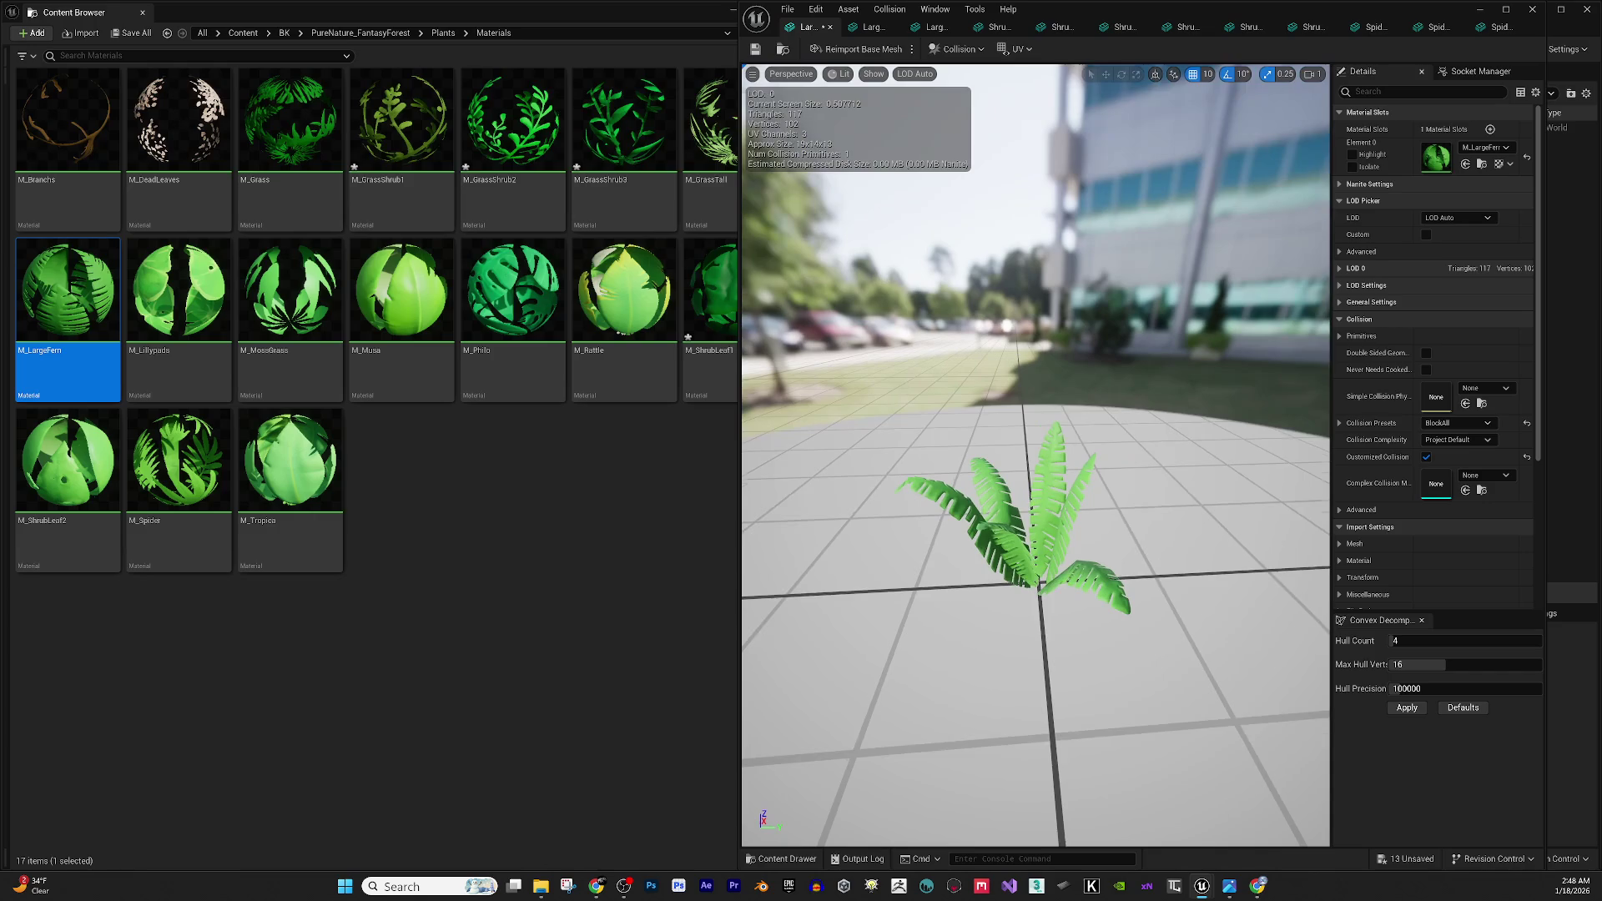
Assign M_LargeFern to Element 0 of the second LargeFern mesh so it turns green.
scroll(918, 511, "down", 10)
scroll(910, 492, "up", 10)
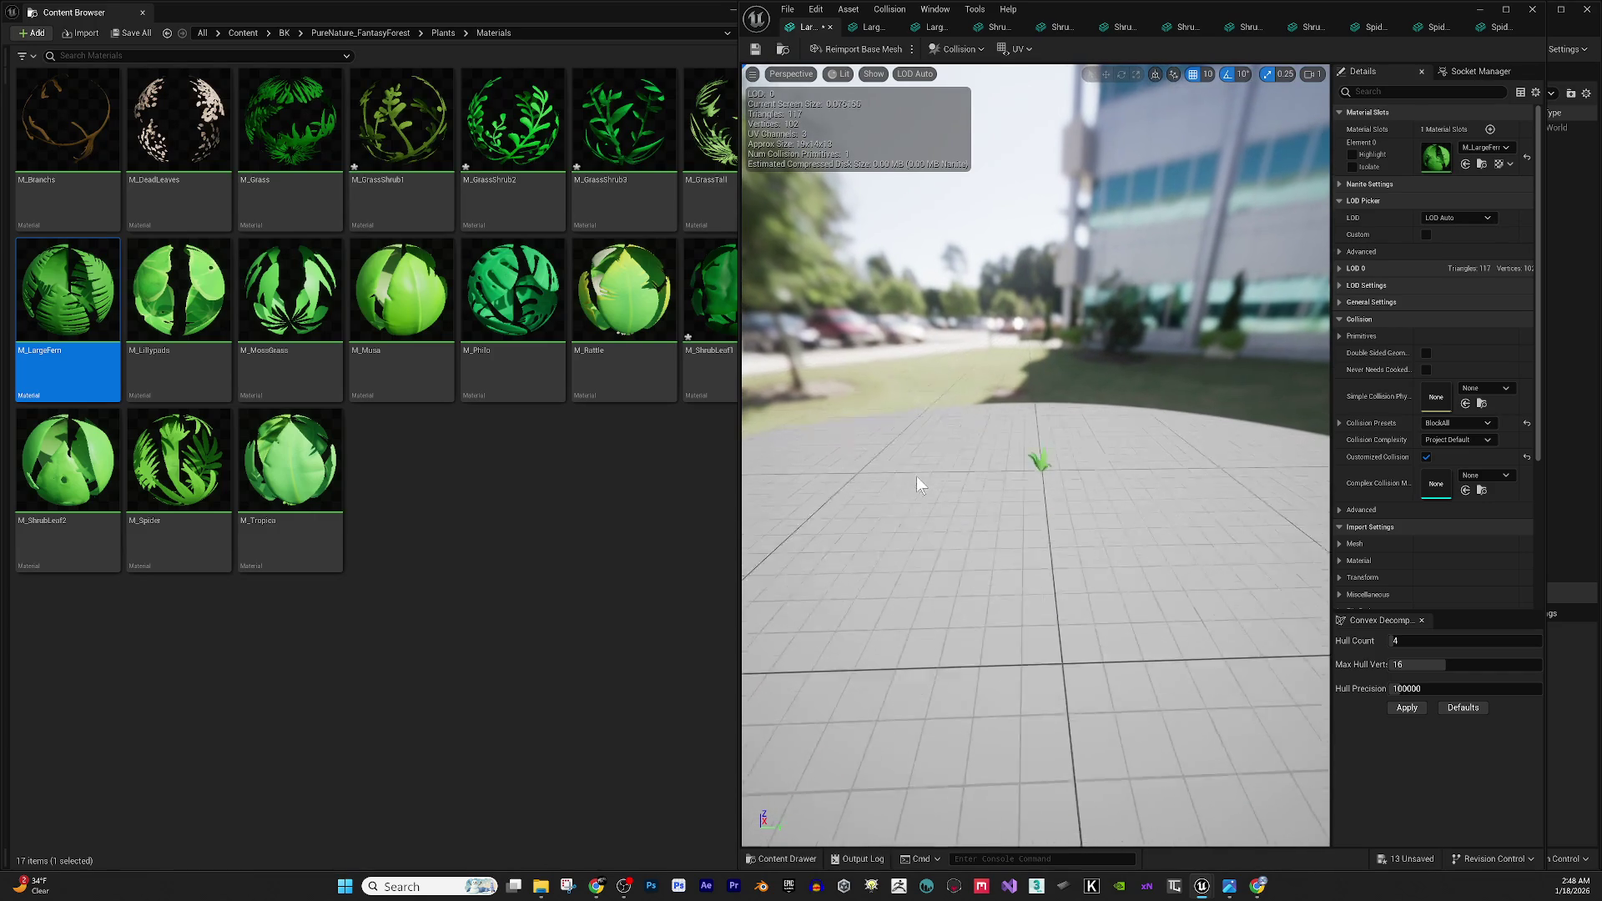
left_click_drag(1095, 541, 985, 534)
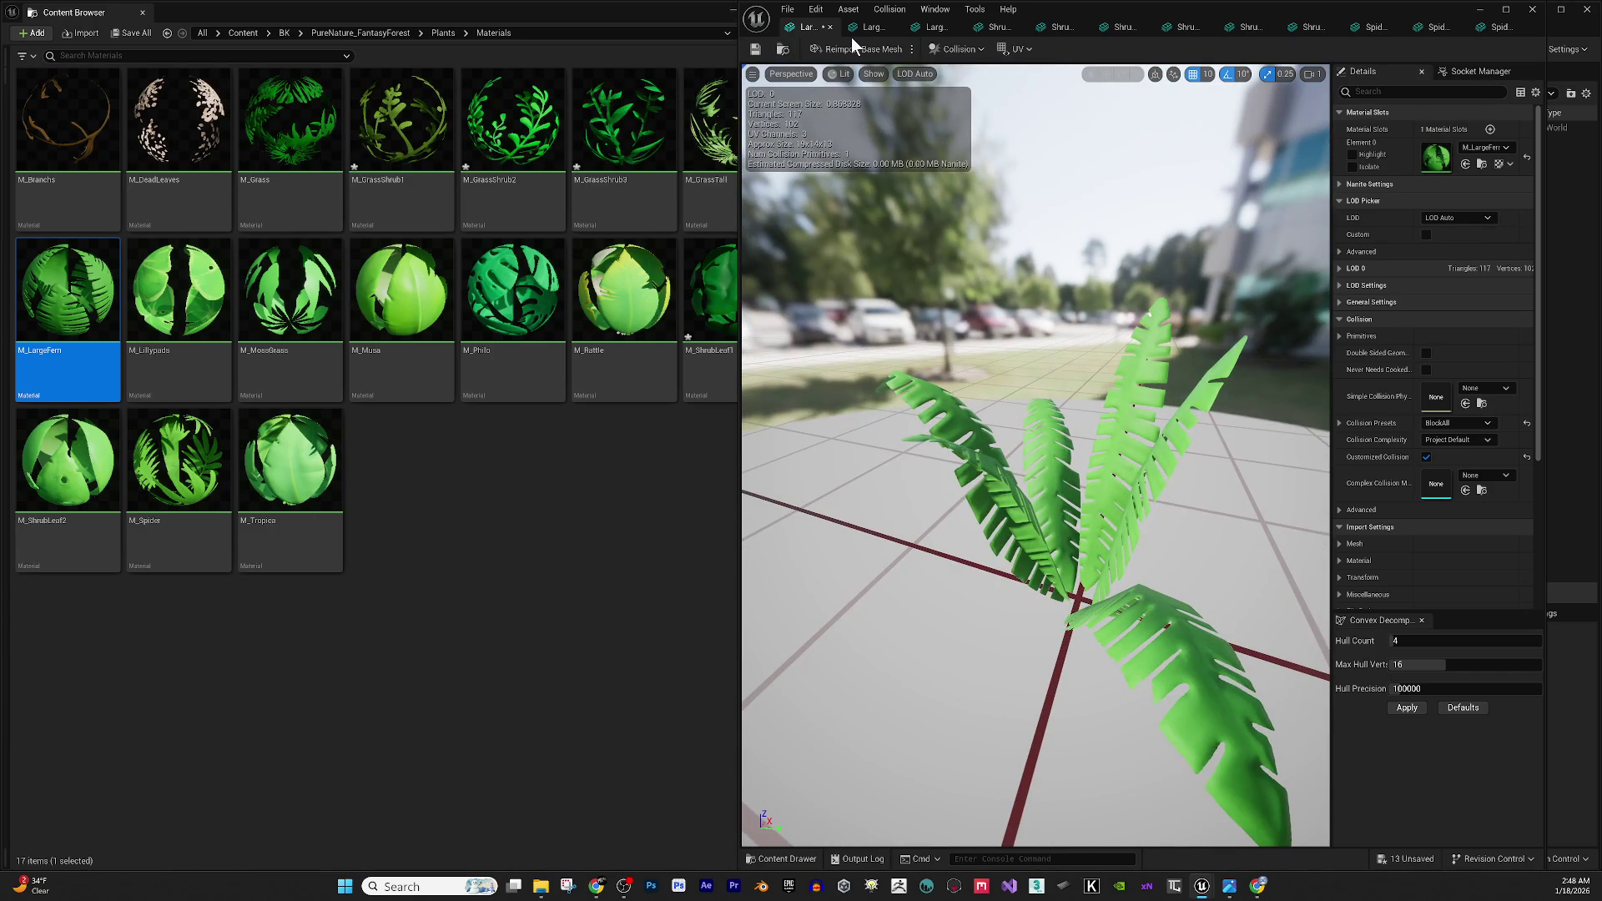
left_click(868, 26)
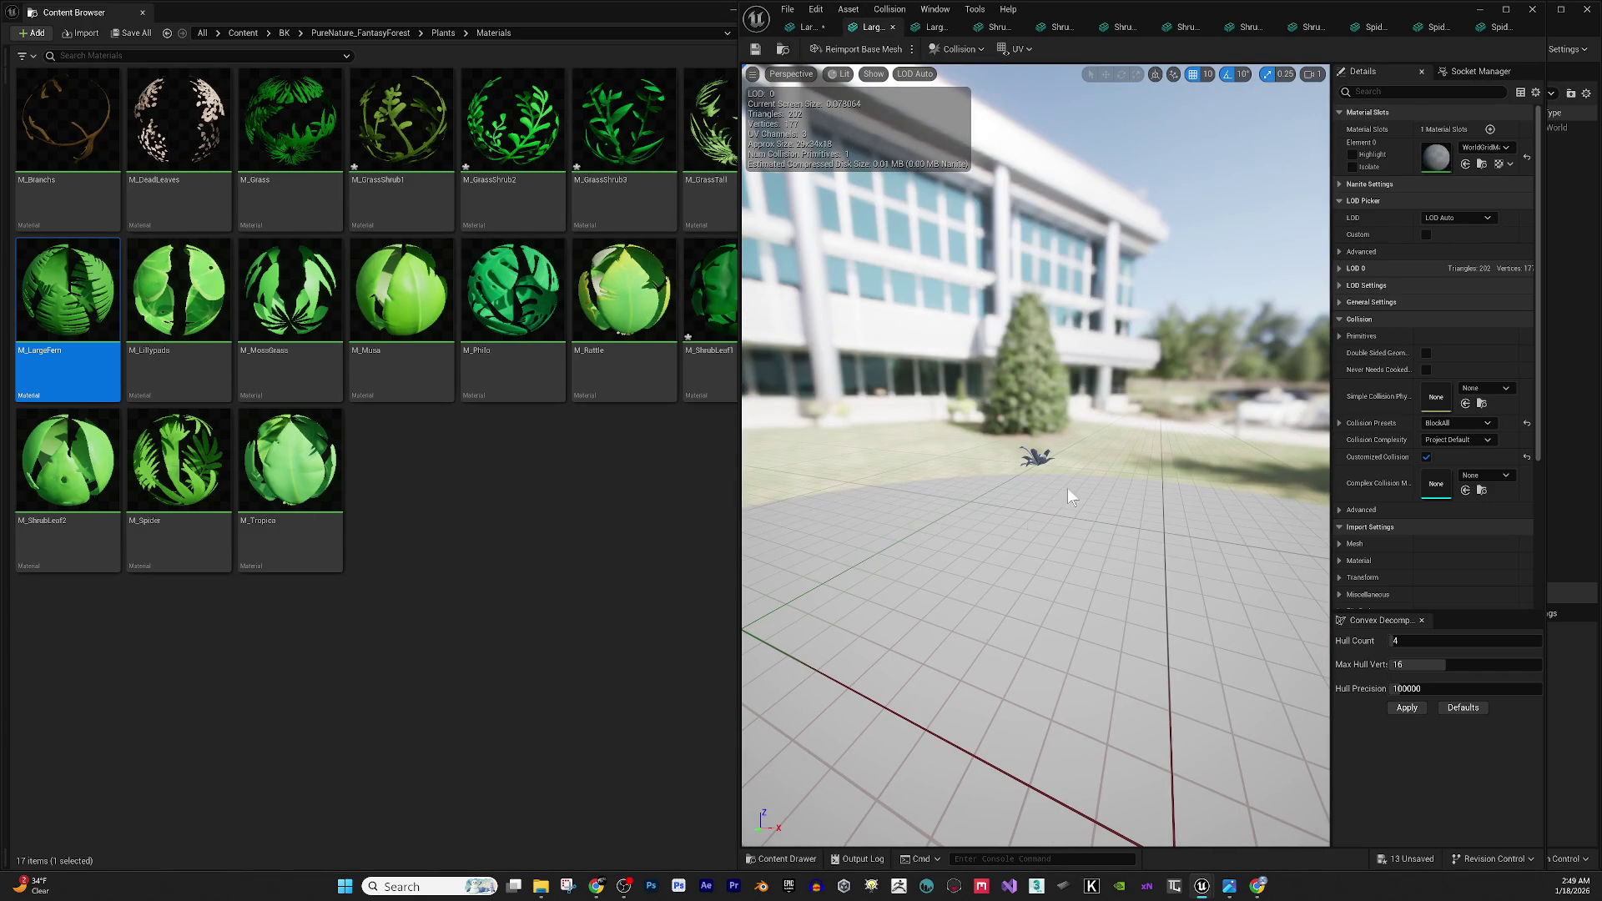
left_click(1463, 164)
left_click(1258, 886)
Inspect the green fern's leaves from several angles, then bring up the next untextured fern mesh.
scroll(993, 313, "up", 2)
scroll(1035, 358, "up", 5)
left_click_drag(1034, 357, 928, 343)
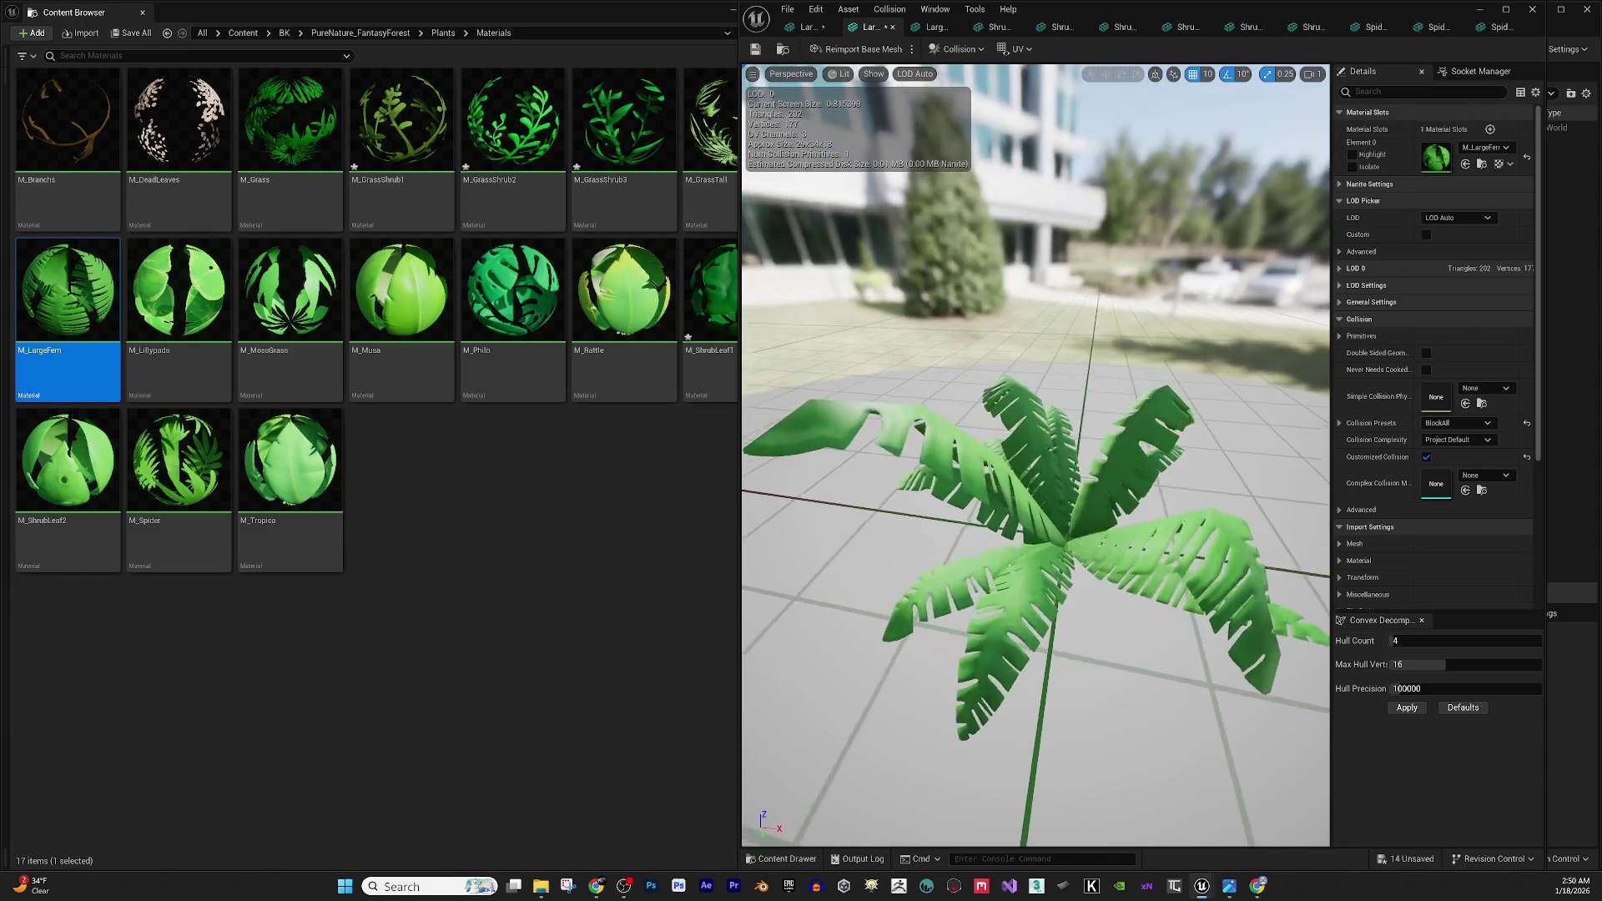
scroll(928, 342, "down", 5)
scroll(1128, 430, "up", 5)
left_click_drag(1128, 431, 1069, 399)
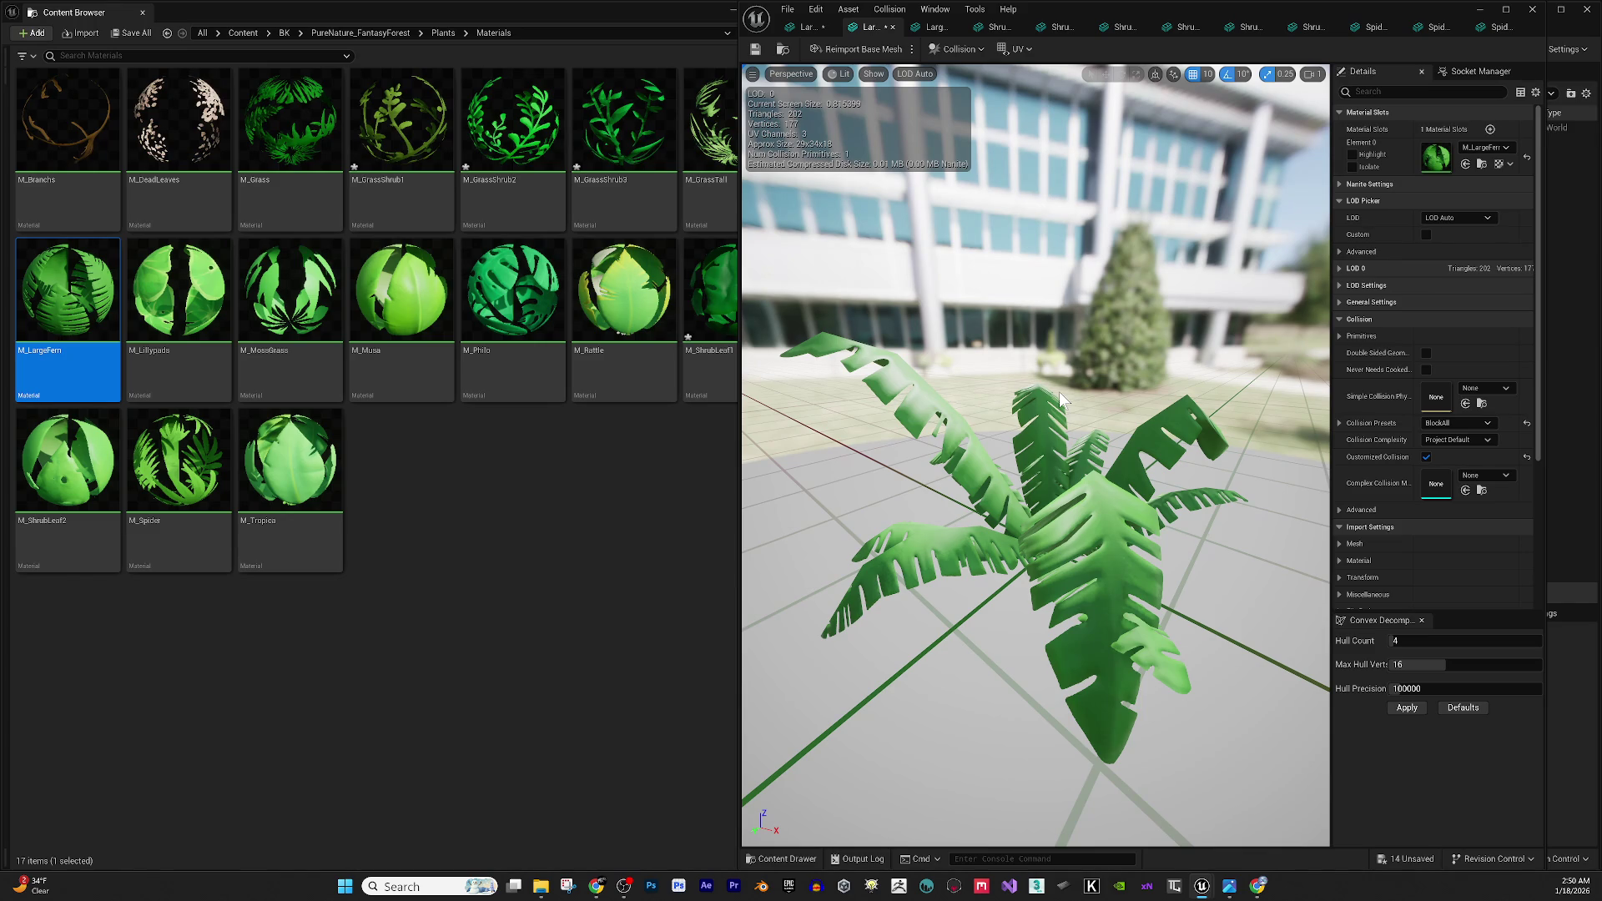
left_click_drag(1058, 401, 1044, 363)
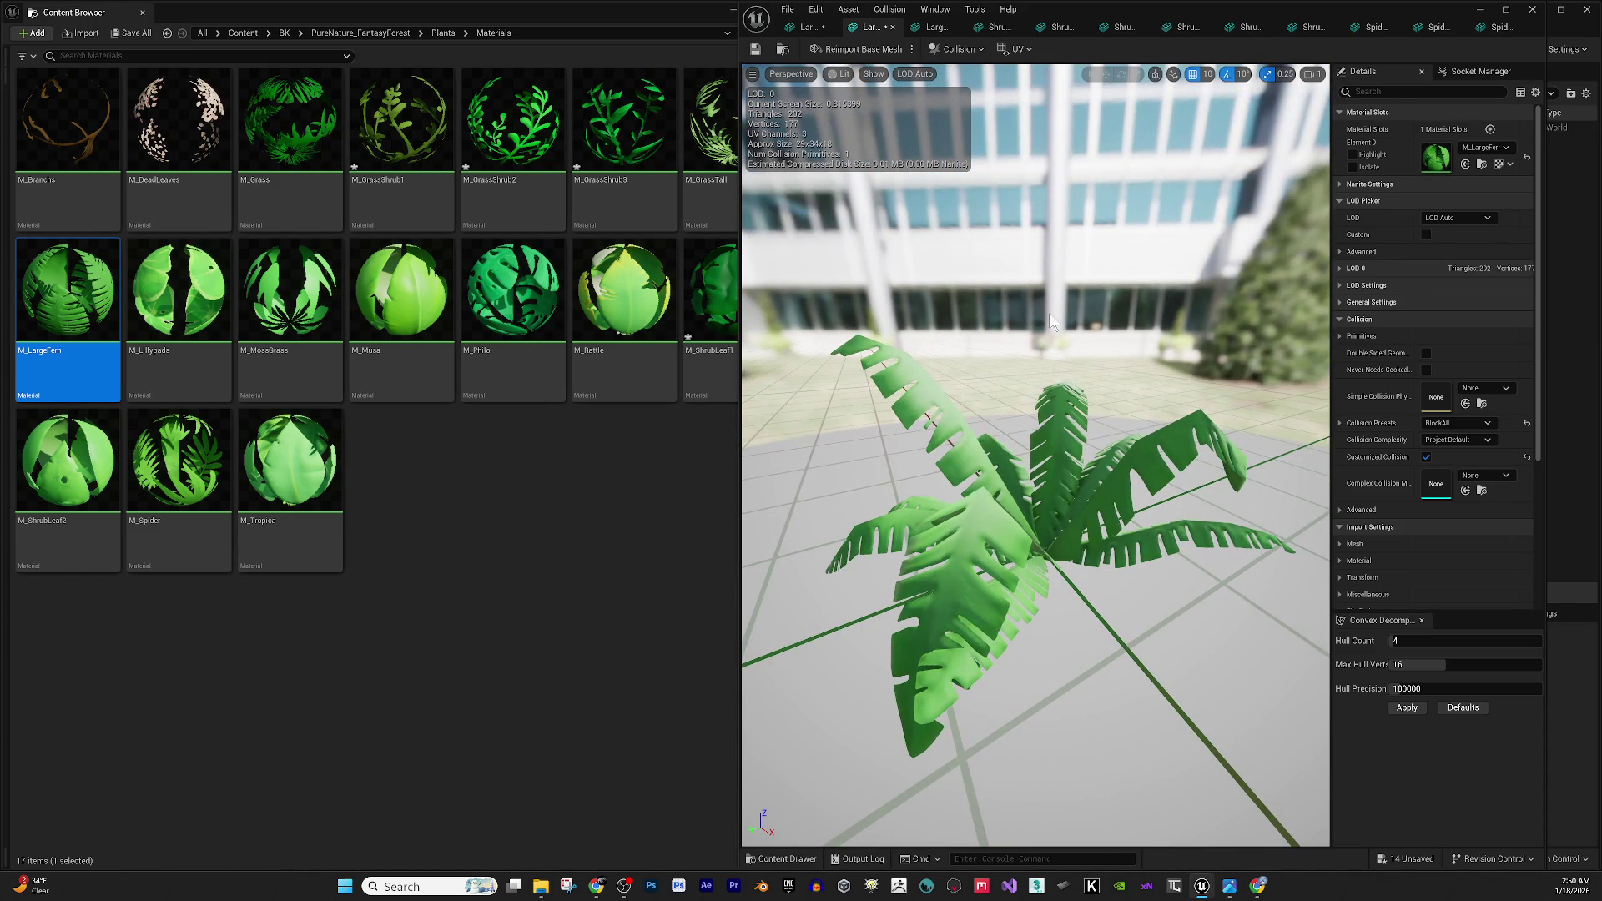
left_click(803, 26)
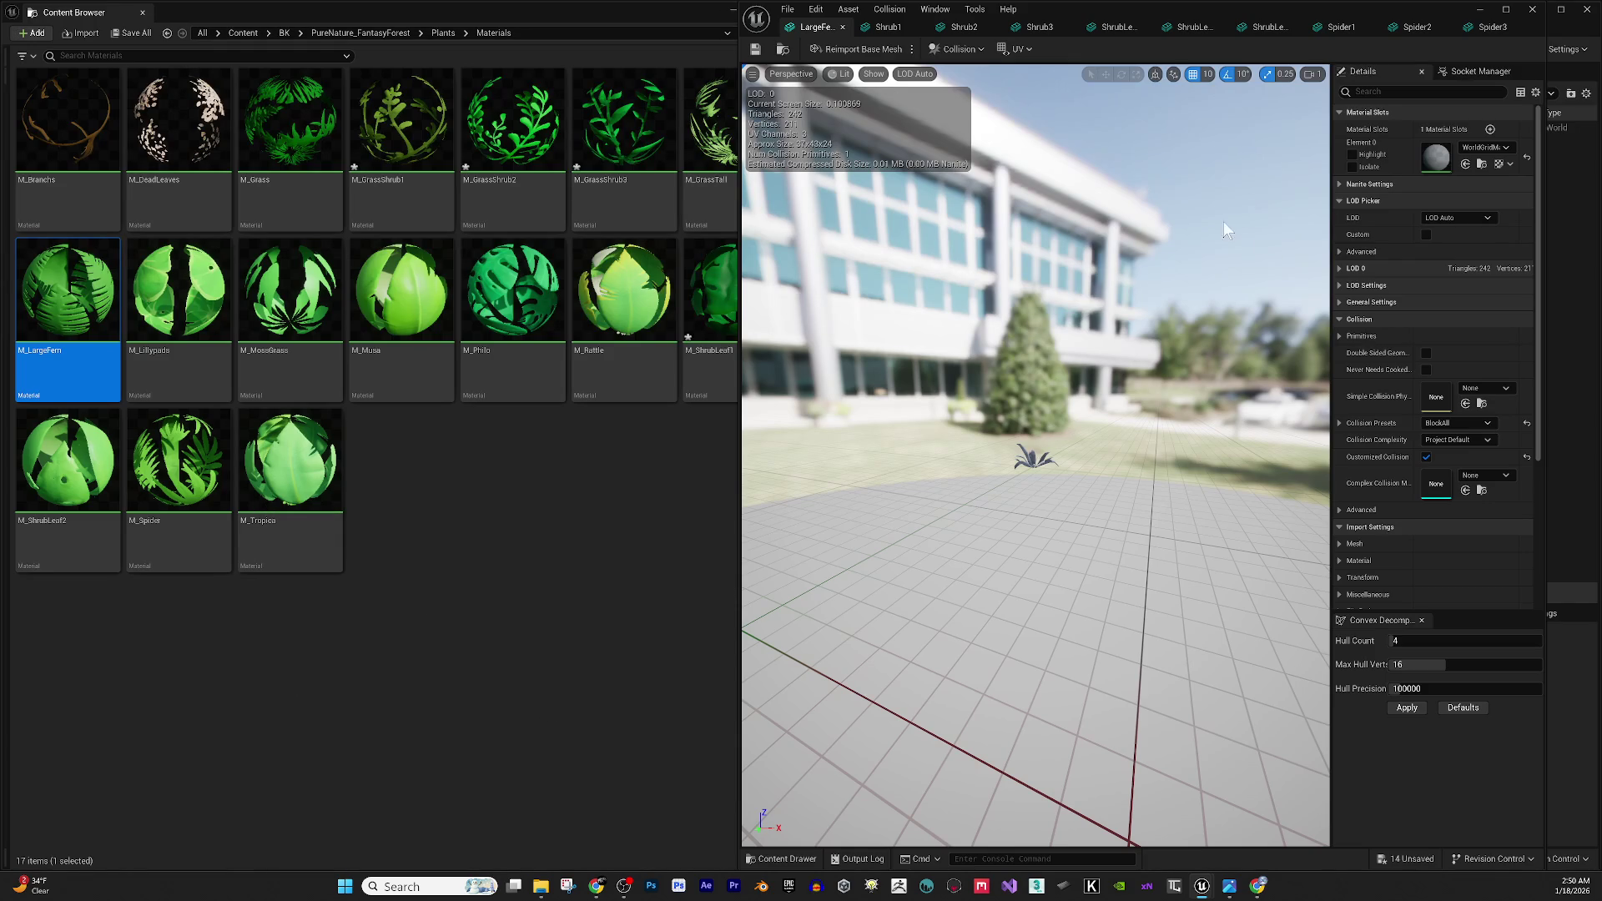
Assign M_LargeFern to the remaining fern's Element 0 and close its editor with Ctrl+W.
left_click(1467, 165)
scroll(1035, 492, "up", 5)
mouse_move(1015, 478)
left_mouse_down()
mouse_move(1125, 576)
mouse_move(1244, 585)
mouse_move(1012, 557)
mouse_move(1015, 529)
mouse_move(1035, 534)
mouse_move(1014, 527)
left_mouse_up()
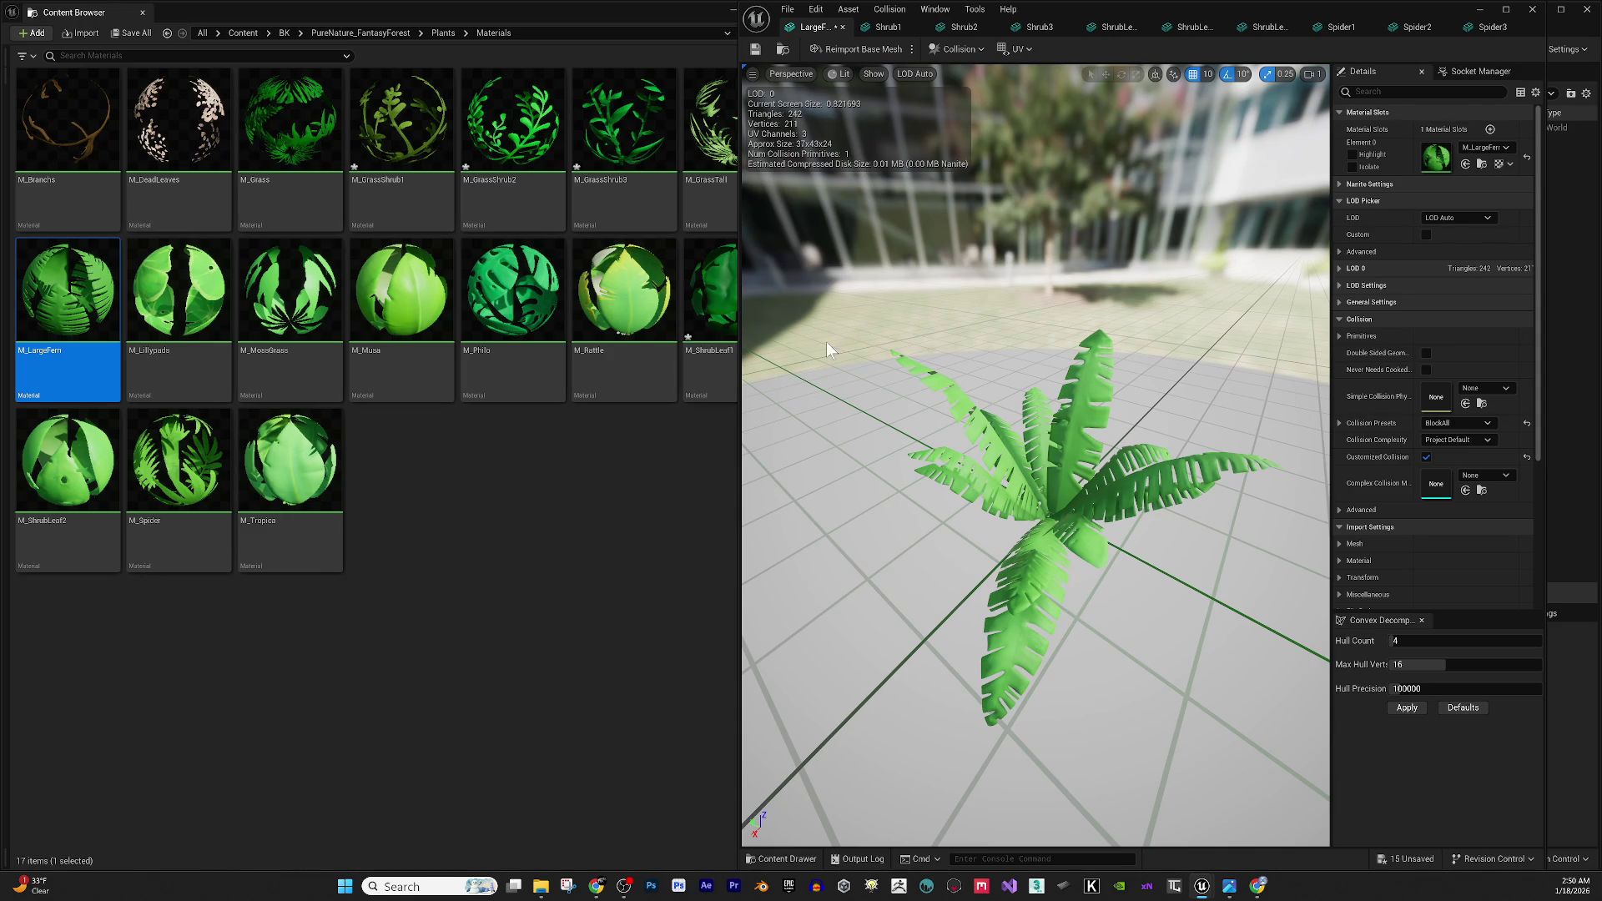
key("ctrl+w")
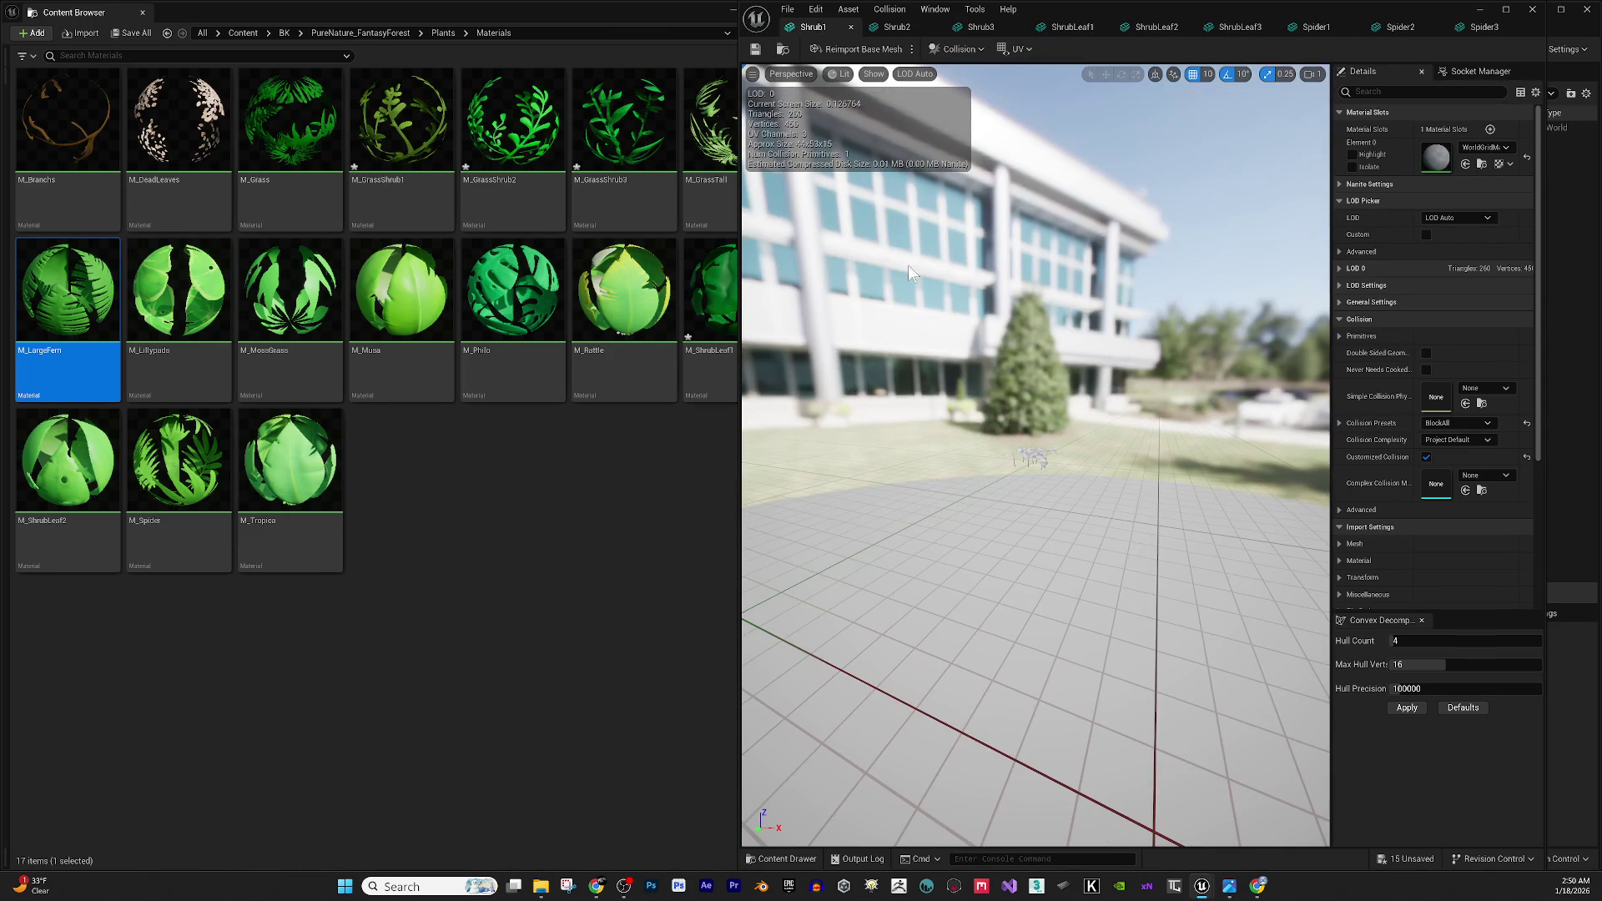
Put M_ShrubLeaf1 on Shrub1's Element 0, then open M_ShrubLeaf1 in the Material Editor.
scroll(1048, 482, "up", 5)
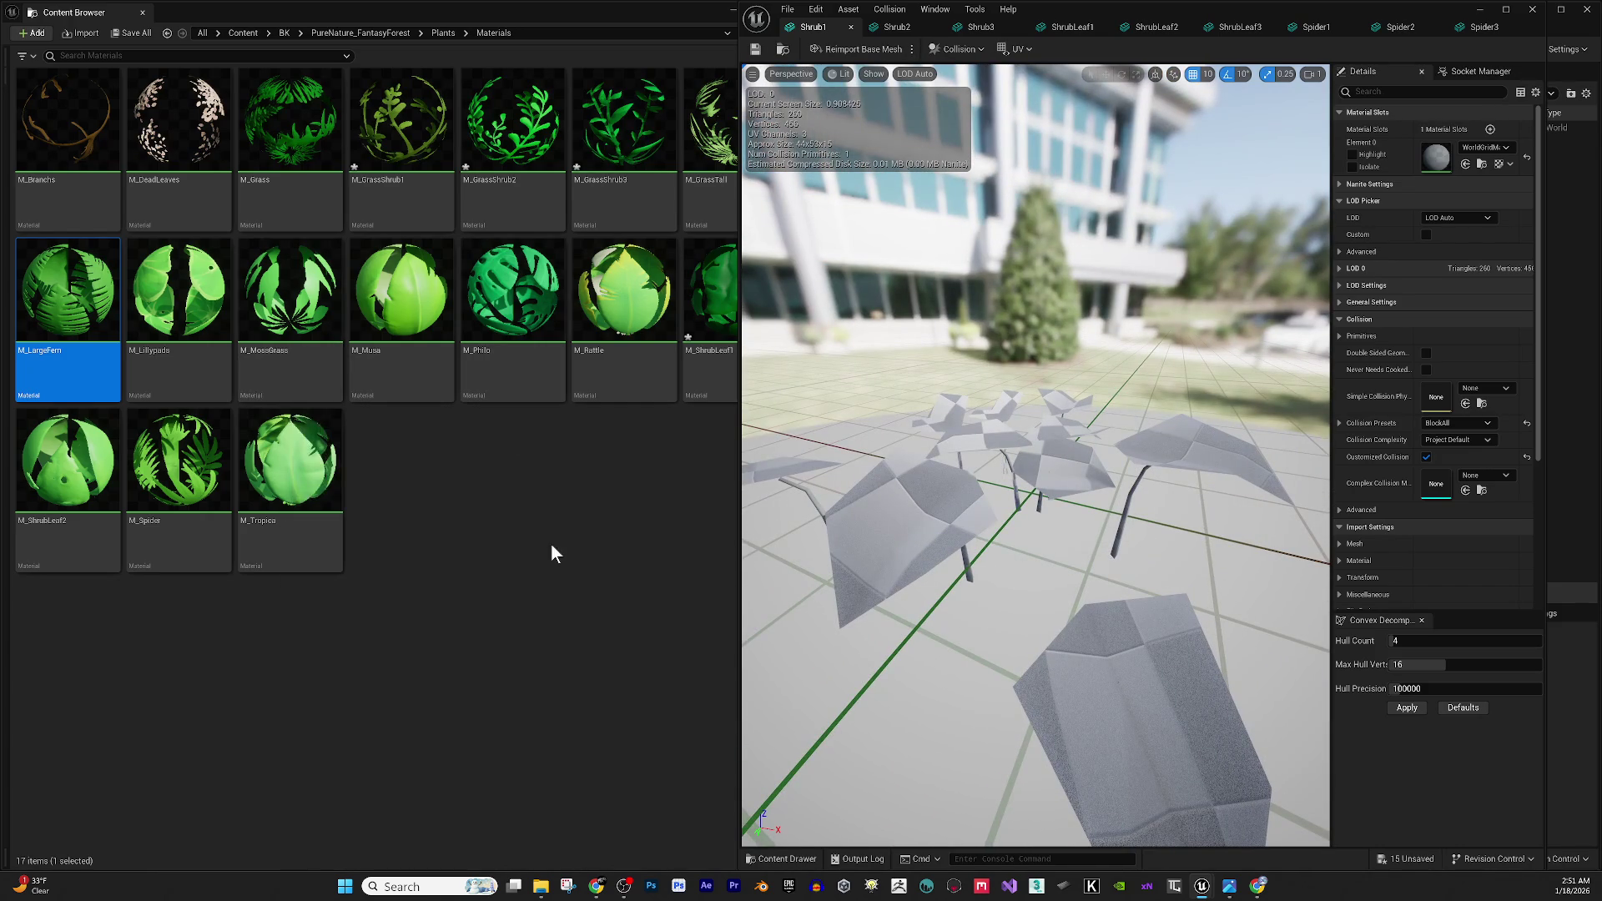
left_click(554, 549)
left_click(707, 359)
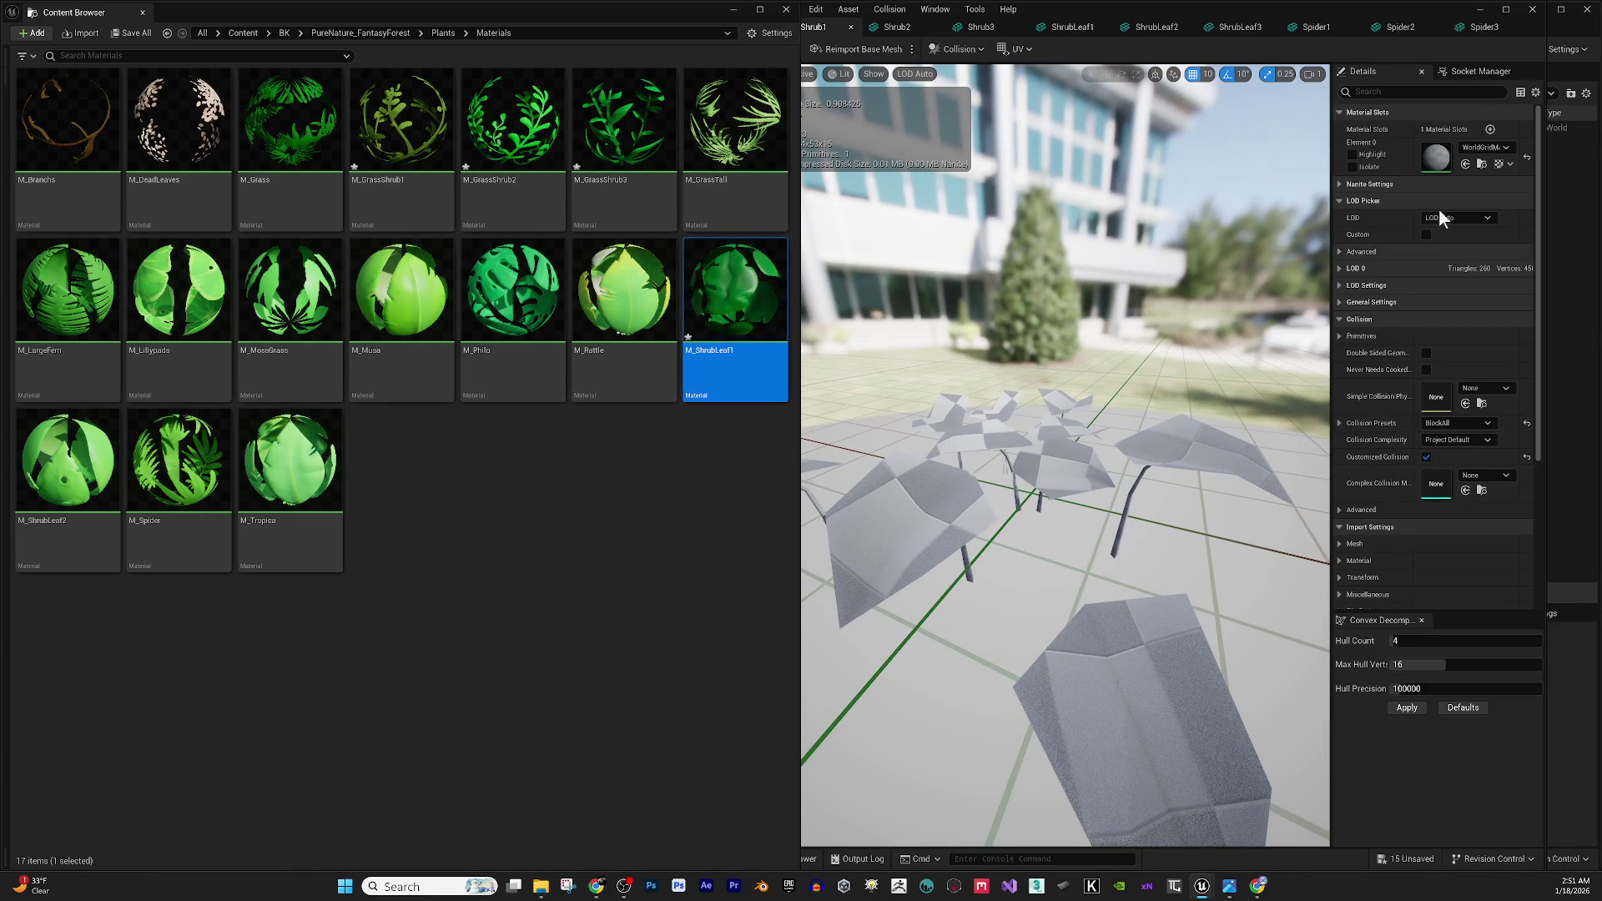
left_click(1467, 164)
left_click_drag(1050, 527, 851, 426)
left_click_drag(983, 542, 970, 557)
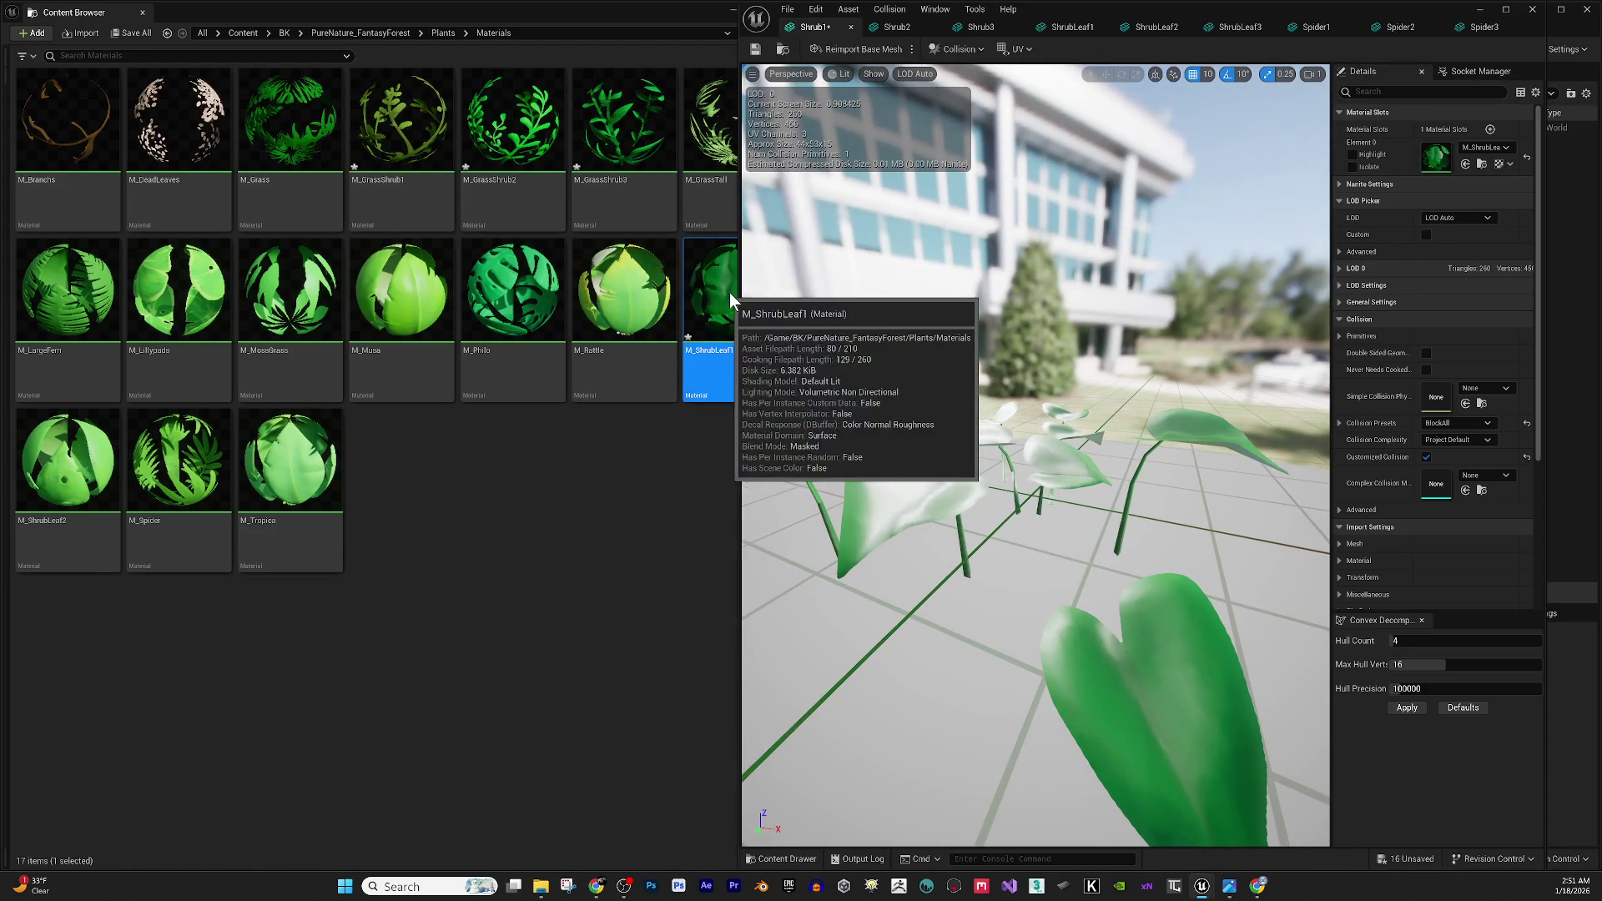
double_click(730, 292)
scroll(1110, 217, "down", 2)
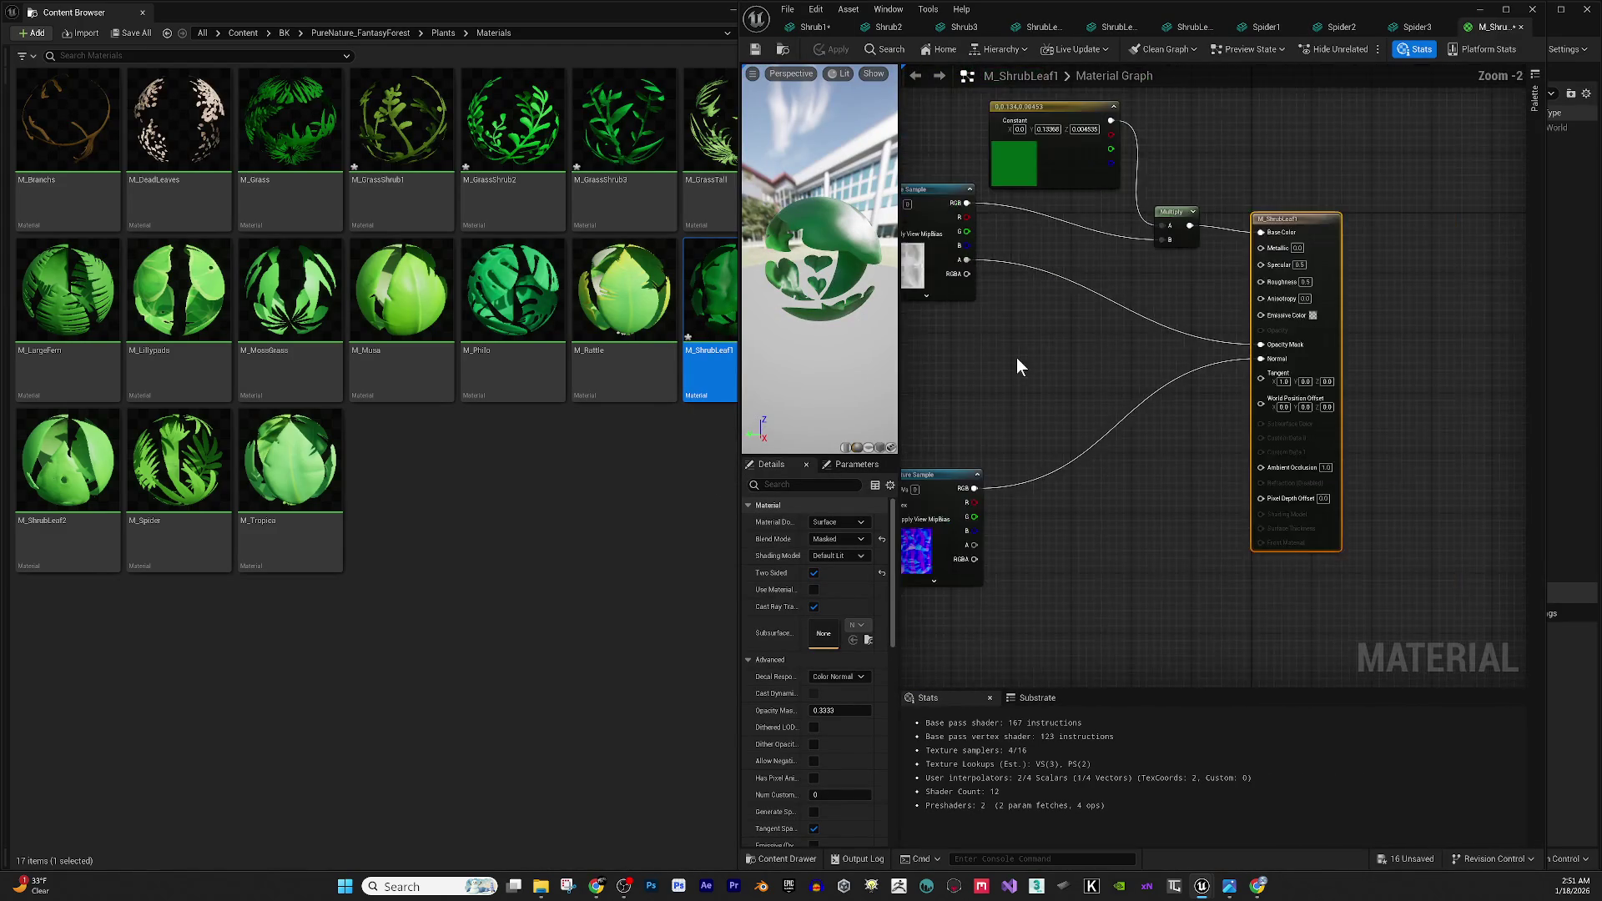
On the material's output node, set Roughness to 0.7 and Specular to 0.2.
left_click_drag(936, 360, 934, 432)
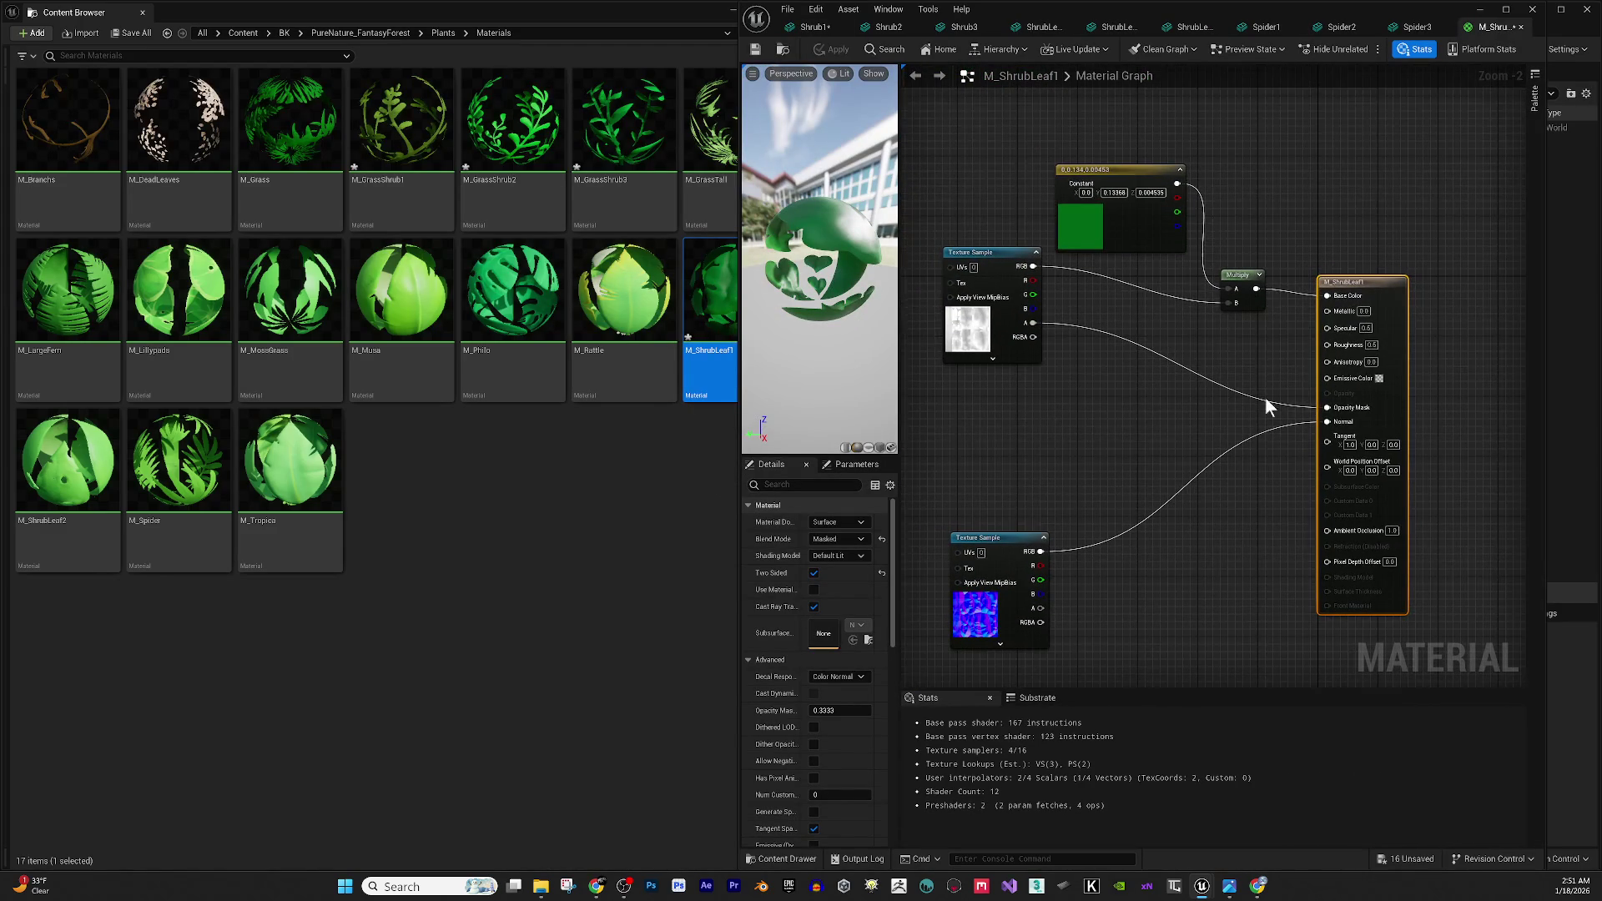
left_click(1371, 345)
type("0.7")
key("Return")
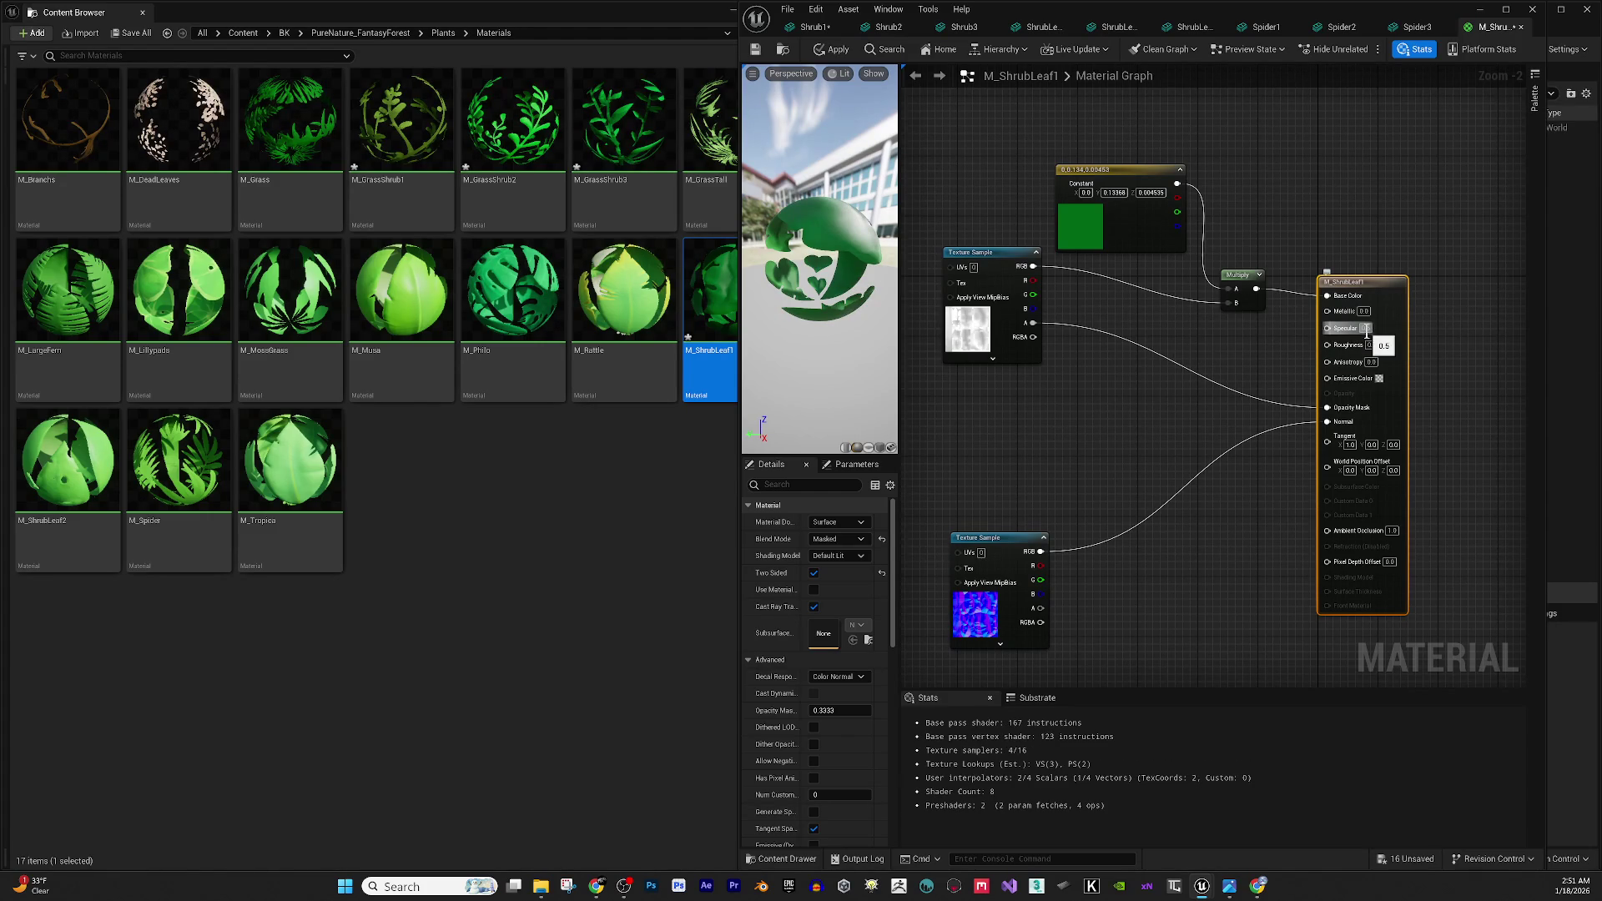
left_click(1366, 330)
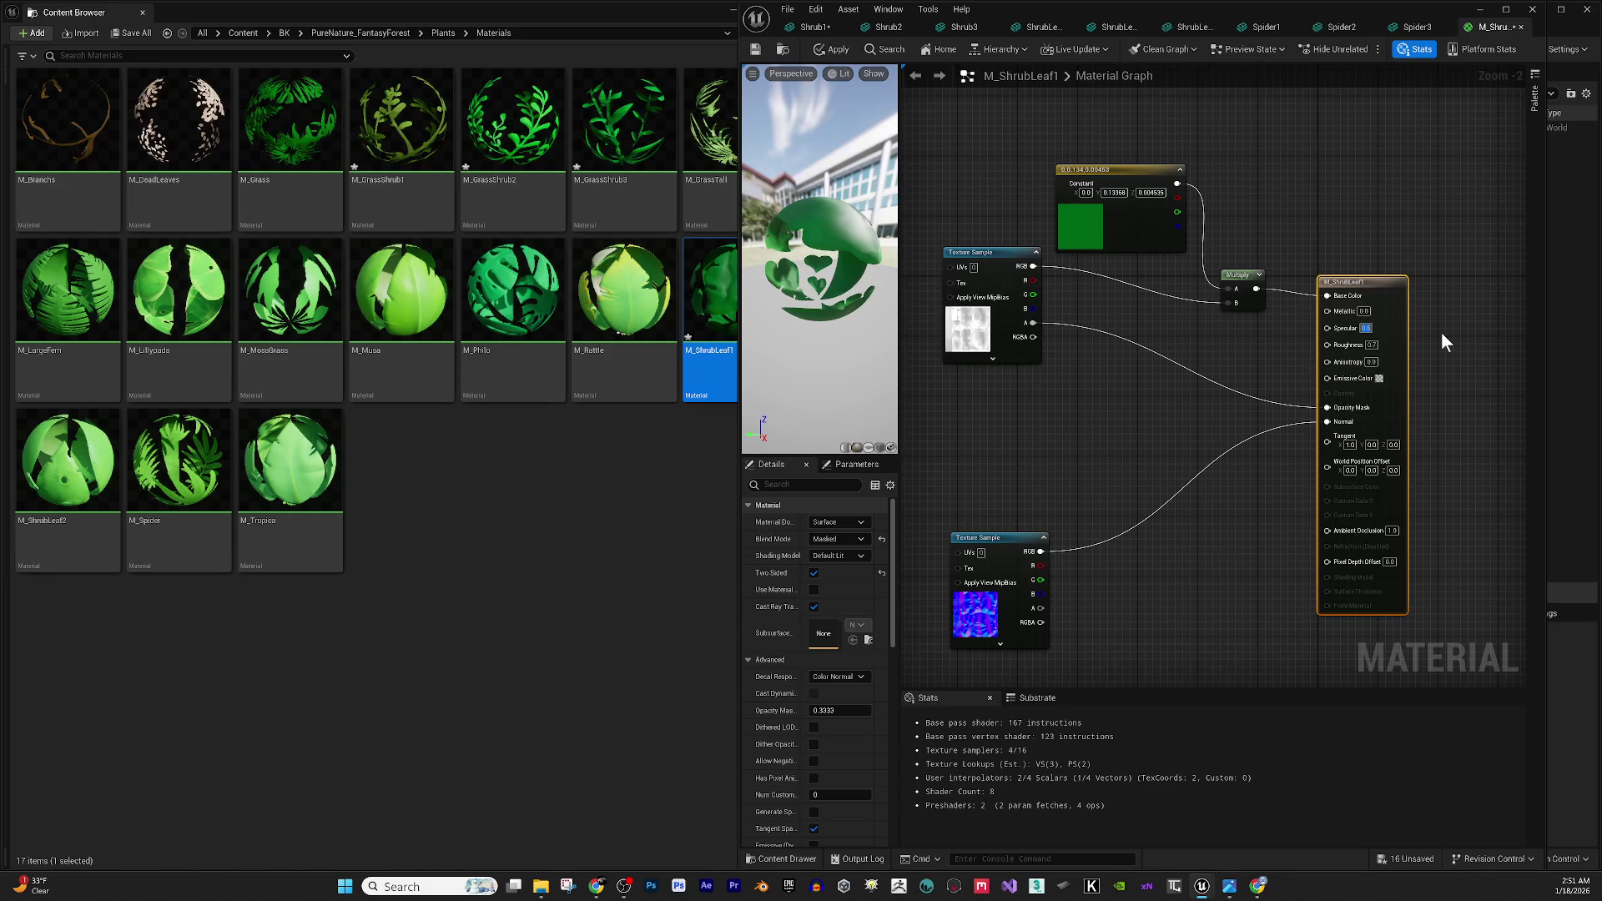
key("Return")
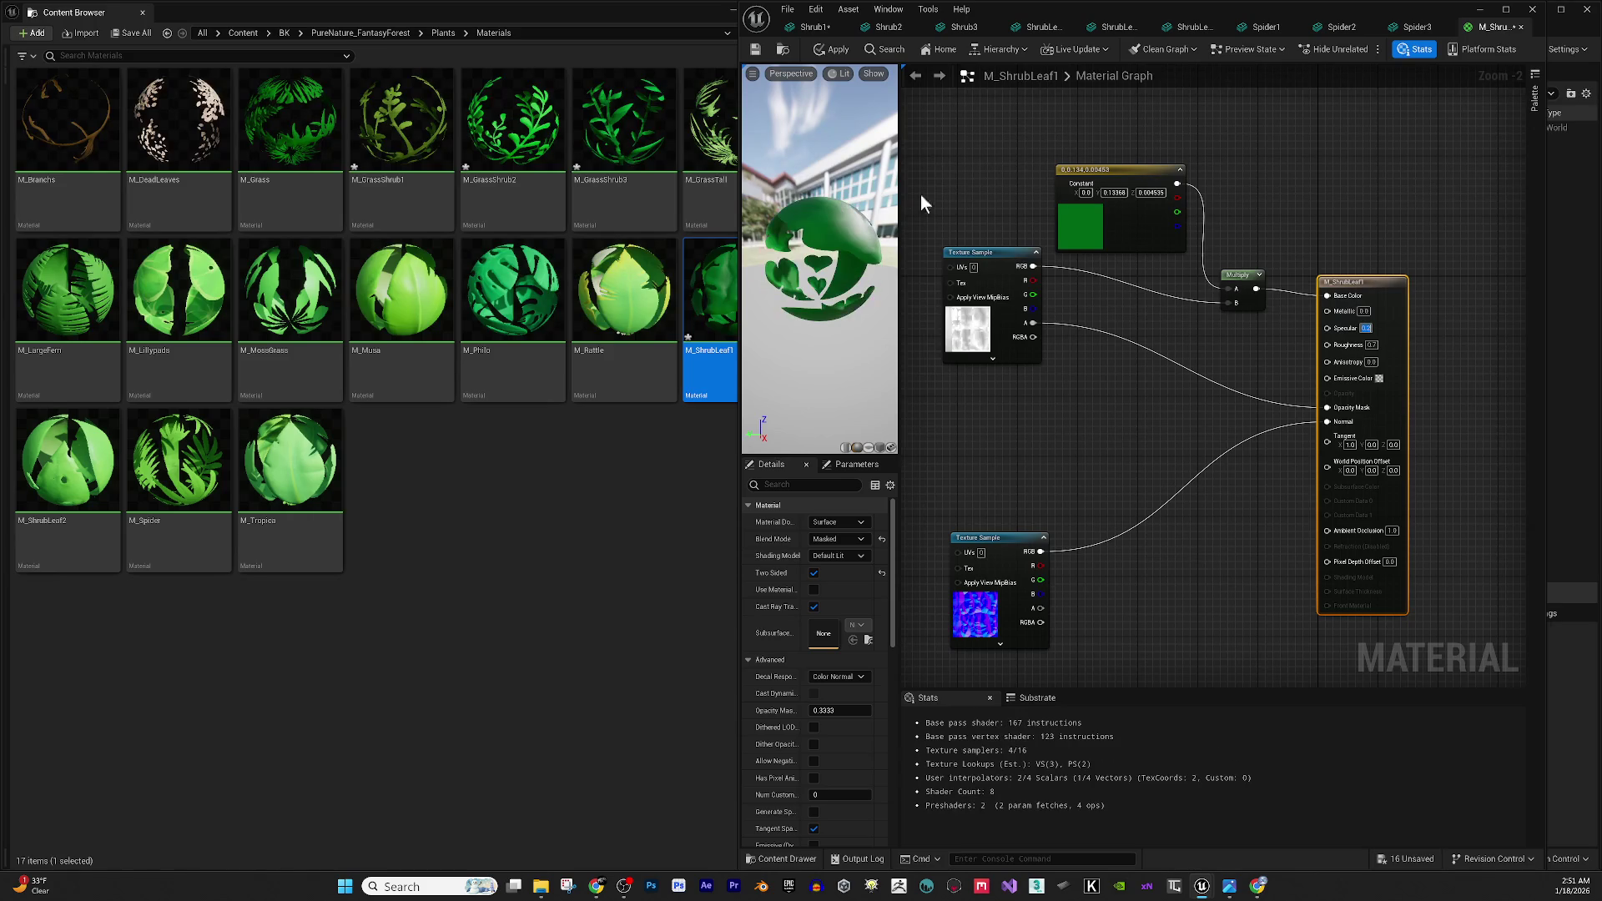
Apply and save M_ShrubLeaf1, close the Material Editor, and return to Shrub1.
left_click(834, 52)
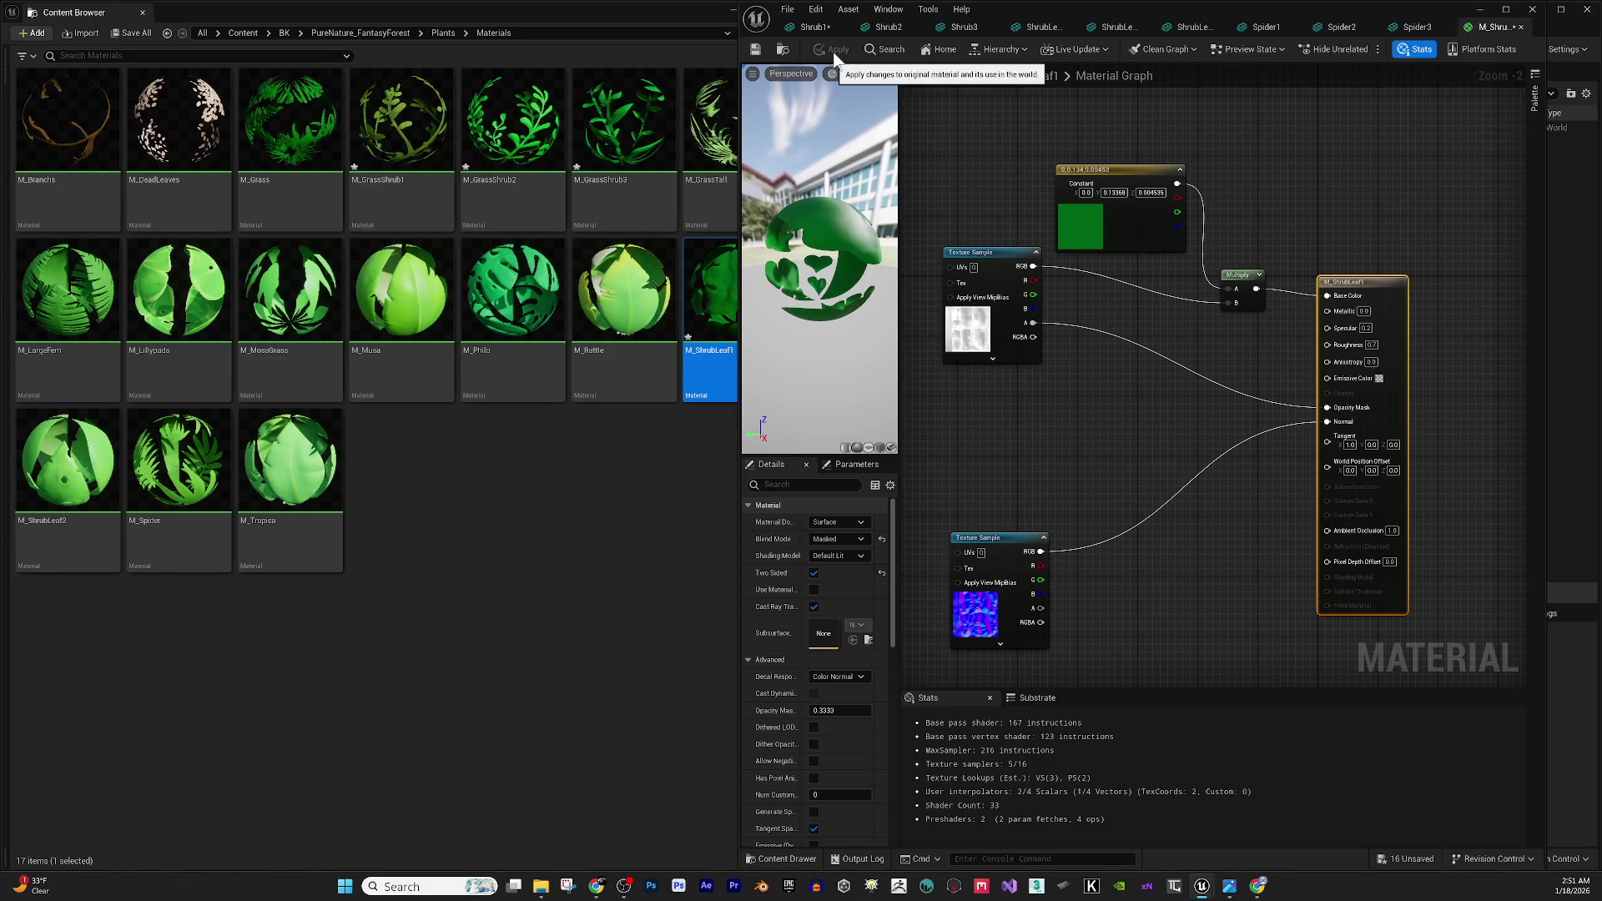
left_click(760, 52)
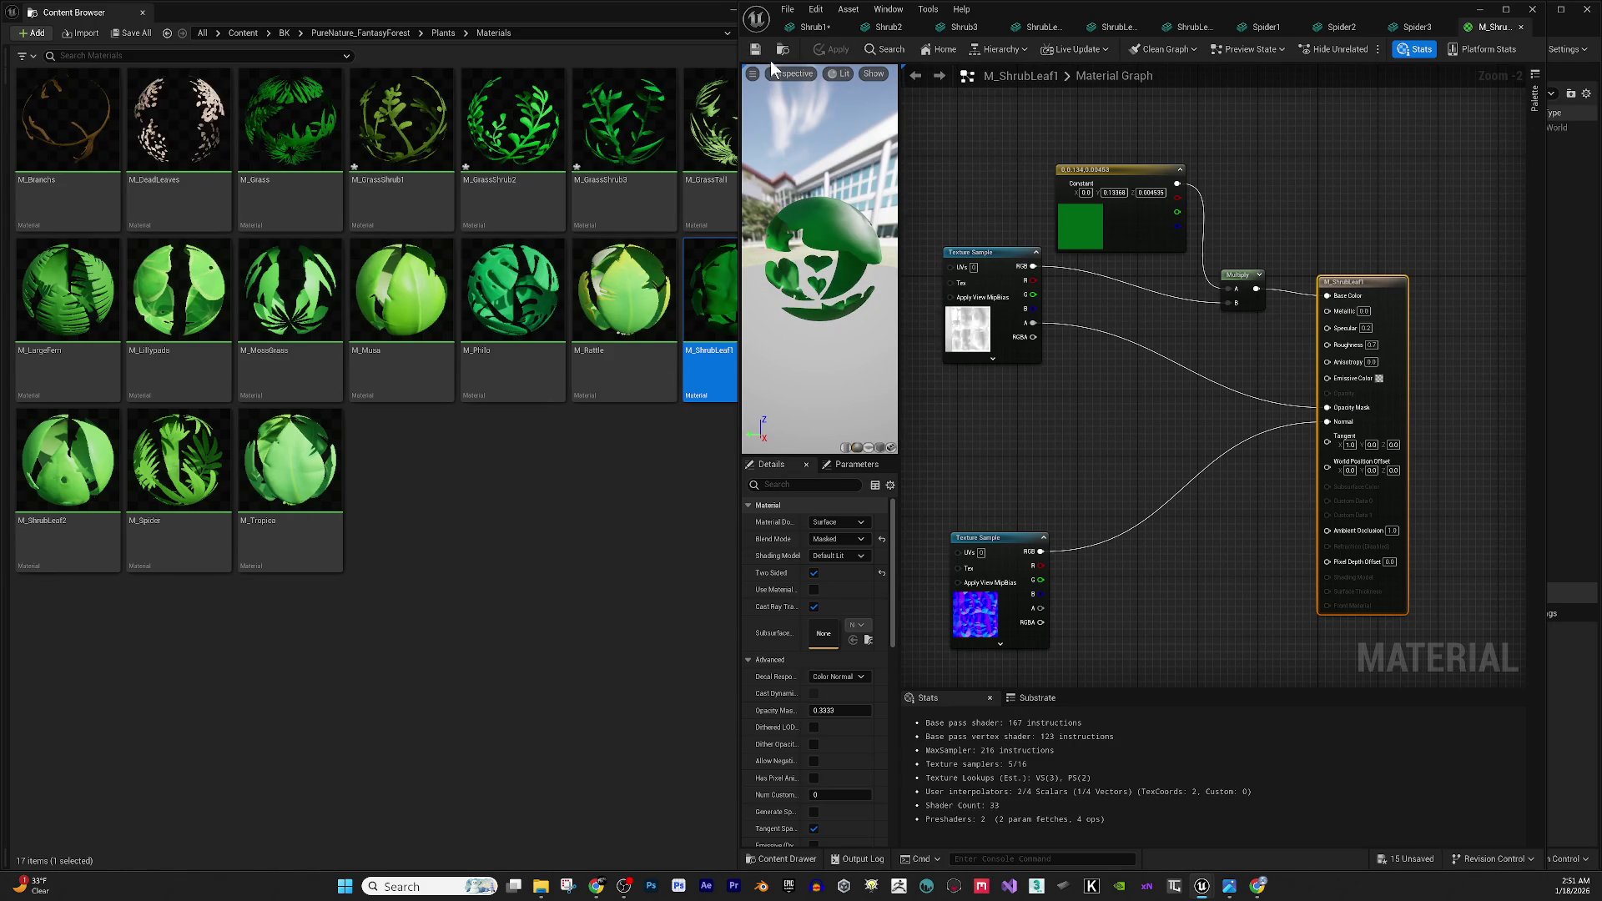
right_click(1080, 434)
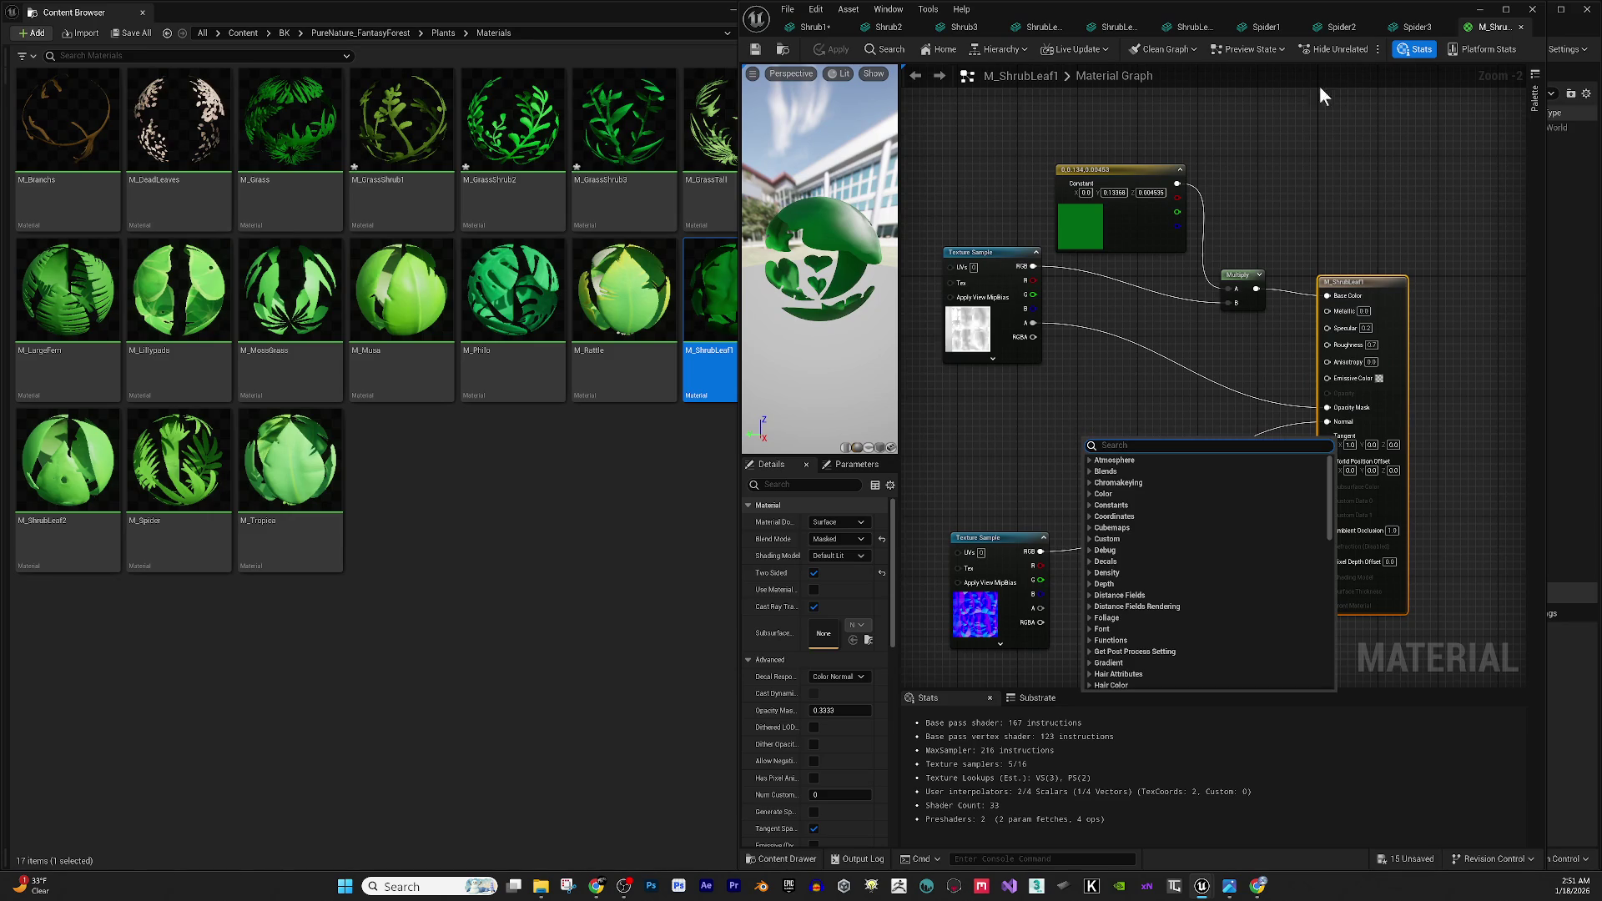
left_click(1520, 27)
left_click(830, 27)
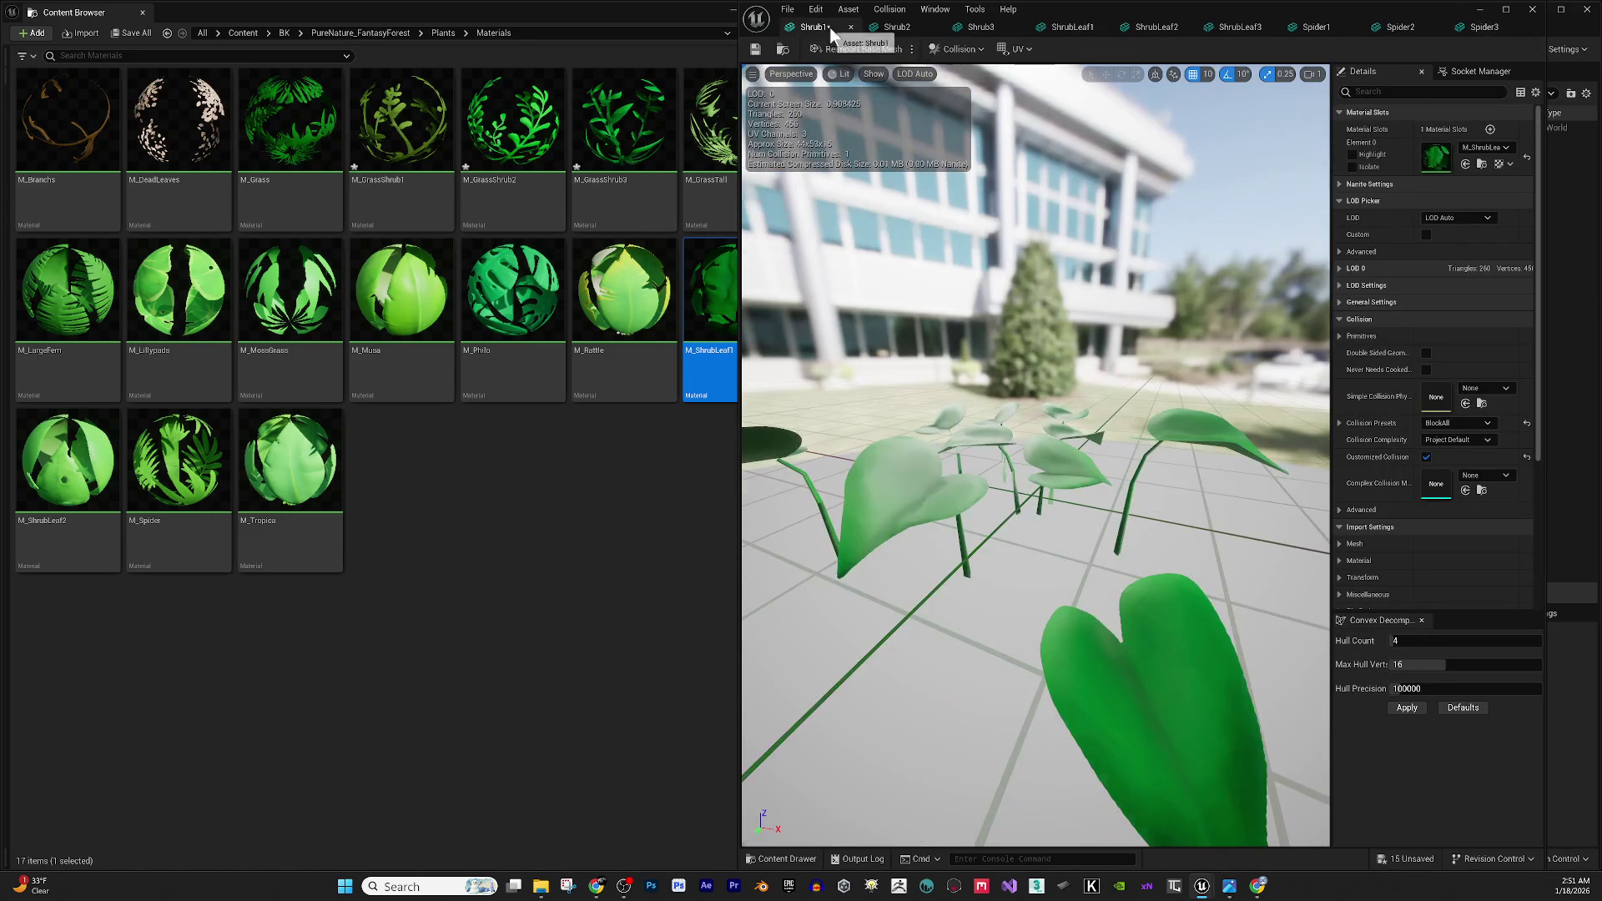
Inspect the green Shrub1, clear the material selection, and close Shrub1 to reach Shrub2.
mouse_move(1163, 588)
left_mouse_down()
mouse_move(1171, 524)
mouse_move(1104, 541)
mouse_move(1075, 488)
left_mouse_up()
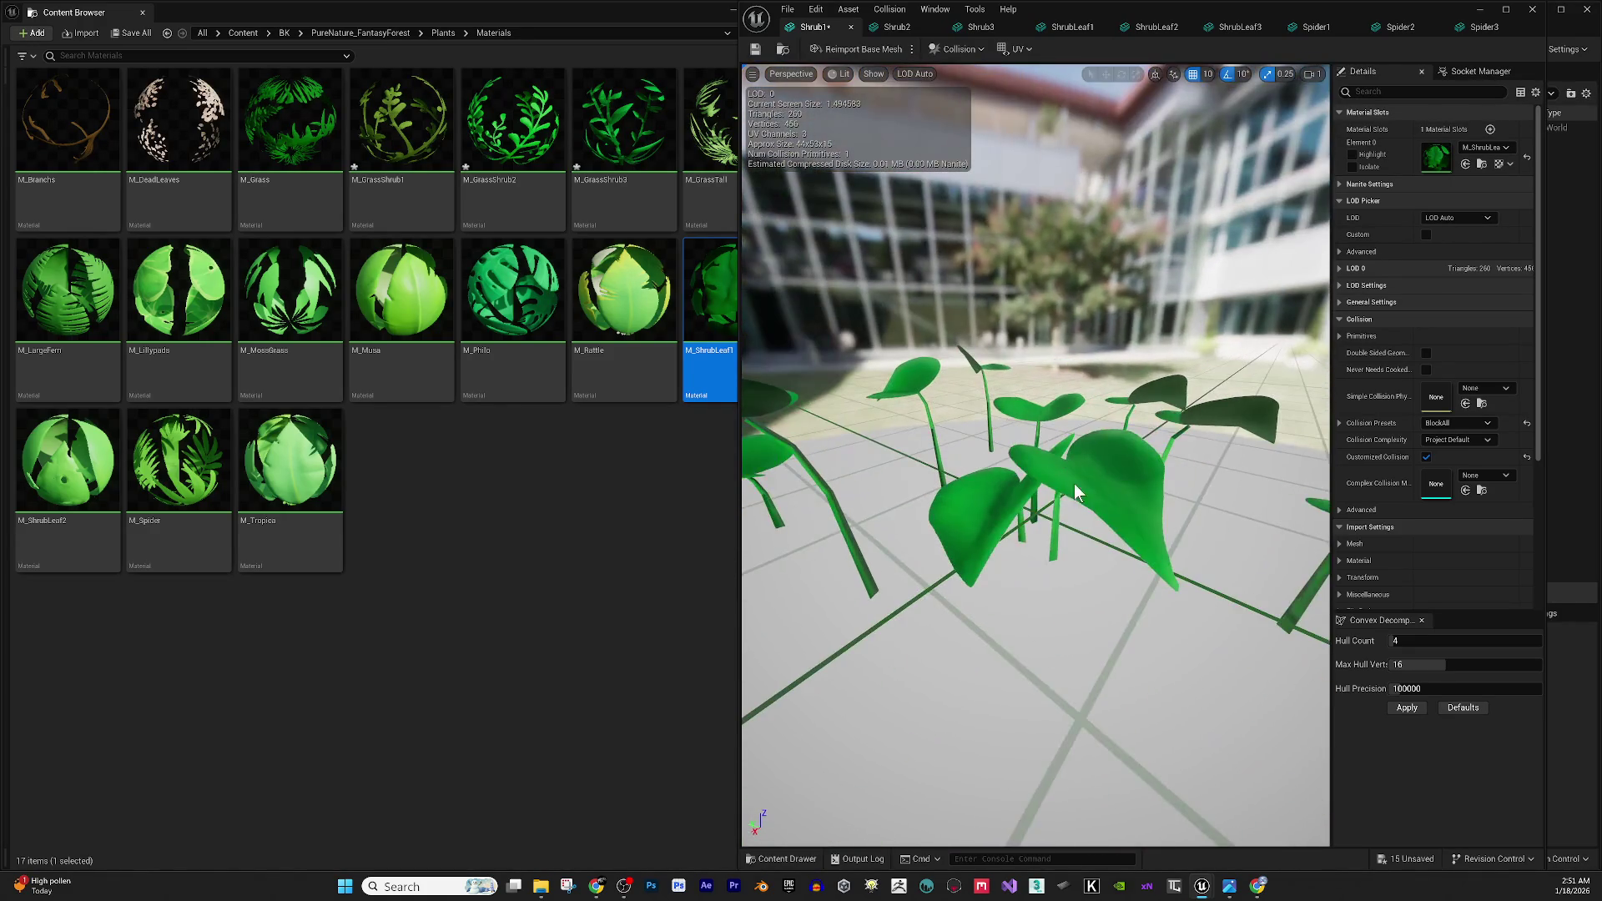
left_click(604, 543)
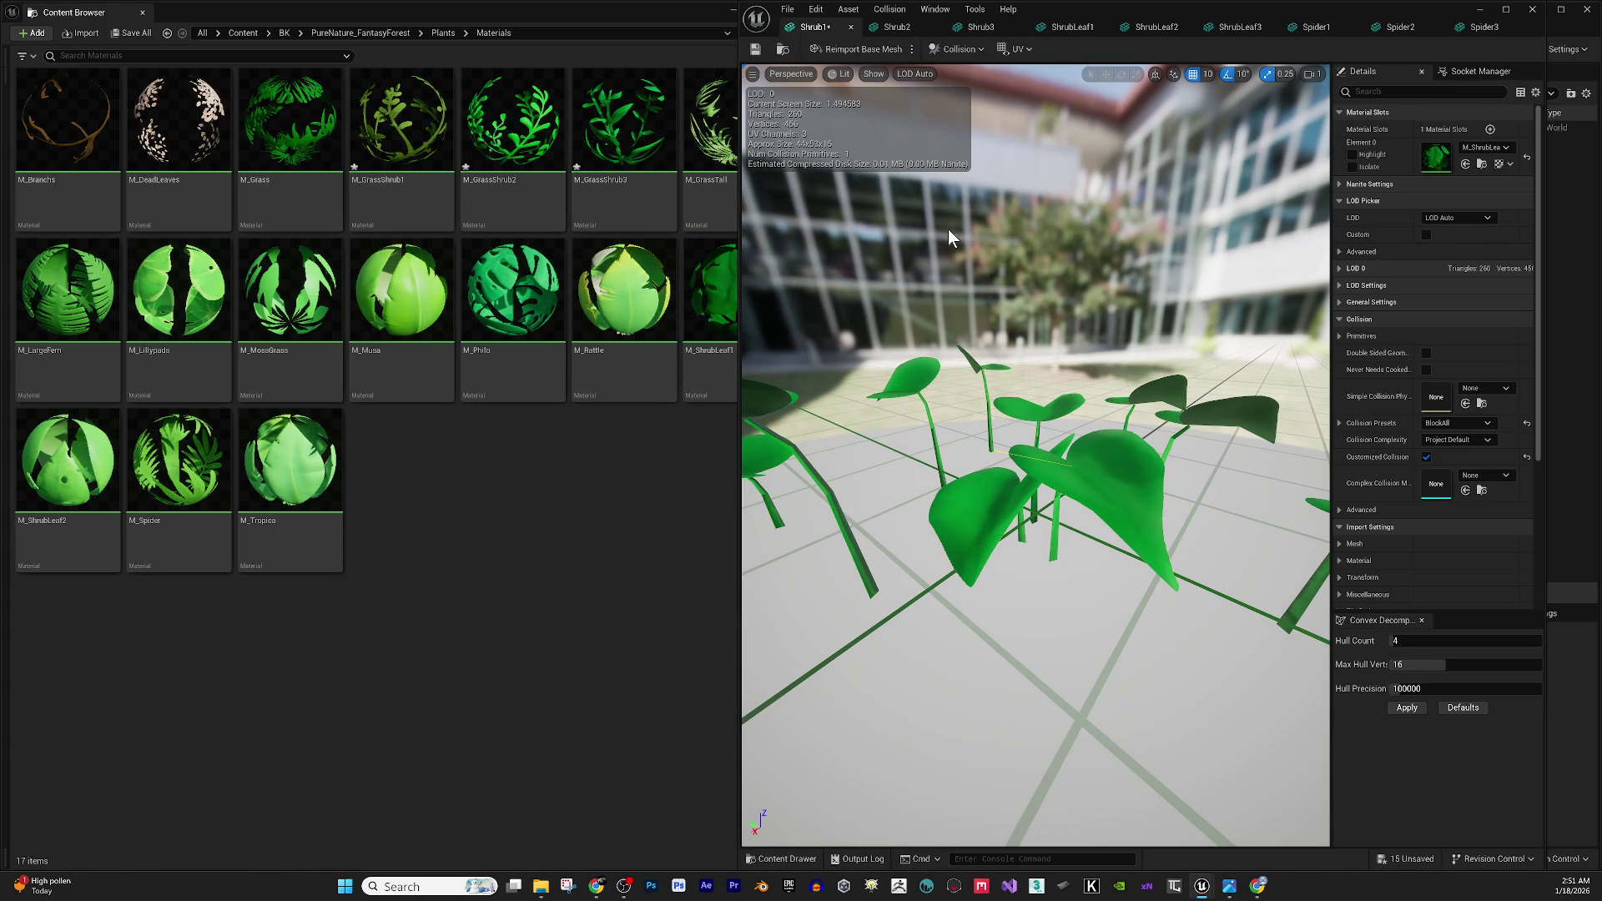
key("ctrl+w")
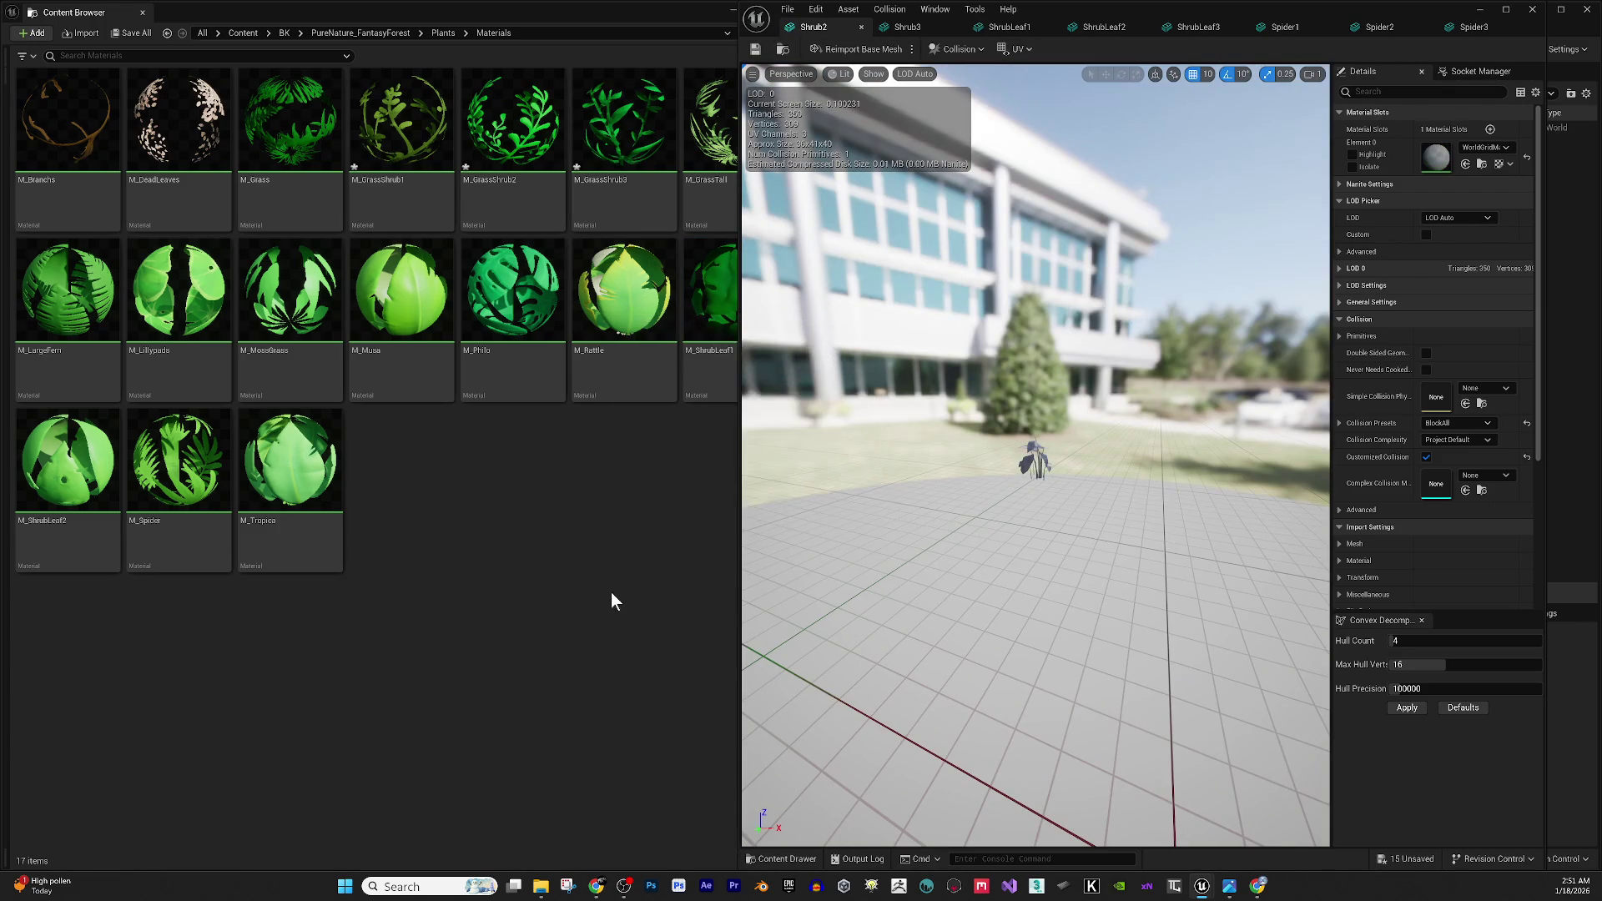
Drag M_ShrubLeaf1 onto Shrub2's Element 0, save the mesh, and close its editor.
left_click(611, 594)
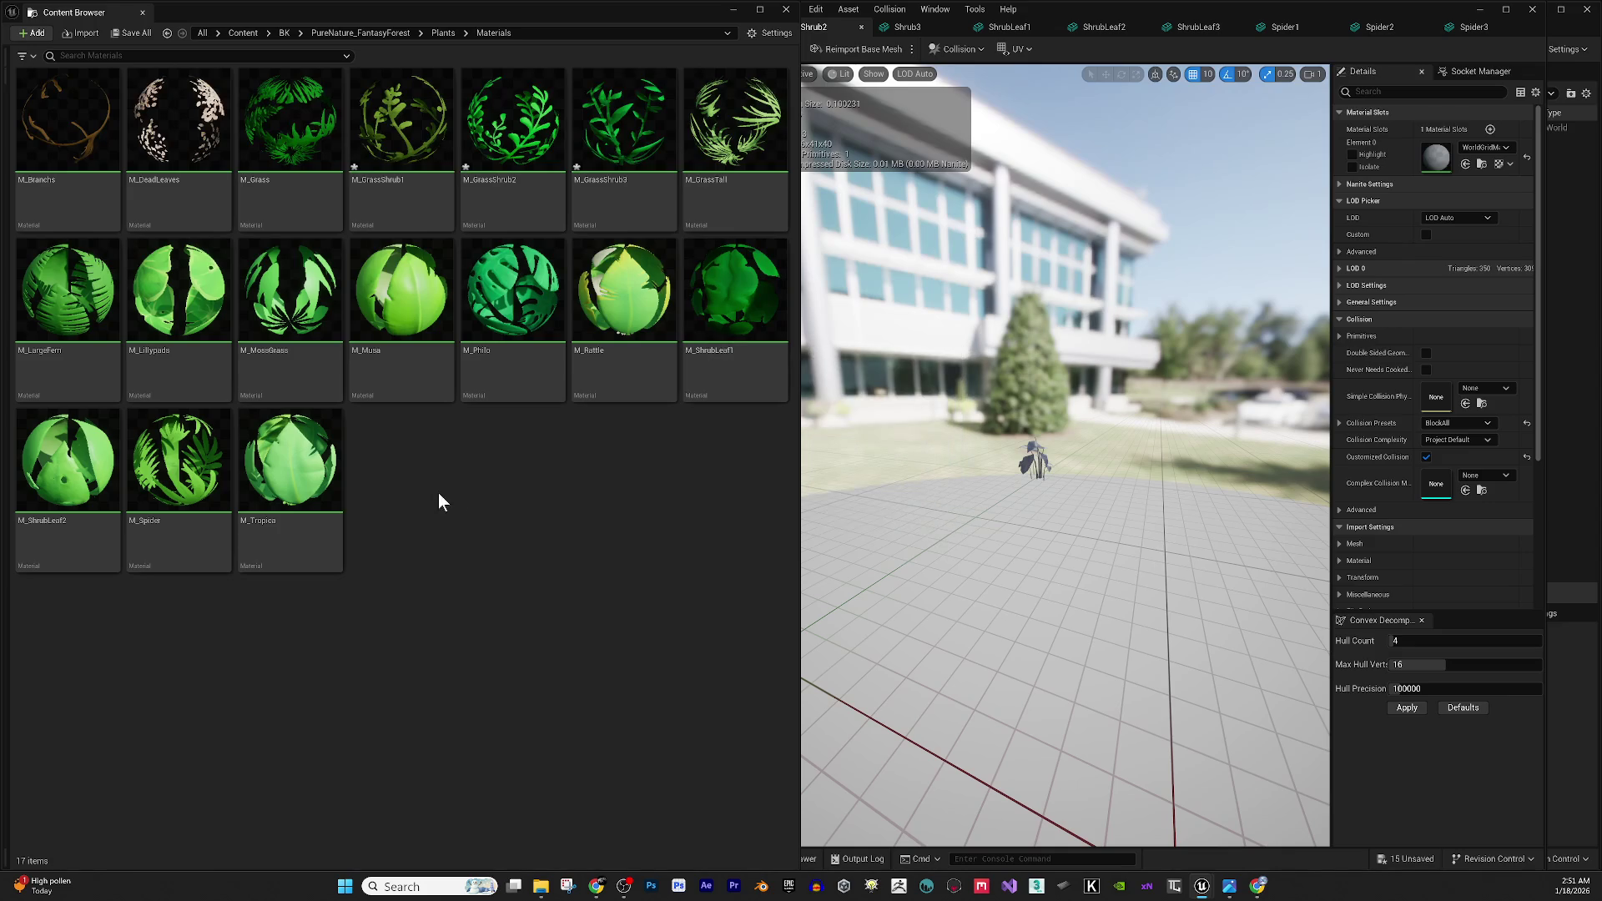
left_click_drag(726, 334, 1469, 155)
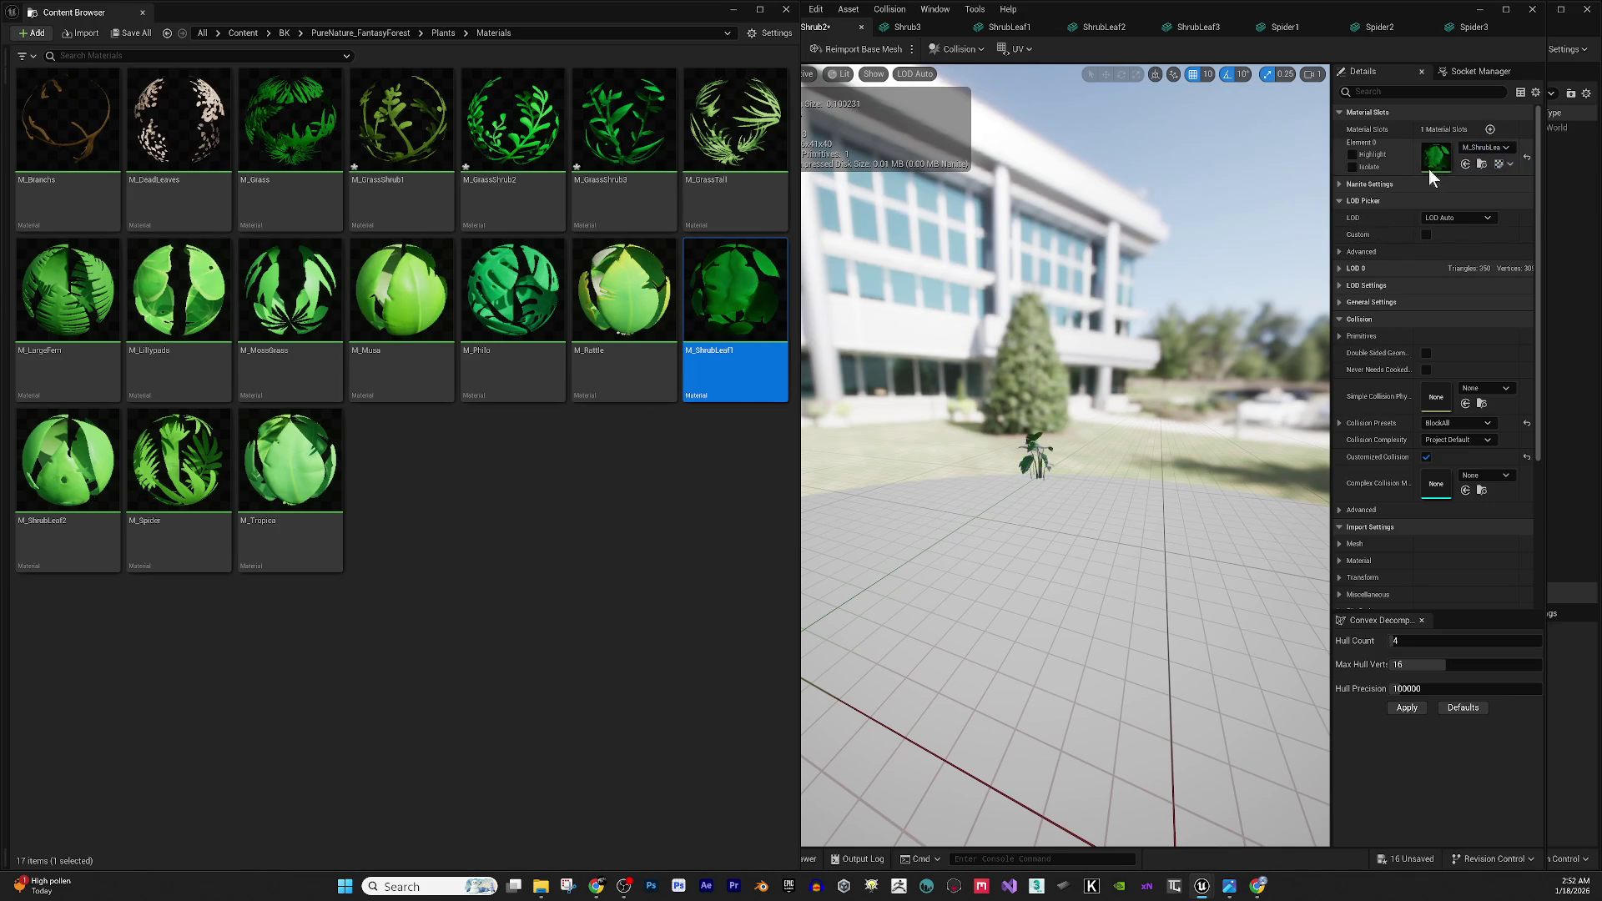
left_click(1048, 389)
scroll(1048, 390, "up", 5)
mouse_move(1048, 390)
left_mouse_down()
mouse_move(1115, 394)
mouse_move(1135, 442)
mouse_move(923, 342)
left_mouse_up()
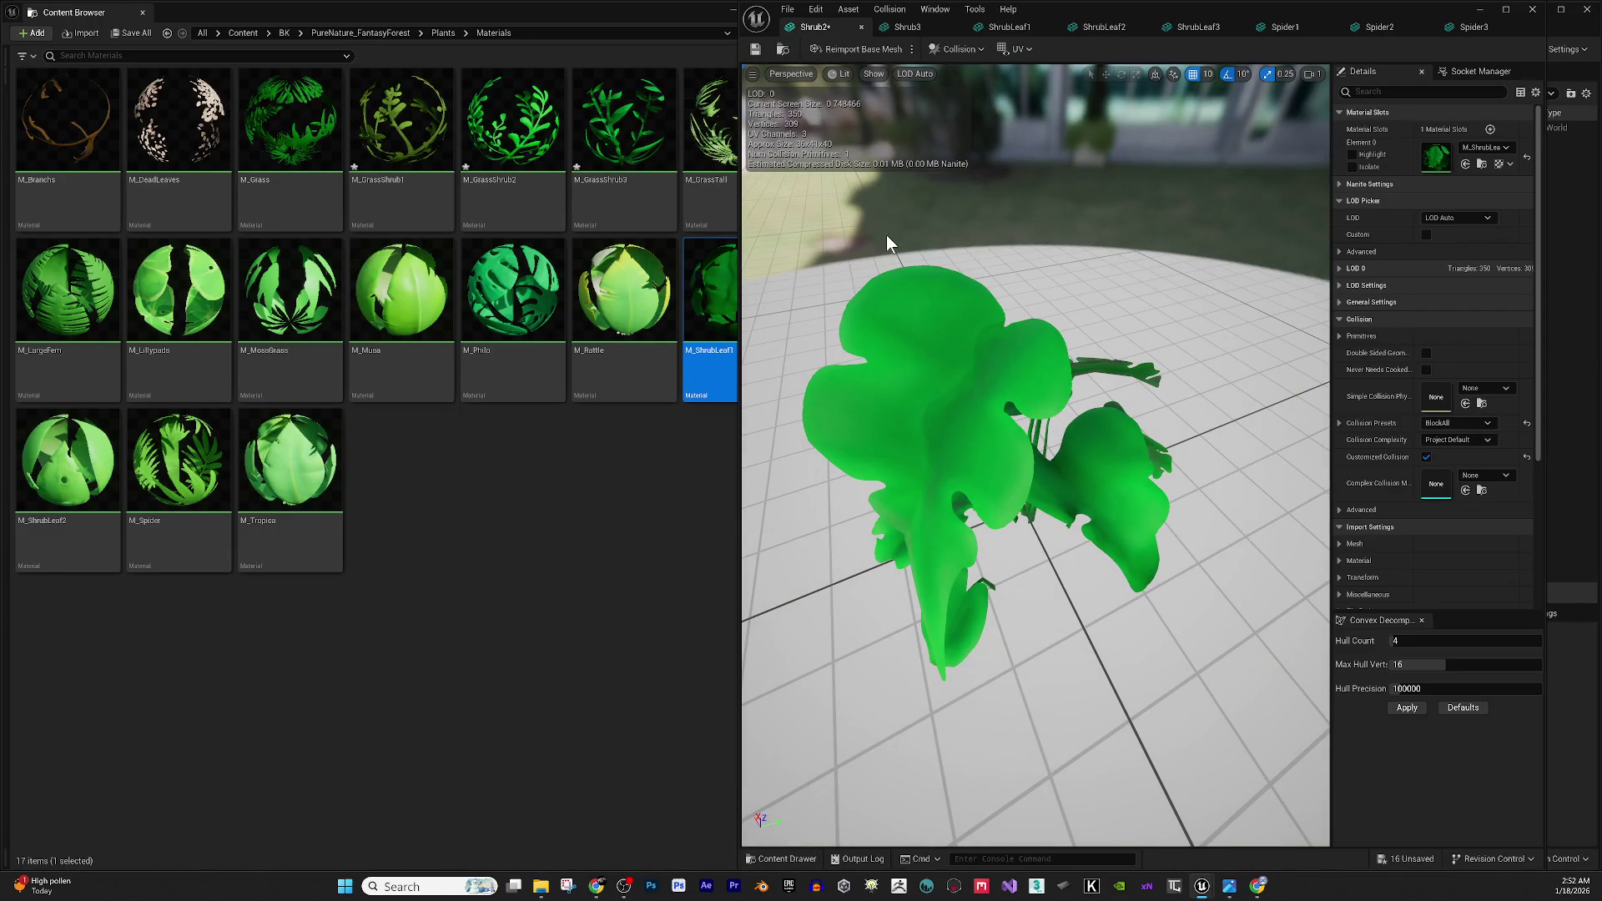
left_click(754, 53)
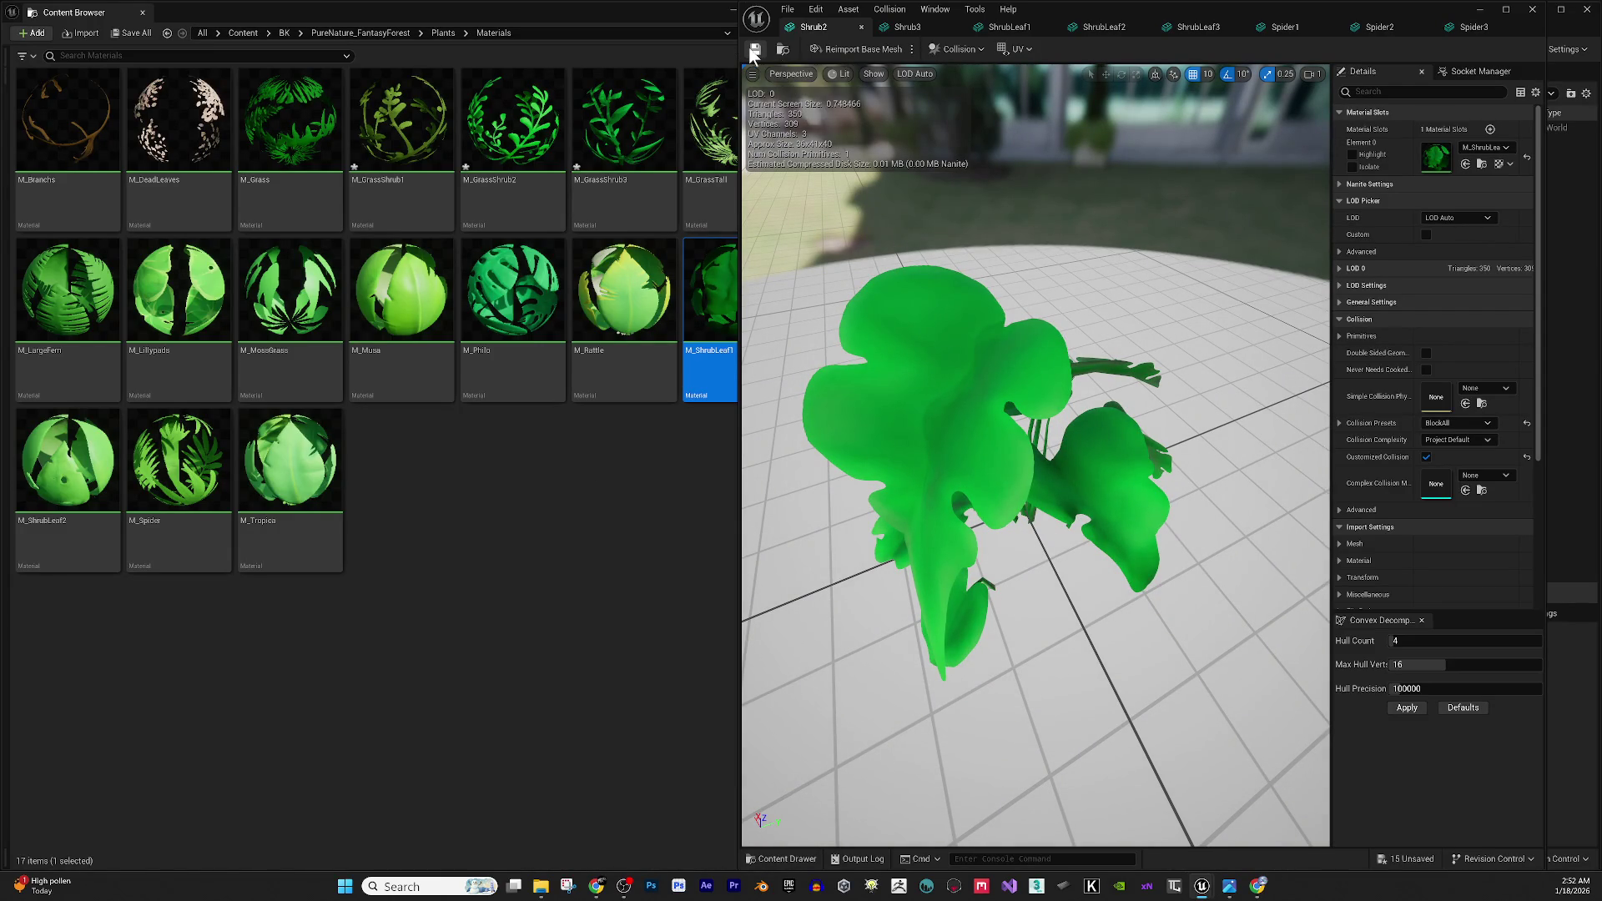
left_click(861, 28)
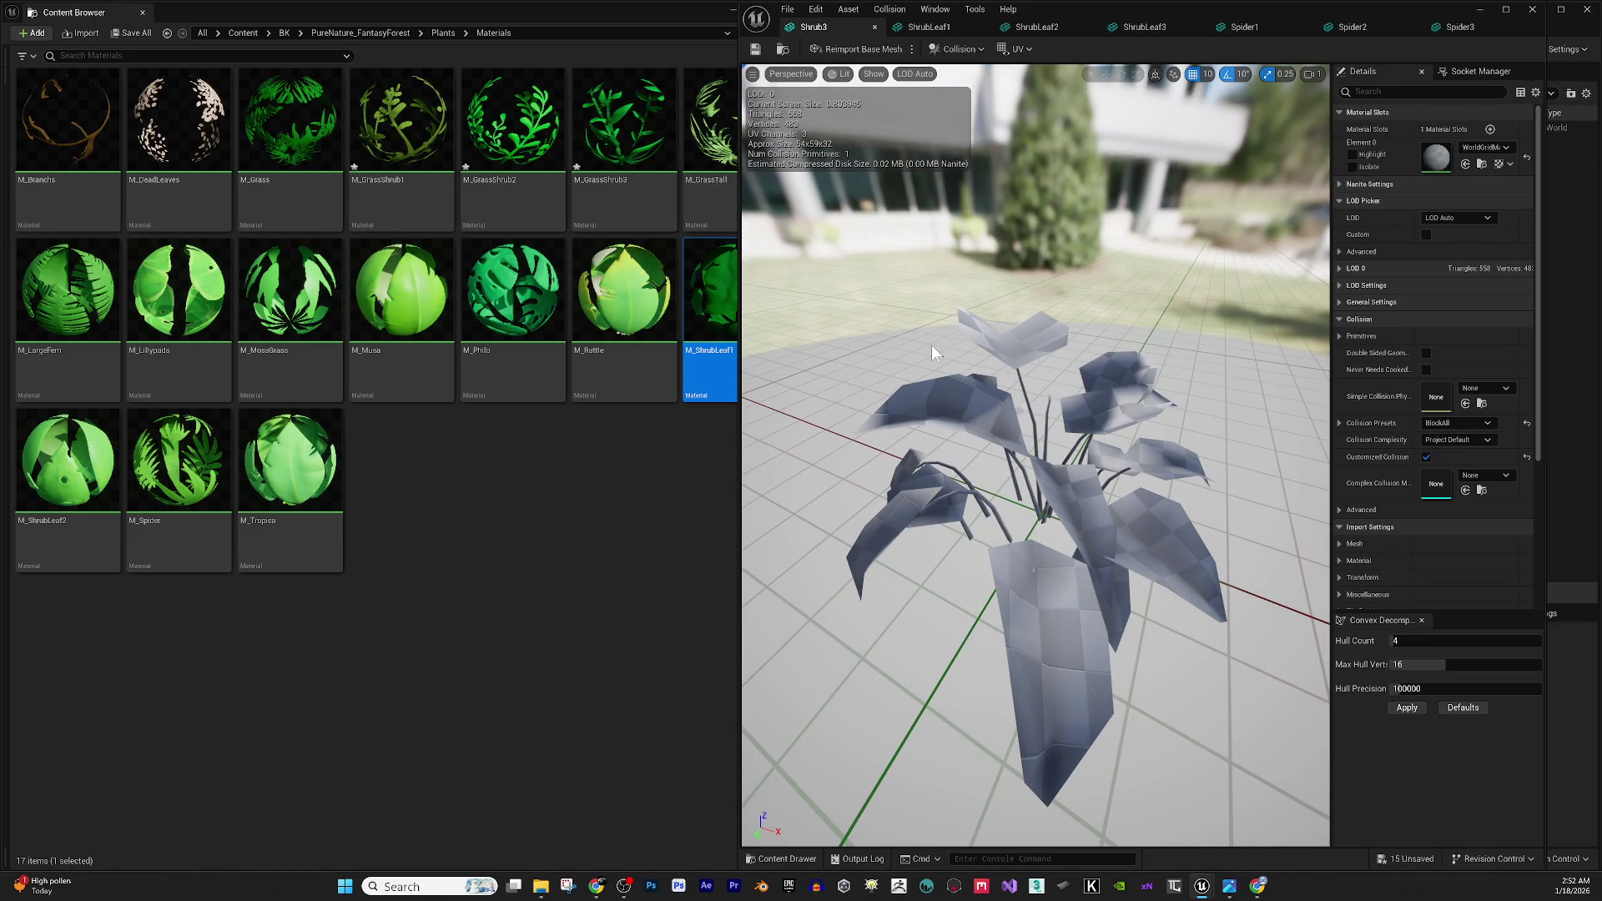
Drag M_ShrubLeaf1 onto Shrub3's Element 0 slot, save Shrub3, and close its editor.
left_click_drag(845, 578, 985, 577)
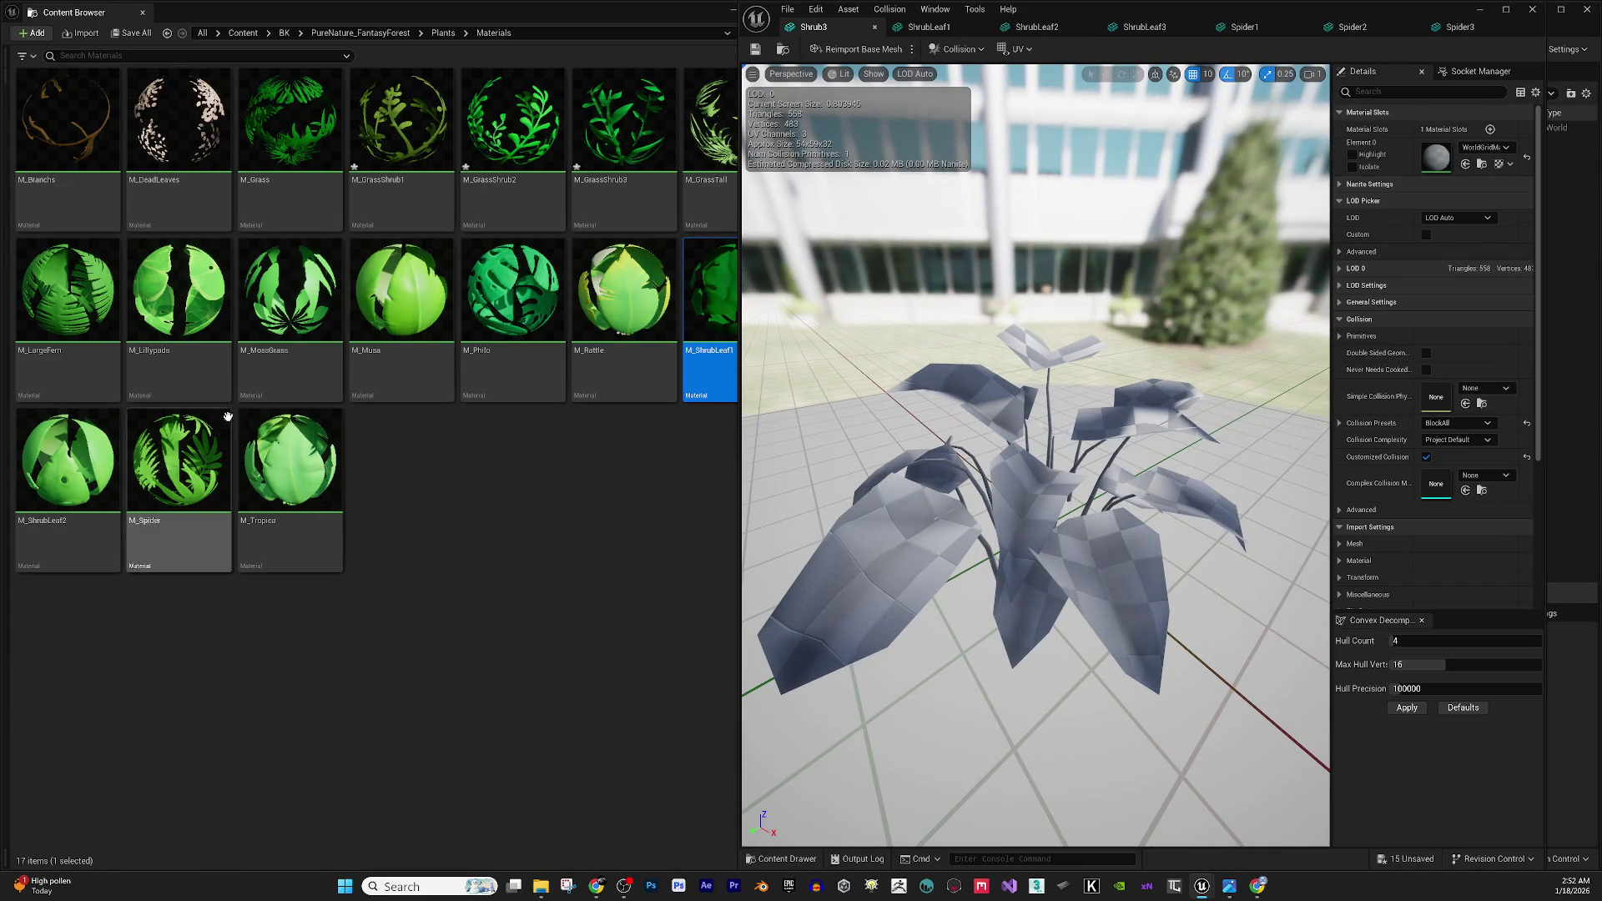
left_click_drag(739, 458, 799, 457)
mouse_move(748, 273)
left_mouse_down()
mouse_move(1449, 173)
mouse_move(1440, 163)
left_mouse_up()
mouse_move(989, 473)
left_mouse_down()
mouse_move(1018, 442)
mouse_move(920, 405)
mouse_move(968, 417)
mouse_move(992, 282)
left_mouse_up()
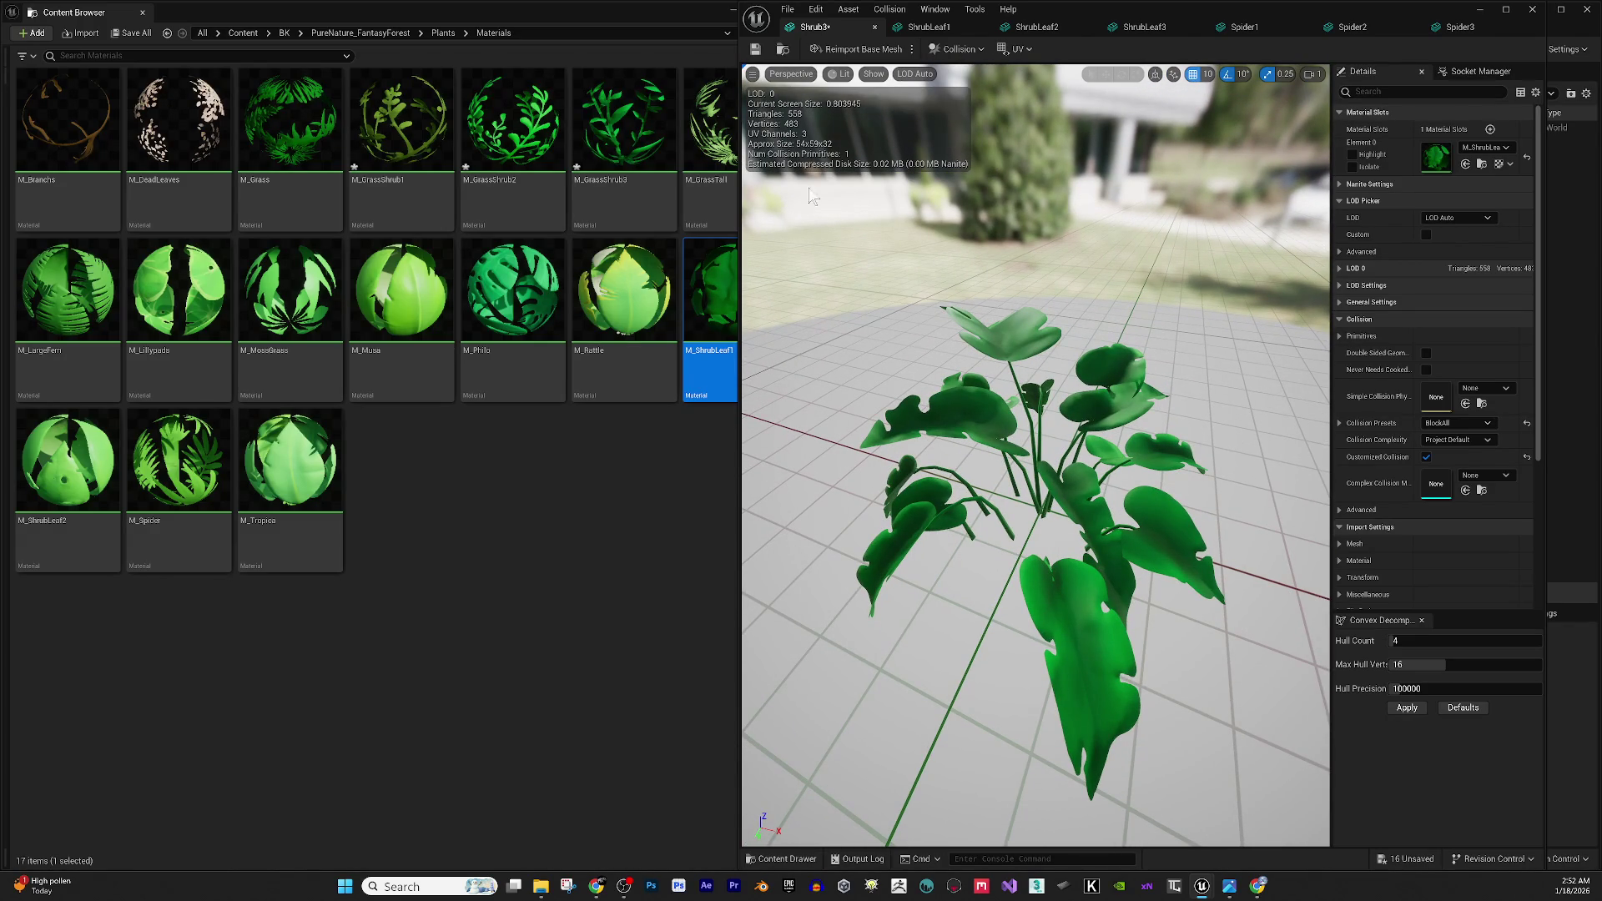
left_click(761, 50)
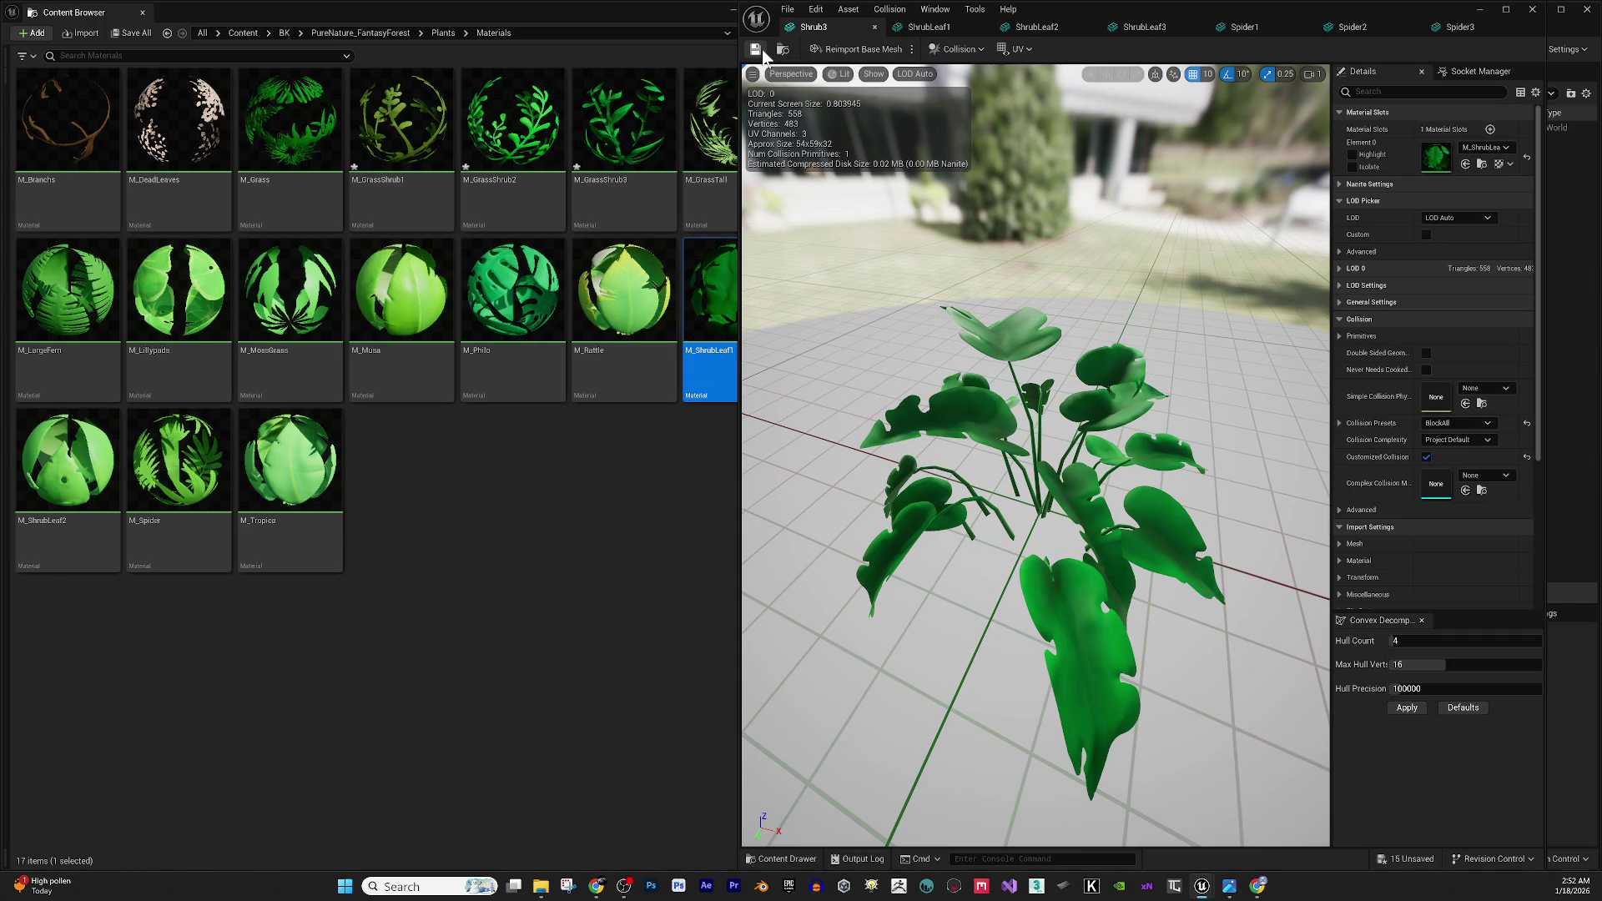
left_click(872, 28)
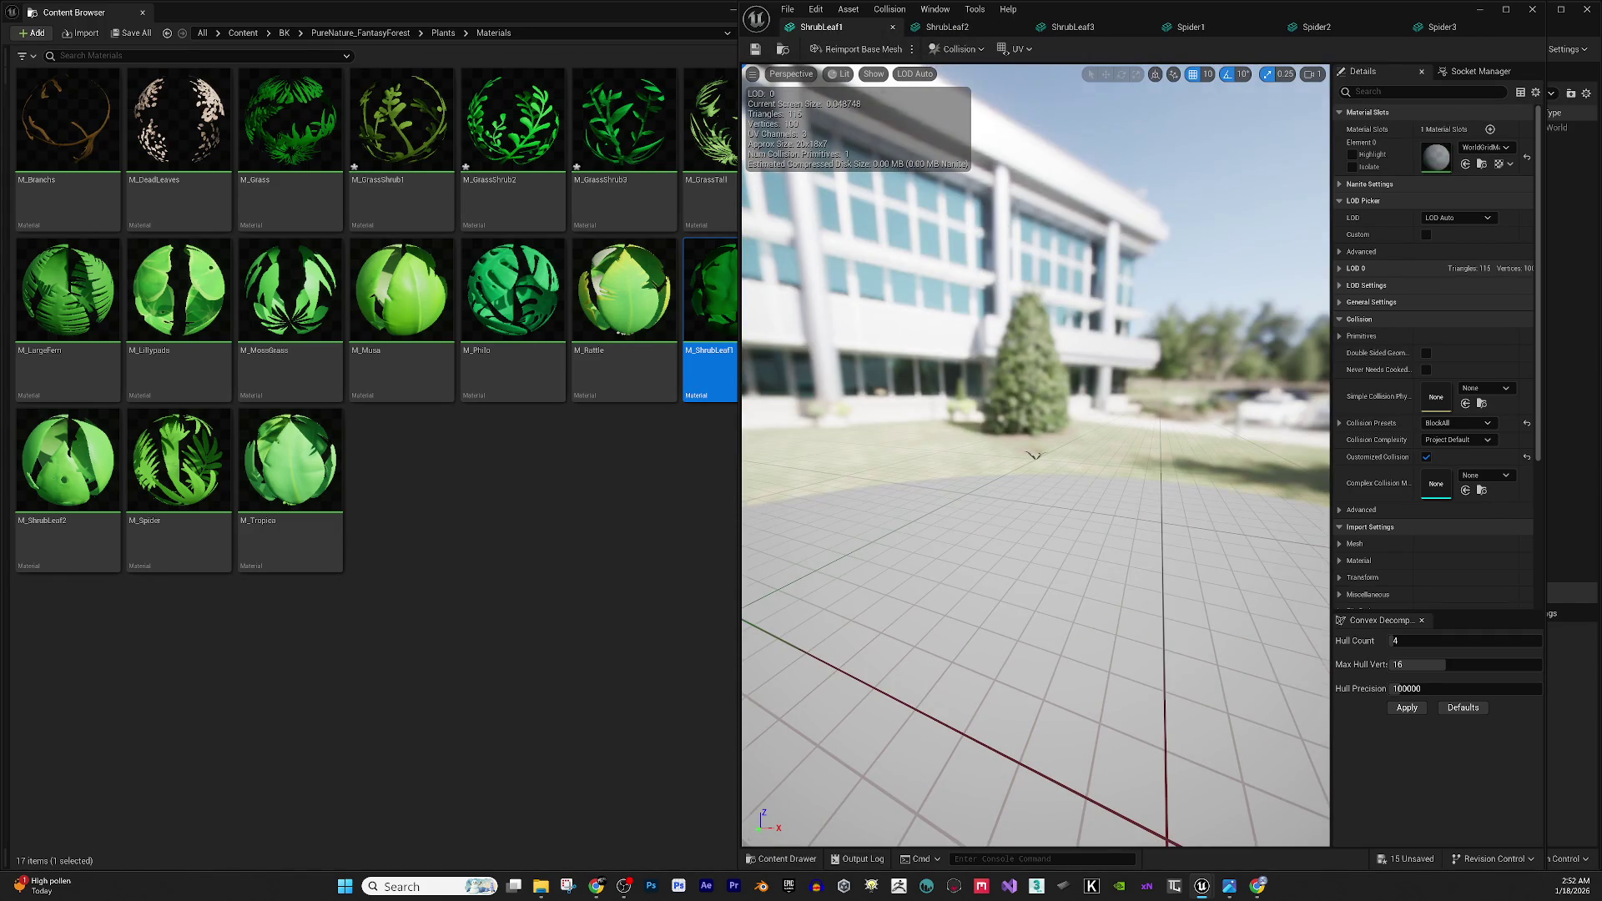
Frame the ShrubLeaf1 mesh and drag M_ShrubLeaf2 onto its Element 0 slot.
key("f")
left_click_drag(1000, 529, 1102, 484)
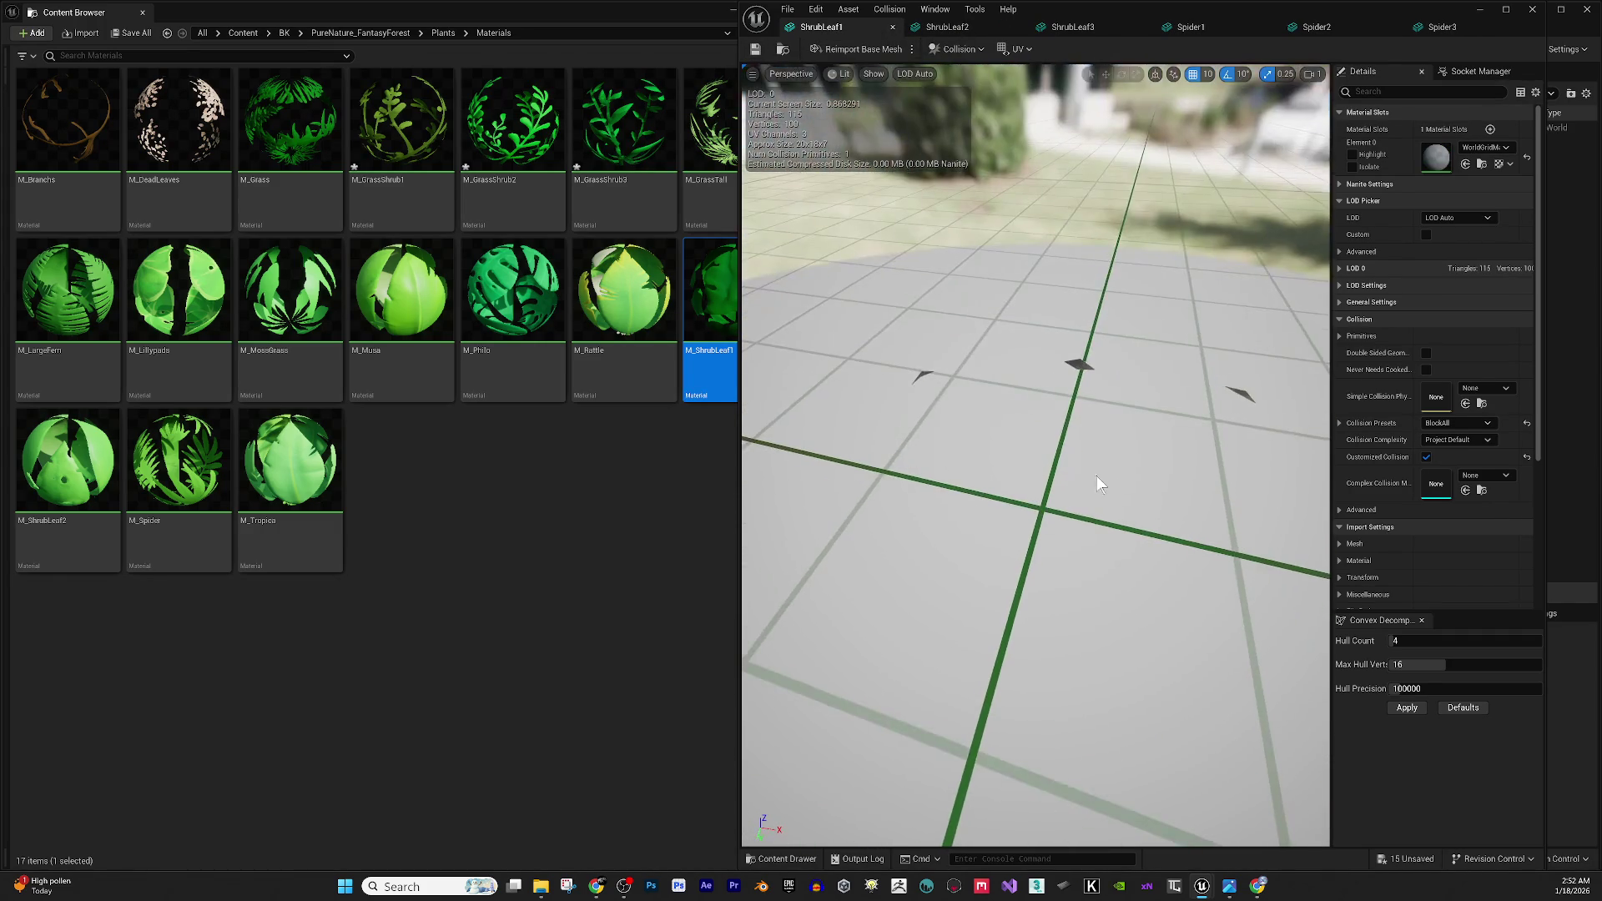
scroll(1076, 459, "down", 5)
scroll(1123, 499, "up", 6)
scroll(1155, 523, "down", 4)
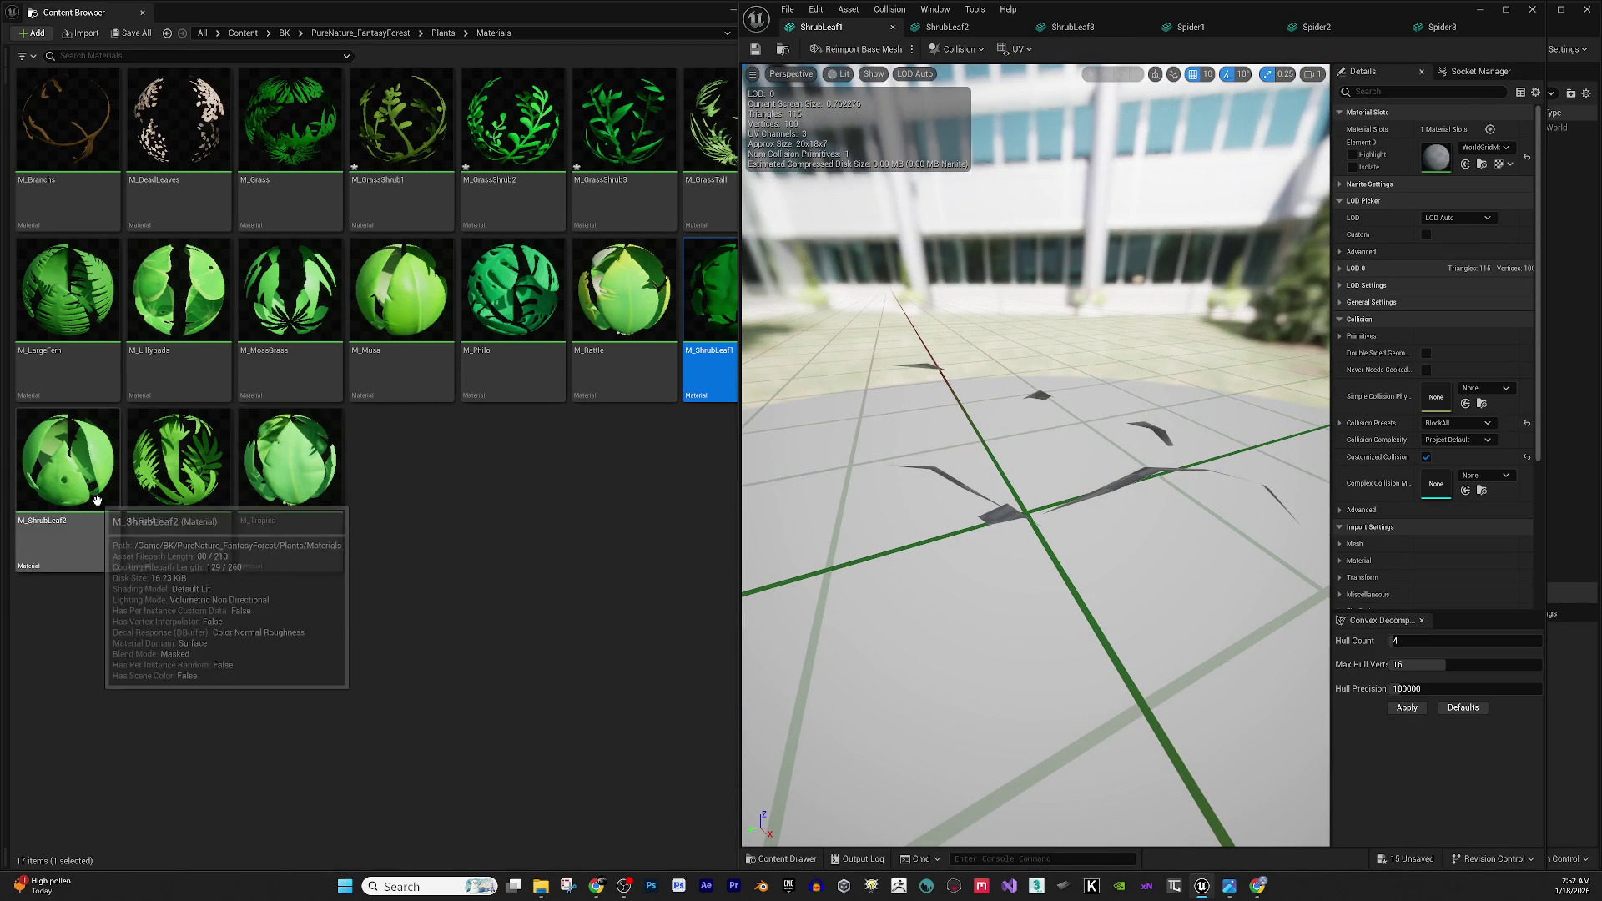
mouse_move(97, 500)
left_mouse_down()
mouse_move(104, 484)
mouse_move(1153, 209)
mouse_move(1398, 213)
mouse_move(1472, 150)
mouse_move(1452, 155)
left_mouse_up()
Check the green leaves, then save ShrubLeaf1 and close its editor.
mouse_move(1264, 276)
left_mouse_down()
mouse_move(1169, 280)
mouse_move(1168, 200)
left_mouse_up()
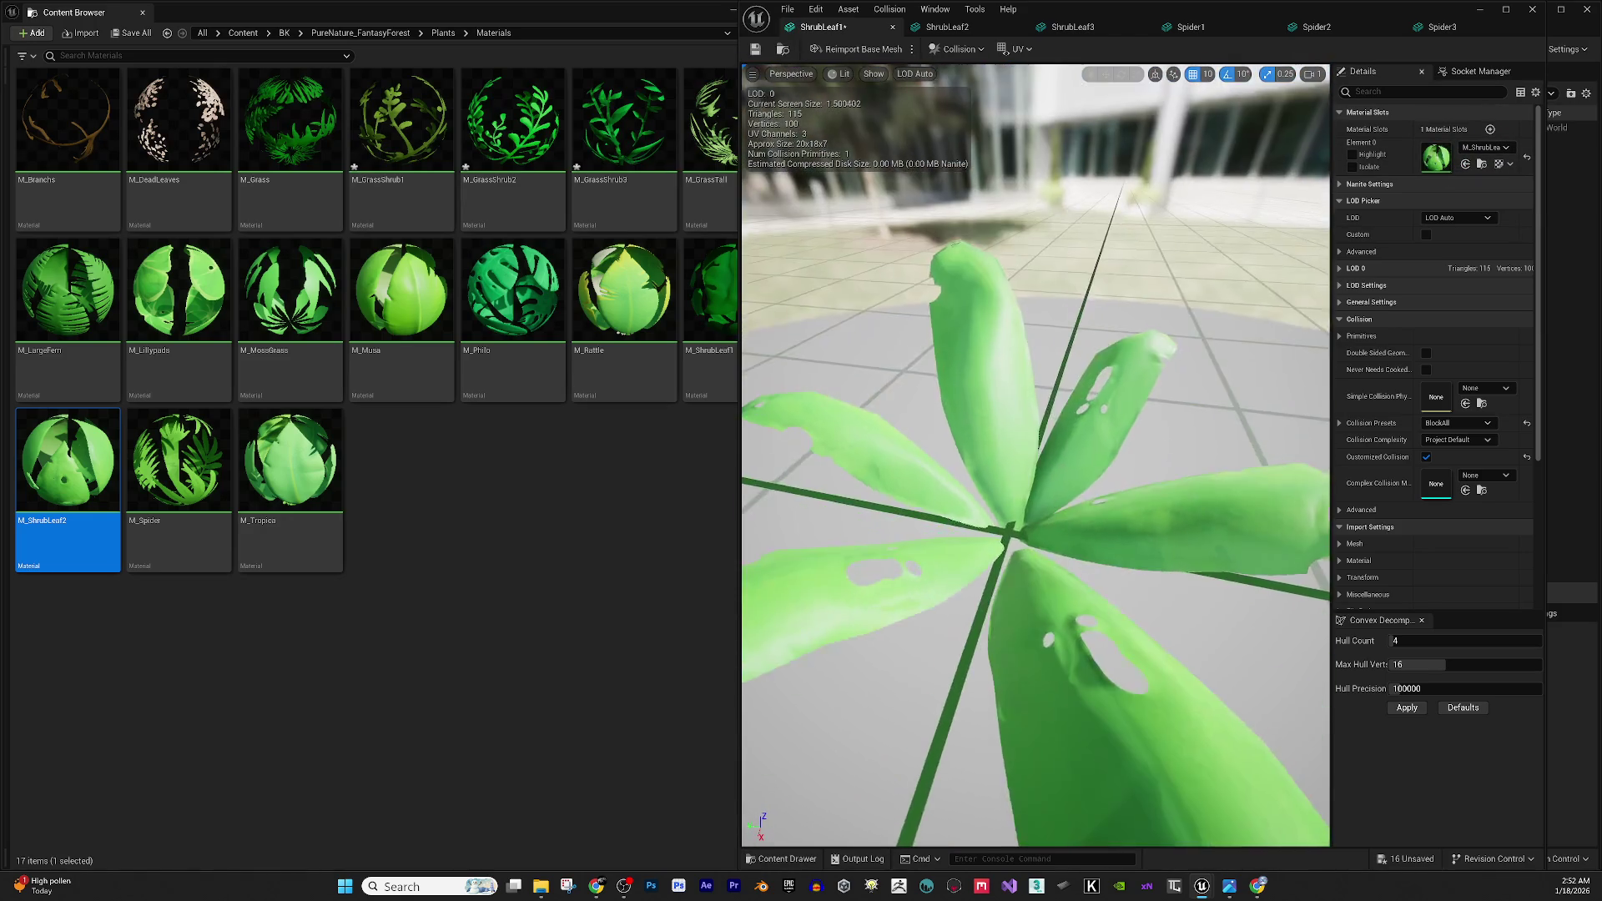
scroll(1043, 503, "down", 5)
mouse_move(1043, 503)
left_mouse_down()
mouse_move(1043, 468)
mouse_move(1043, 513)
left_mouse_up()
scroll(1043, 503, "up", 8)
scroll(1043, 504, "down", 6)
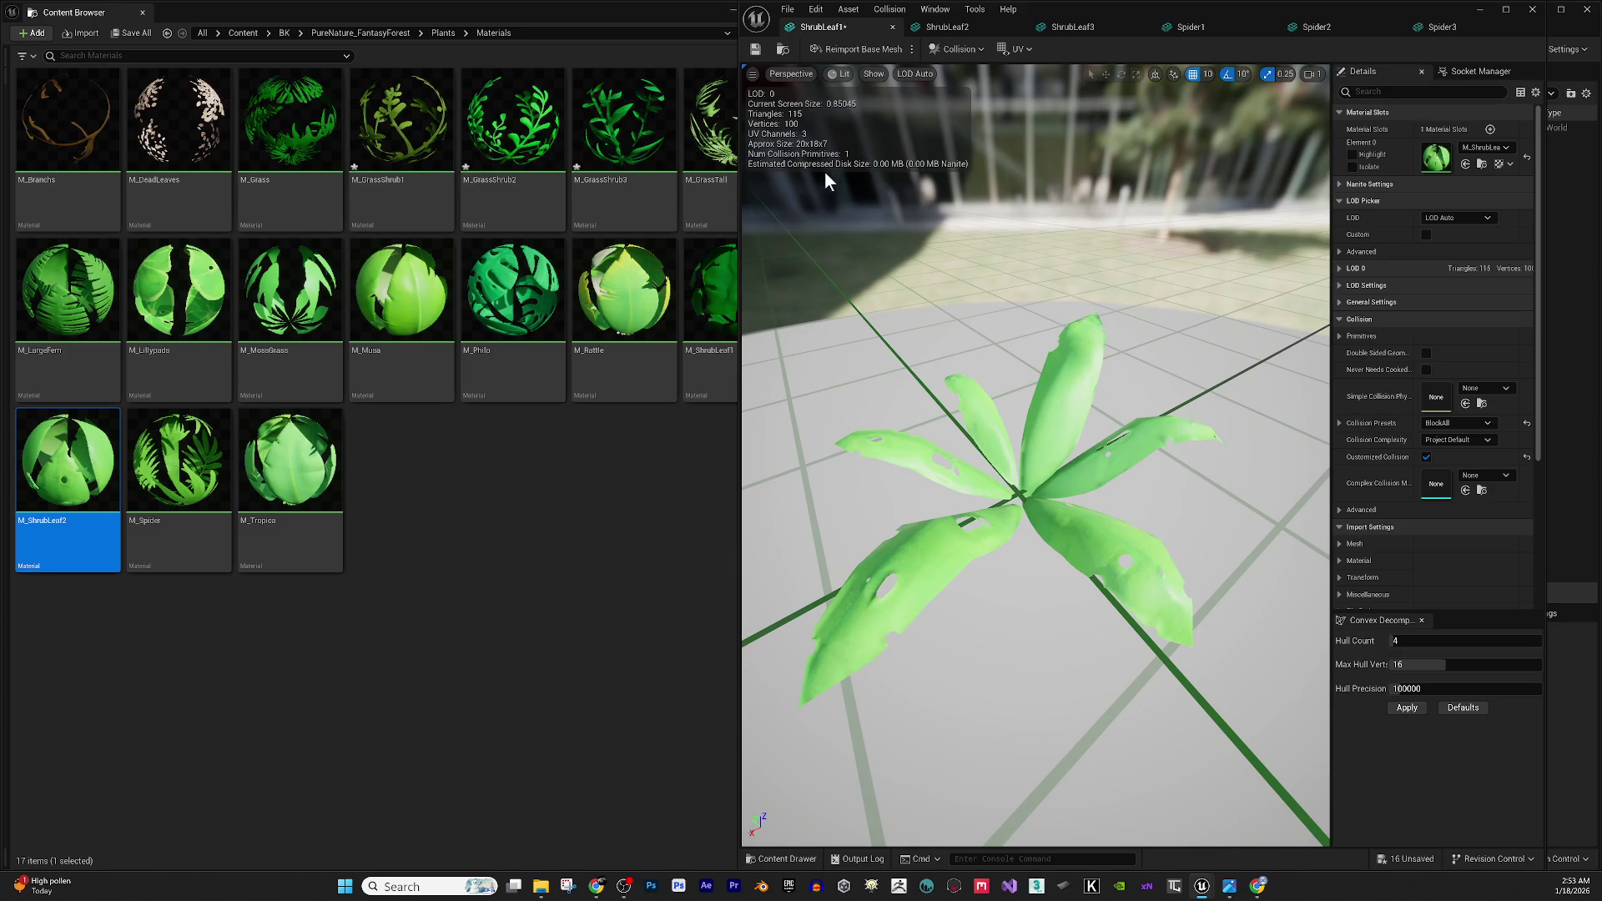
left_click(755, 50)
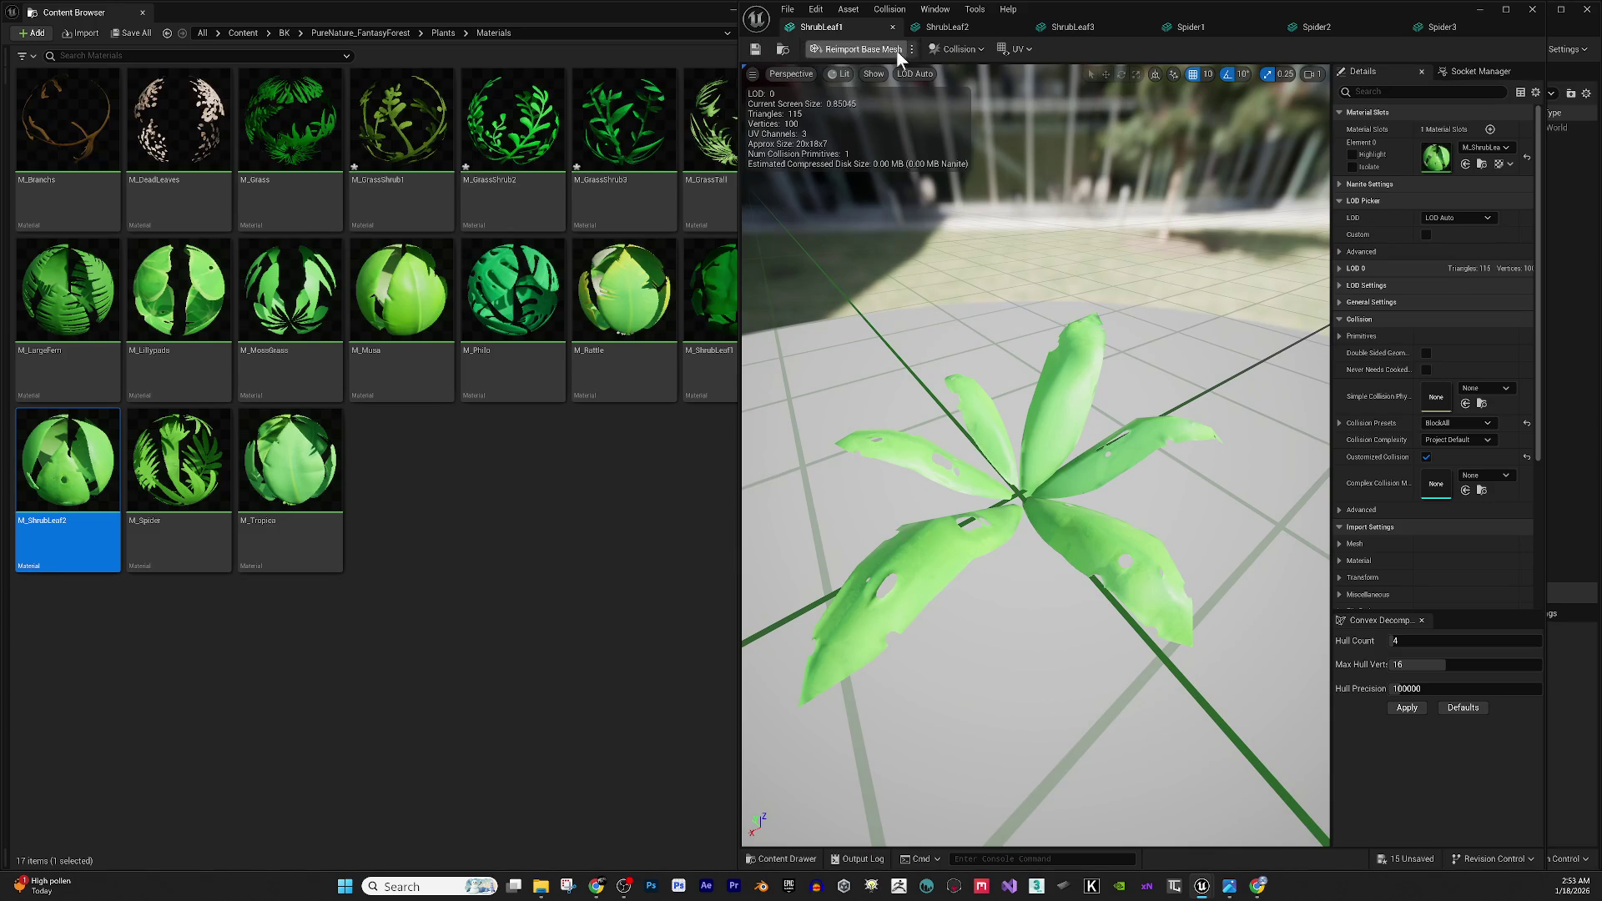
left_click(893, 27)
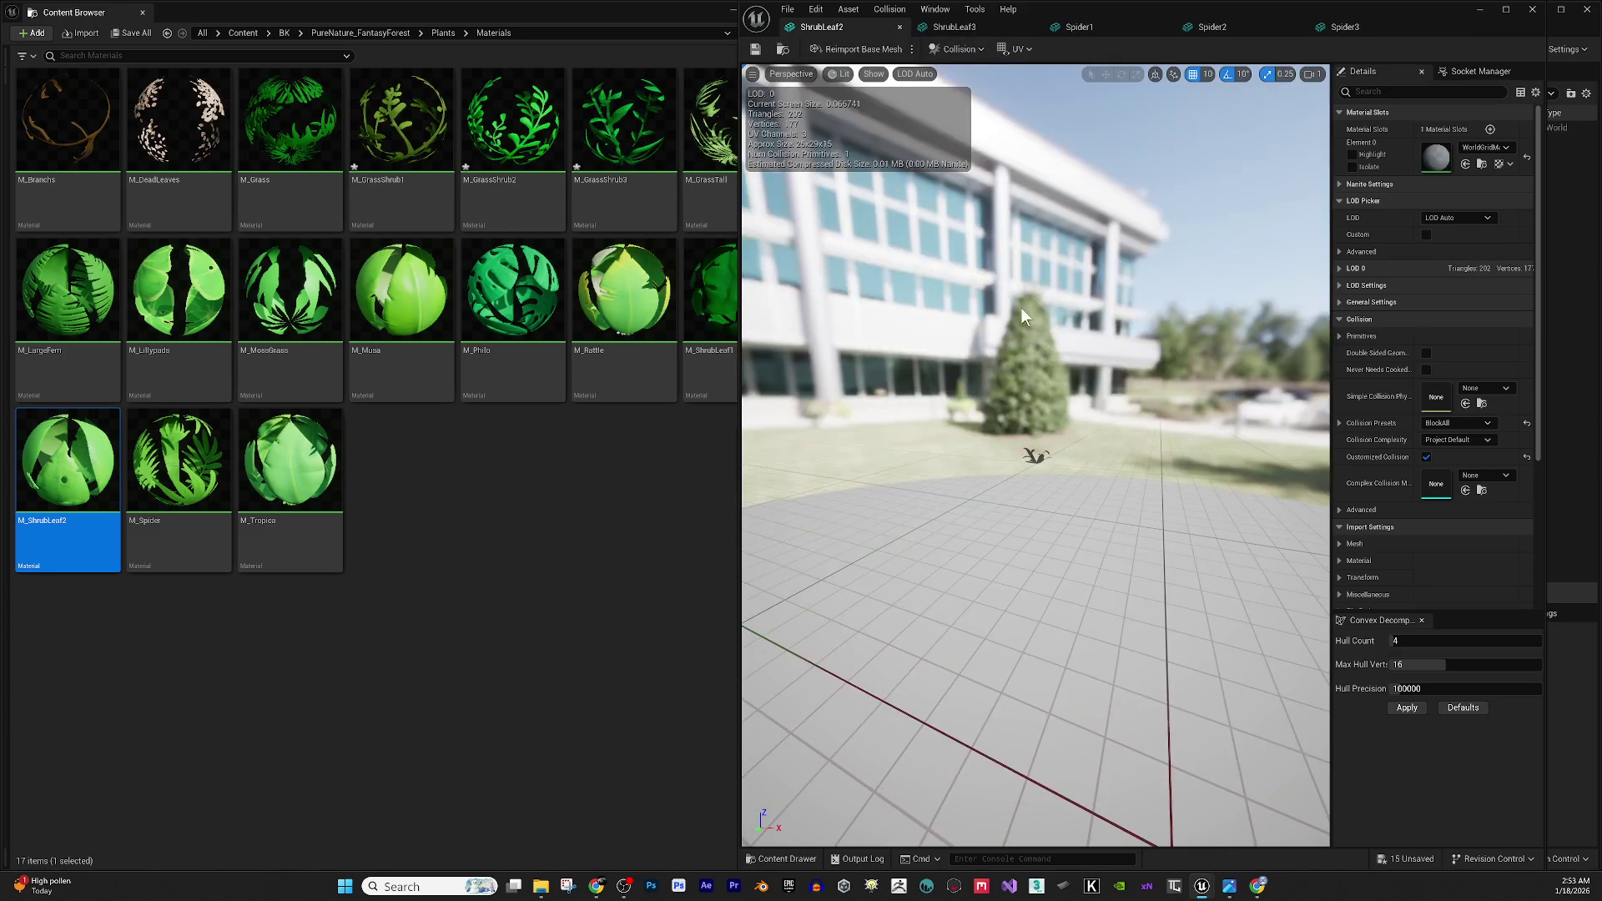
Assign M_ShrubLeaf2 to ShrubLeaf2's Element 0, then open M_ShrubLeaf2 in the Material Editor.
left_click_drag(1028, 572, 1059, 573)
key("f")
left_click_drag(1012, 474, 1060, 402)
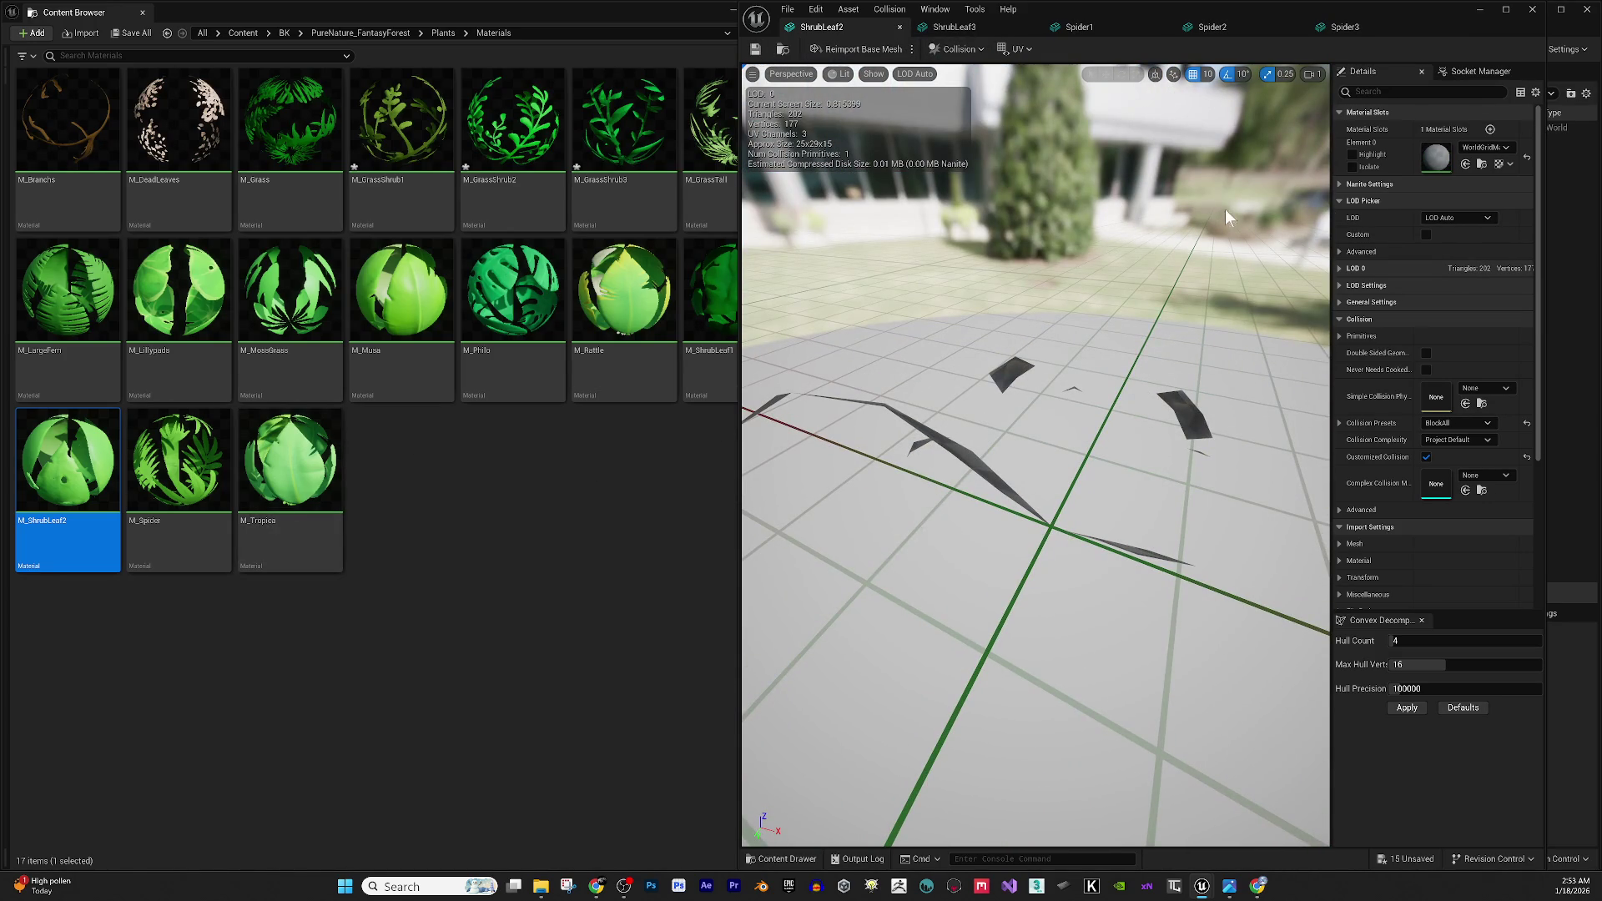
left_click(1466, 164)
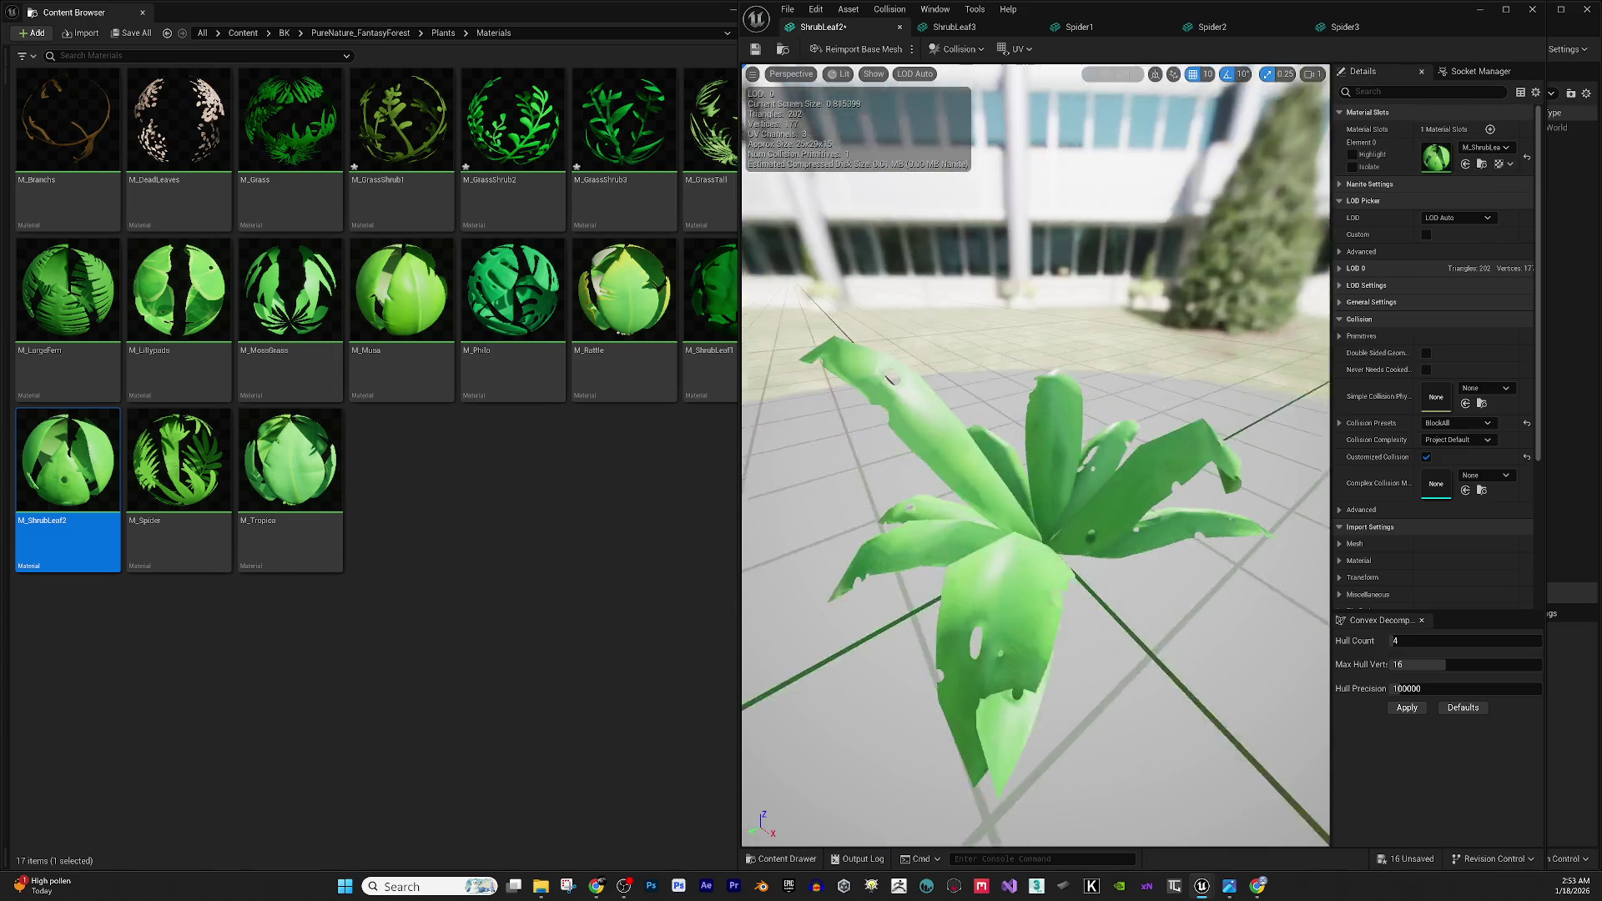
left_click_drag(1122, 550, 1084, 550)
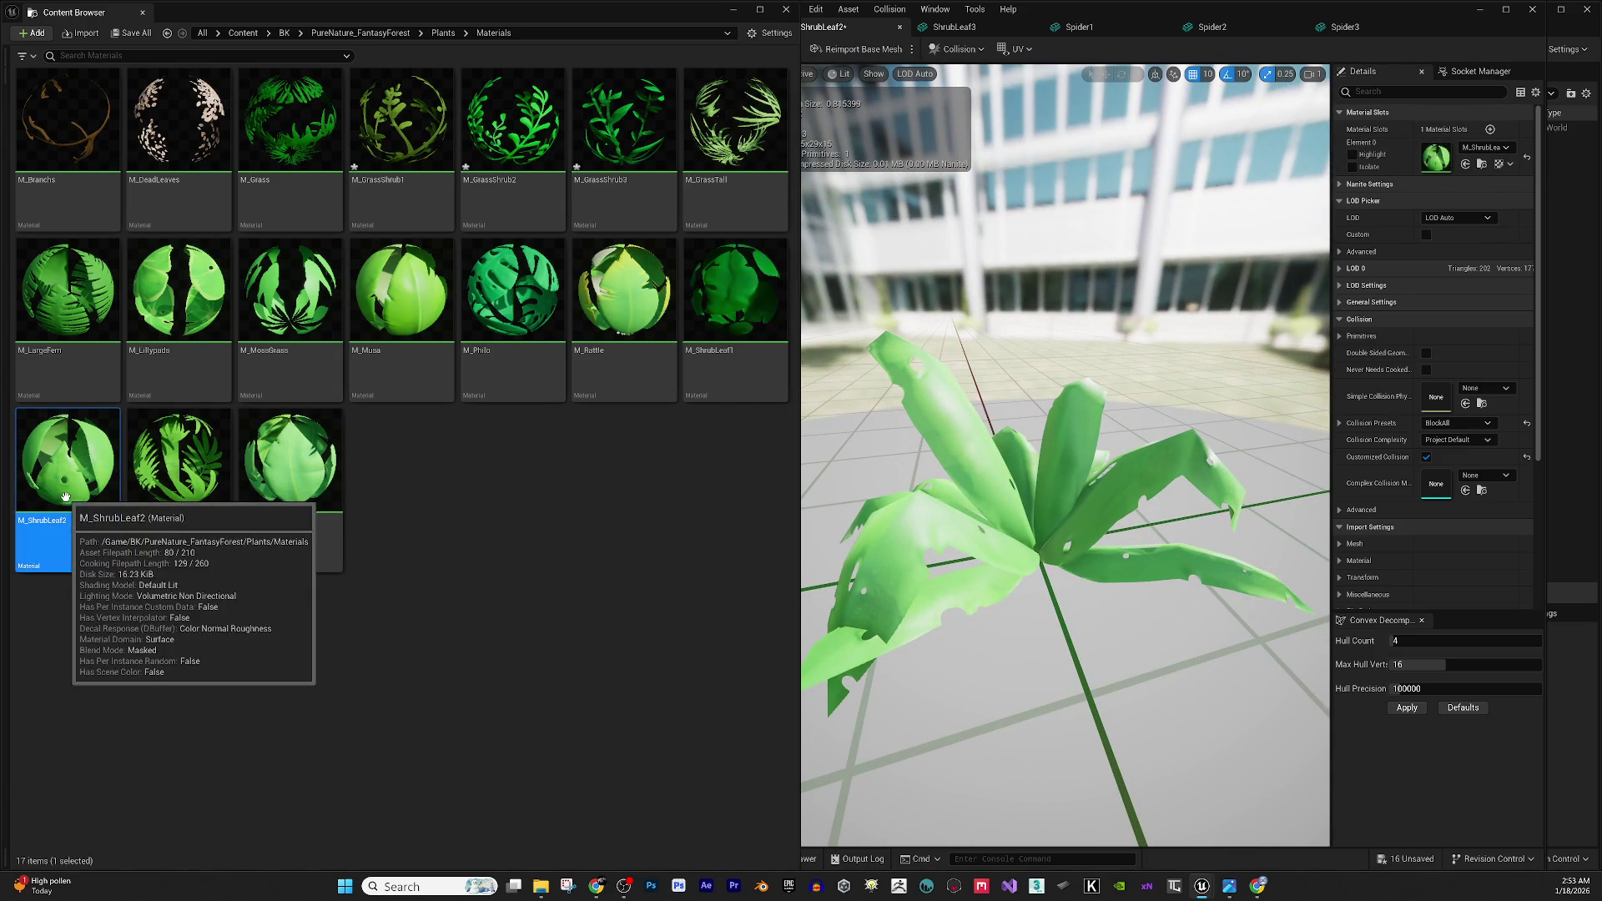
double_click(67, 480)
Set M_ShrubLeaf2's Roughness to 0.7 and Specular to 0.2, then close and apply the changes.
left_click(1221, 244)
type("0.7")
left_click(1214, 221)
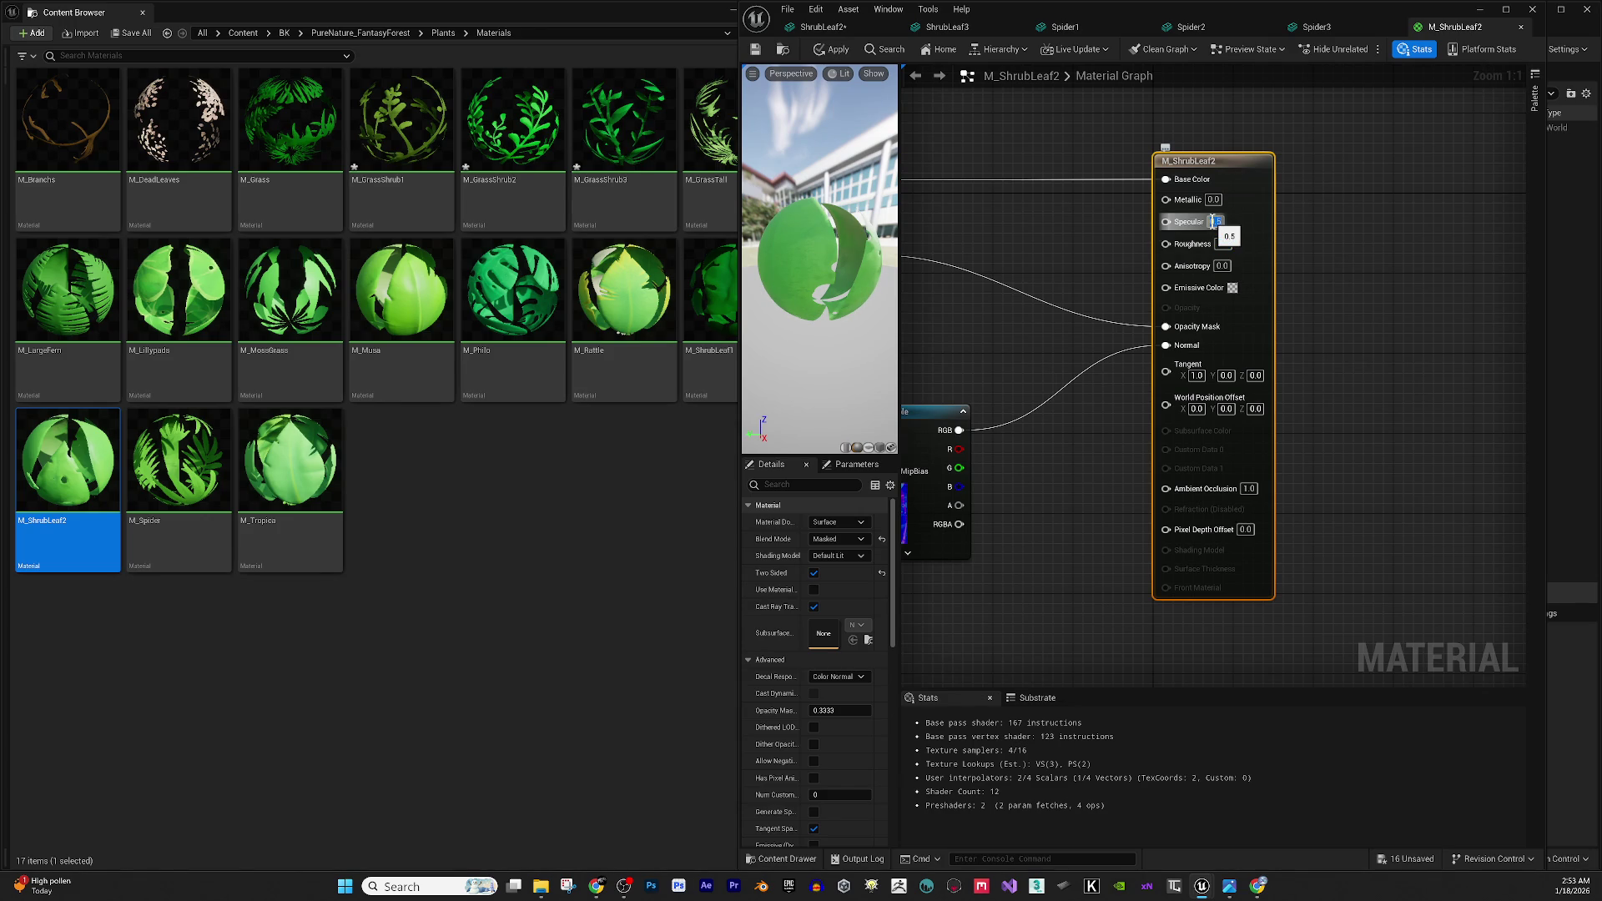
key("Return")
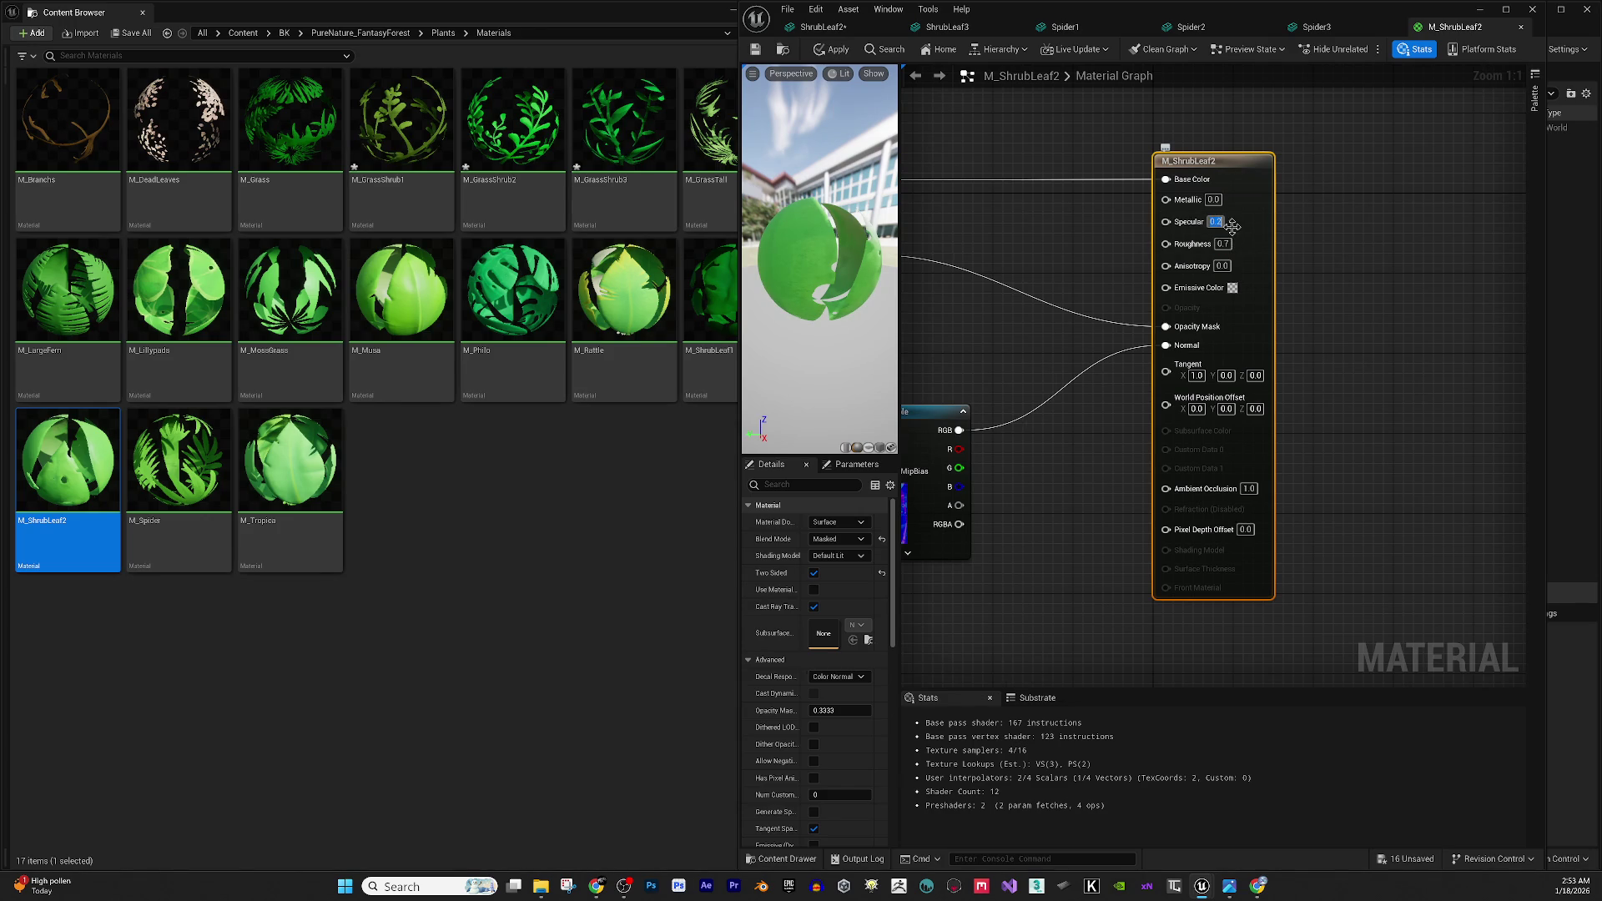
left_click(1519, 27)
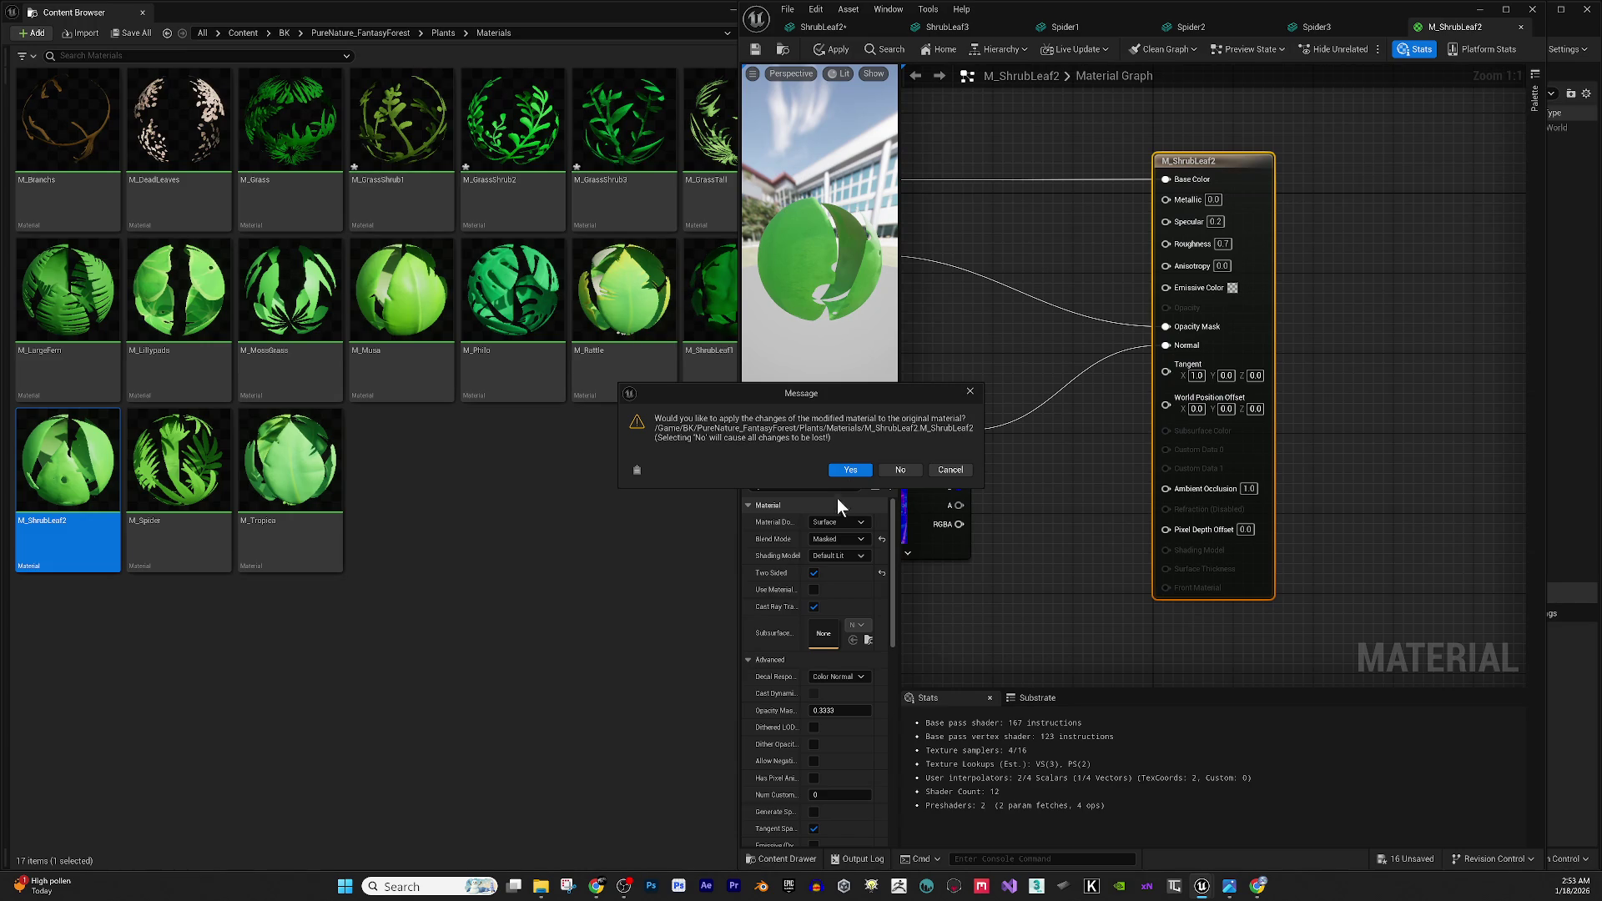
left_click(852, 470)
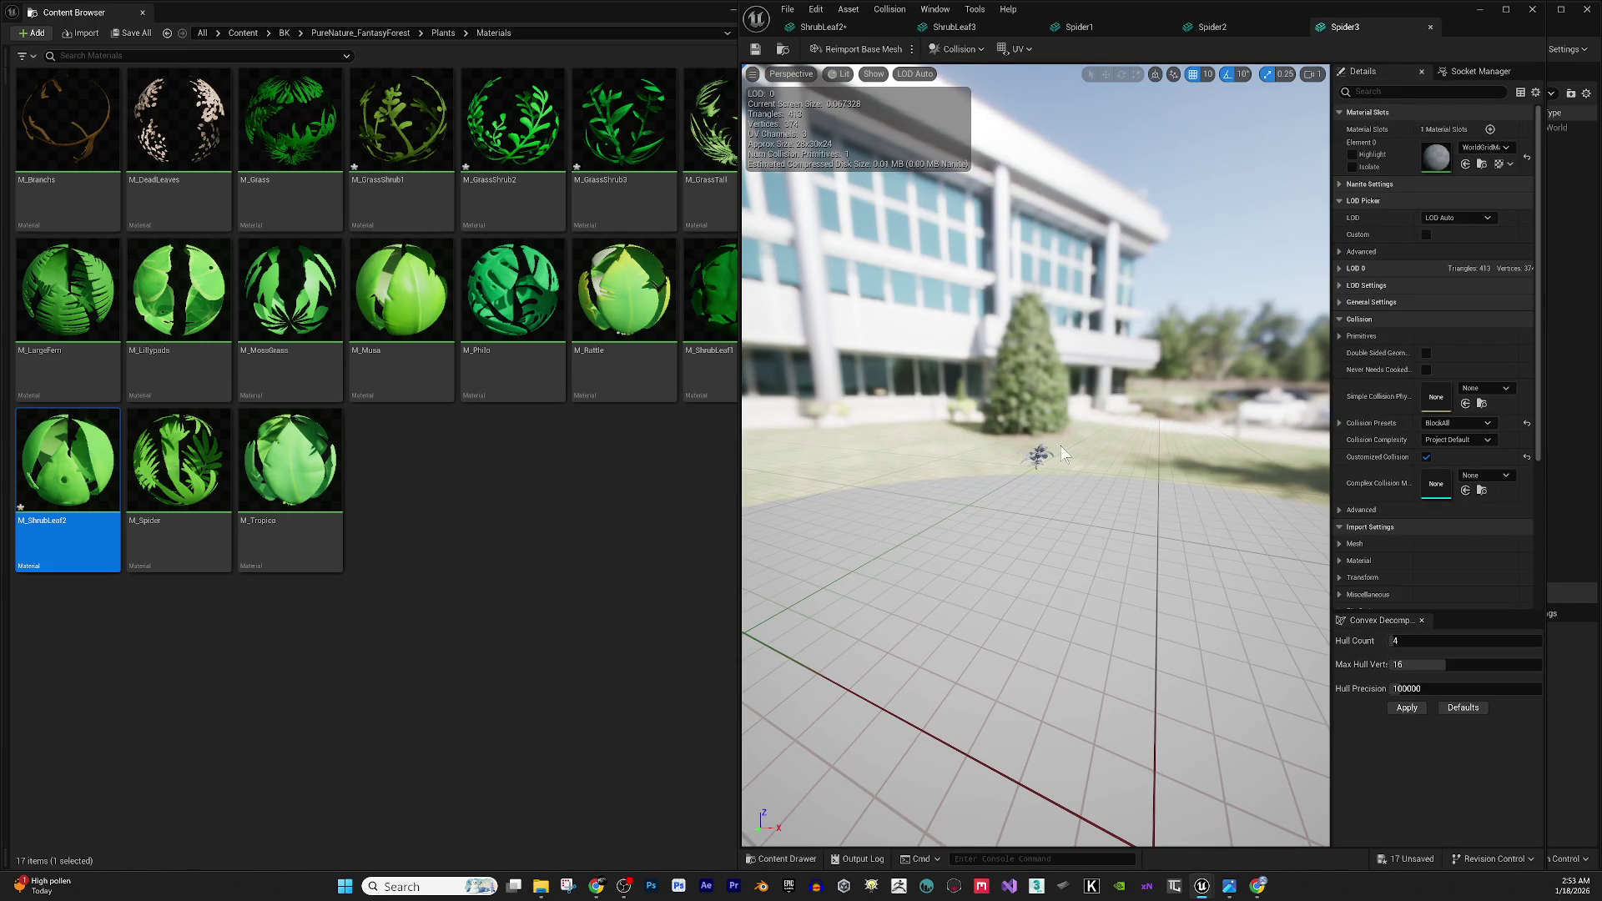
key("f")
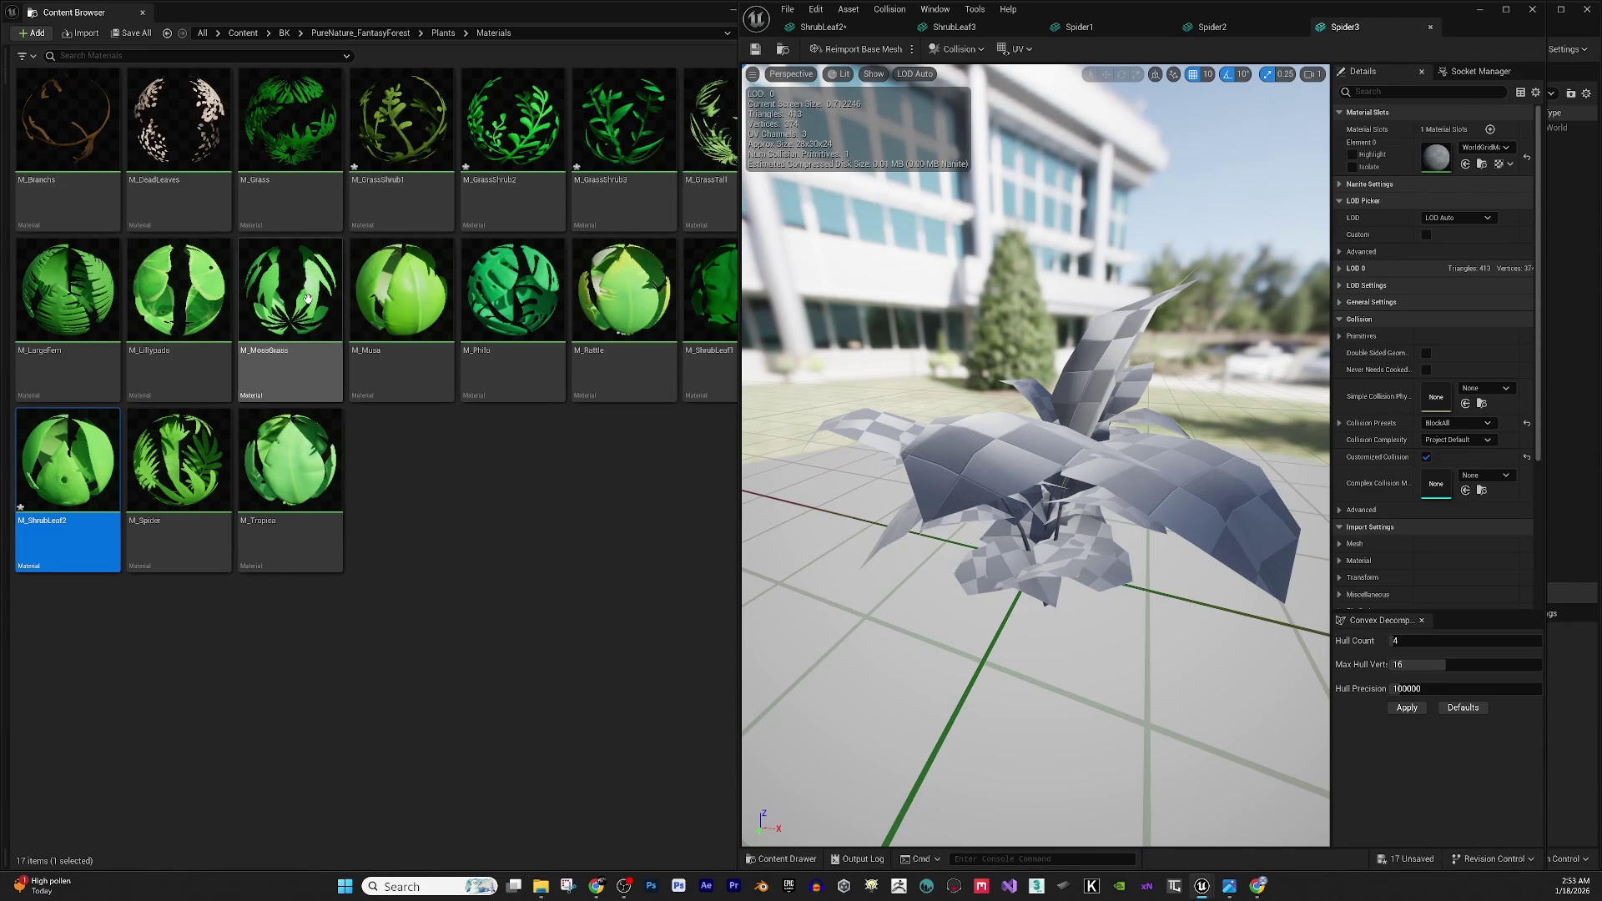
Assign M_Spider to Element 0 of the Spider3, Spider2 and Spider1 meshes, closing each editor.
left_click(180, 454)
left_click_drag(179, 455, 1437, 157)
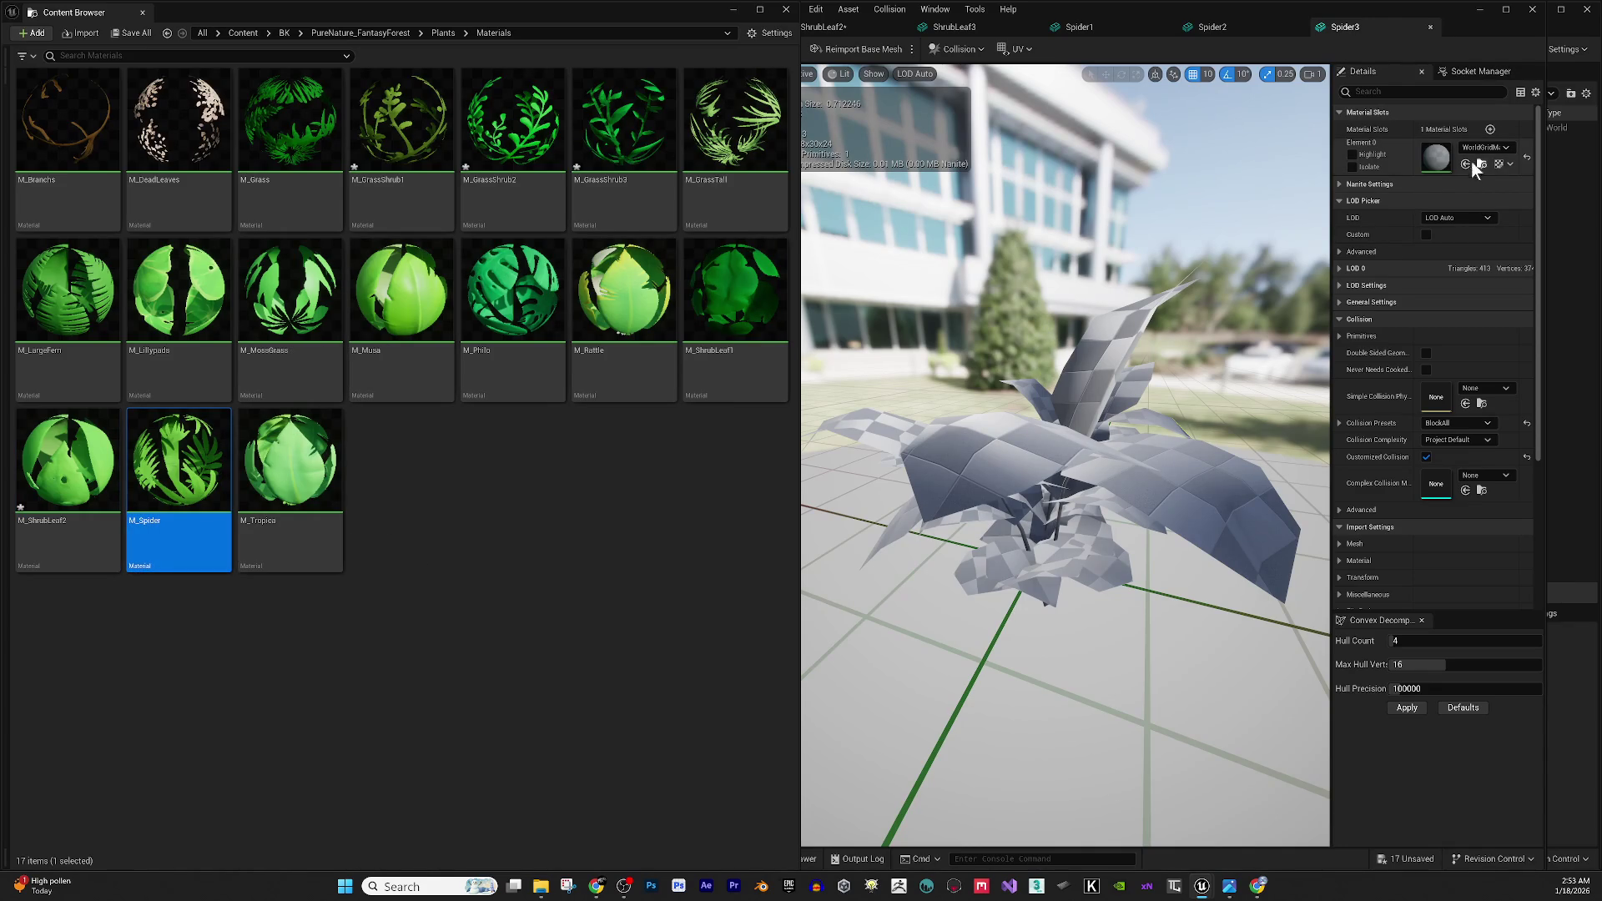
left_click_drag(1118, 494, 1110, 532)
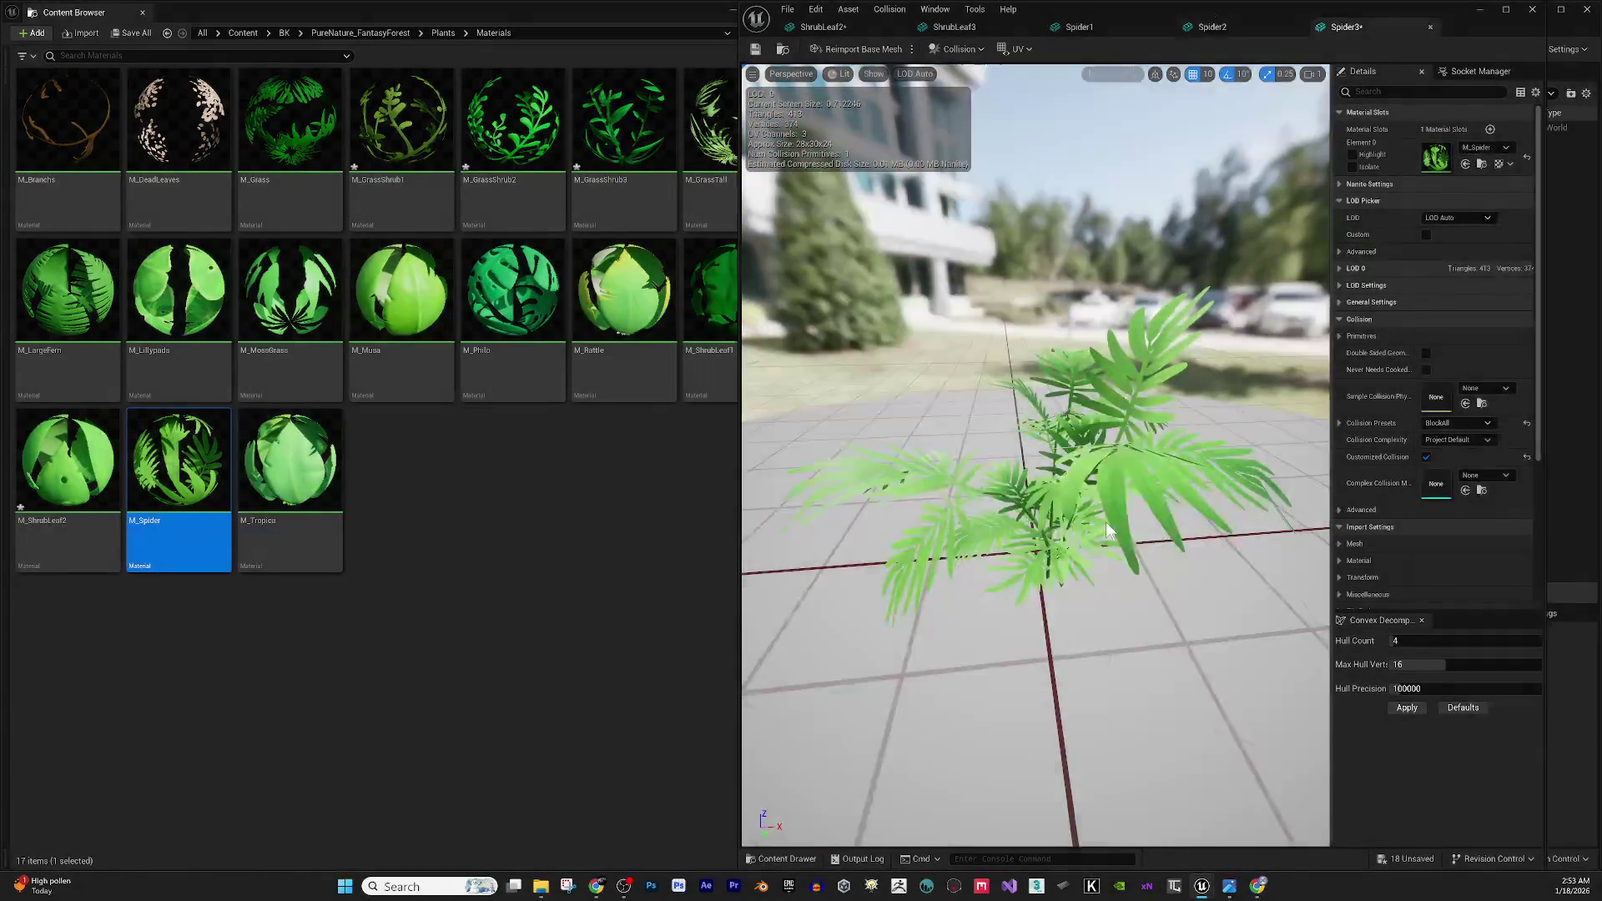
left_click(1431, 26)
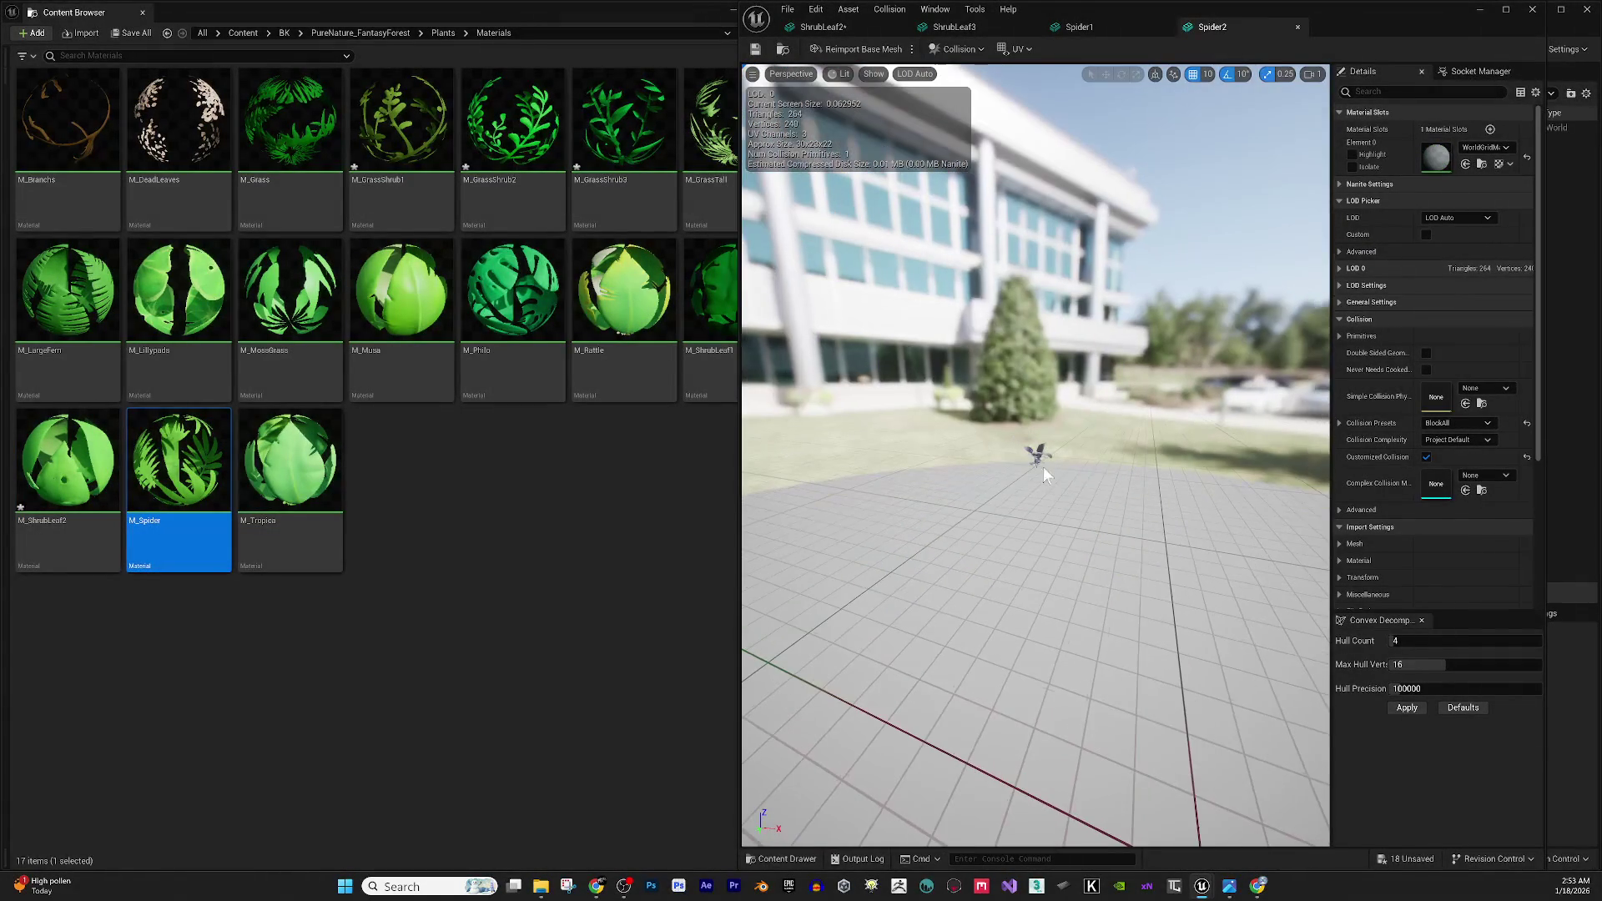
left_click(1479, 167)
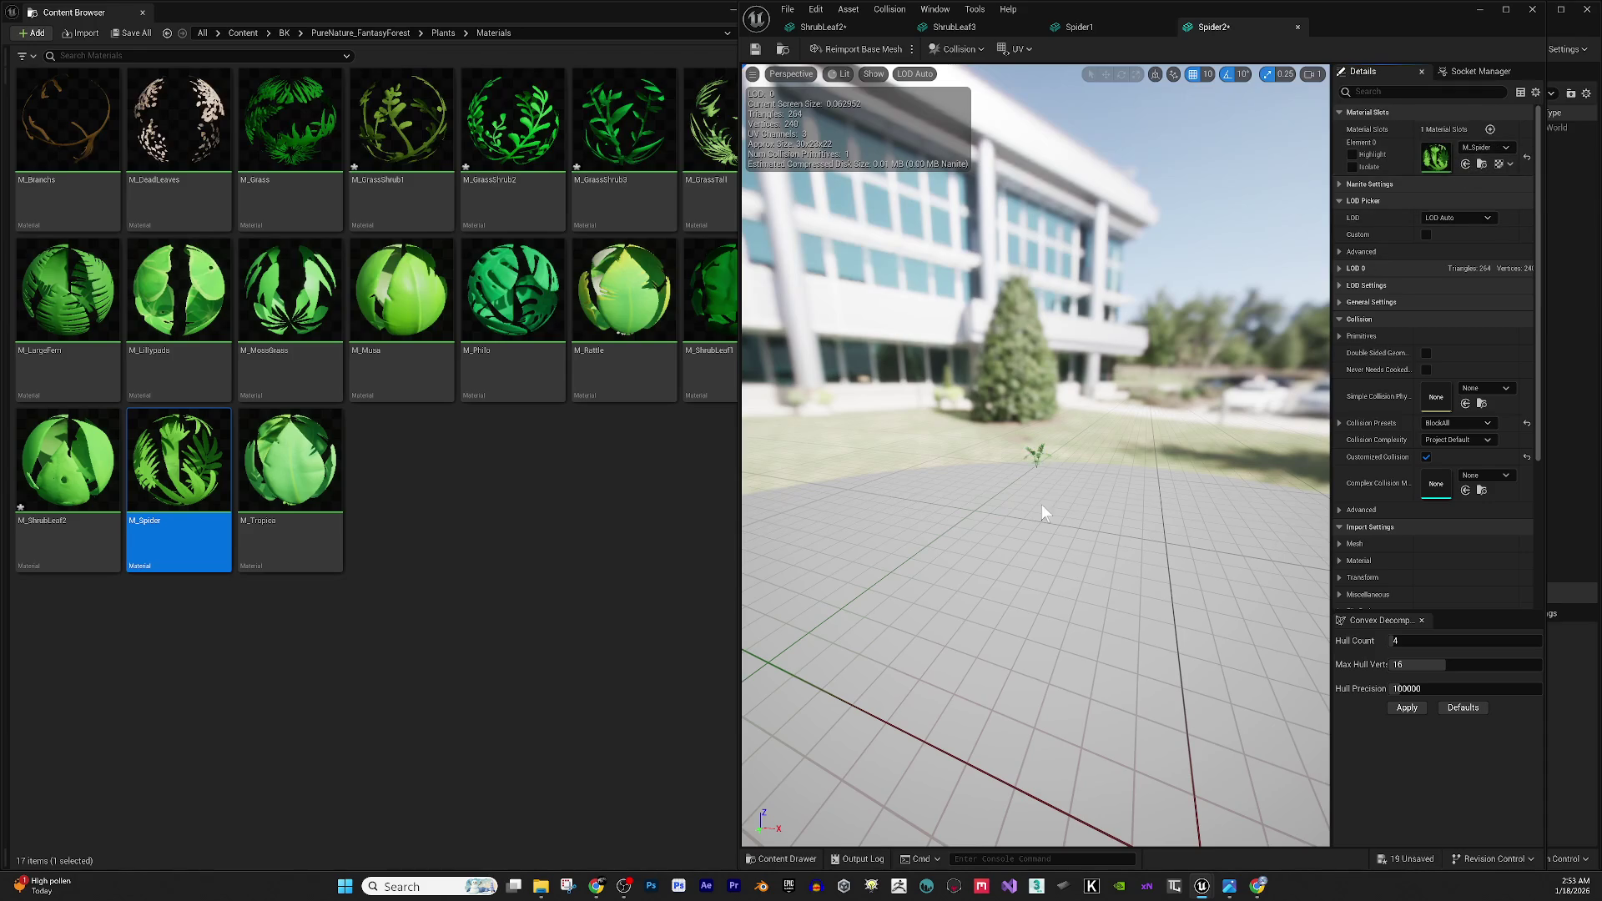
left_click_drag(1068, 530, 1027, 527)
key("f")
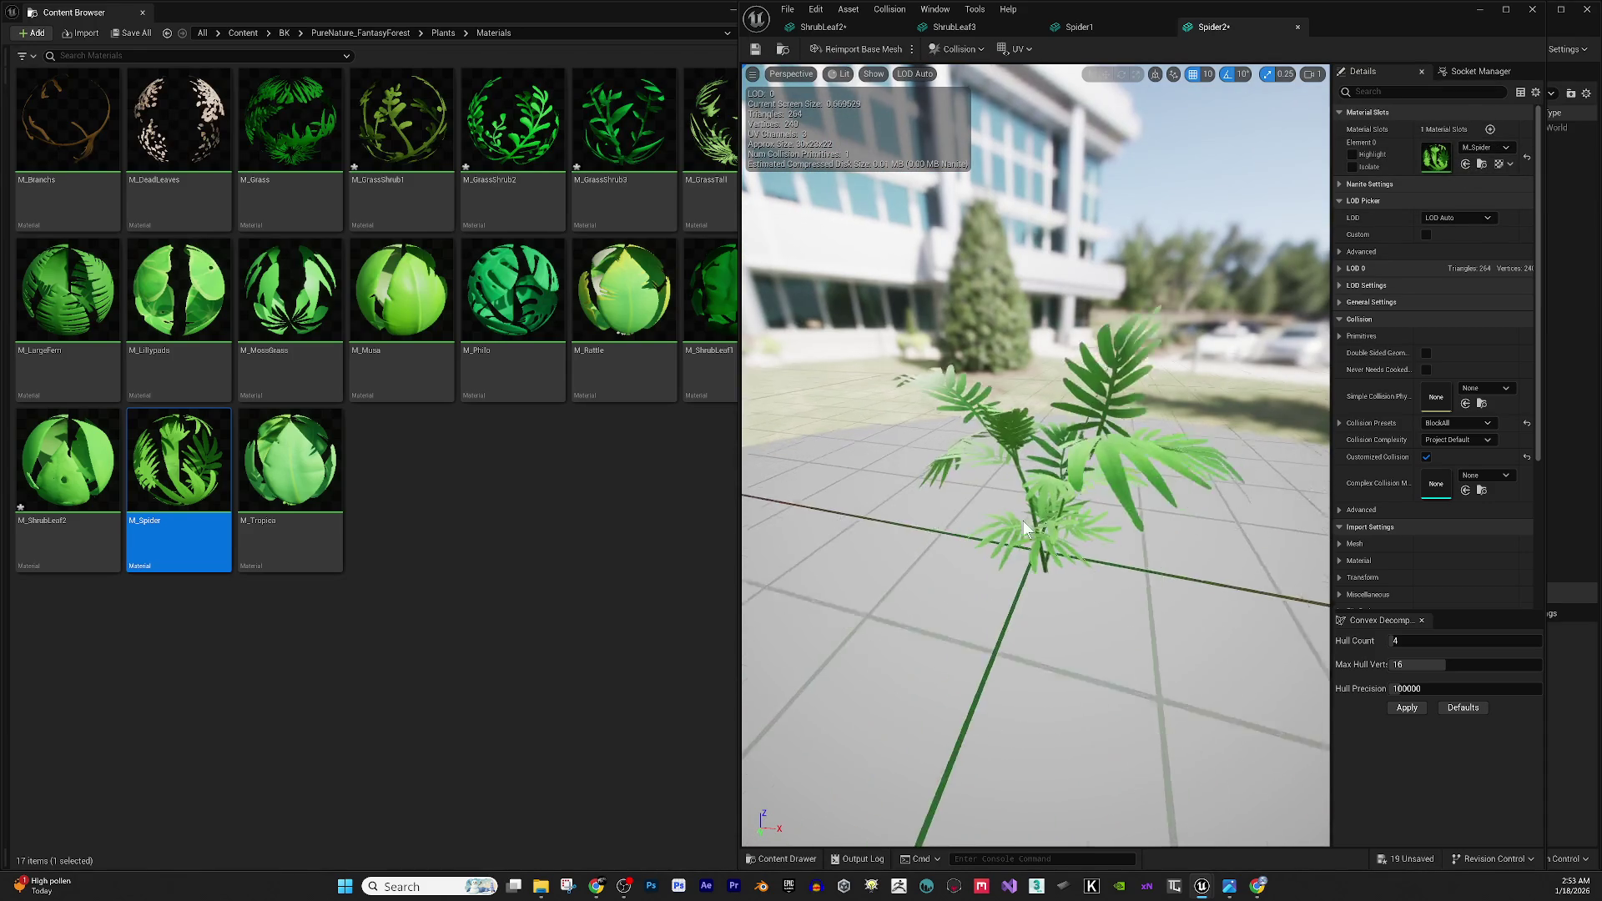
key("ctrl+w")
left_click(1467, 164)
left_click_drag(1027, 455, 942, 458)
key("f")
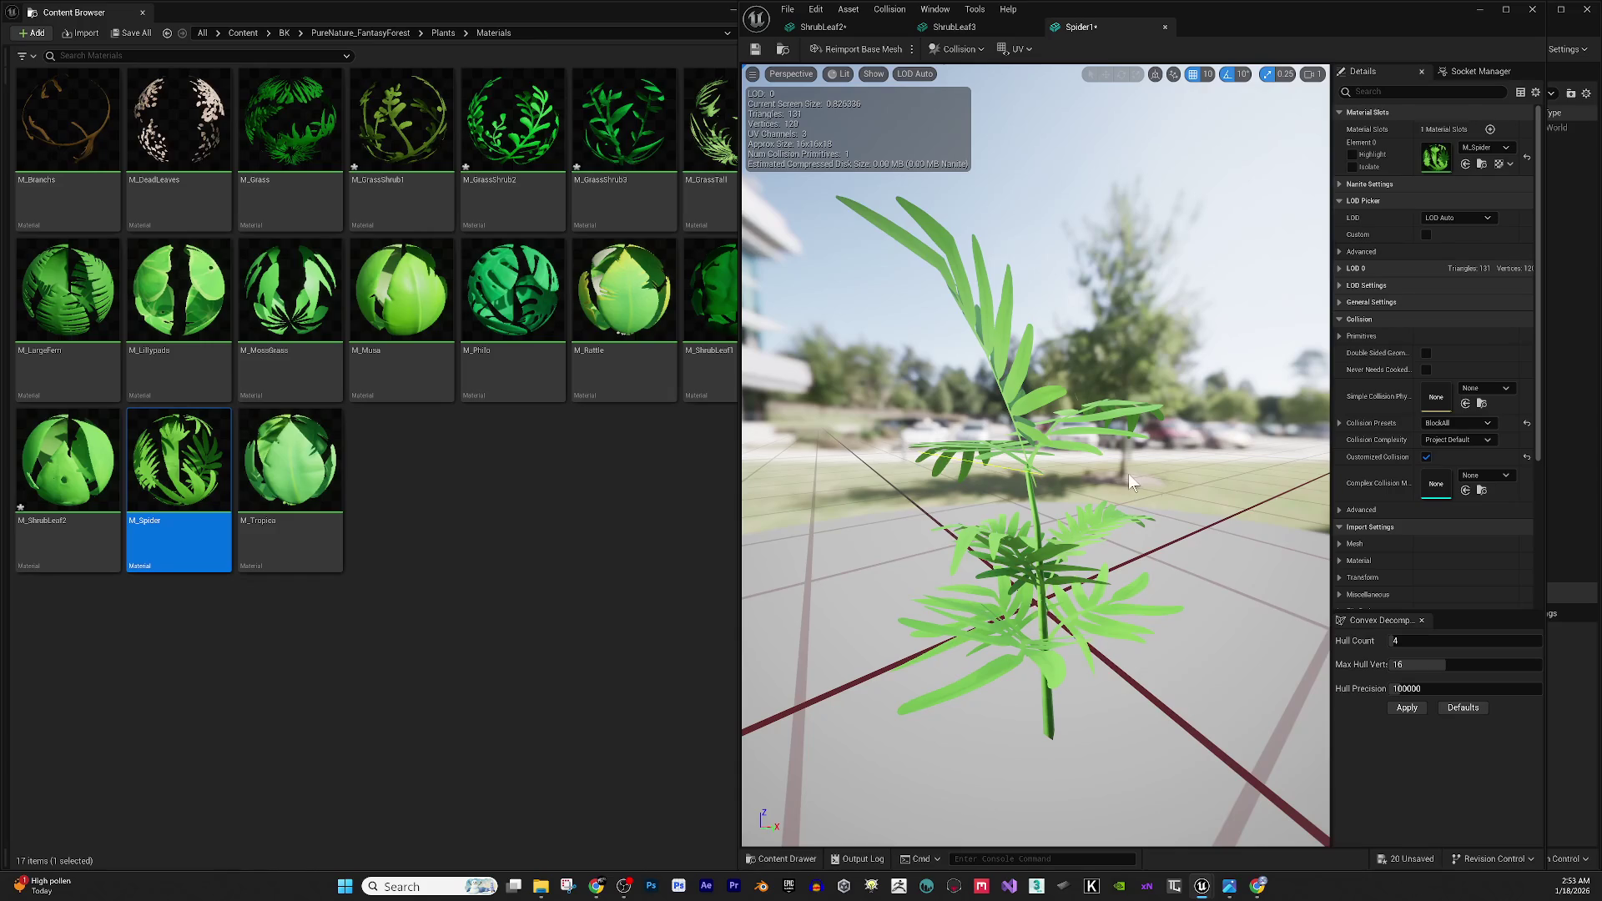
key("ctrl+w")
Give ShrubLeaf3 the M_ShrubLeaf2 material and close the ShrubLeaf3 and ShrubLeaf2 mesh editors.
left_click_drag(1198, 483, 1199, 434)
key("f")
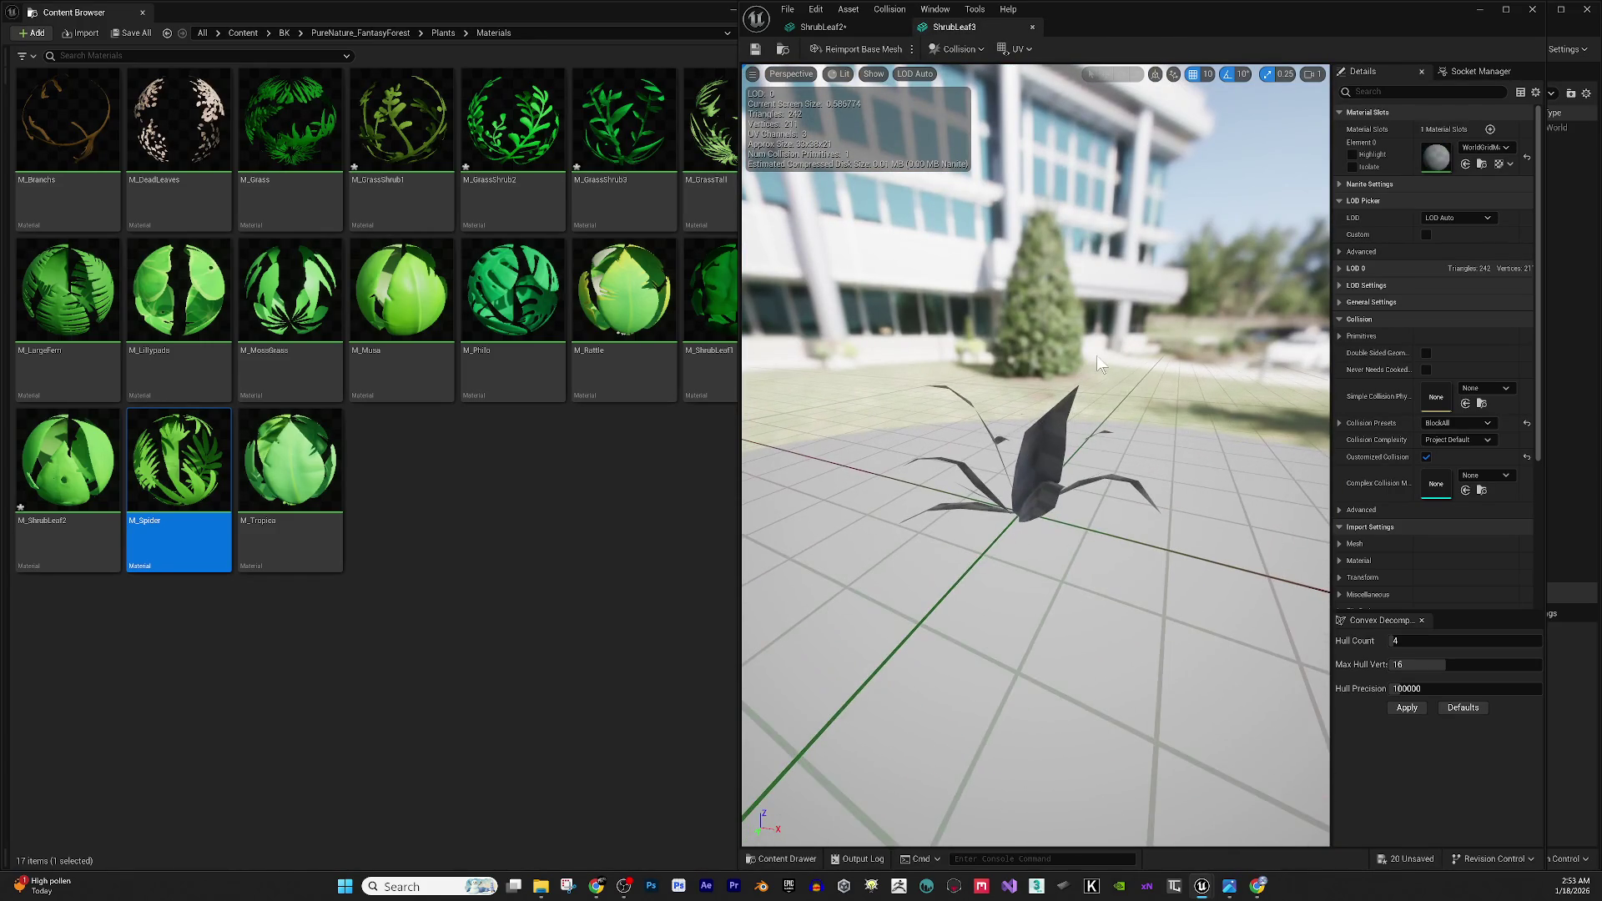
mouse_move(178, 467)
left_mouse_down()
mouse_move(79, 522)
mouse_move(75, 457)
left_mouse_up()
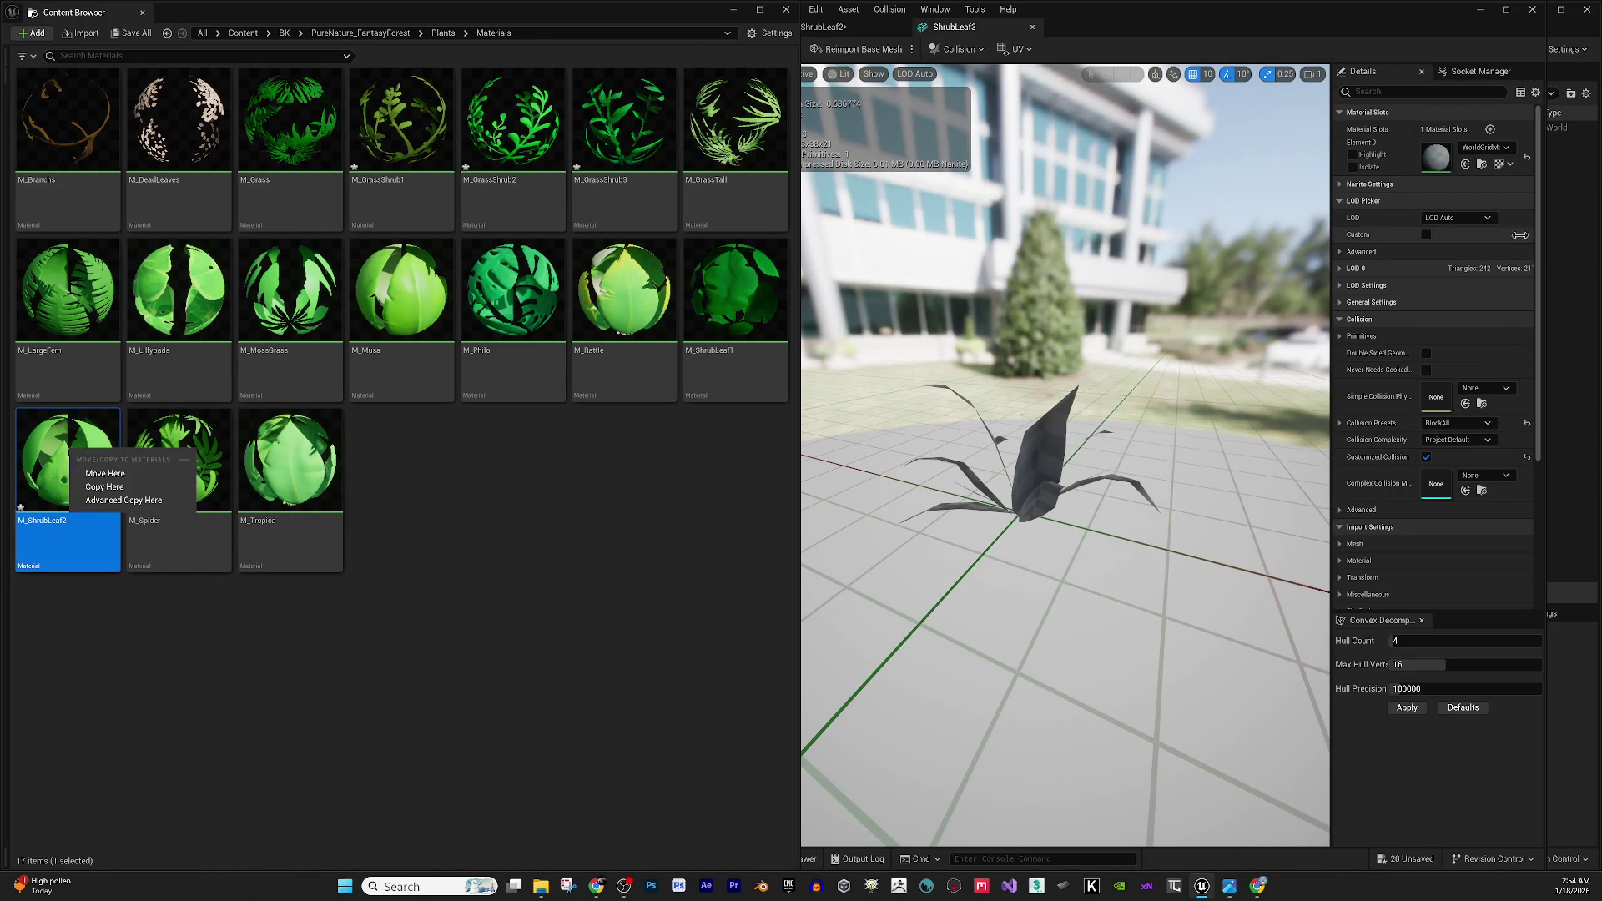
left_click(1466, 164)
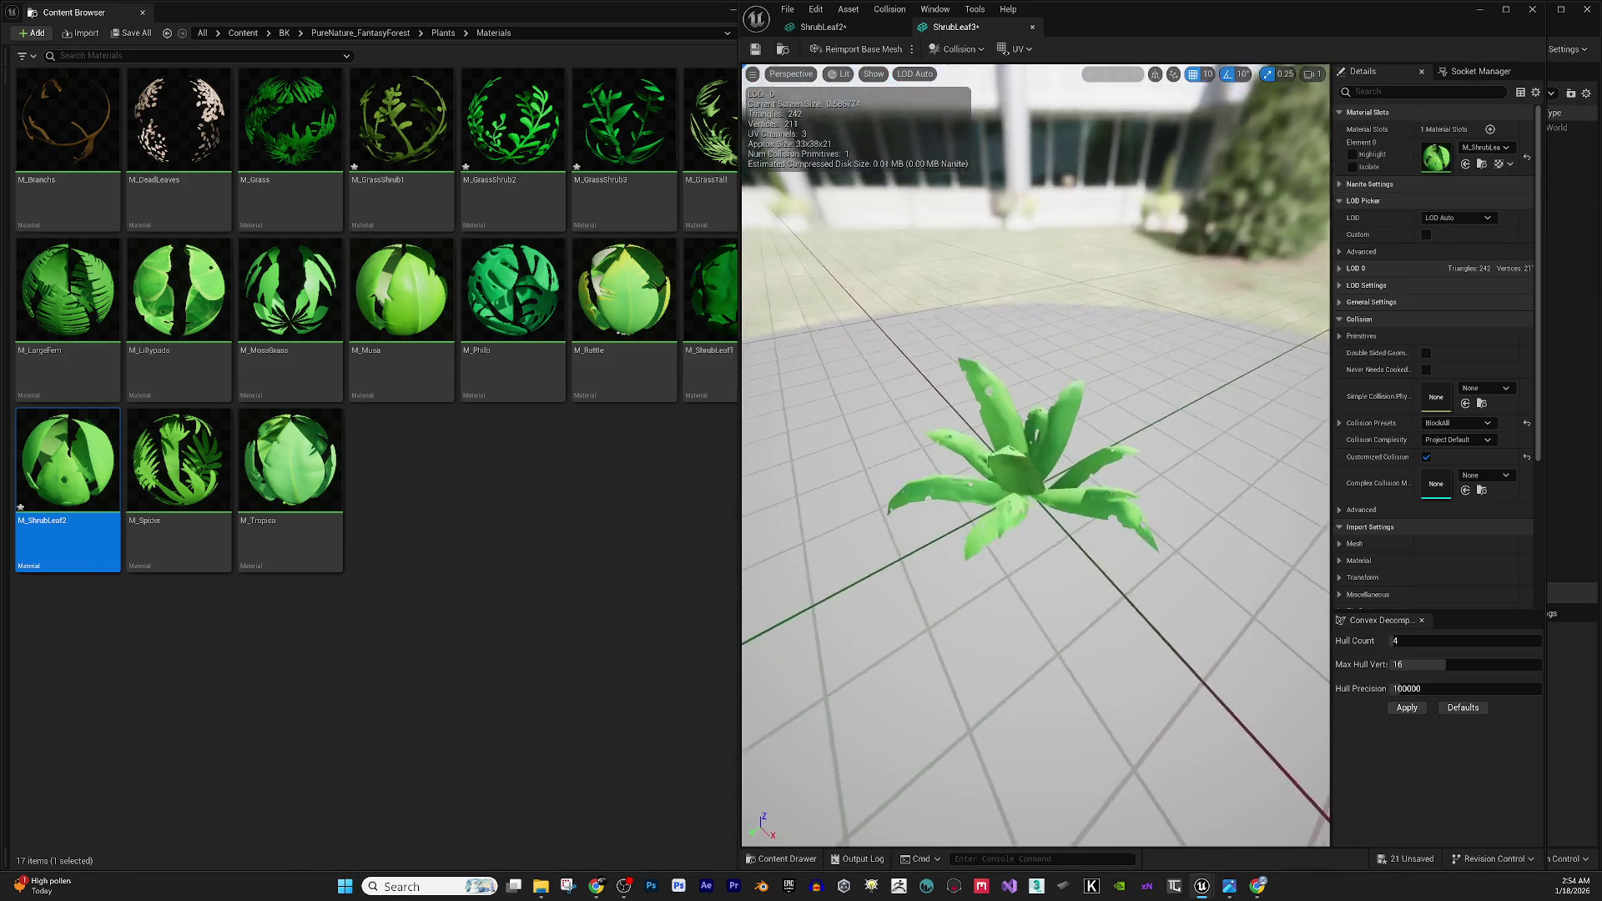
scroll(1109, 400, "up", 6)
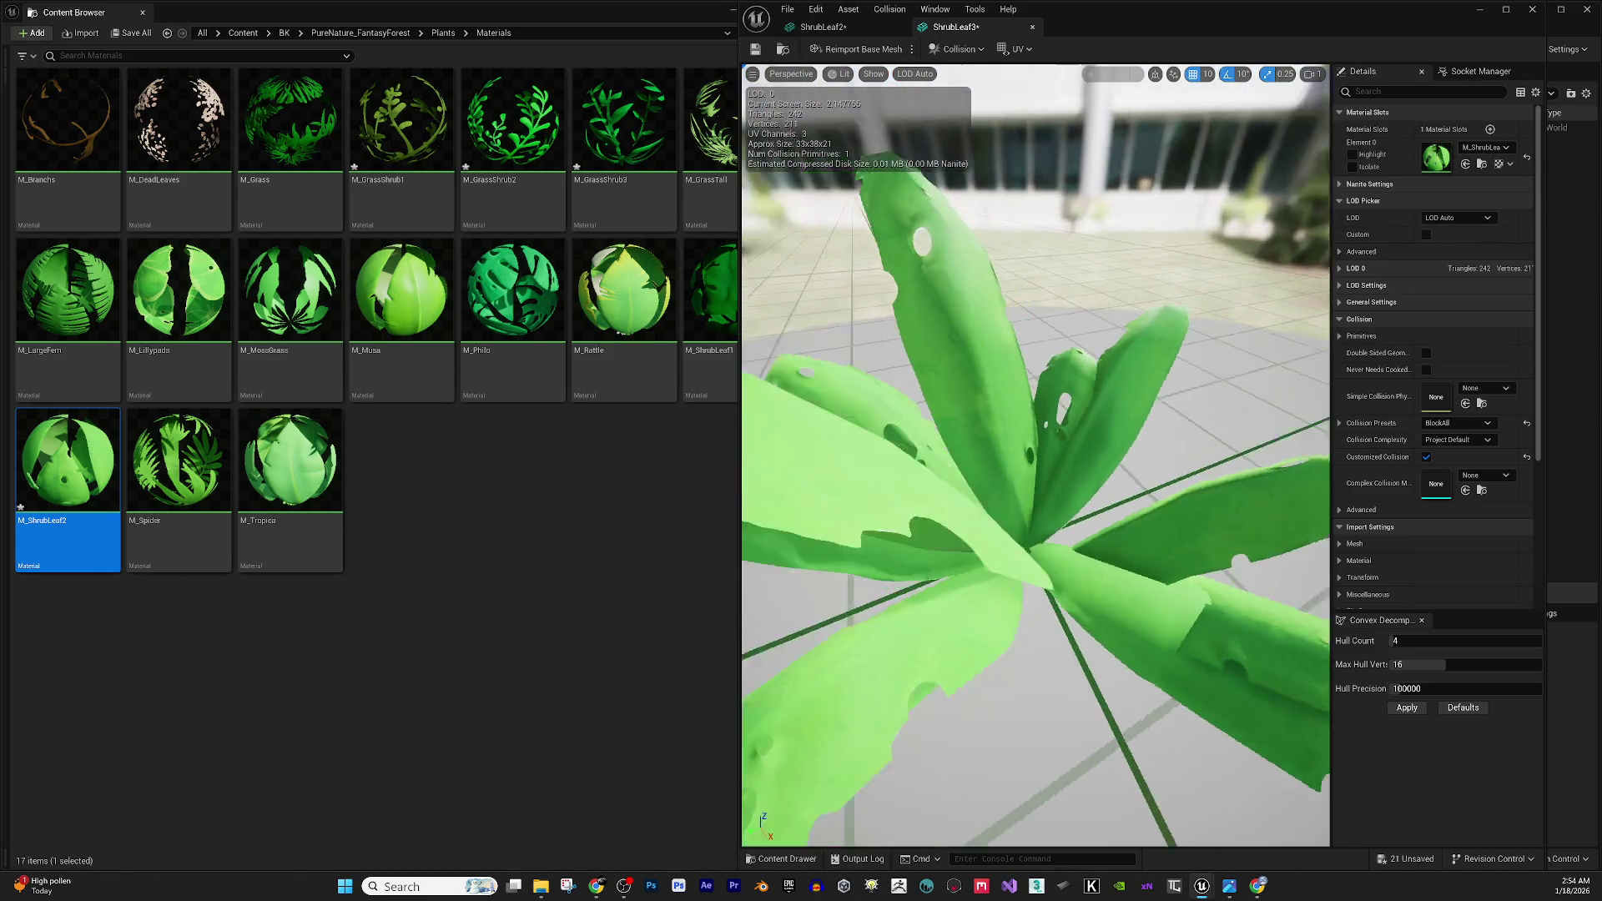
mouse_move(1124, 406)
left_mouse_down()
mouse_move(1102, 406)
mouse_move(1124, 407)
left_mouse_up()
scroll(972, 344, "down", 5)
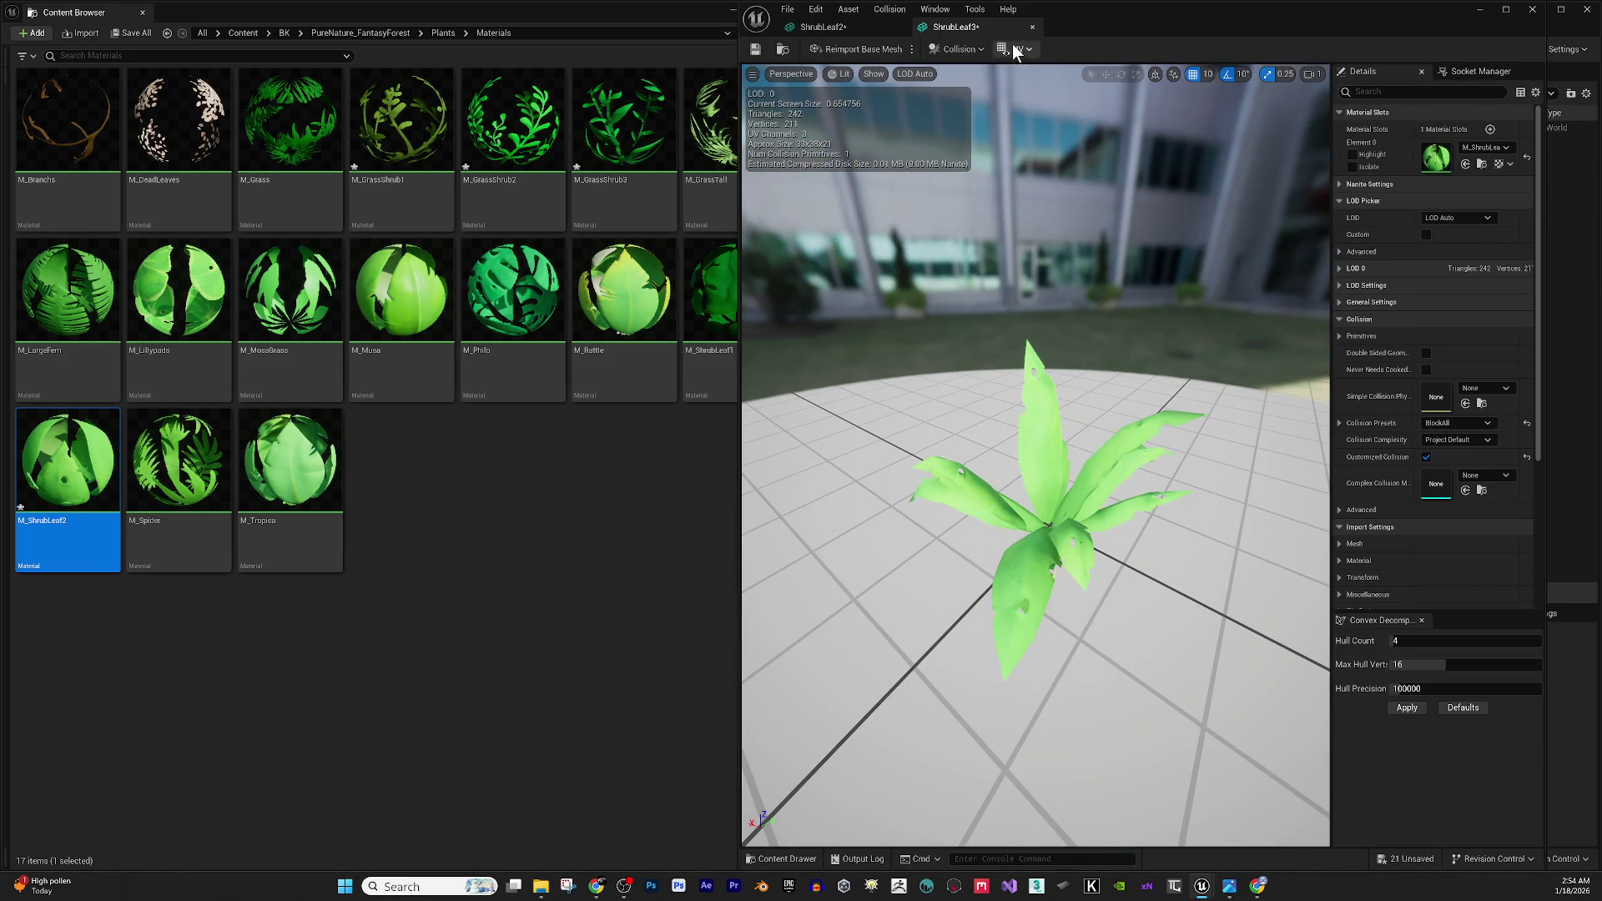
left_click(1032, 27)
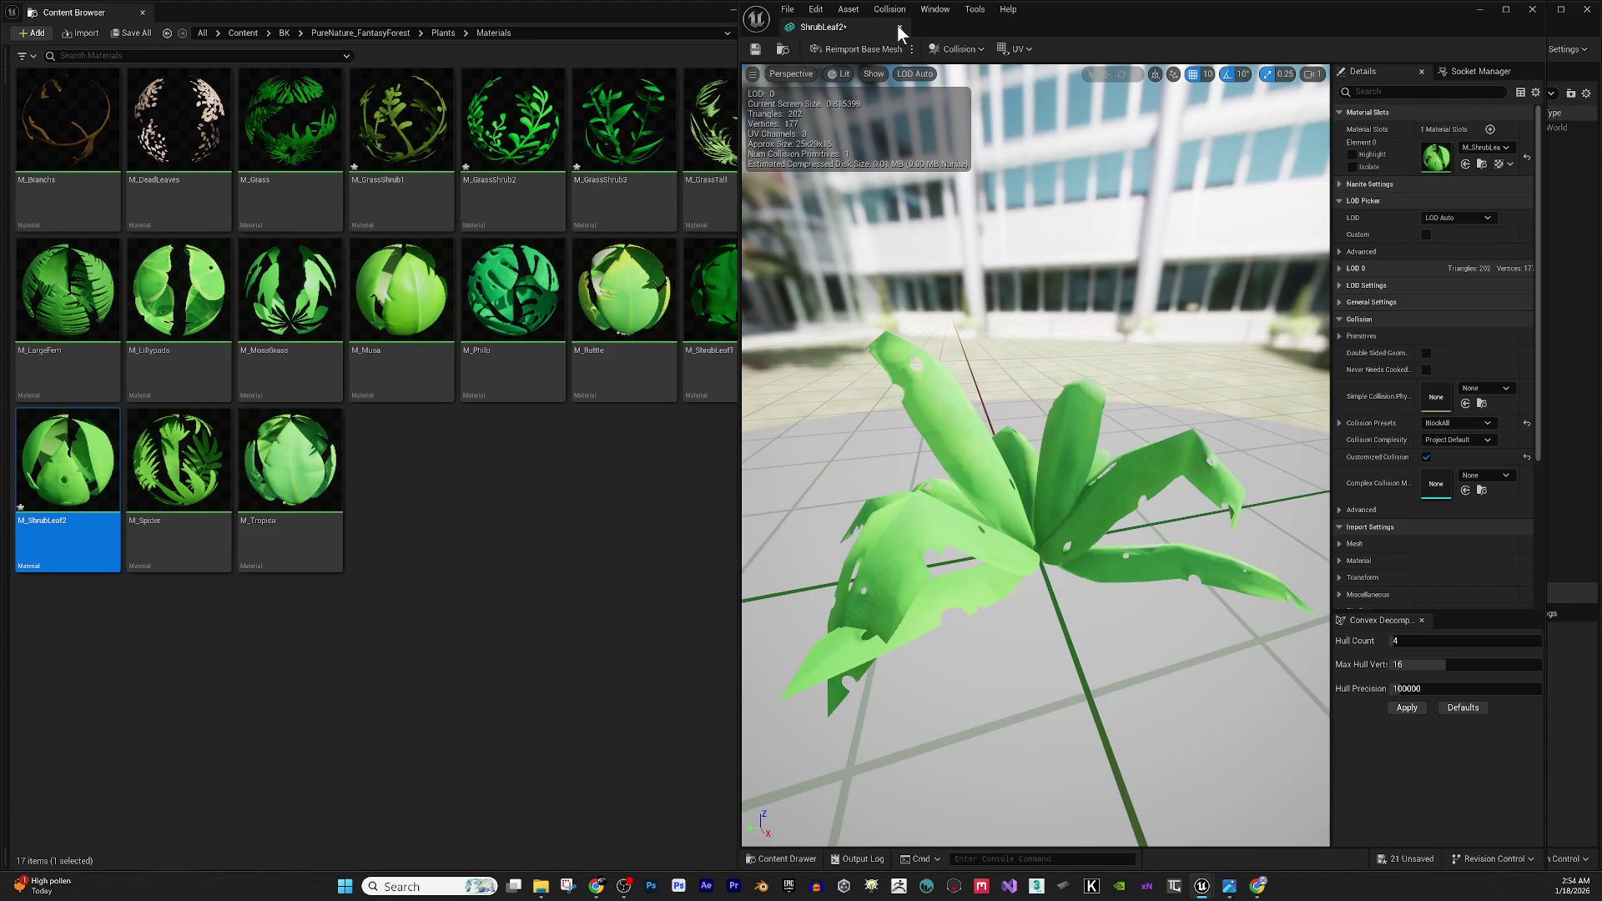
left_click(901, 27)
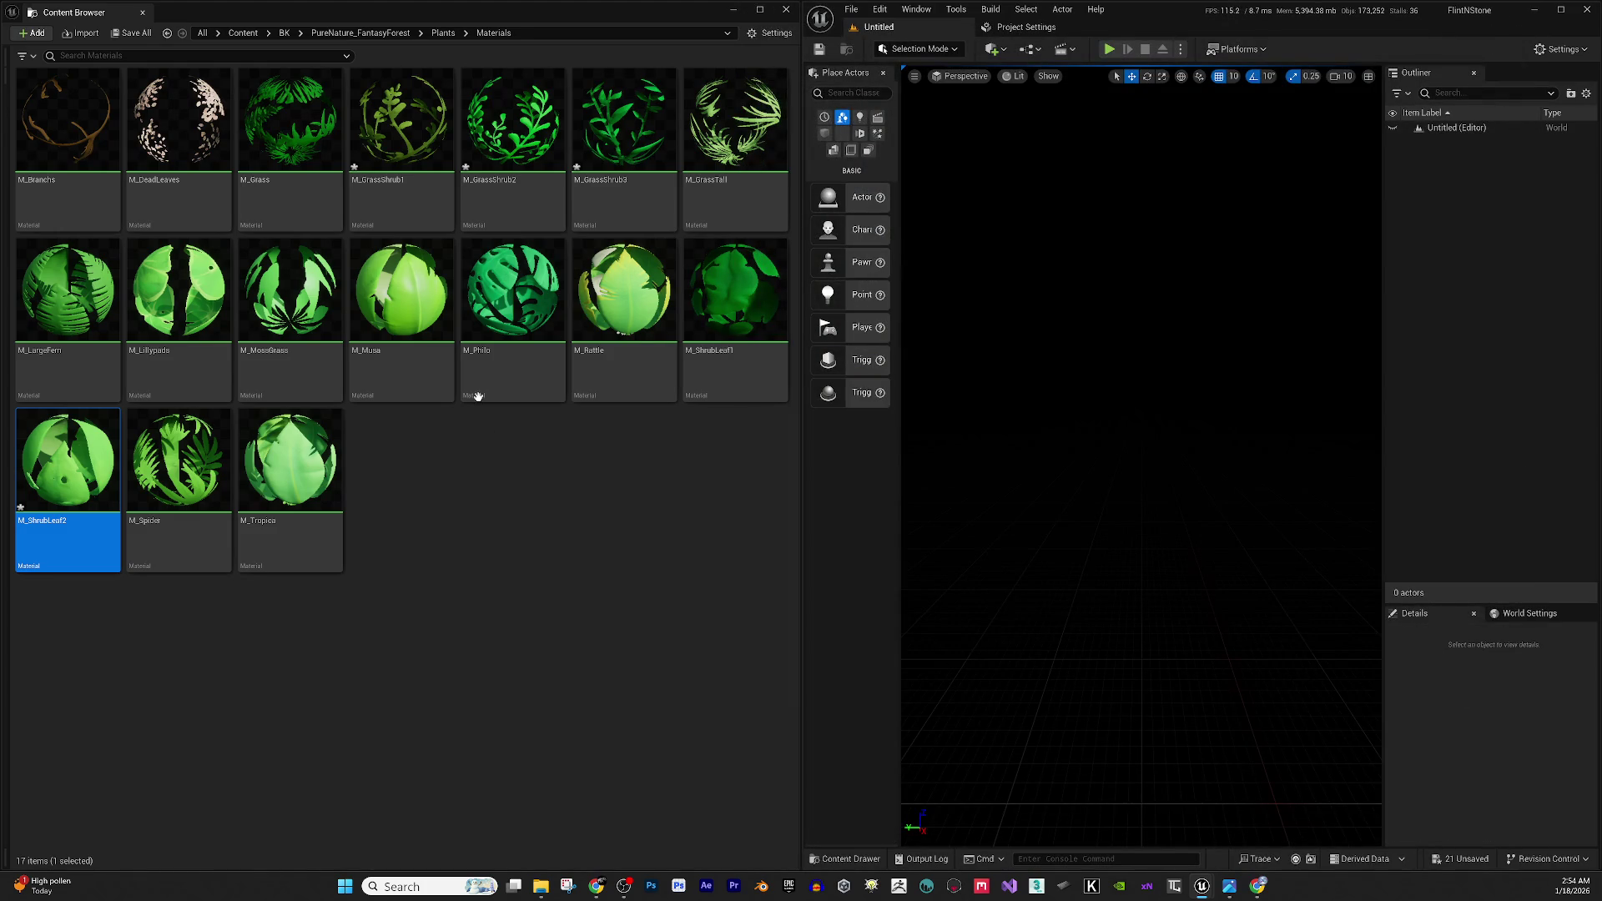
Save all the unsaved plant assets from the Plants folder.
left_click(438, 33)
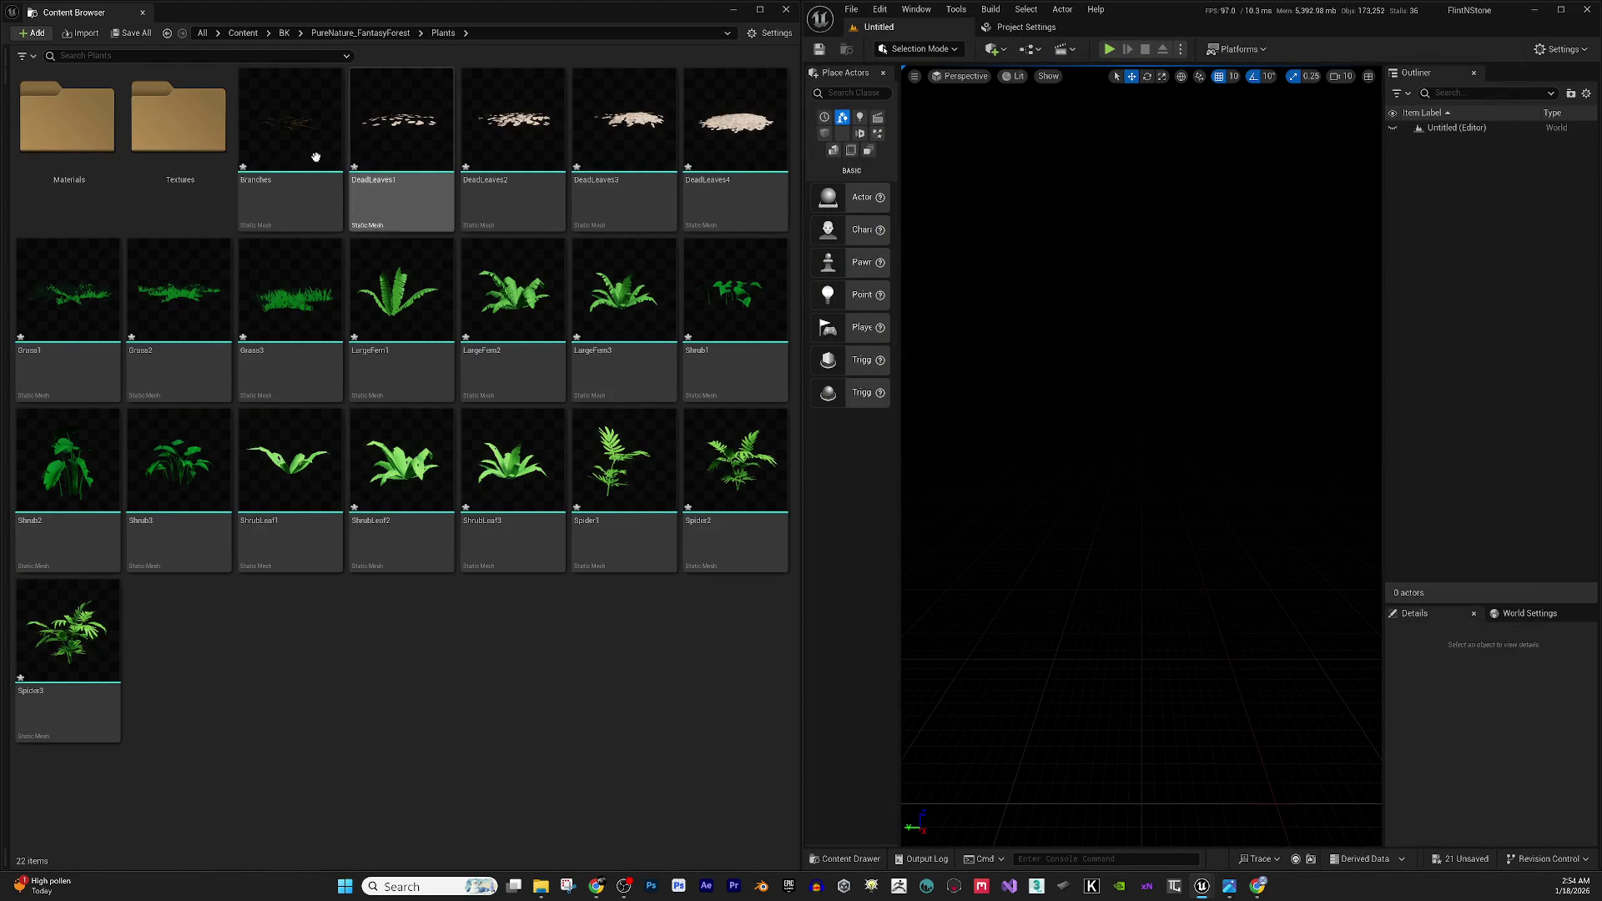
left_click(122, 33)
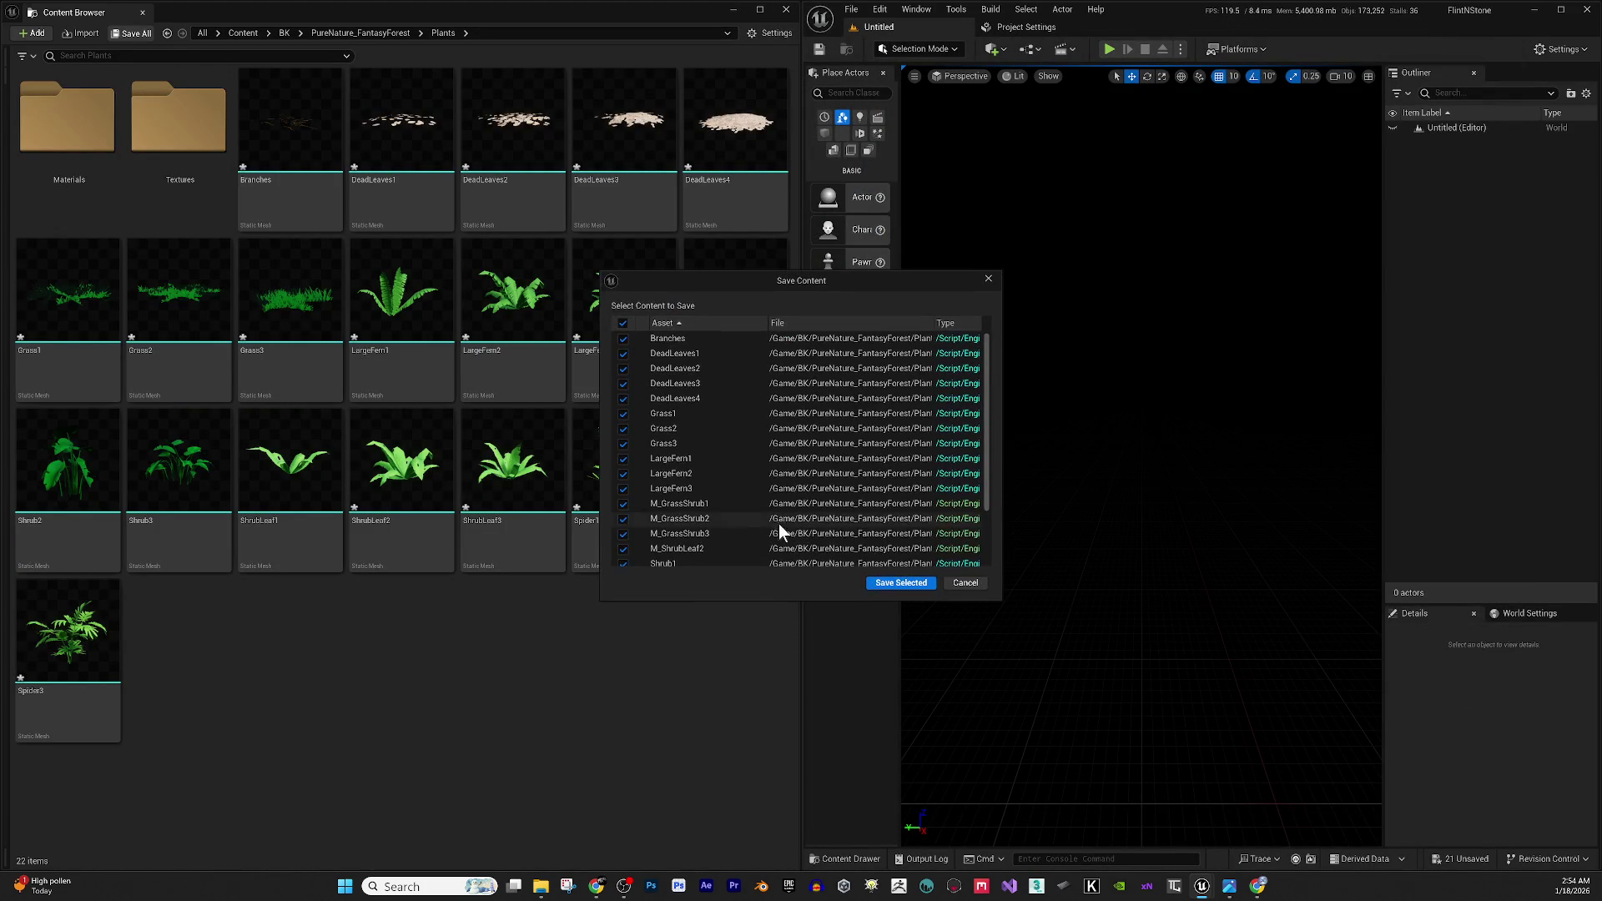
left_click(899, 584)
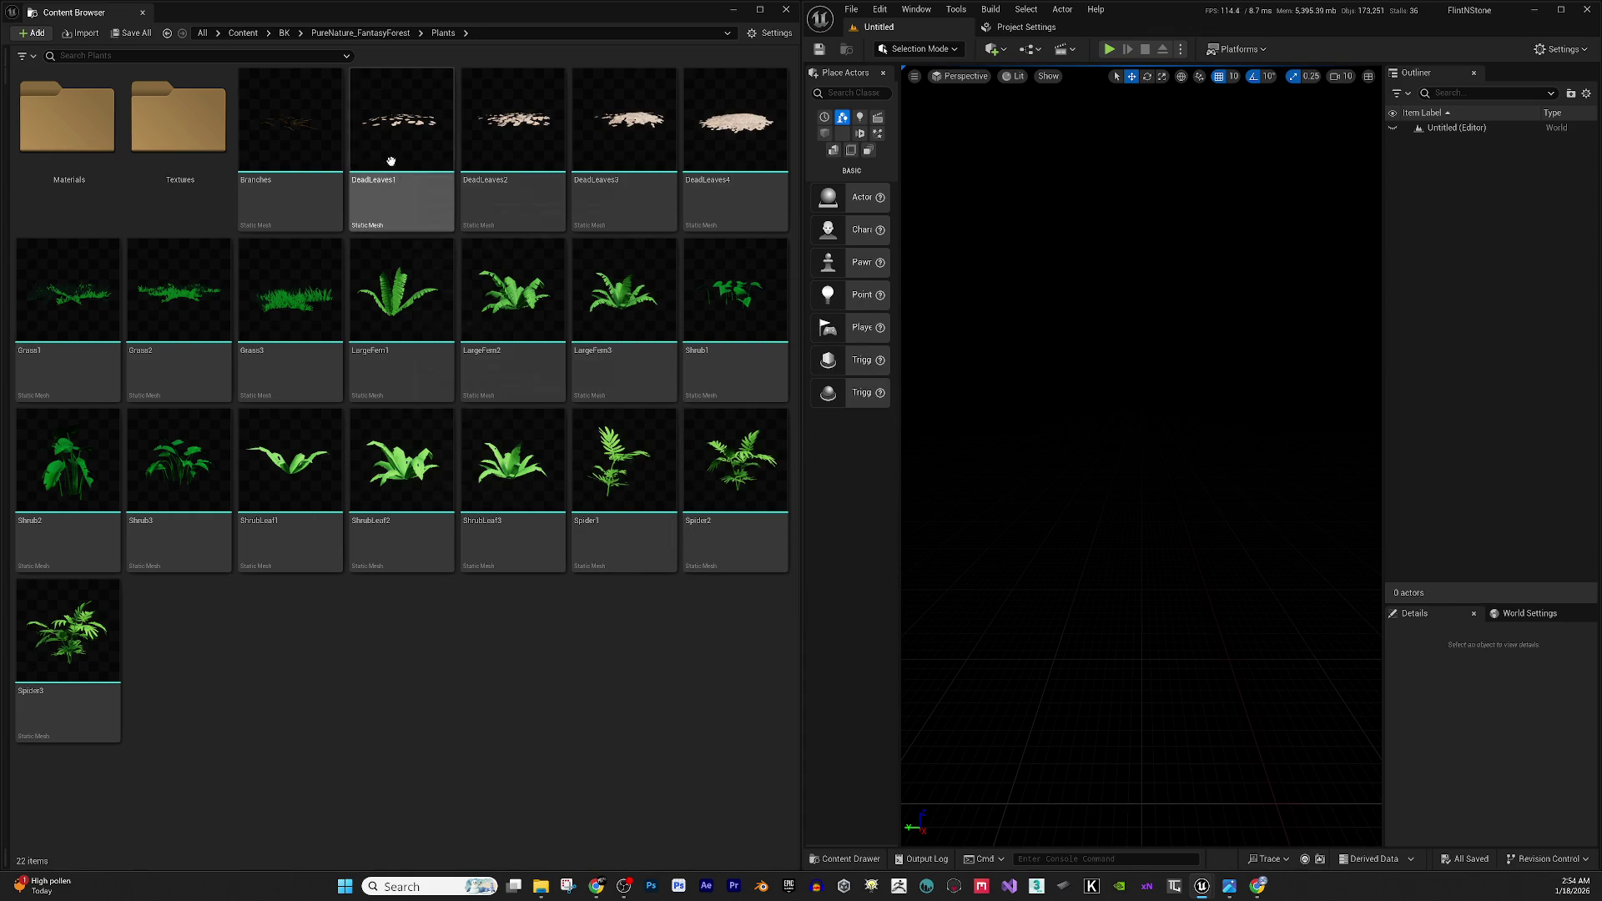
Go up to PureNature_FantasyForest and open its Rocks folder.
left_click(347, 35)
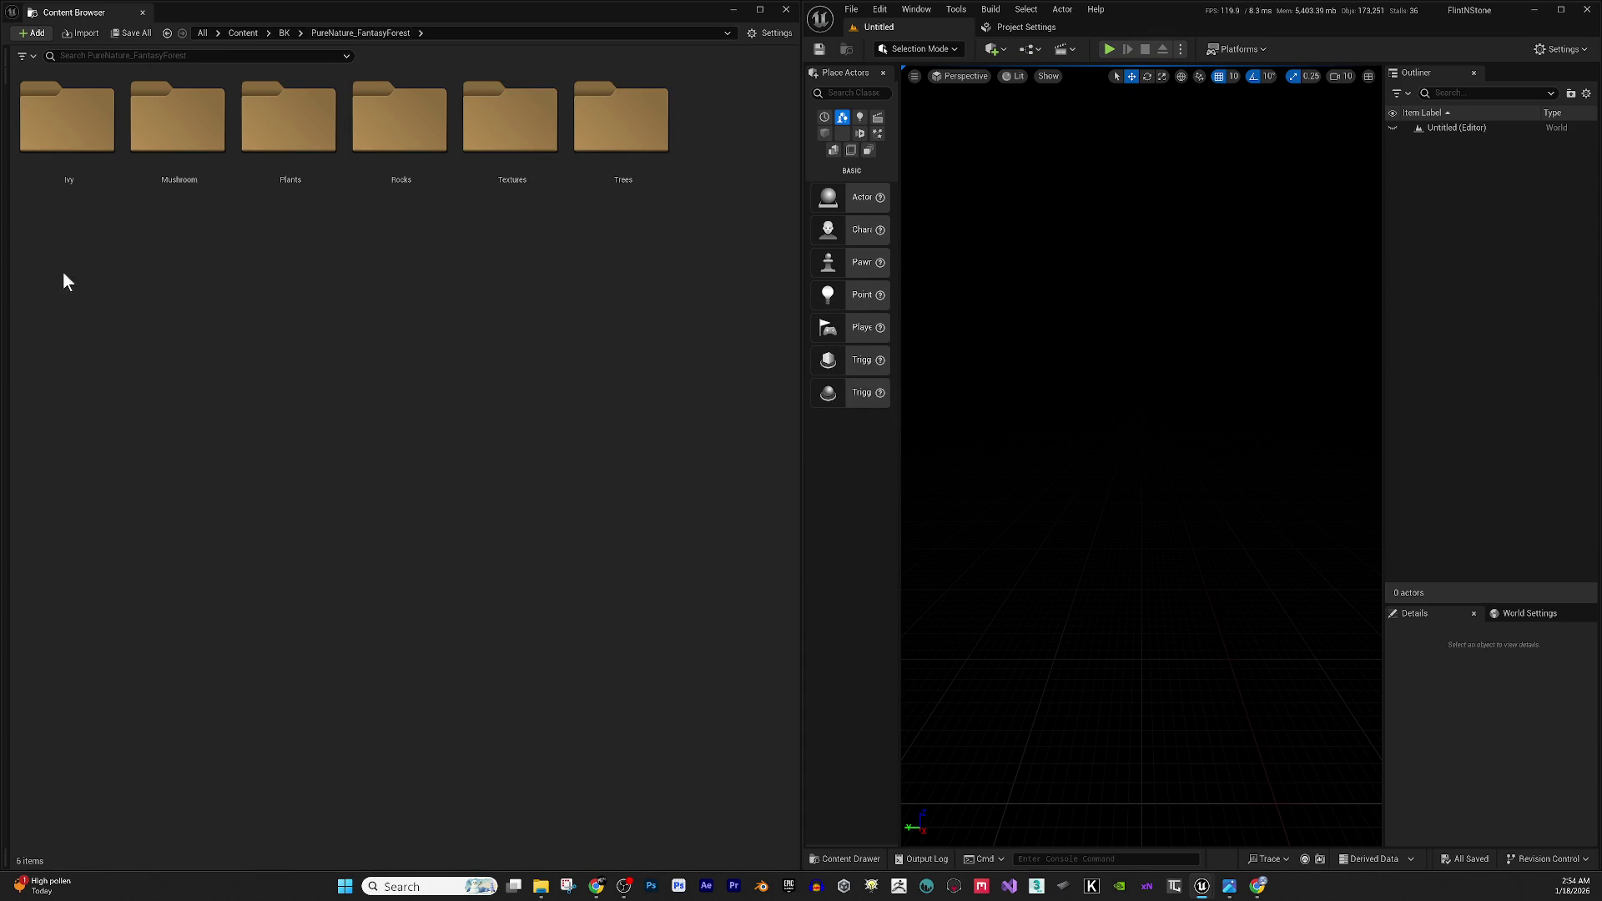
left_click(285, 136)
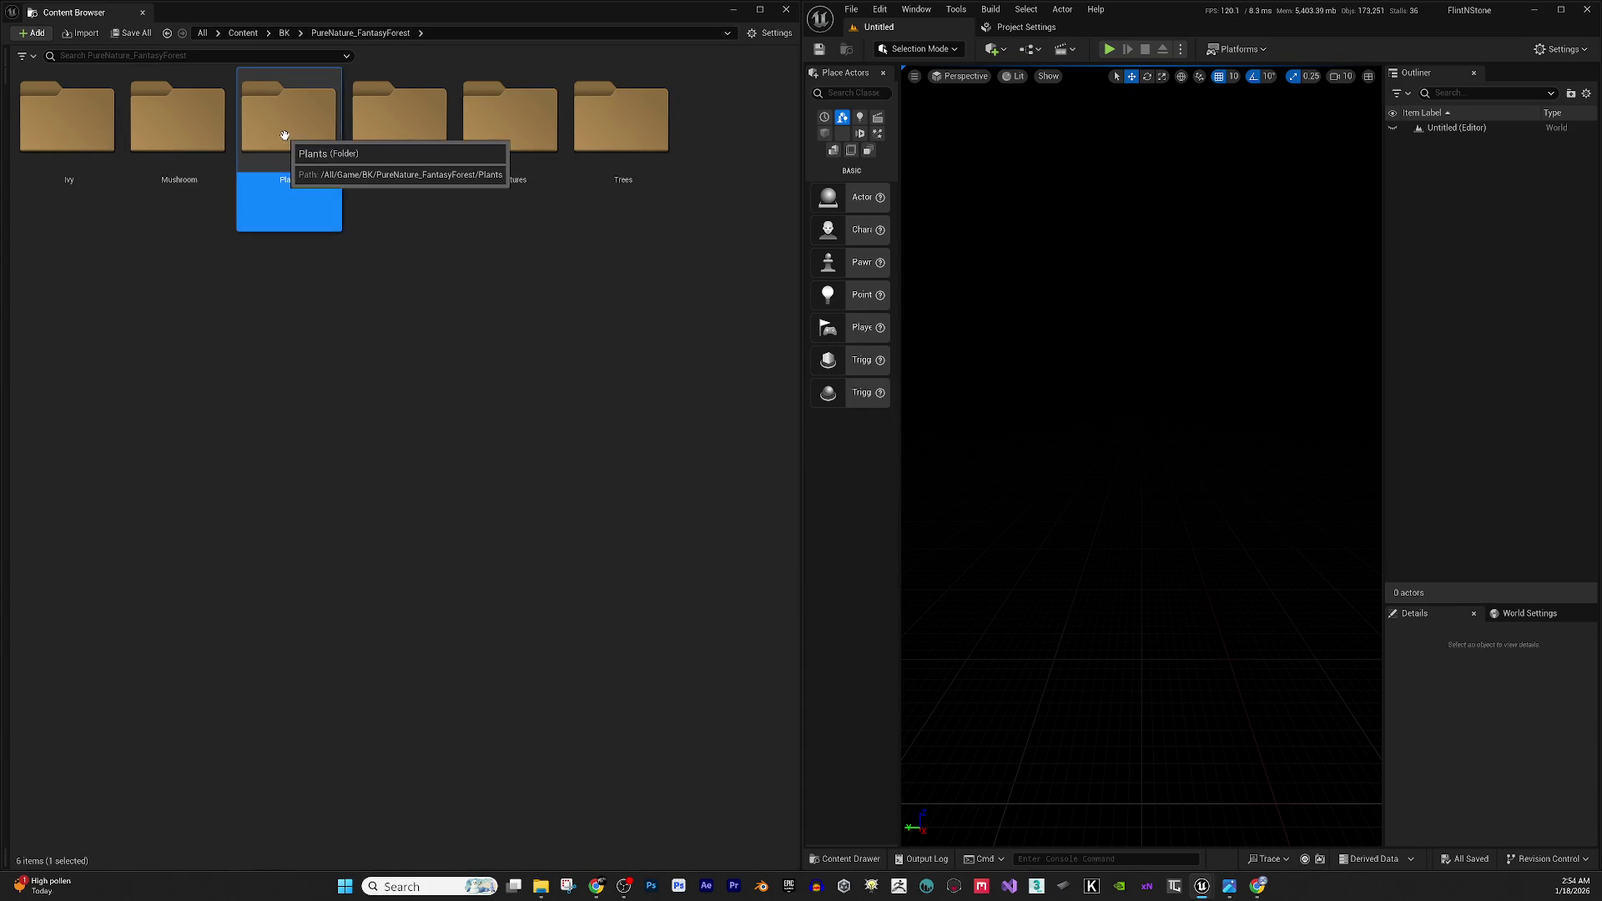
left_click(411, 132)
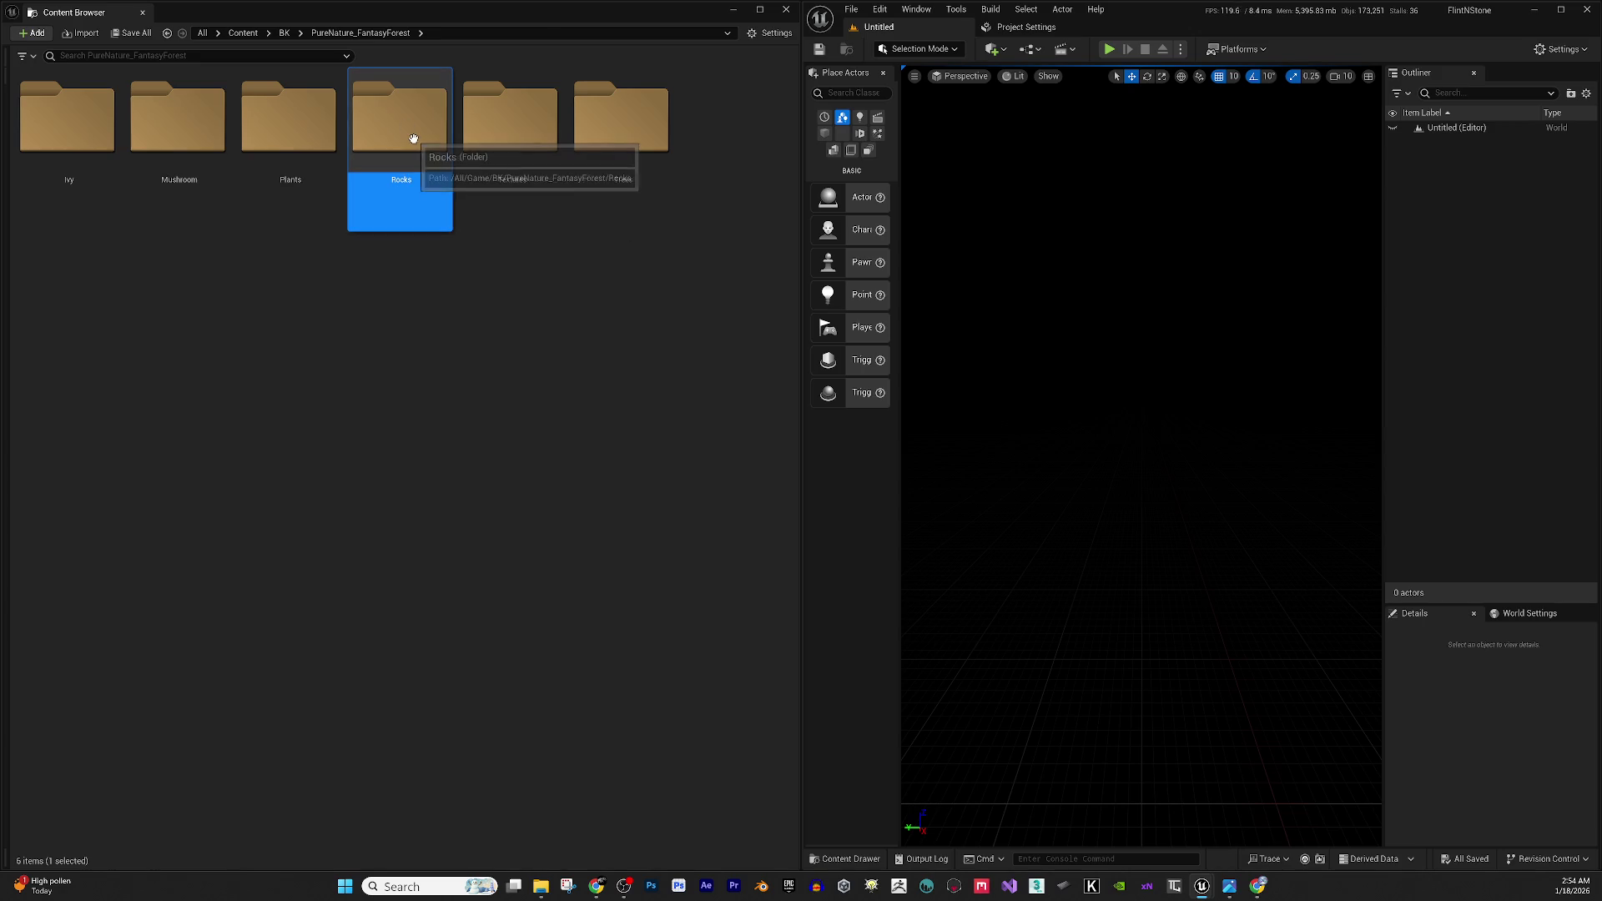
double_click(412, 136)
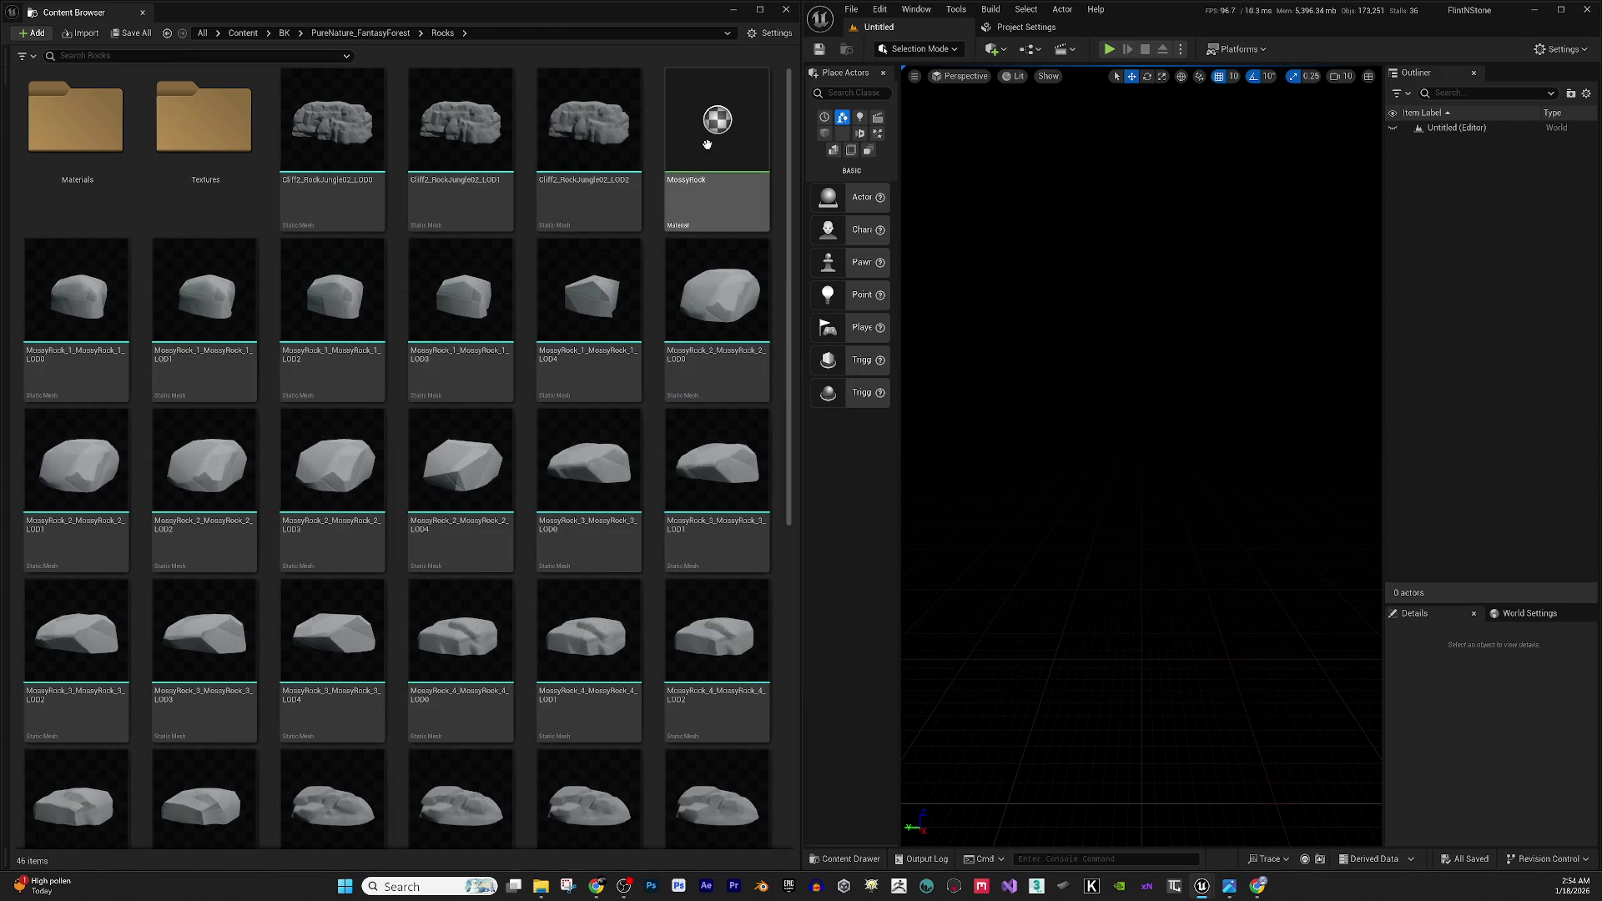
With the Content Browser enlarged, delete the MossyRock material so 45 items remain.
left_click(759, 9)
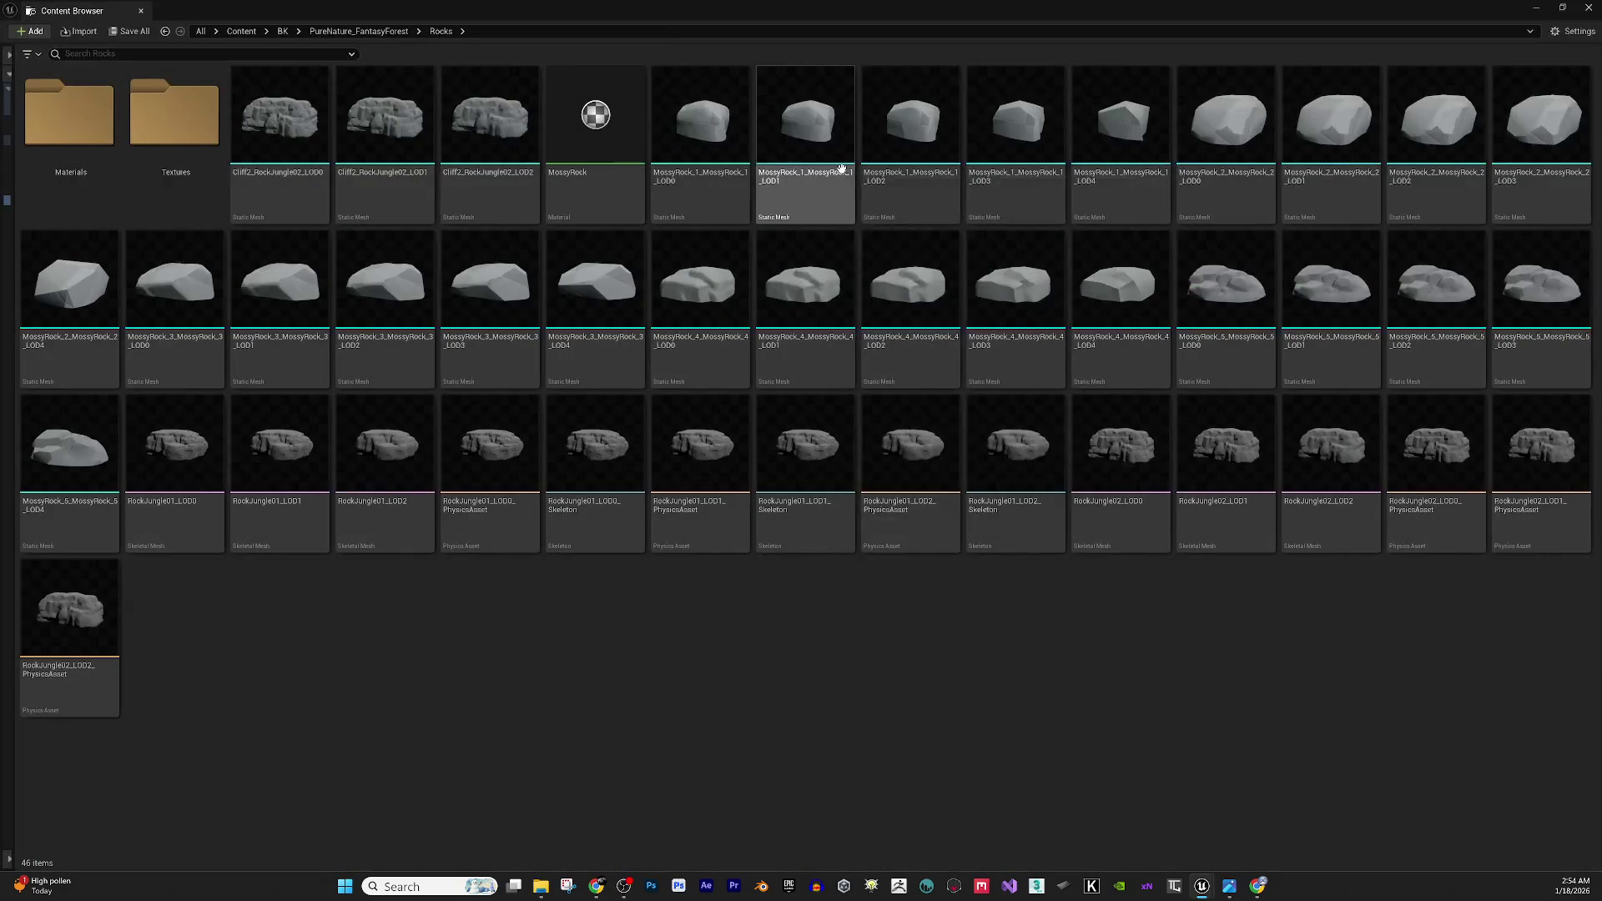
left_click(638, 121)
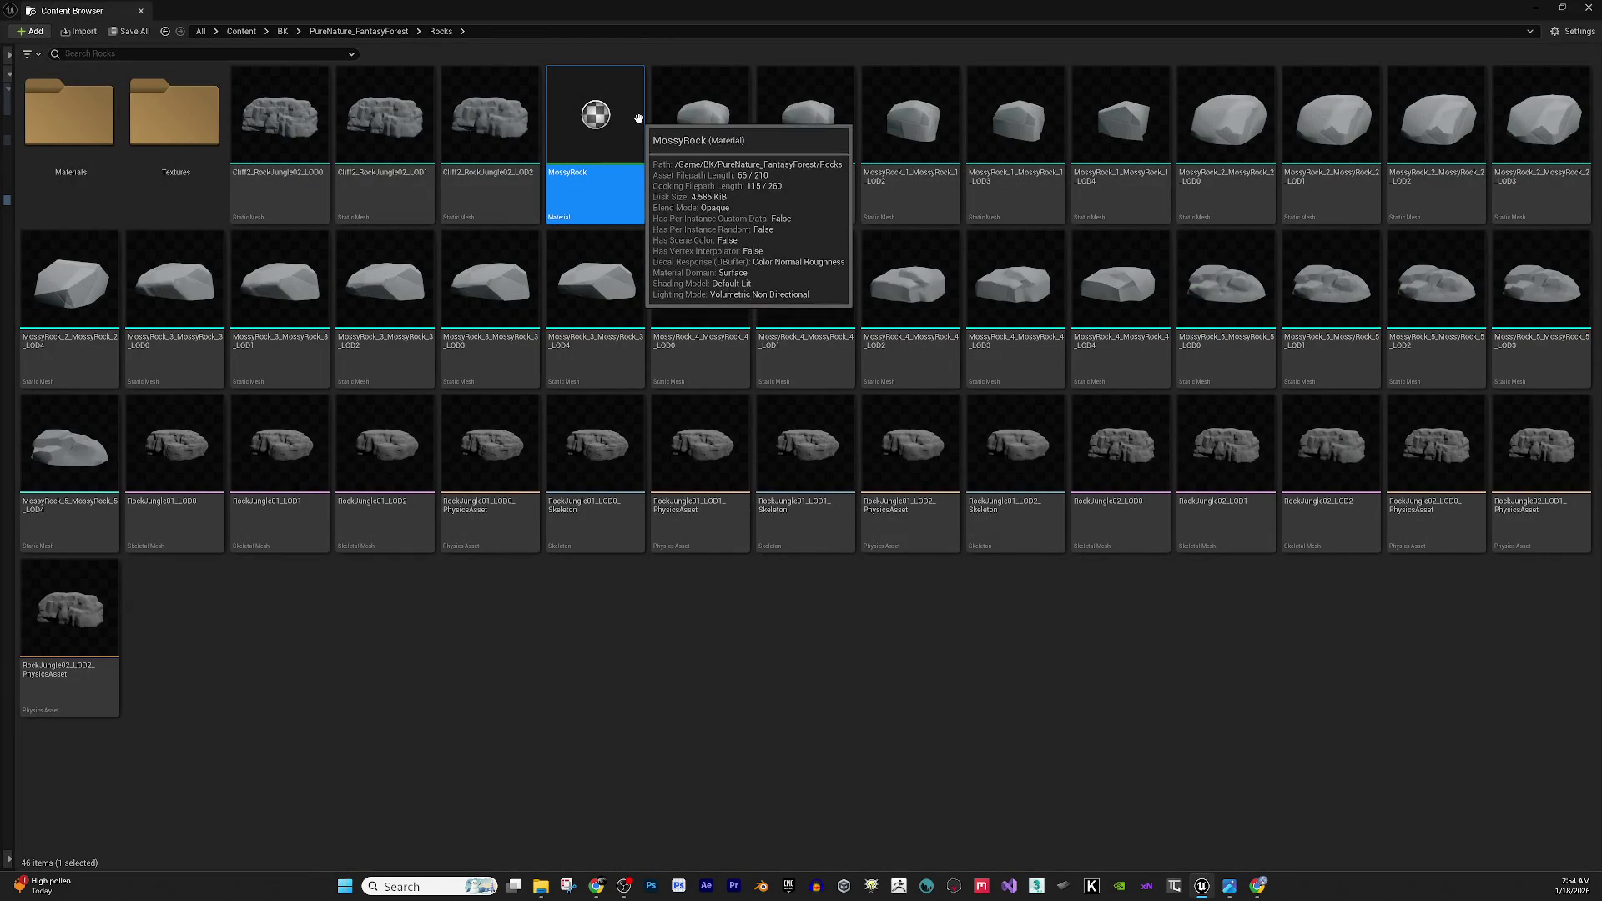
key("Delete")
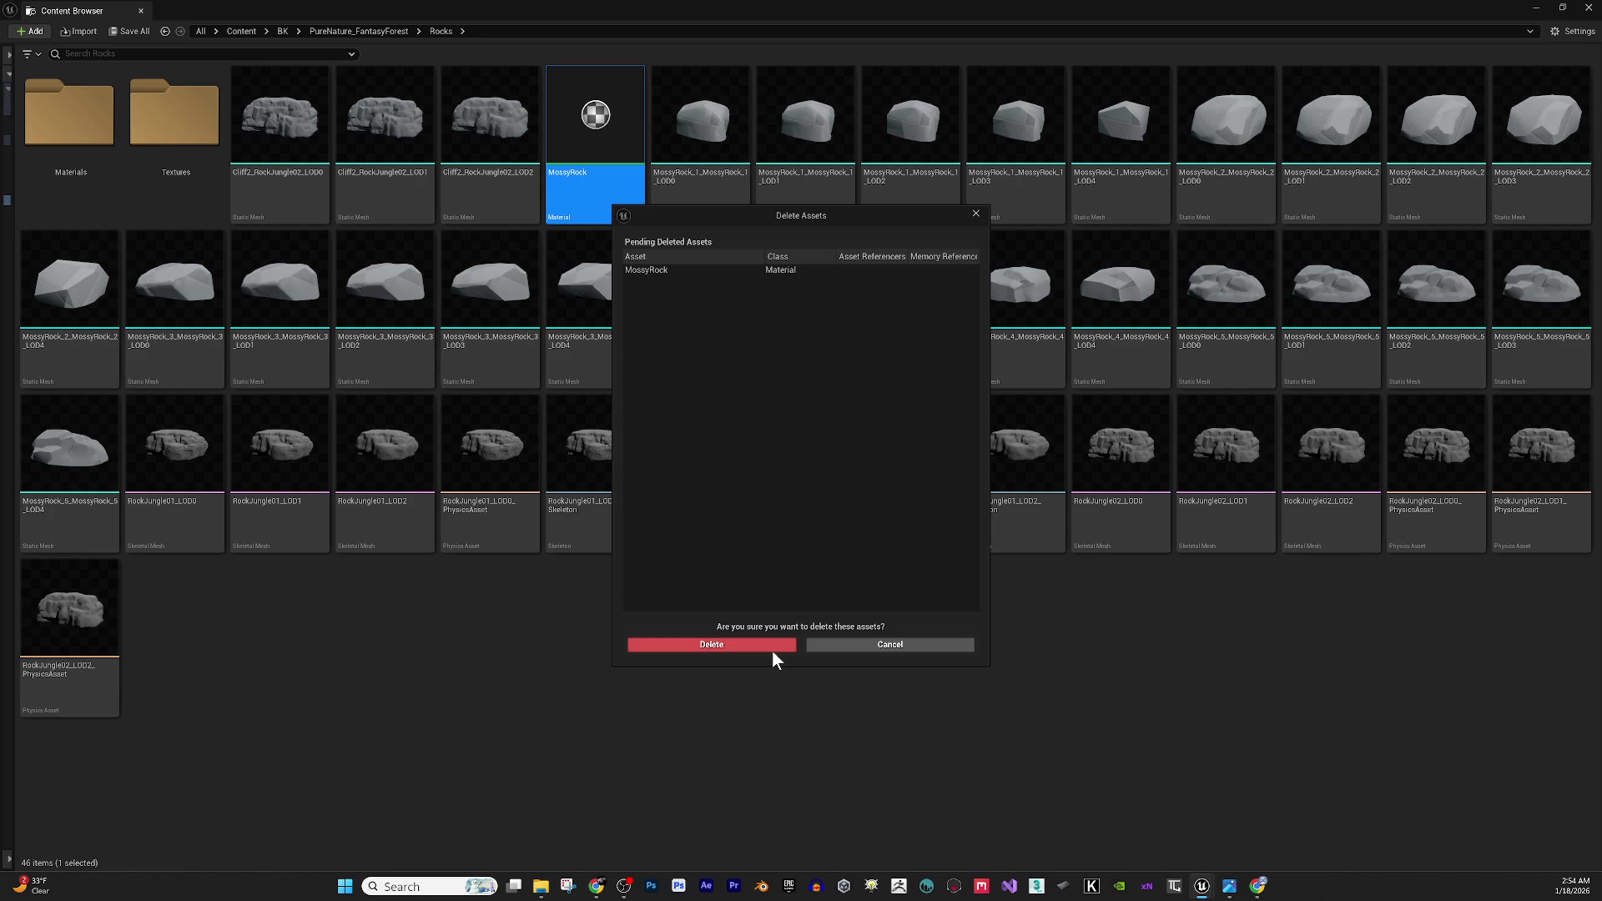
left_click(725, 645)
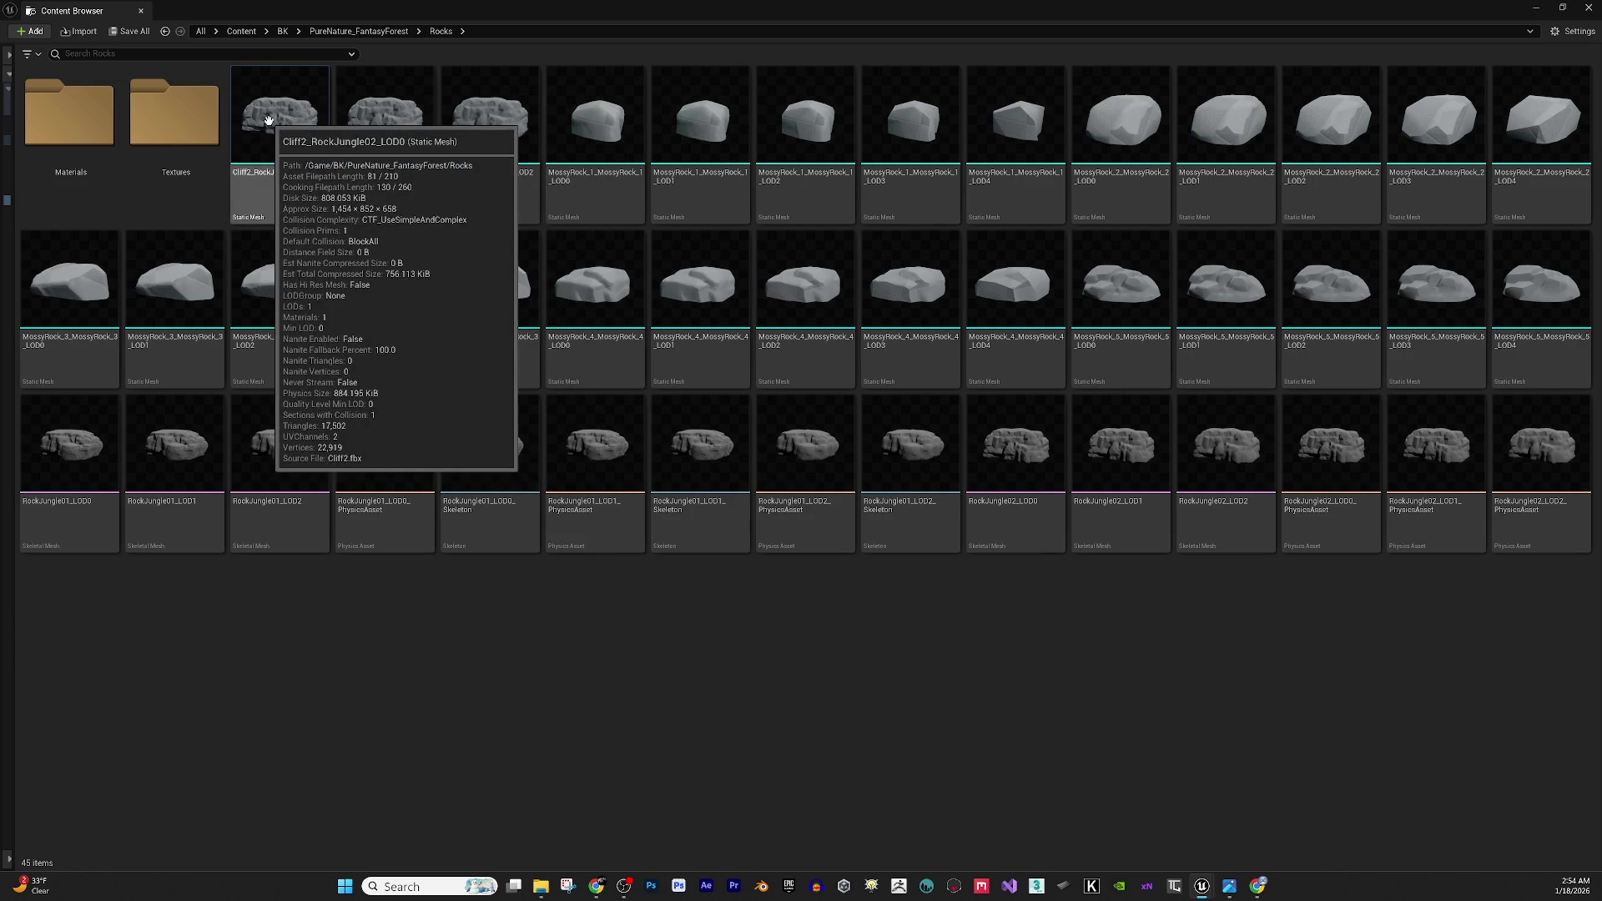
Range-select all 43 rock meshes, skeletons and physics assets and delete them.
left_click(269, 120)
left_click(1526, 451, "shift")
right_click(1526, 452)
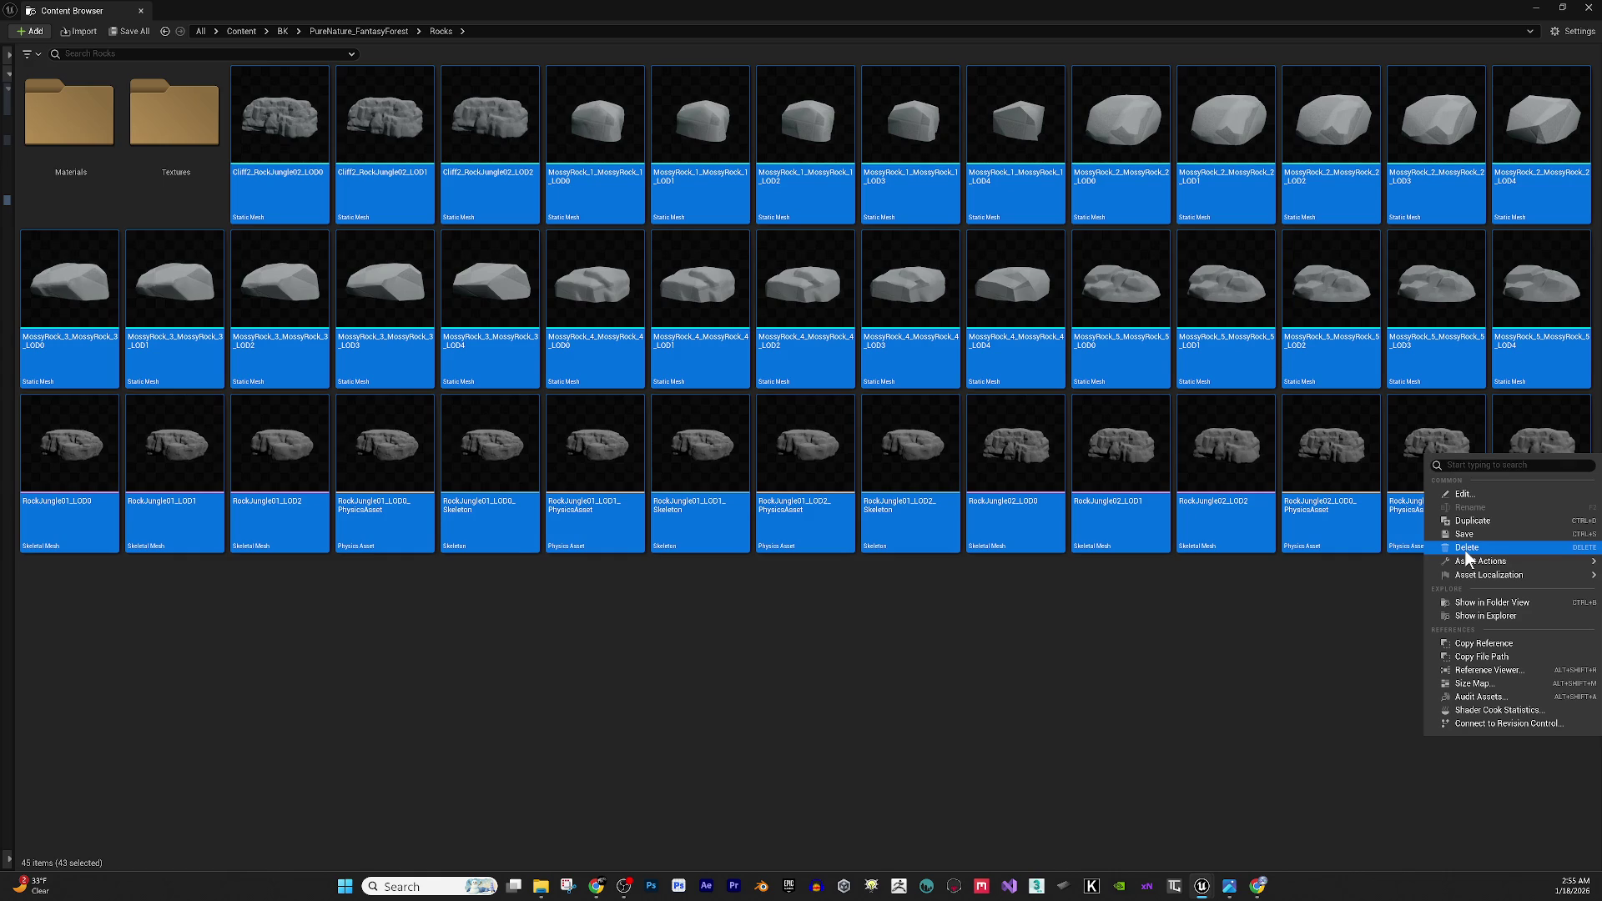
left_click(1274, 686)
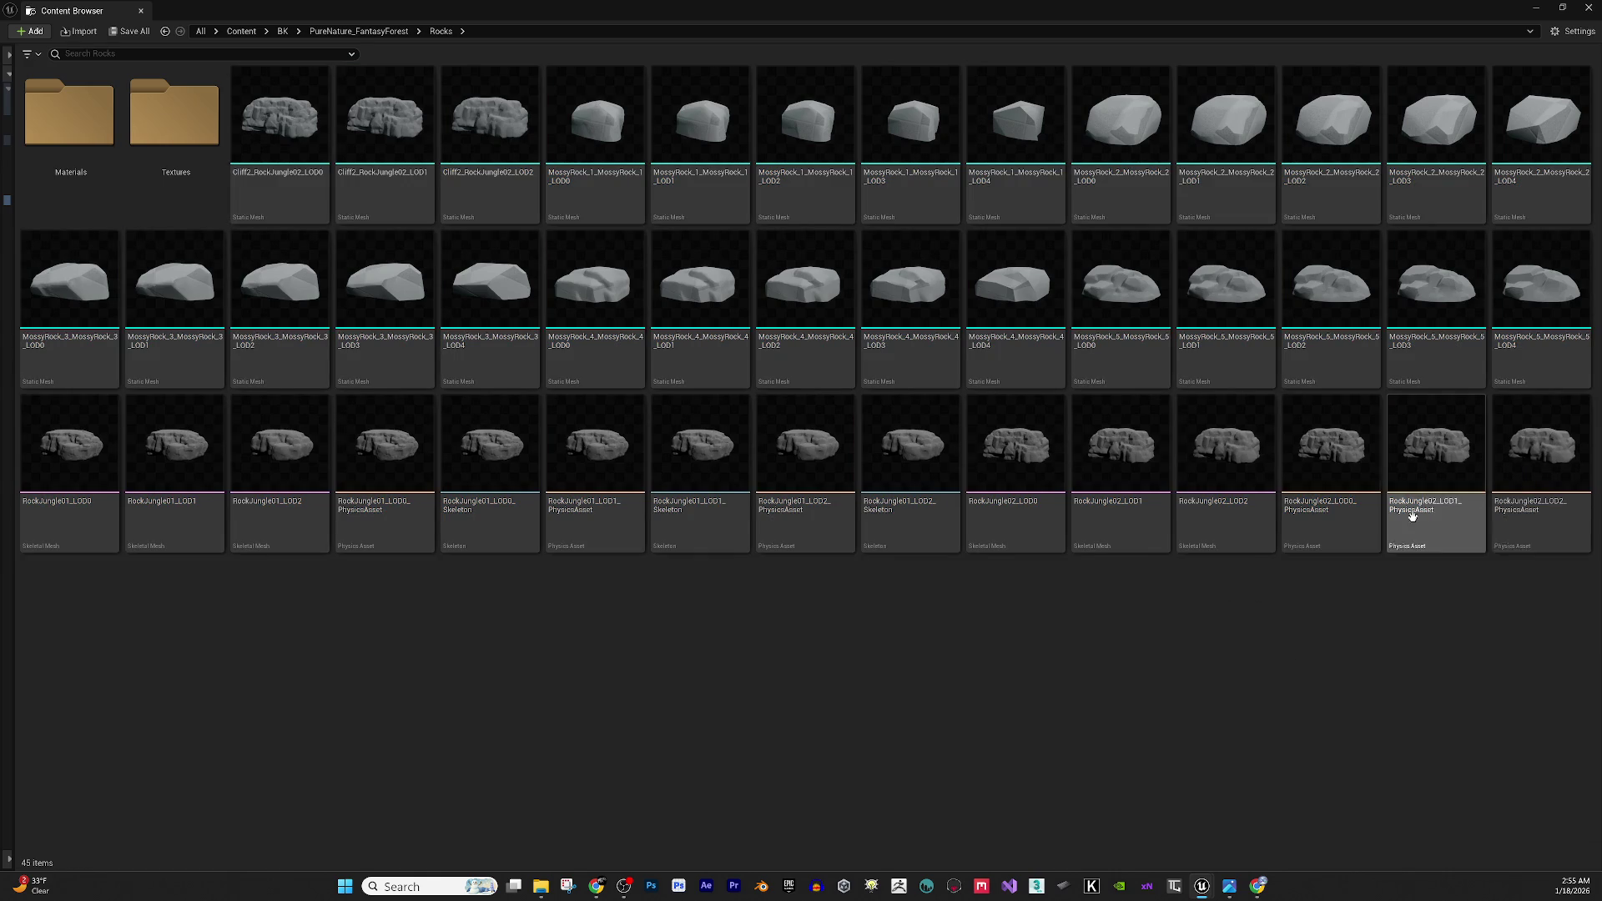
left_click(1539, 467)
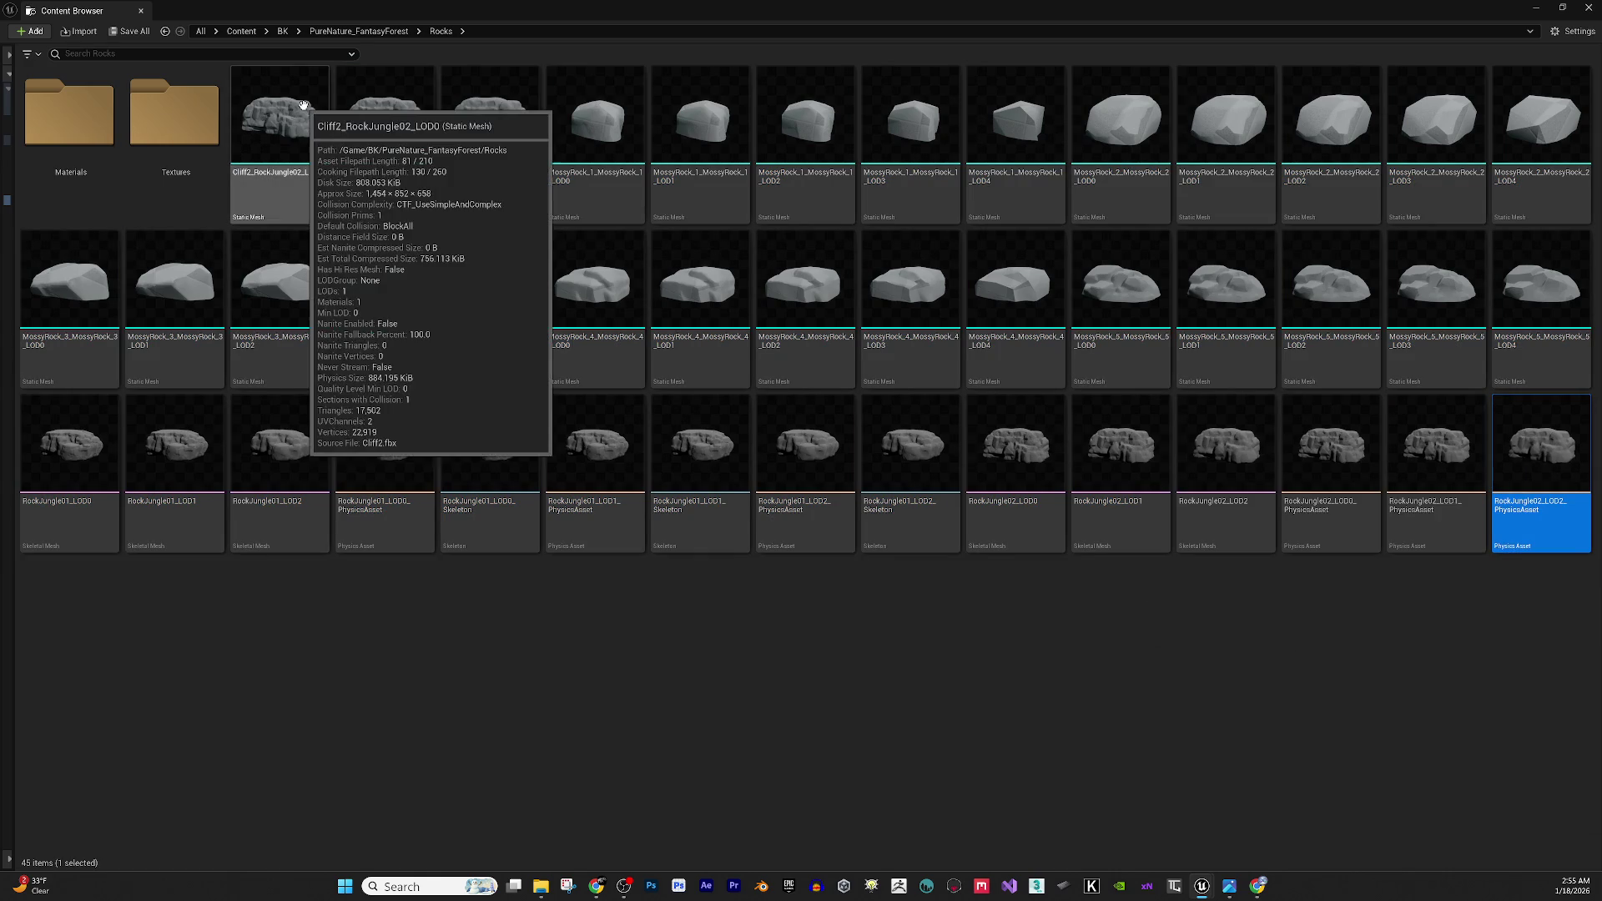
left_click(304, 105, "shift")
right_click(304, 105)
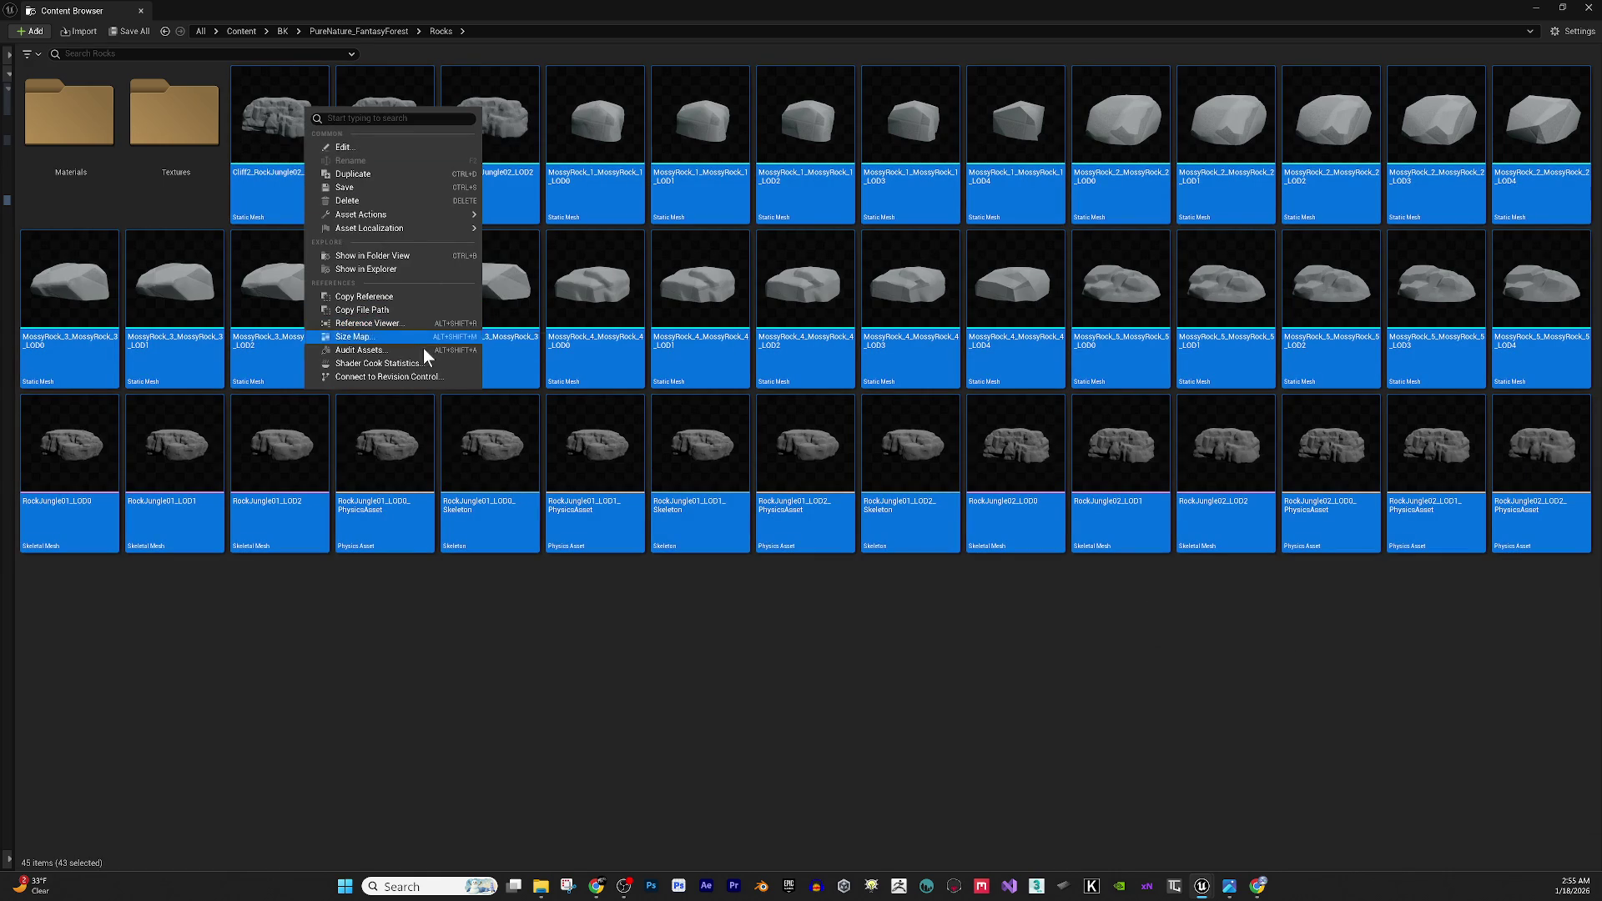
left_click(389, 200)
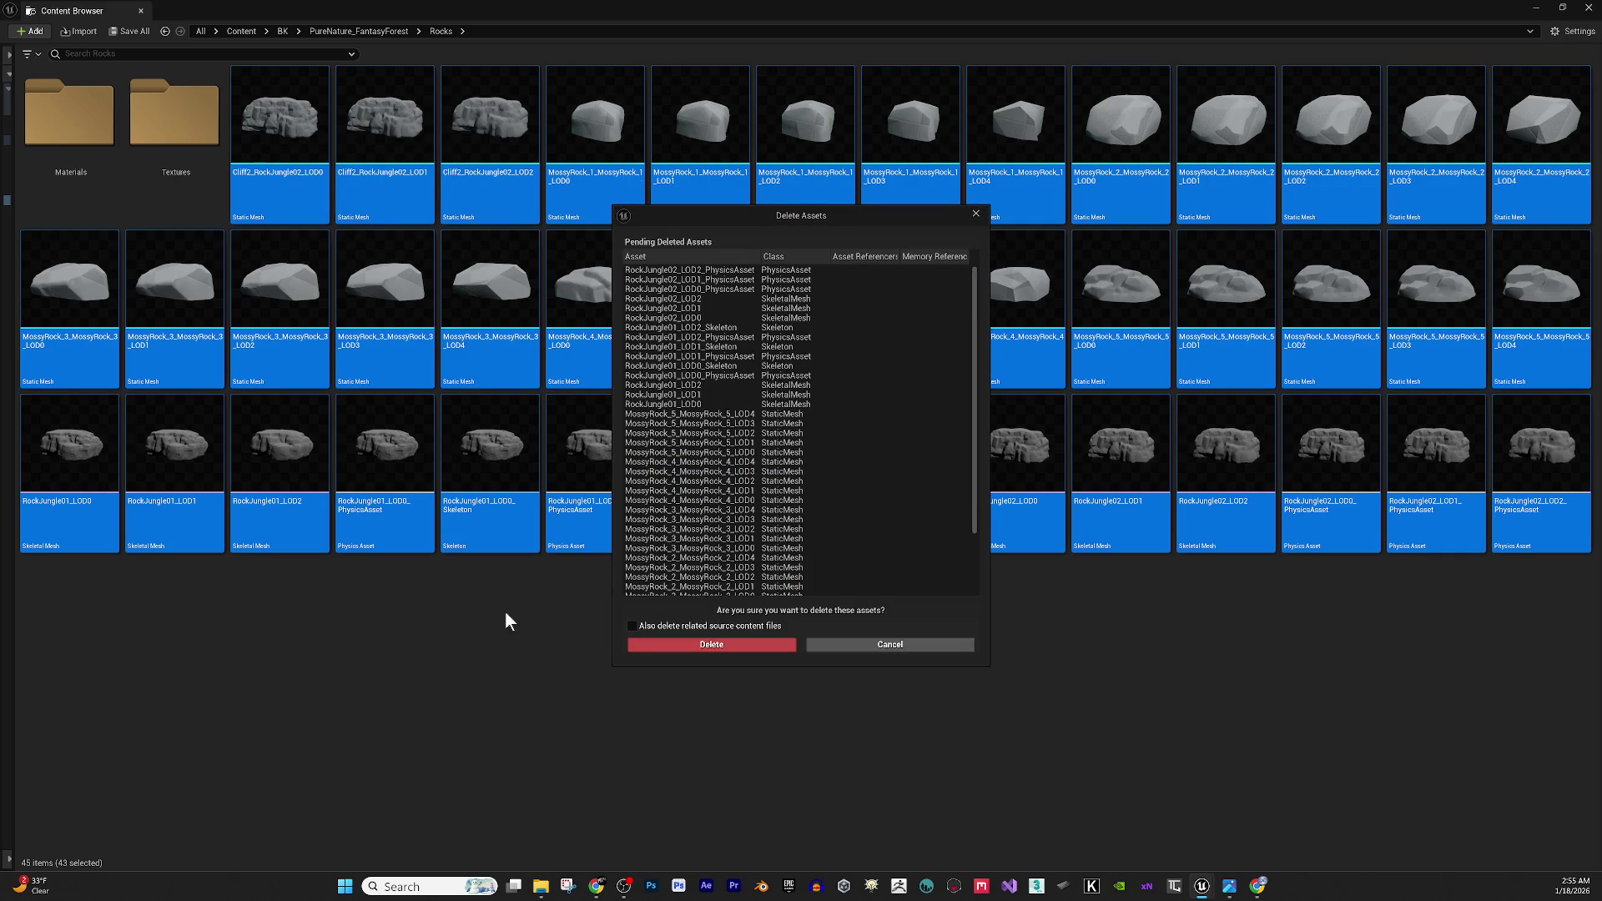
left_click(683, 645)
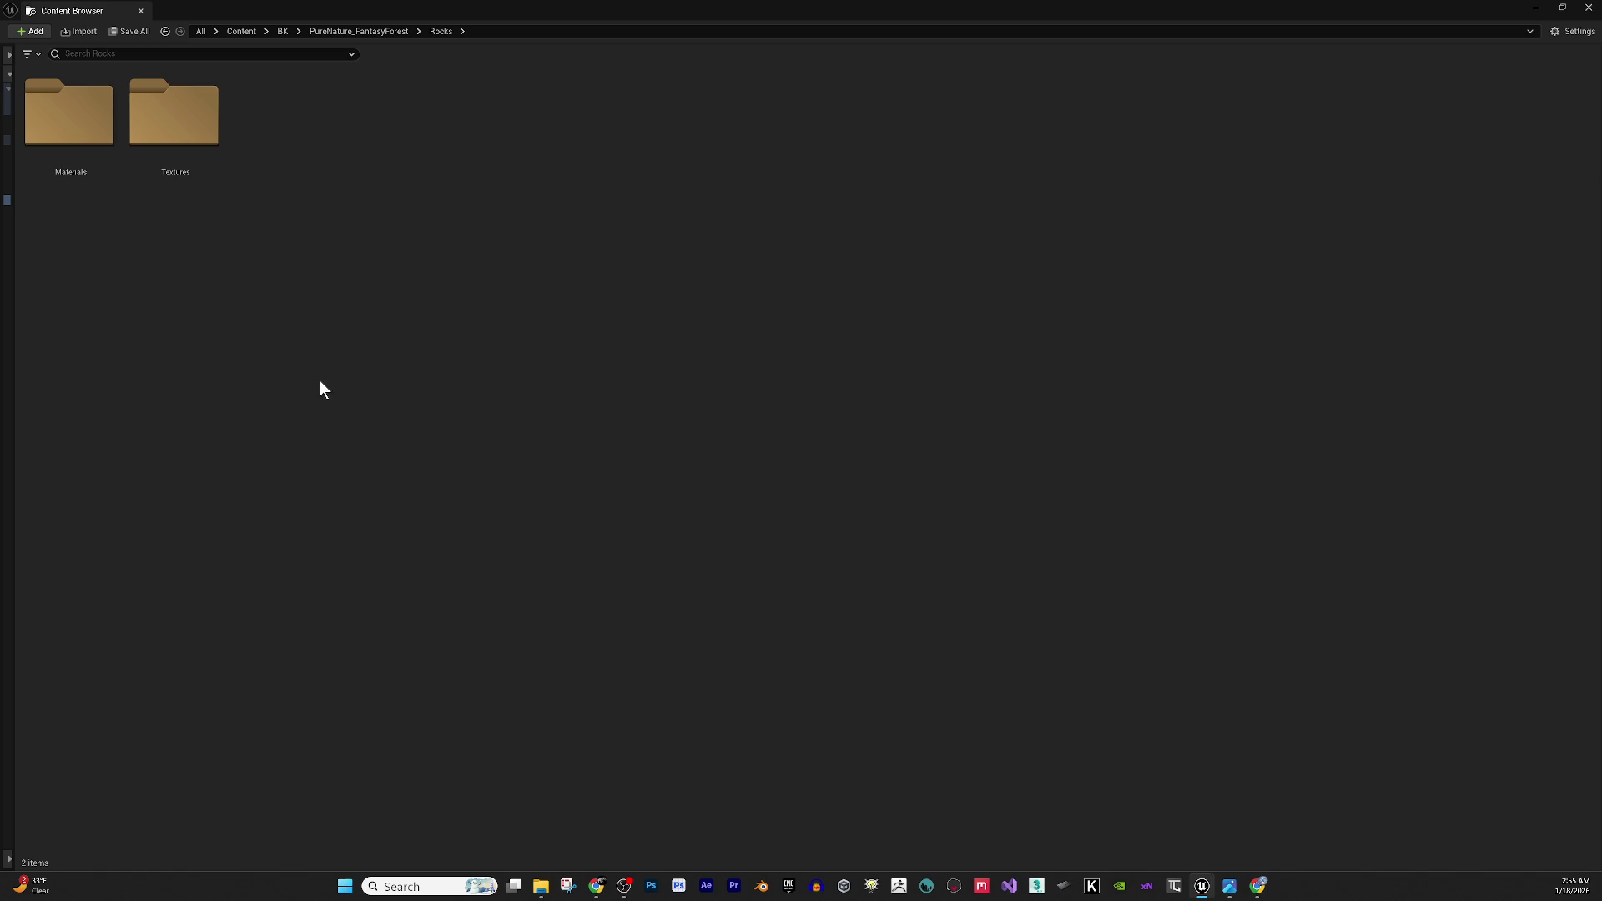
mouse_move(547, 884)
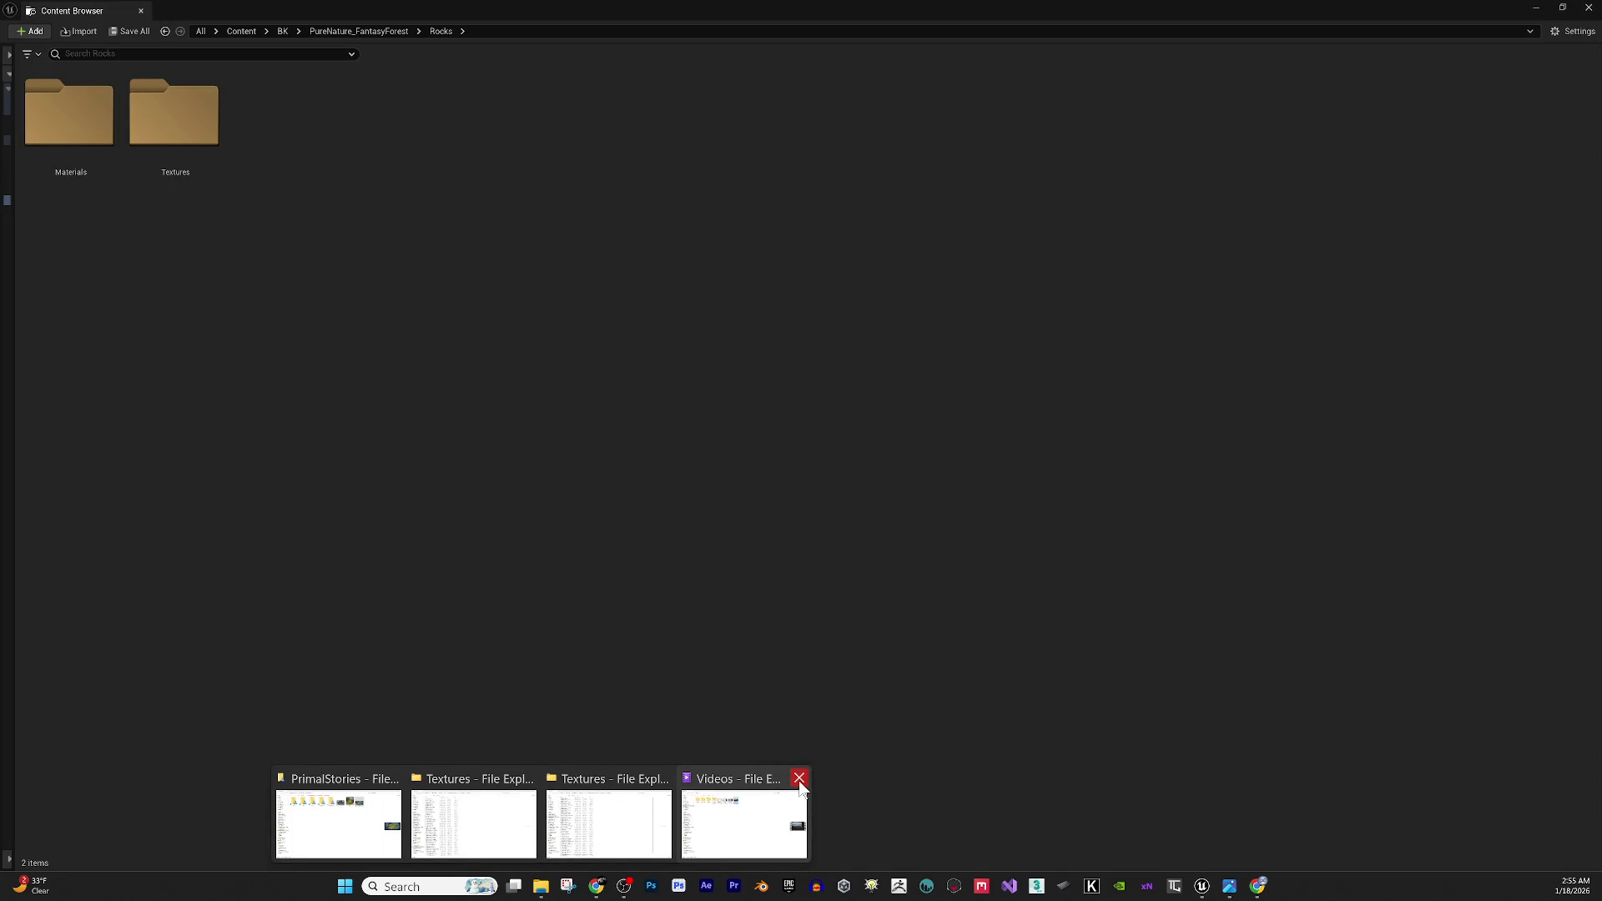
Close the extra Videos, PrimalStories and duplicate Textures Explorer windows.
left_click(799, 778)
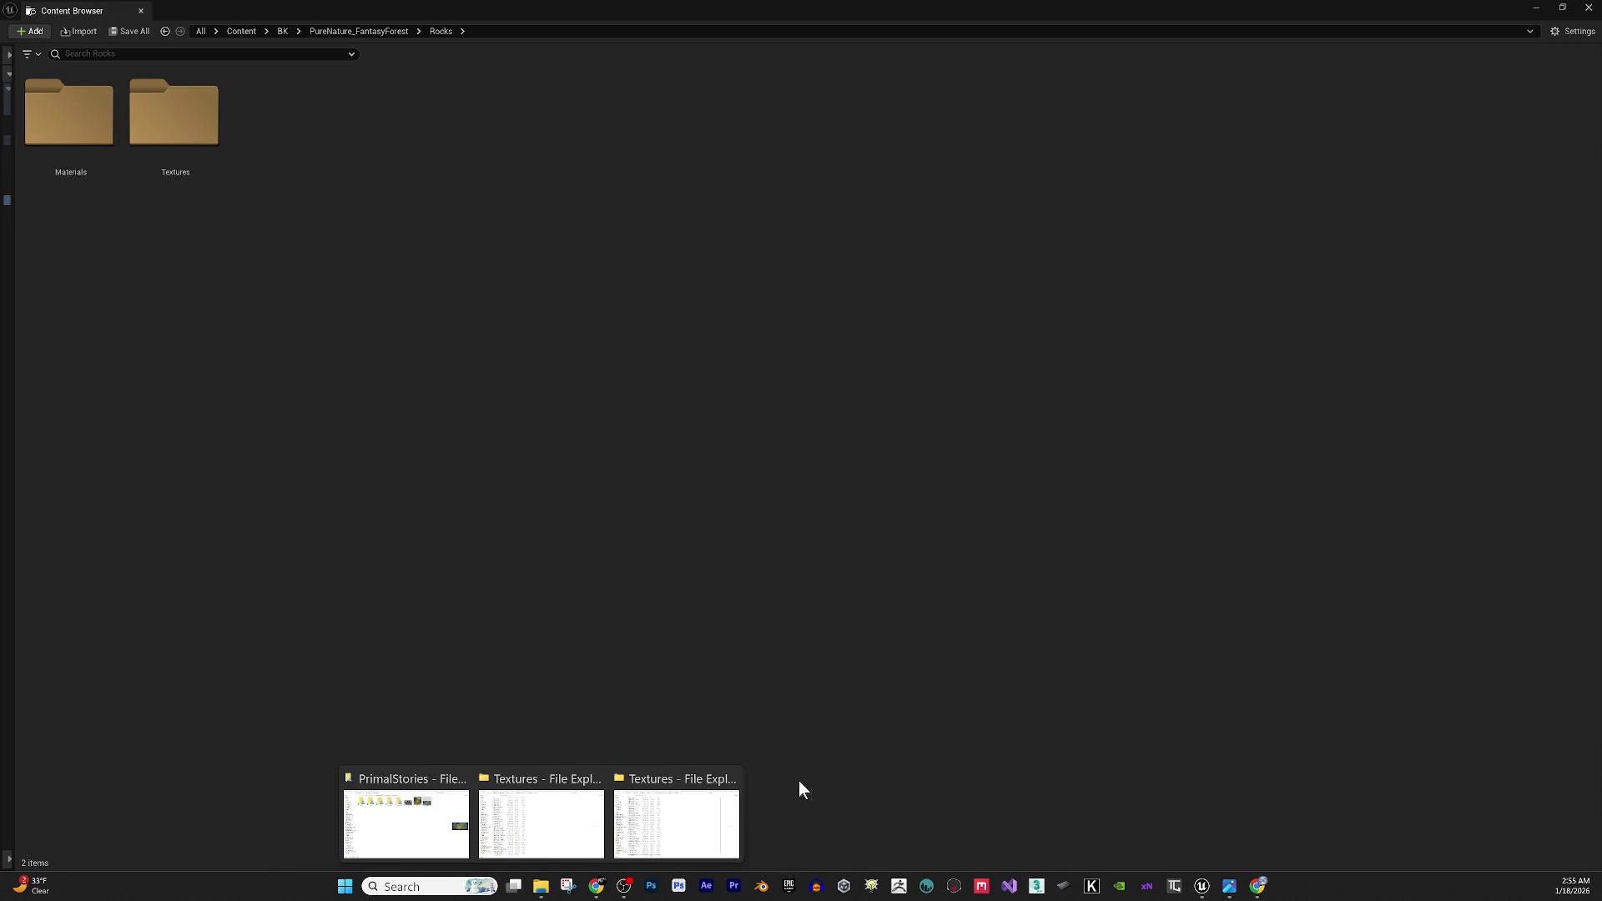
left_click(461, 778)
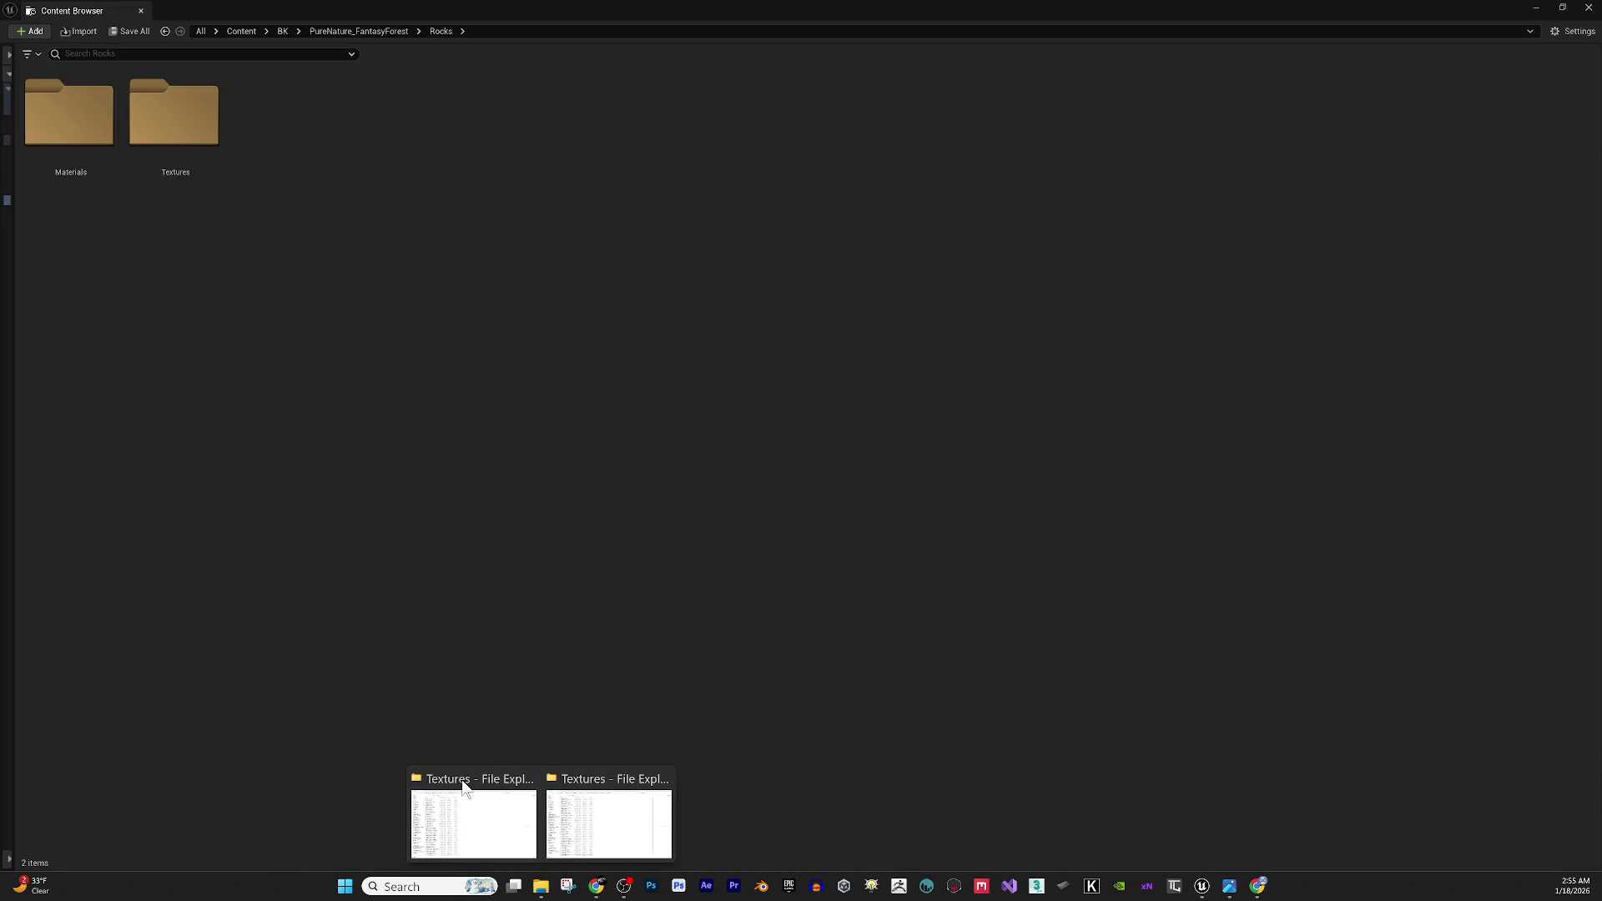
left_click(530, 779)
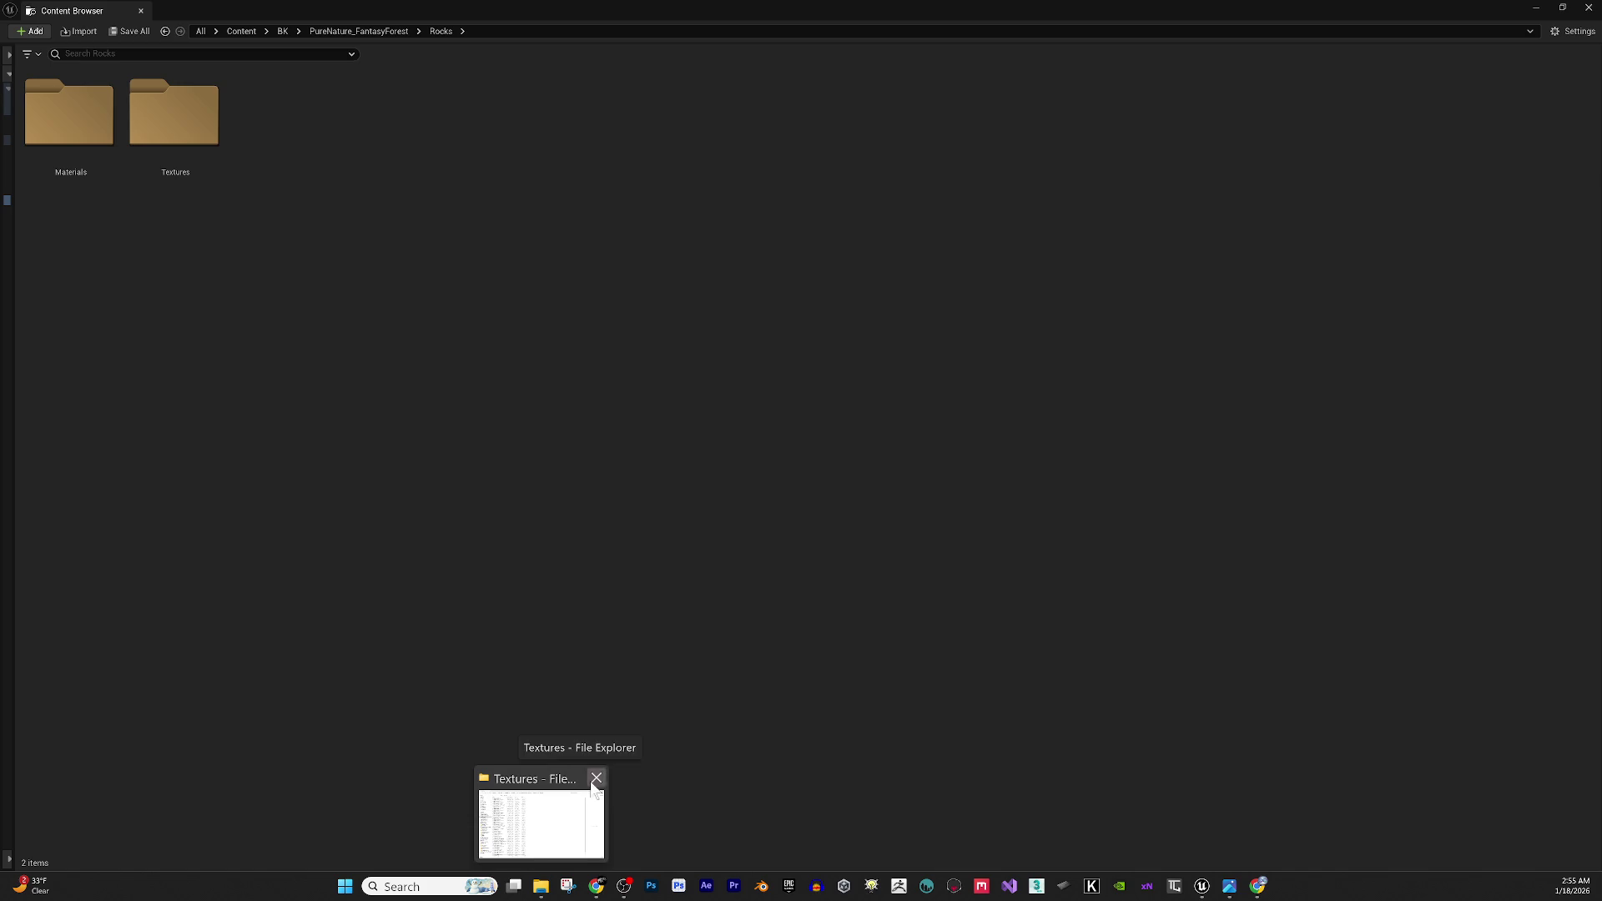
Show the rock Textures folder in File Explorer and move that window aside.
right_click(176, 101)
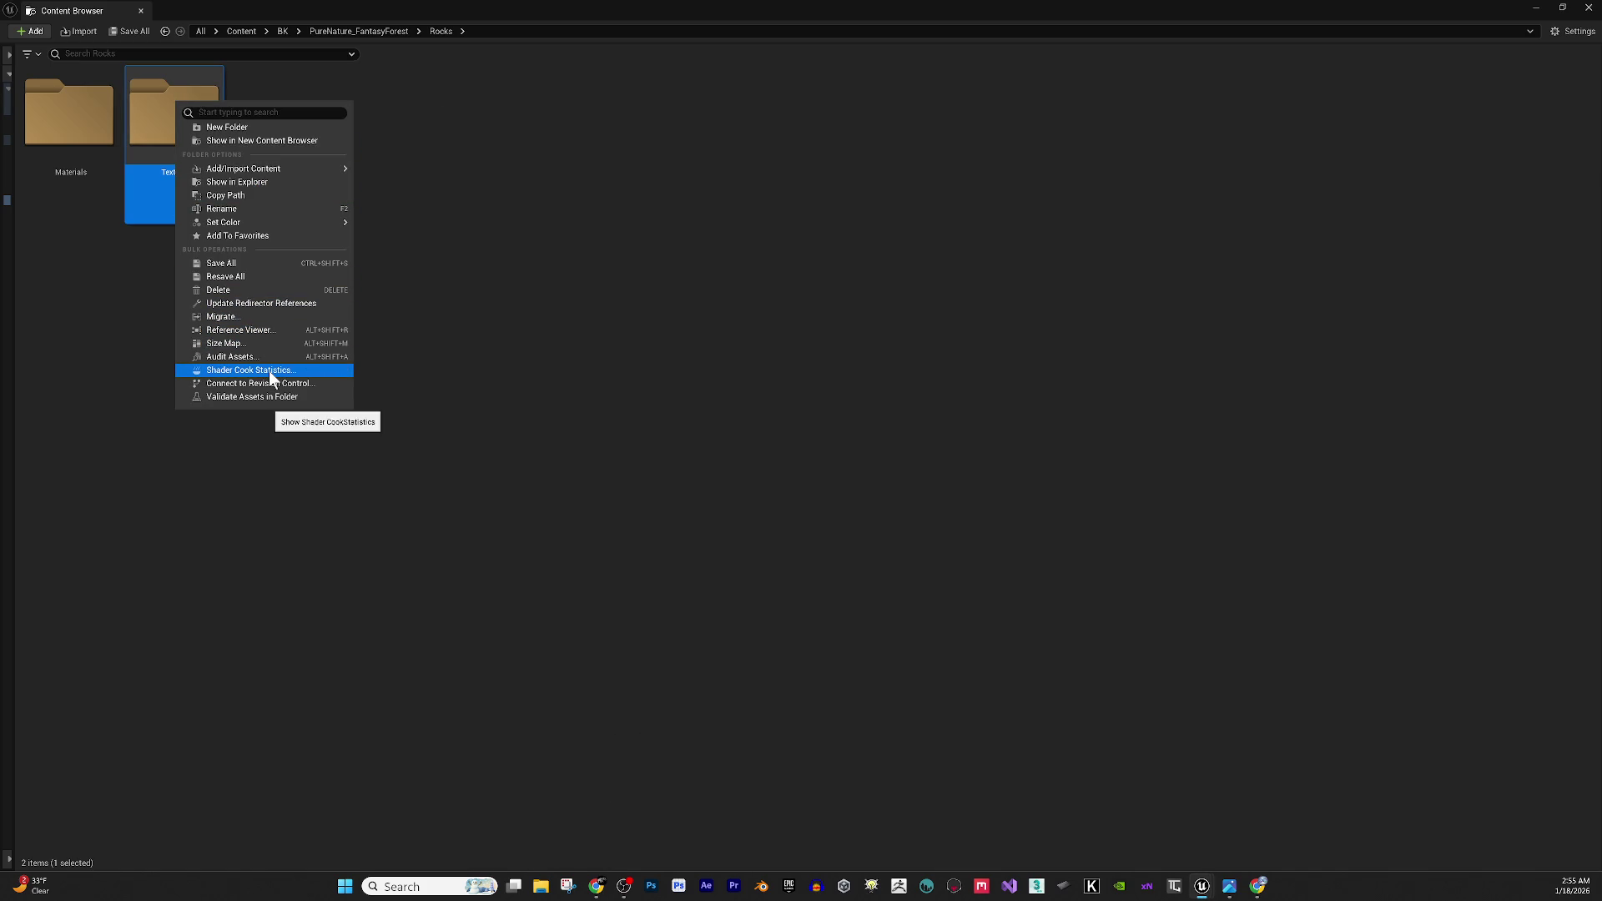
left_click(302, 184)
mouse_move(993, 15)
left_mouse_down()
mouse_move(1419, 354)
mouse_move(1598, 350)
left_mouse_up()
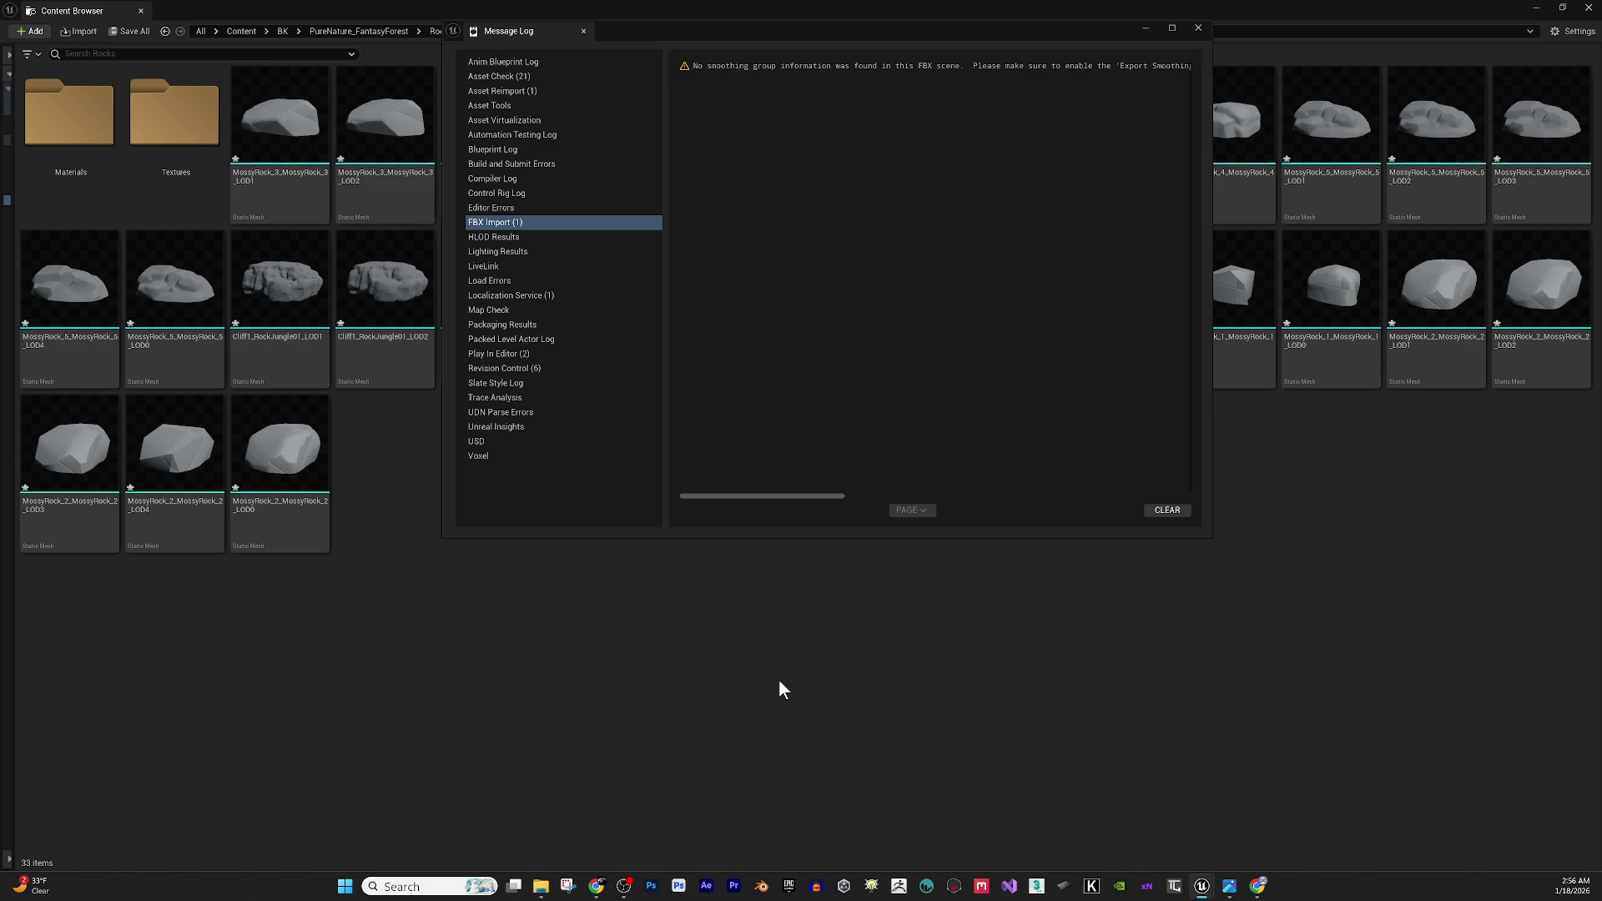
Close the import log, inspect the rock Textures folder, and return to the Rocks folder.
left_click(779, 679)
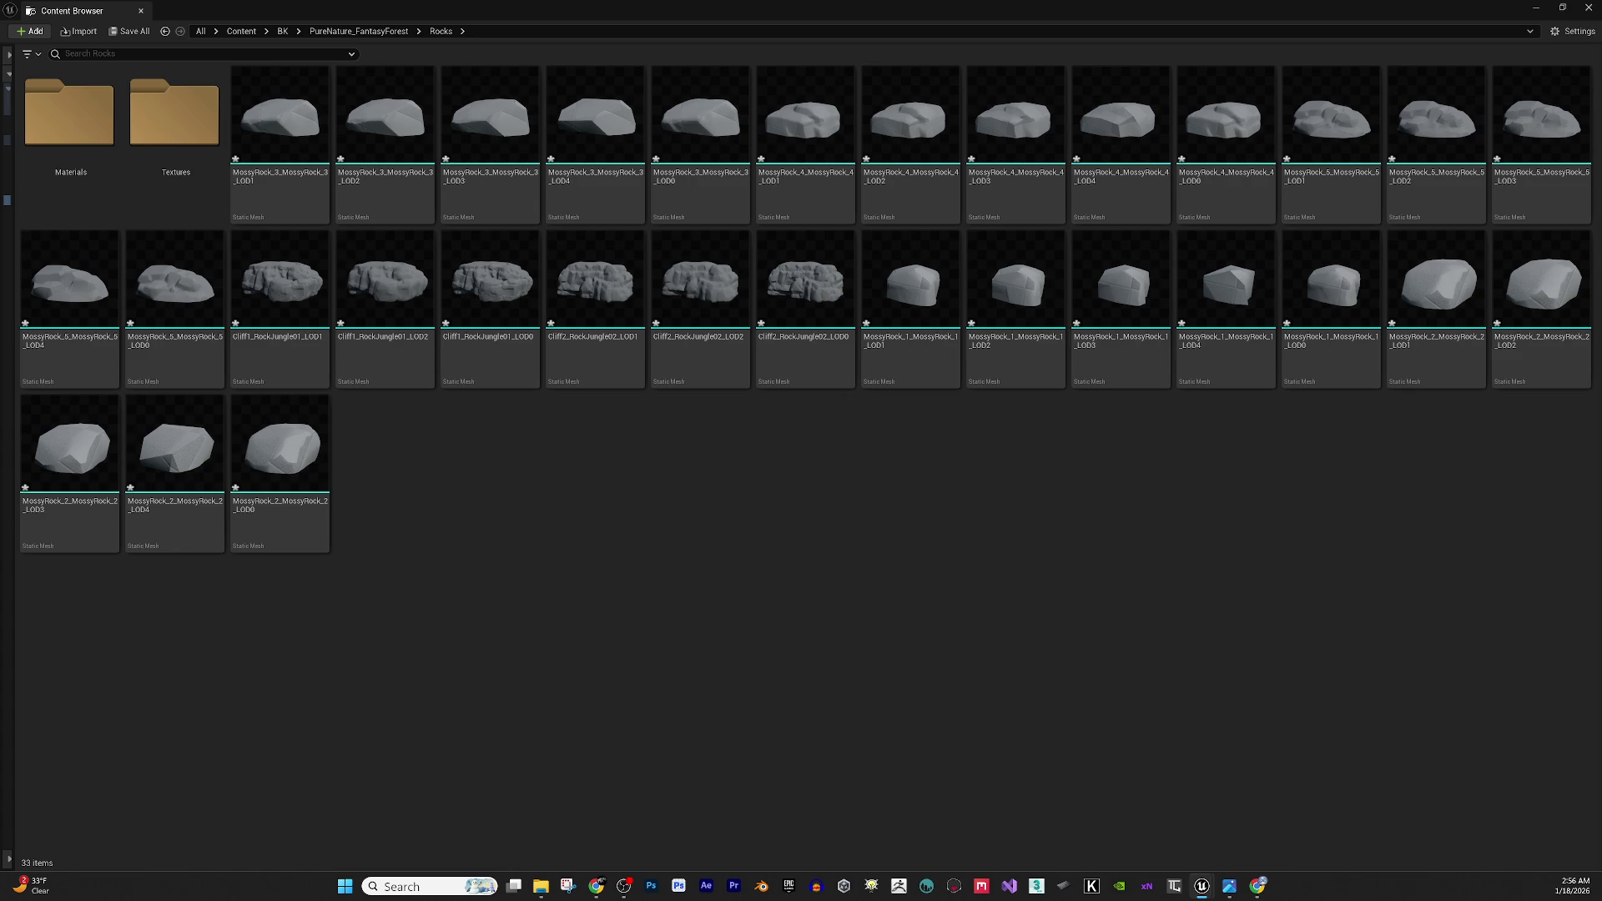
left_click(541, 886)
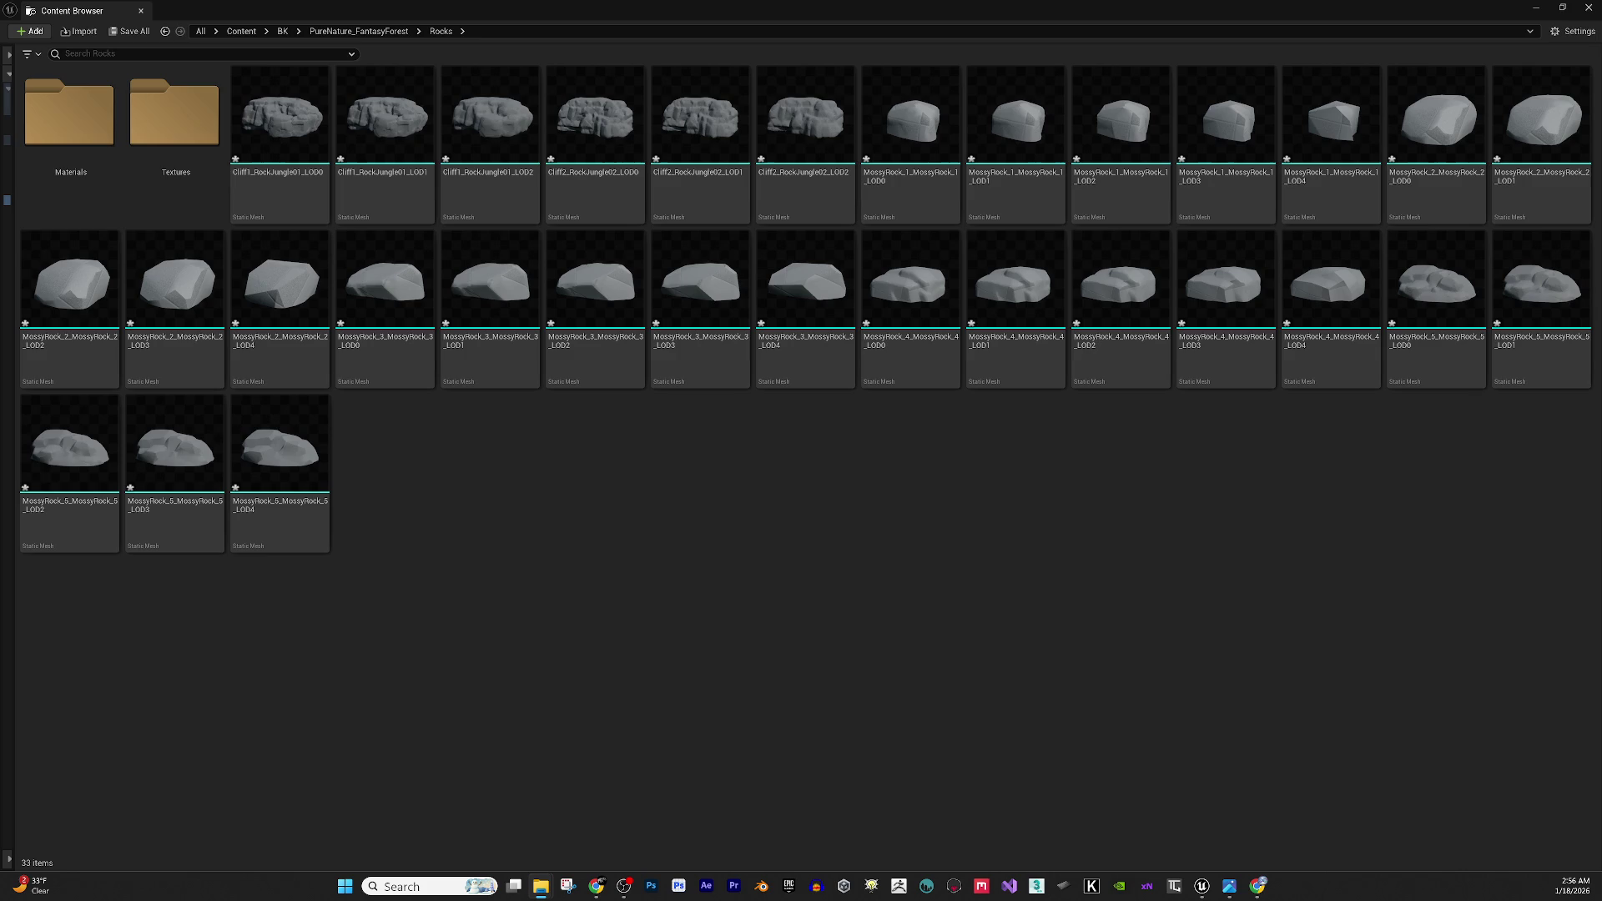
double_click(159, 124)
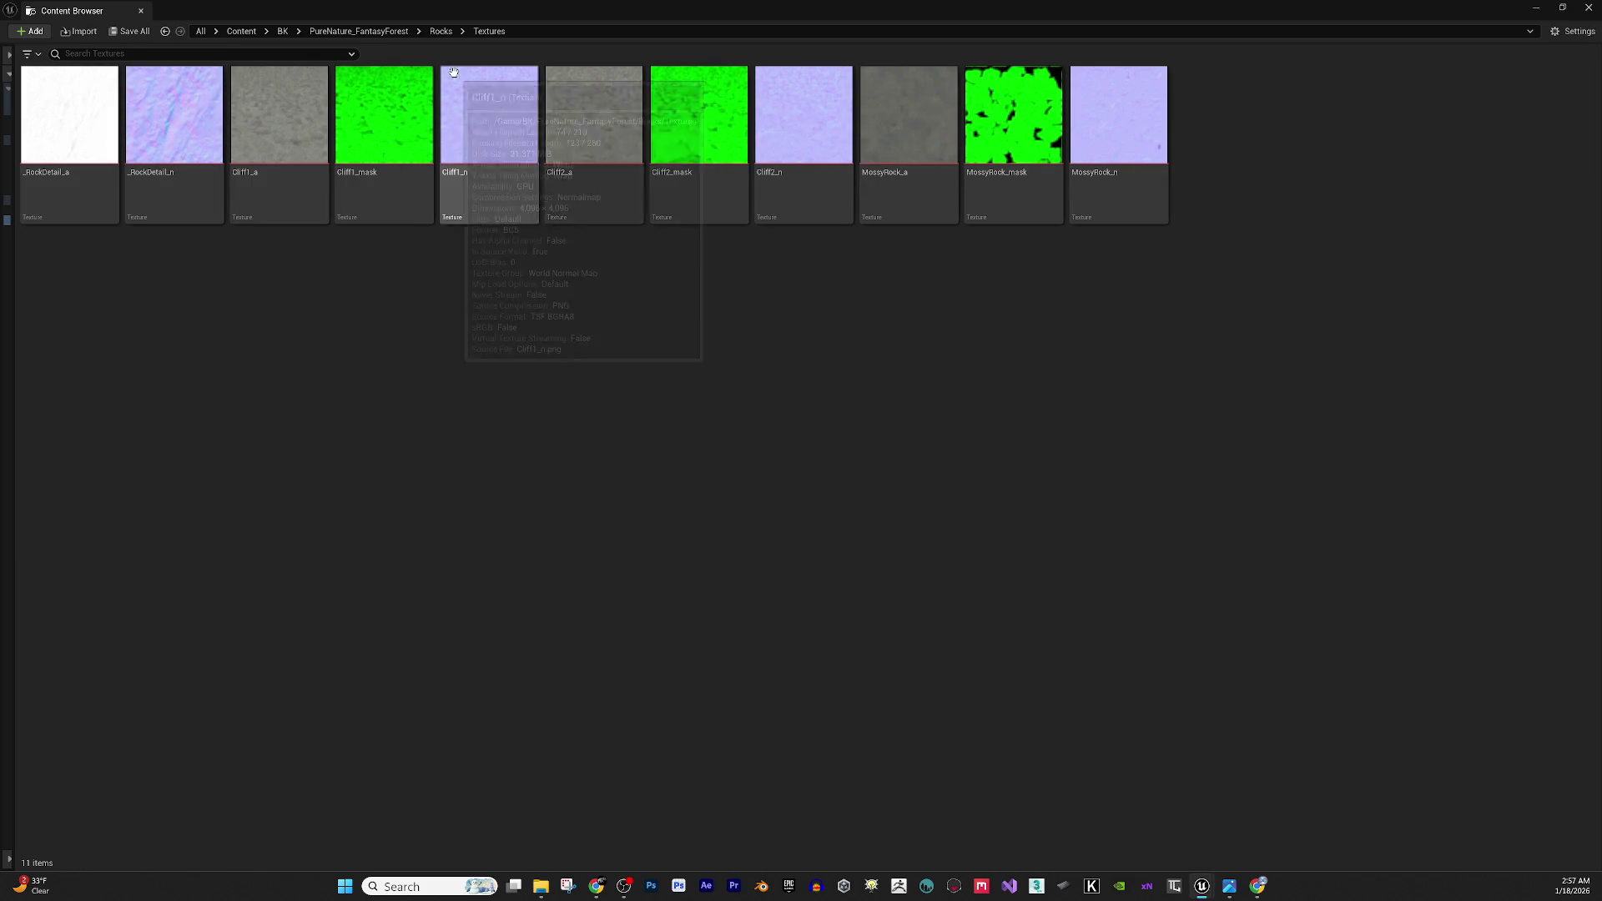
left_click(440, 32)
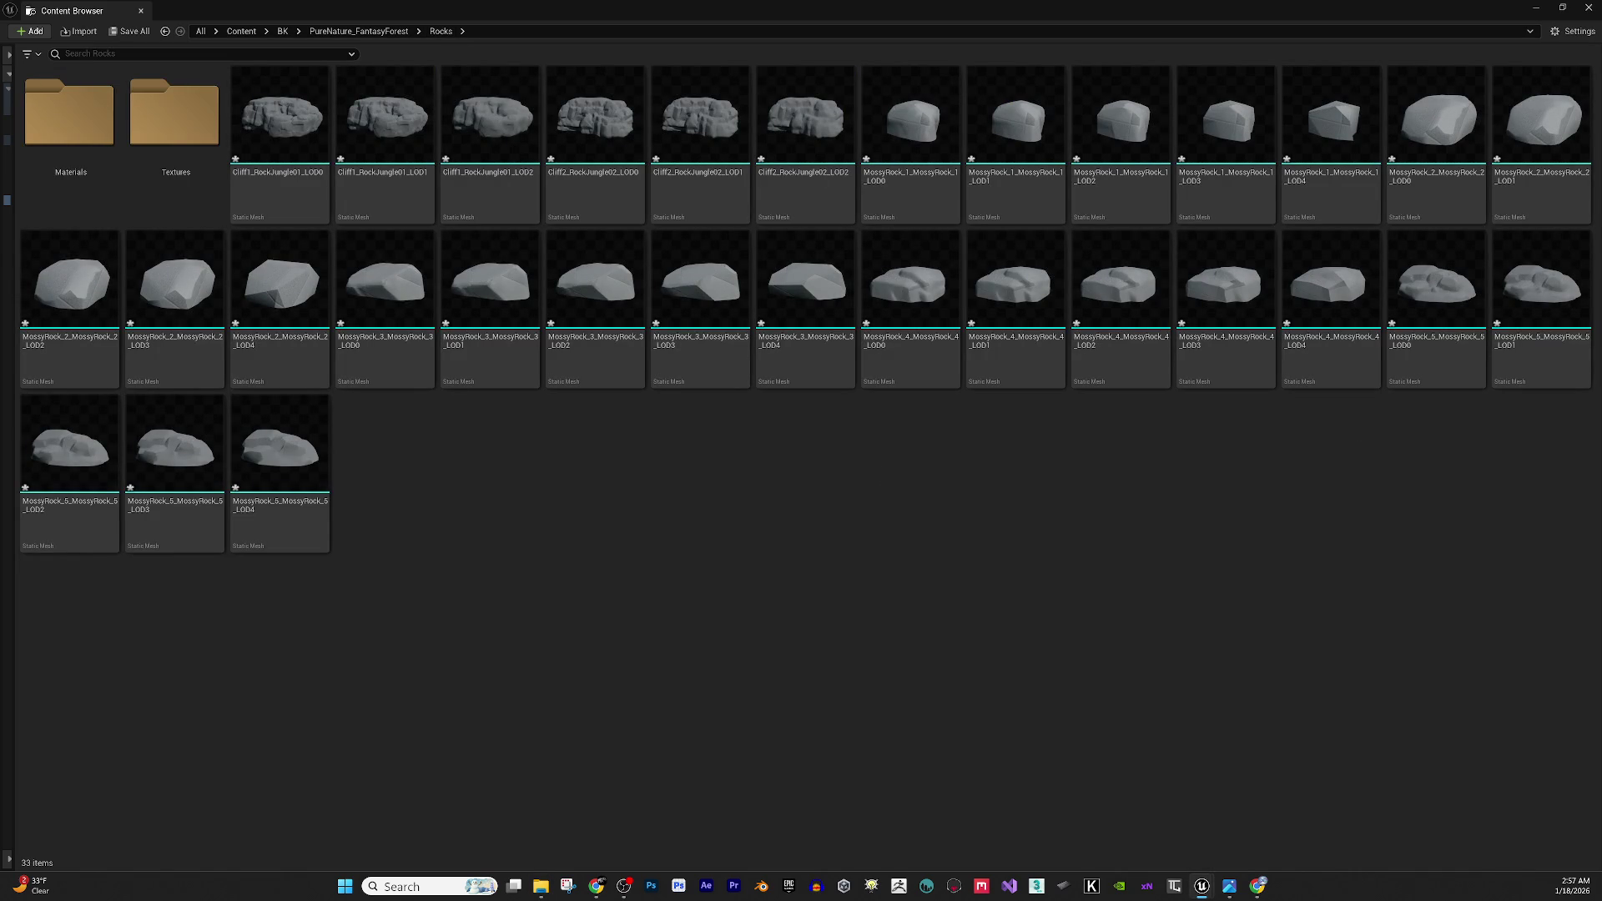
key("alt+Tab")
key("alt+Tab")
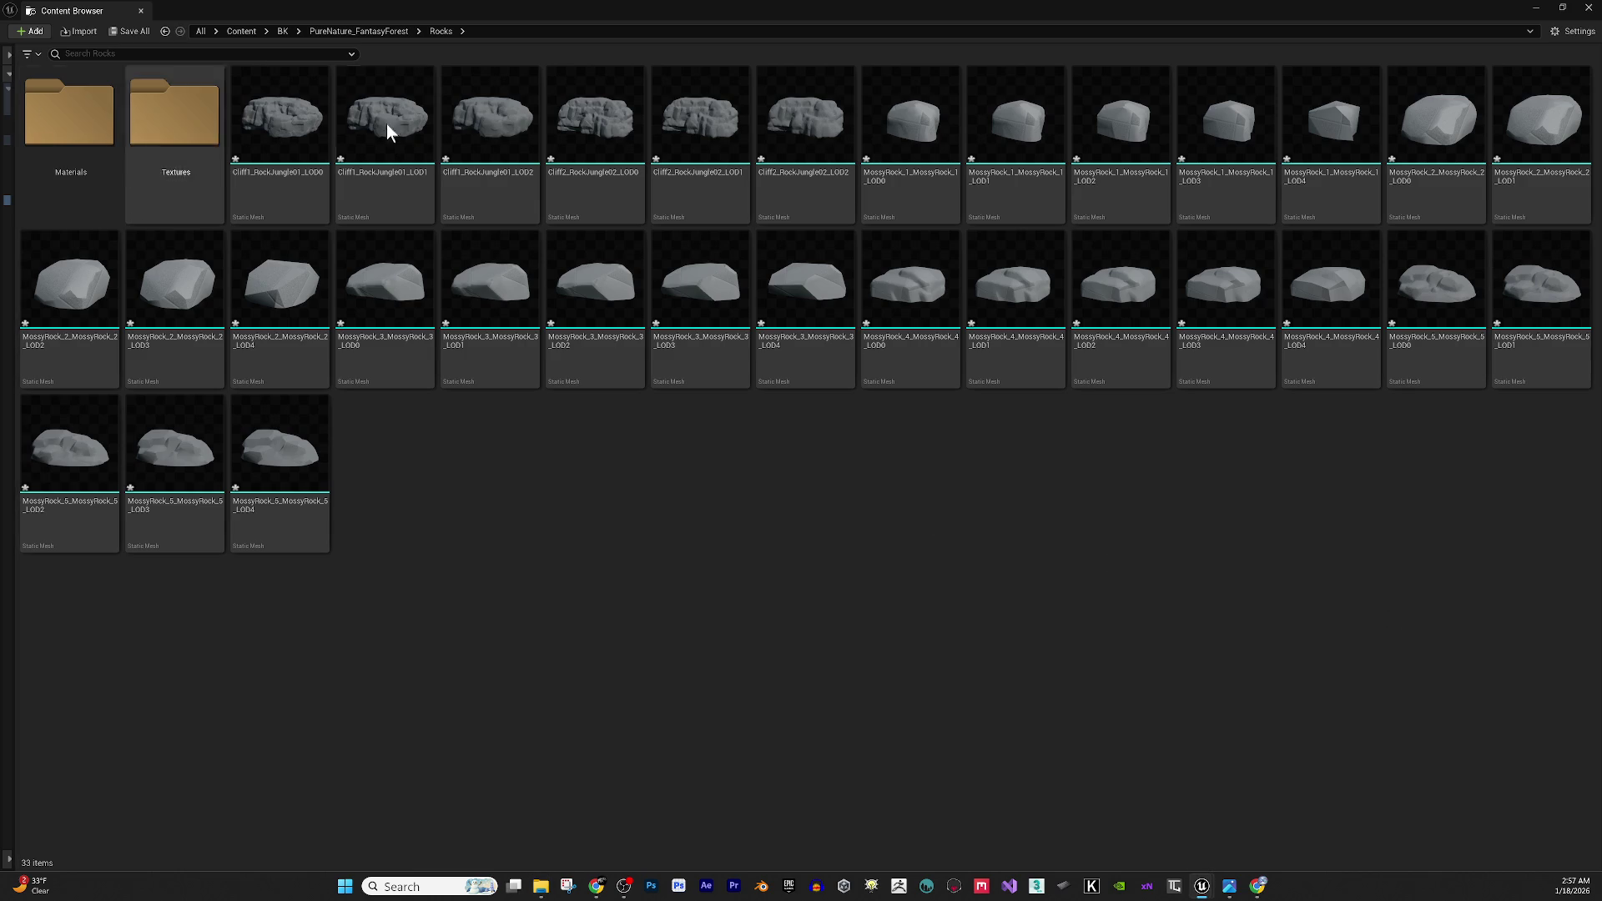
Select the Cliff1 and Cliff2 LOD1–LOD2 meshes and MossyRock_1–2 LOD1–LOD4 meshes.
left_click(428, 125)
left_click(501, 126, "ctrl")
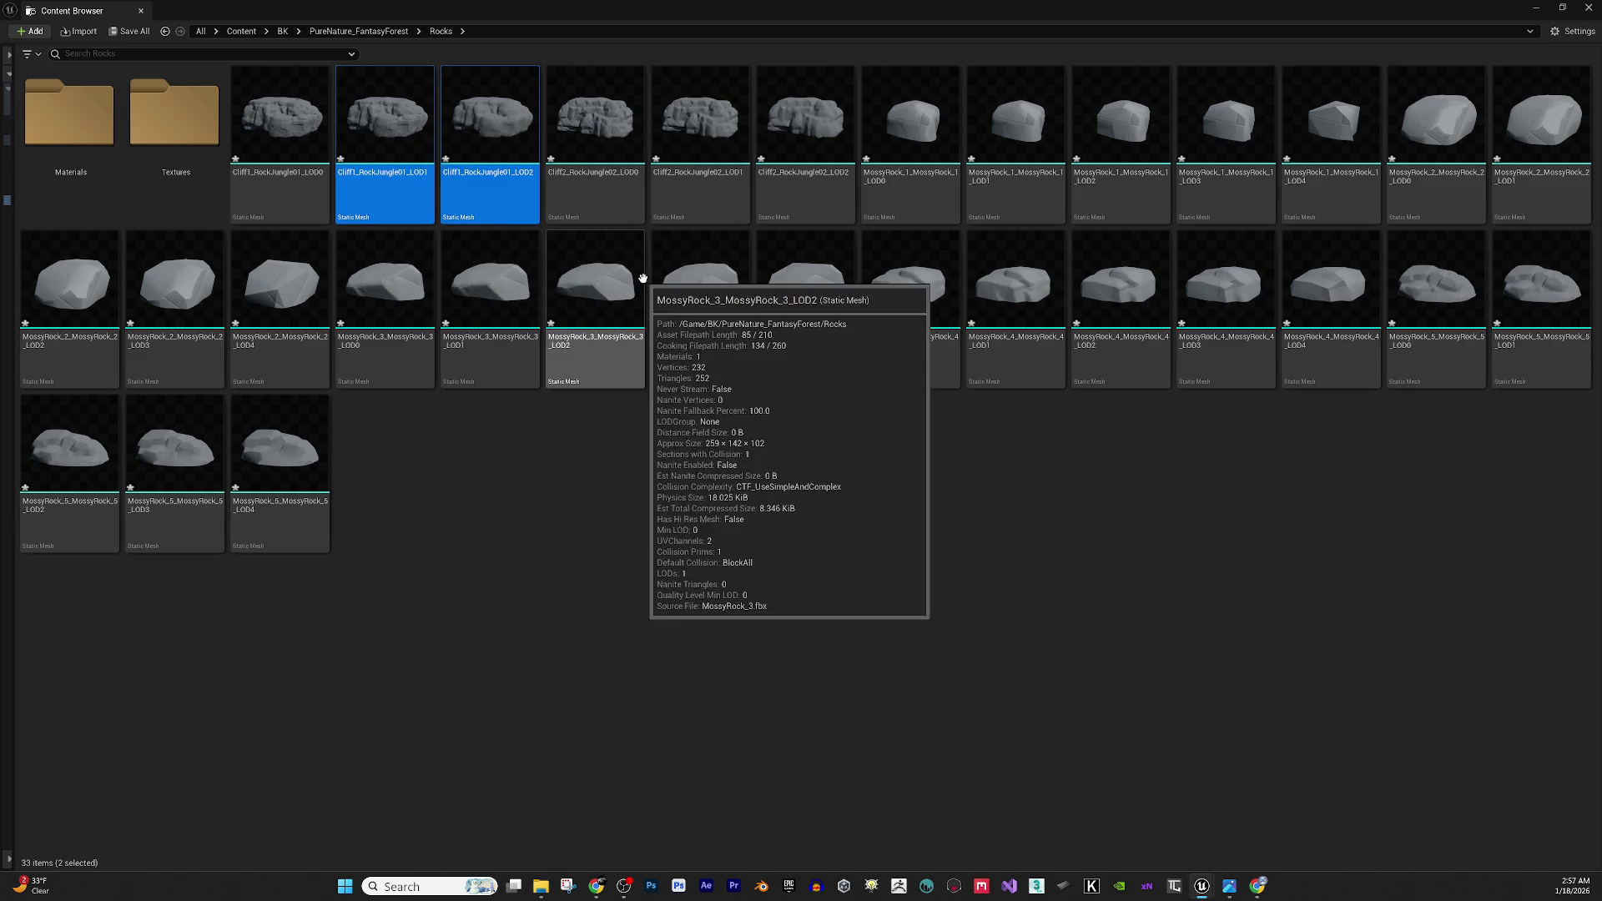
left_click(715, 129, "ctrl")
left_click(794, 133, "ctrl")
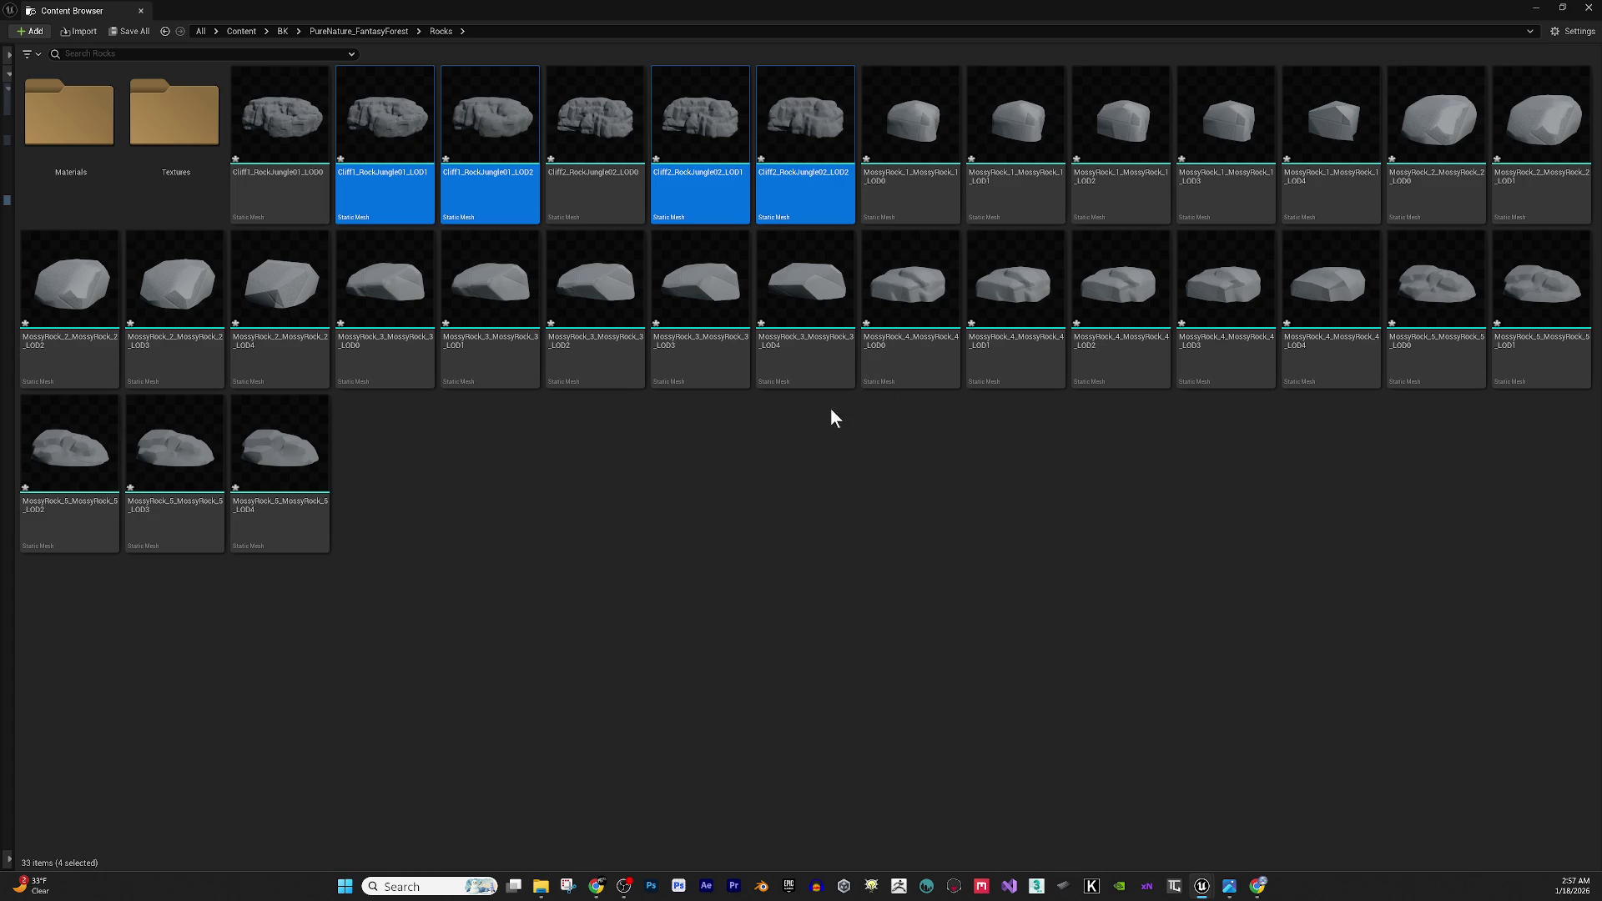
left_click(1014, 205, "ctrl")
left_click(1112, 208, "ctrl")
left_click(1225, 187, "ctrl")
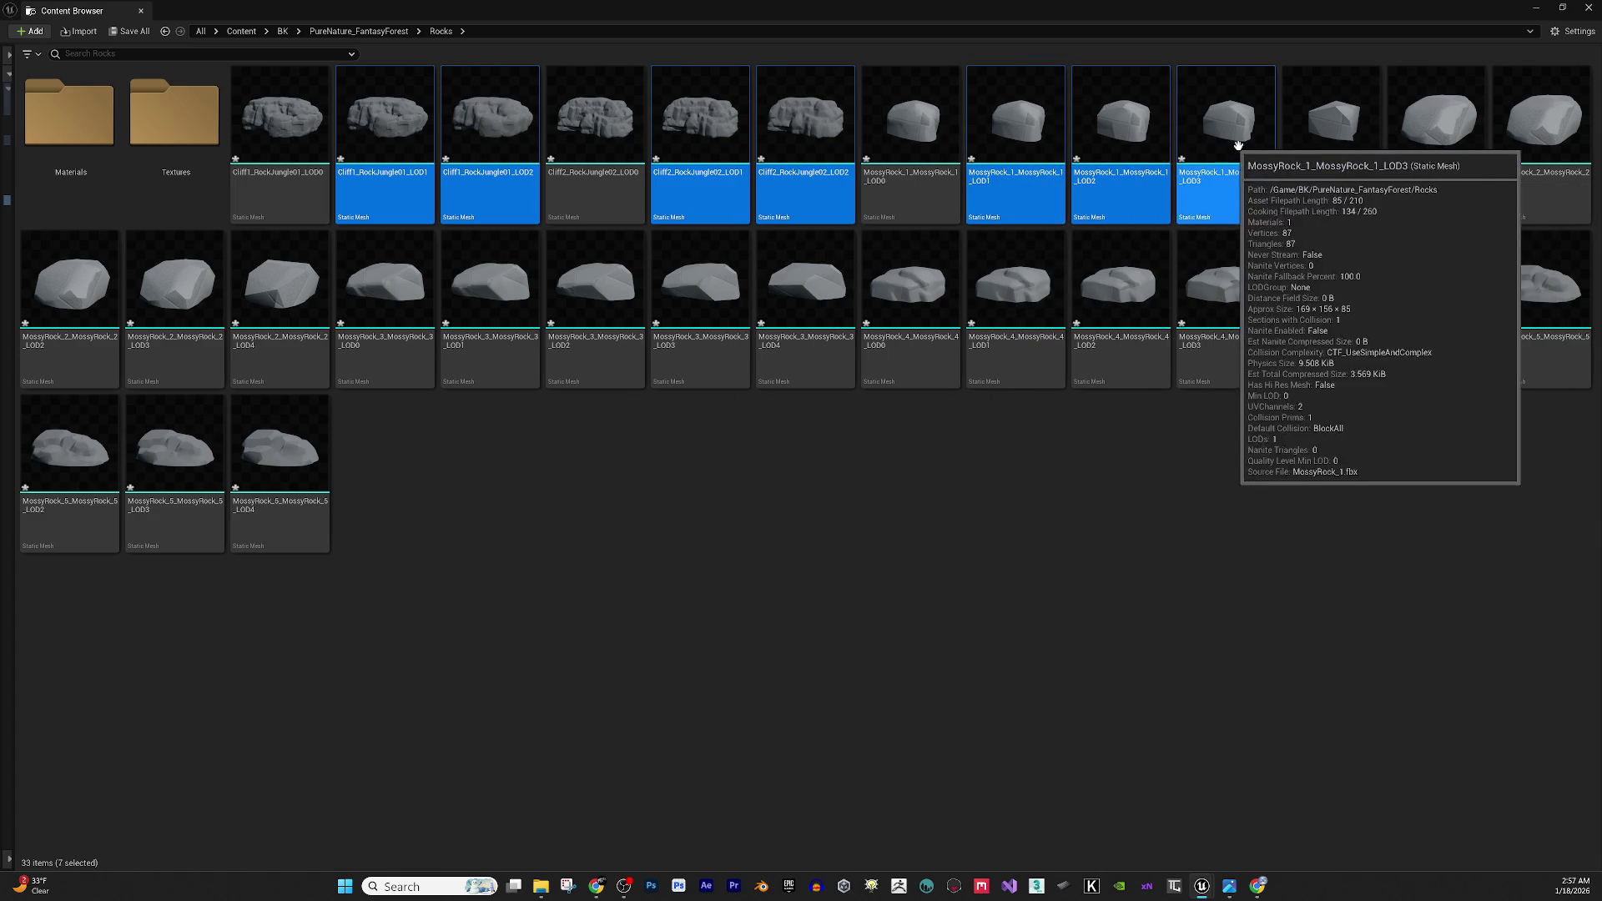
left_click(1327, 188, "ctrl")
left_click(1522, 119, "ctrl")
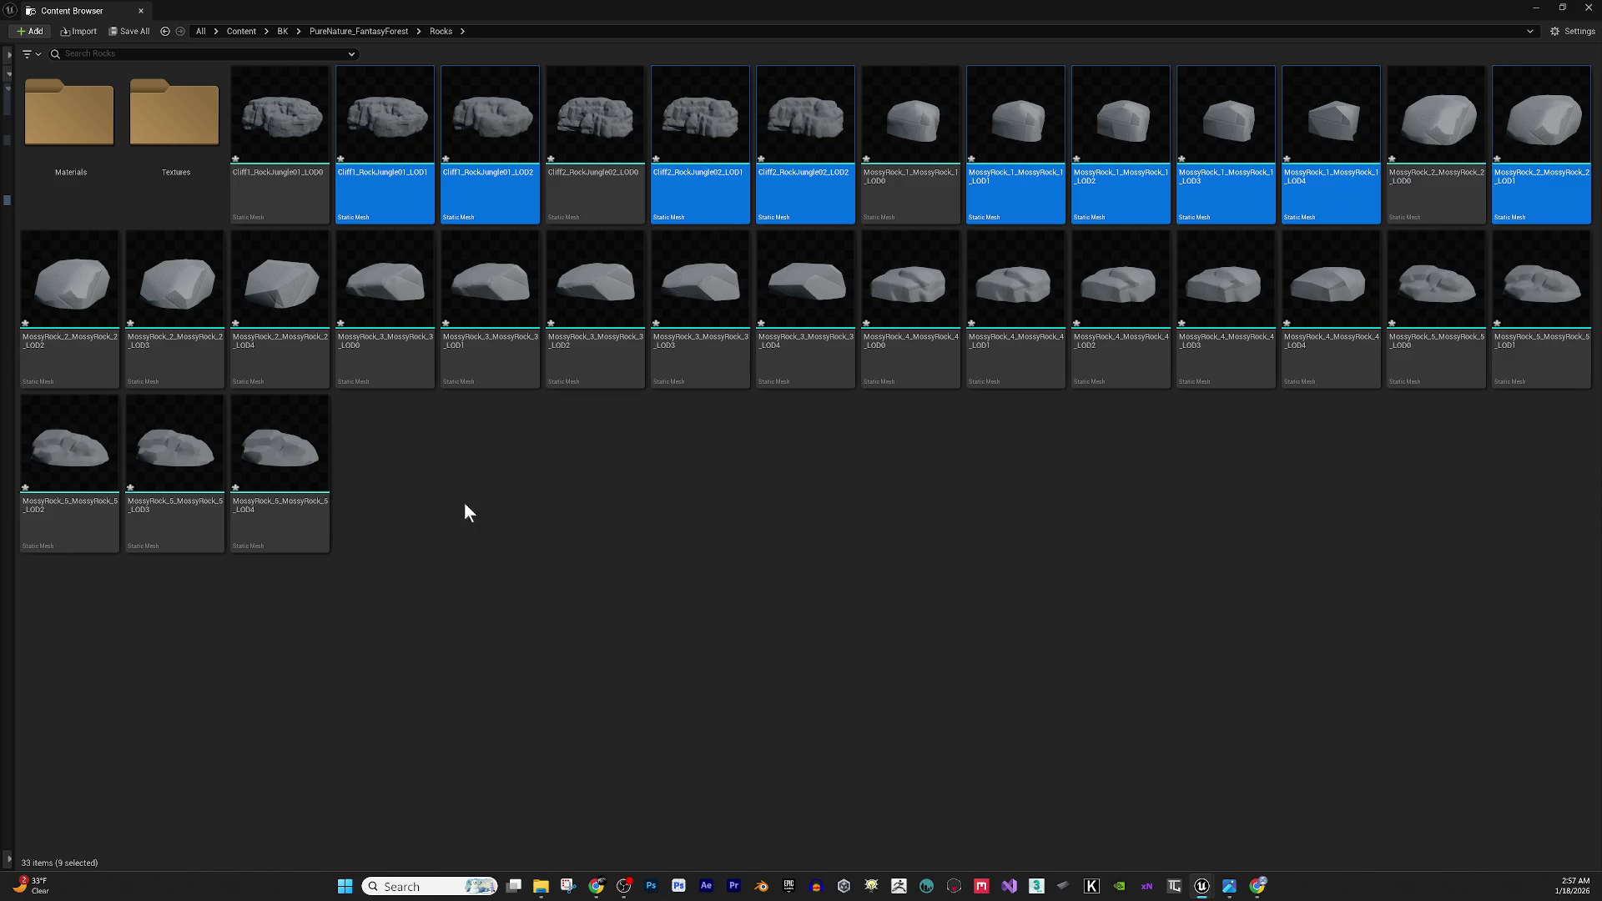
left_click(79, 292, "ctrl")
left_click(185, 304, "ctrl")
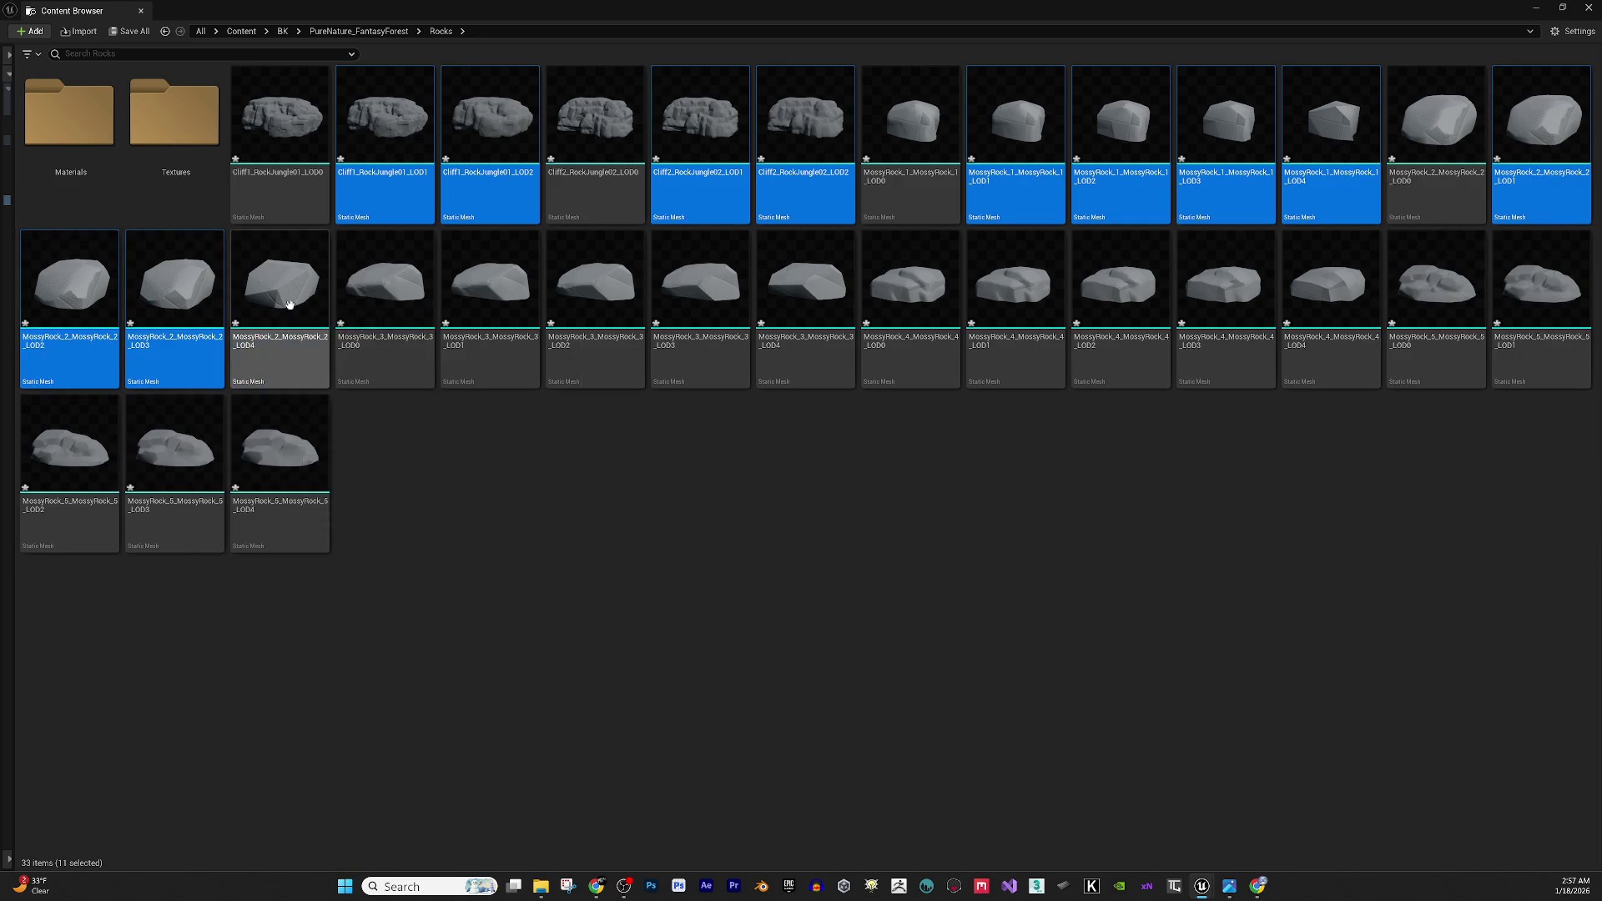
left_click(287, 304, "ctrl")
Add MossyRock_3–5 LOD1–LOD4 meshes to the selection and delete all 24 LOD meshes.
left_click(484, 316, "ctrl")
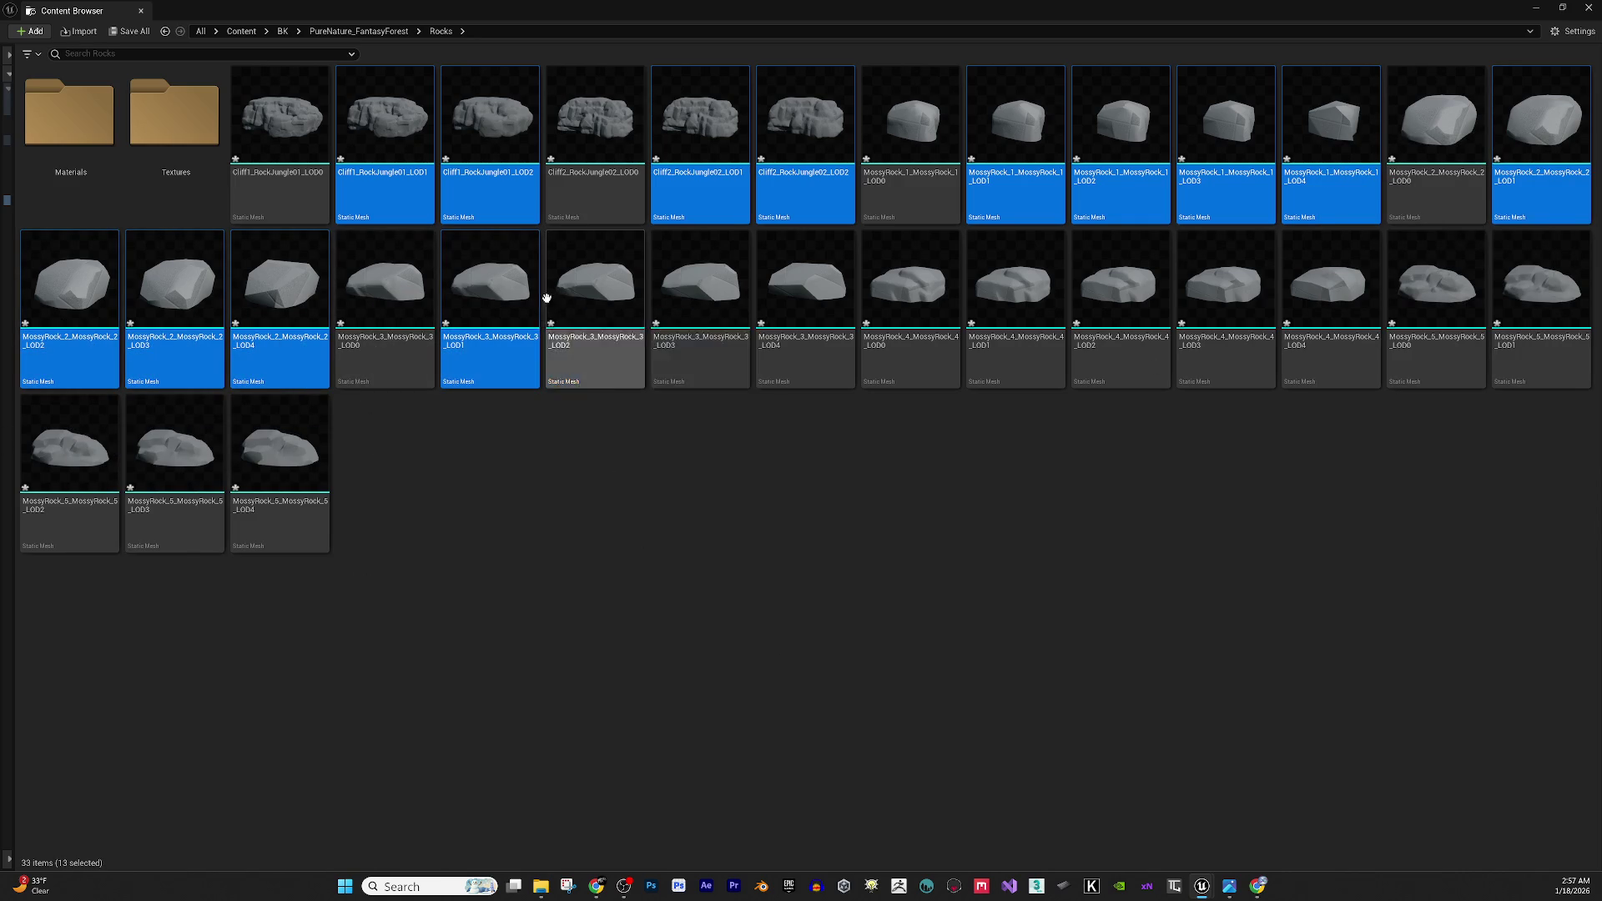
left_click(584, 309, "ctrl")
left_click(705, 322, "ctrl")
left_click(849, 334, "ctrl")
left_click(1026, 305, "ctrl")
left_click(1085, 301, "ctrl")
left_click(1214, 301, "ctrl")
left_click(1320, 310, "ctrl")
left_click(1544, 287, "ctrl")
left_click(29, 512, "ctrl")
left_click(171, 467, "ctrl")
left_click(258, 451, "ctrl")
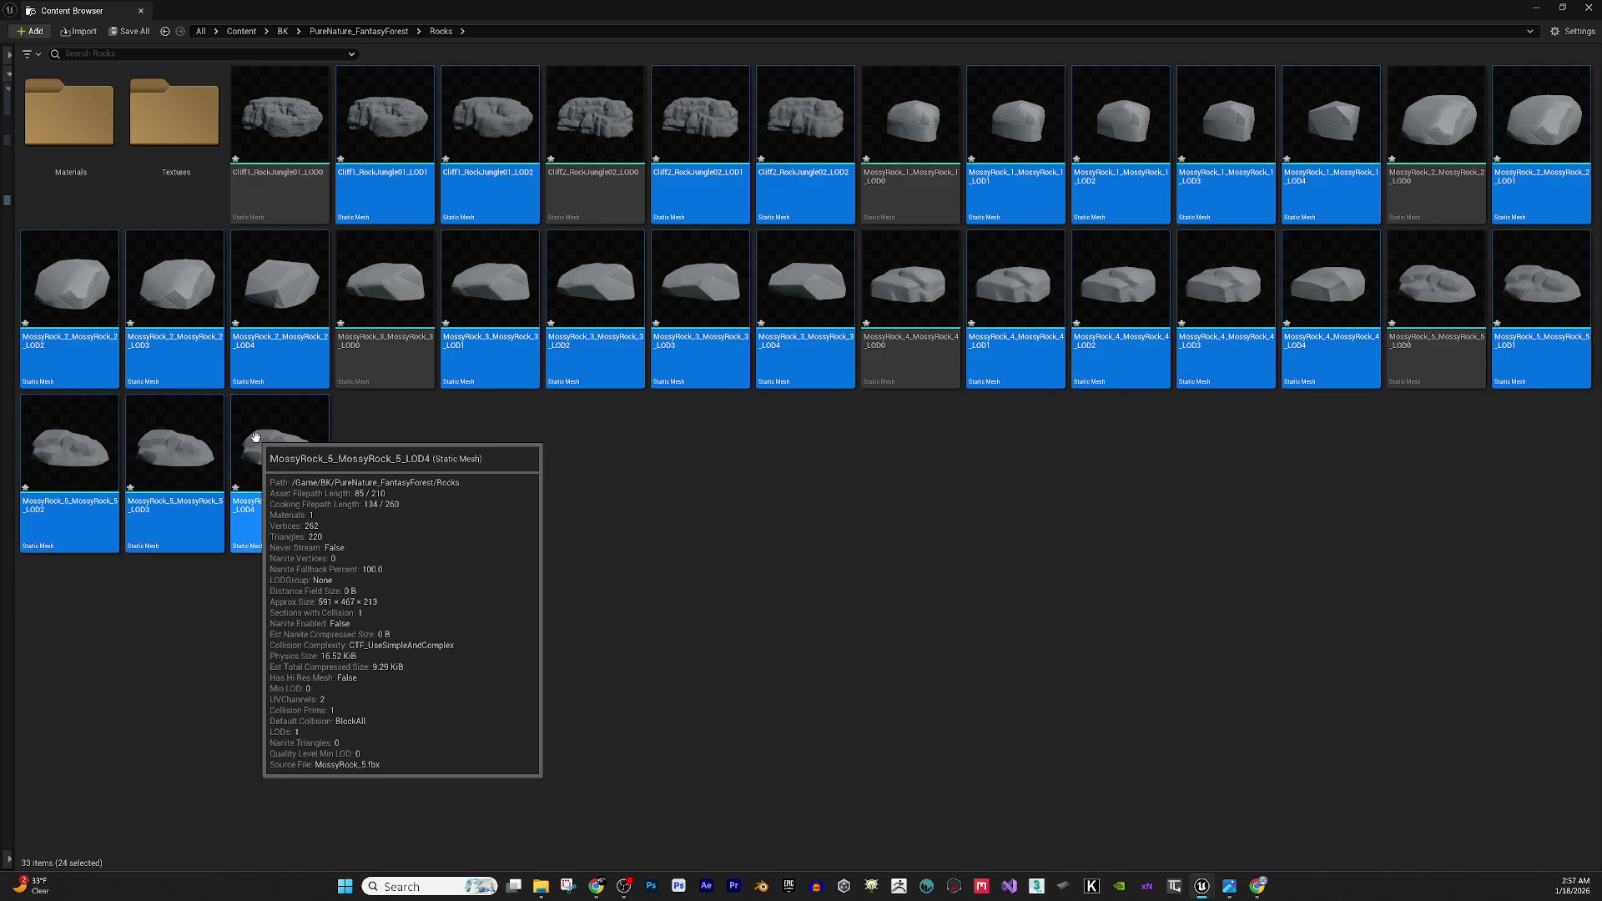
key("Delete")
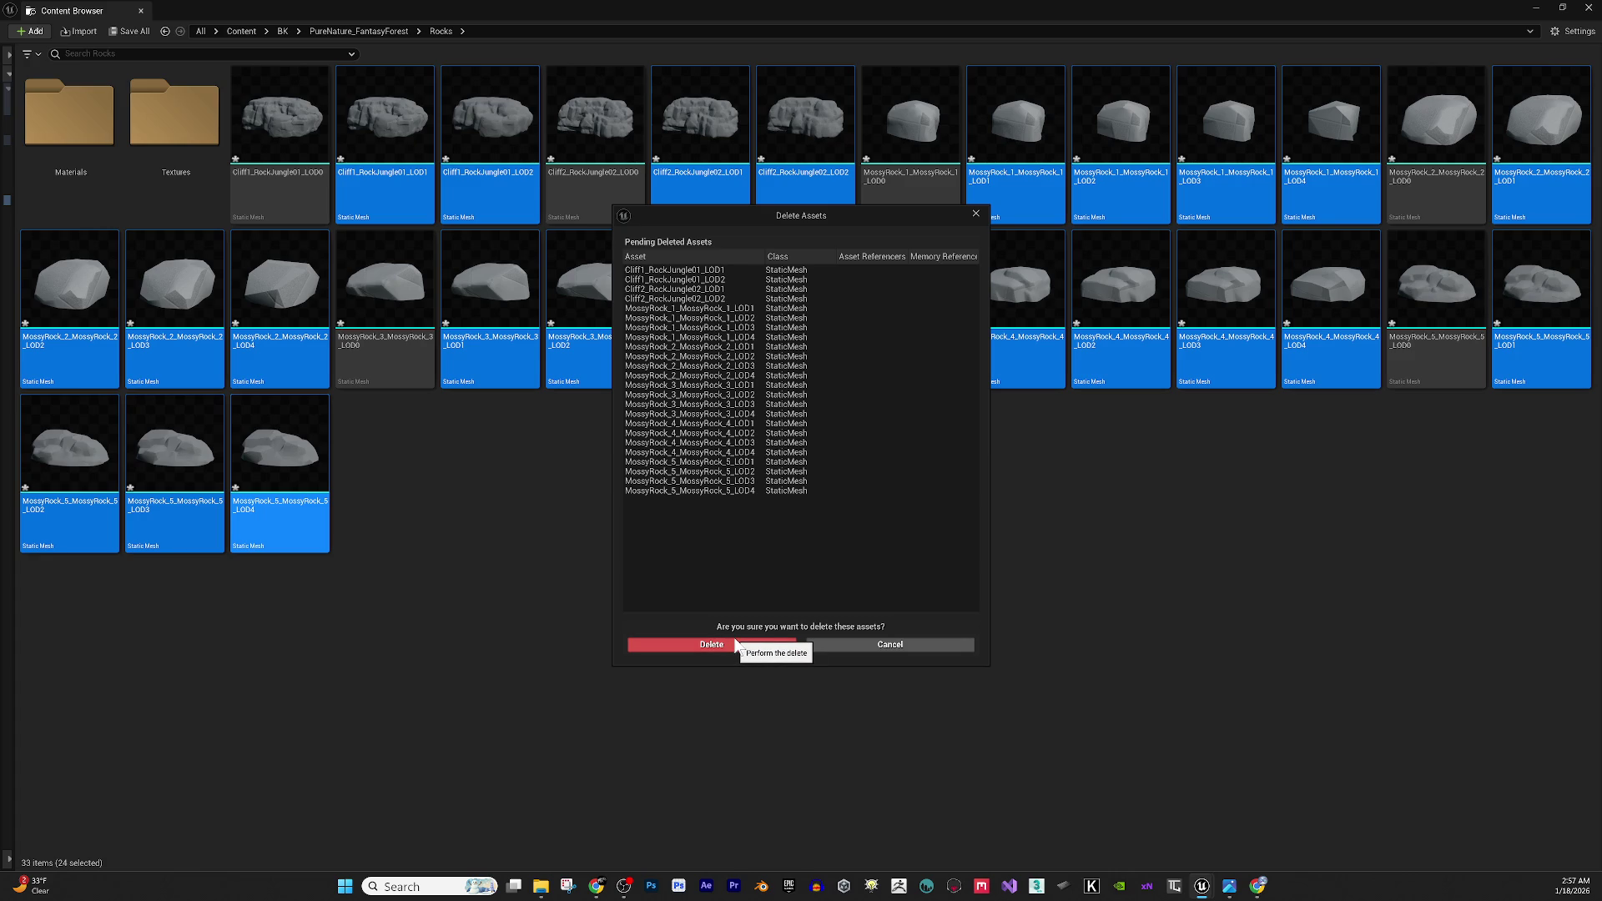
left_click(735, 645)
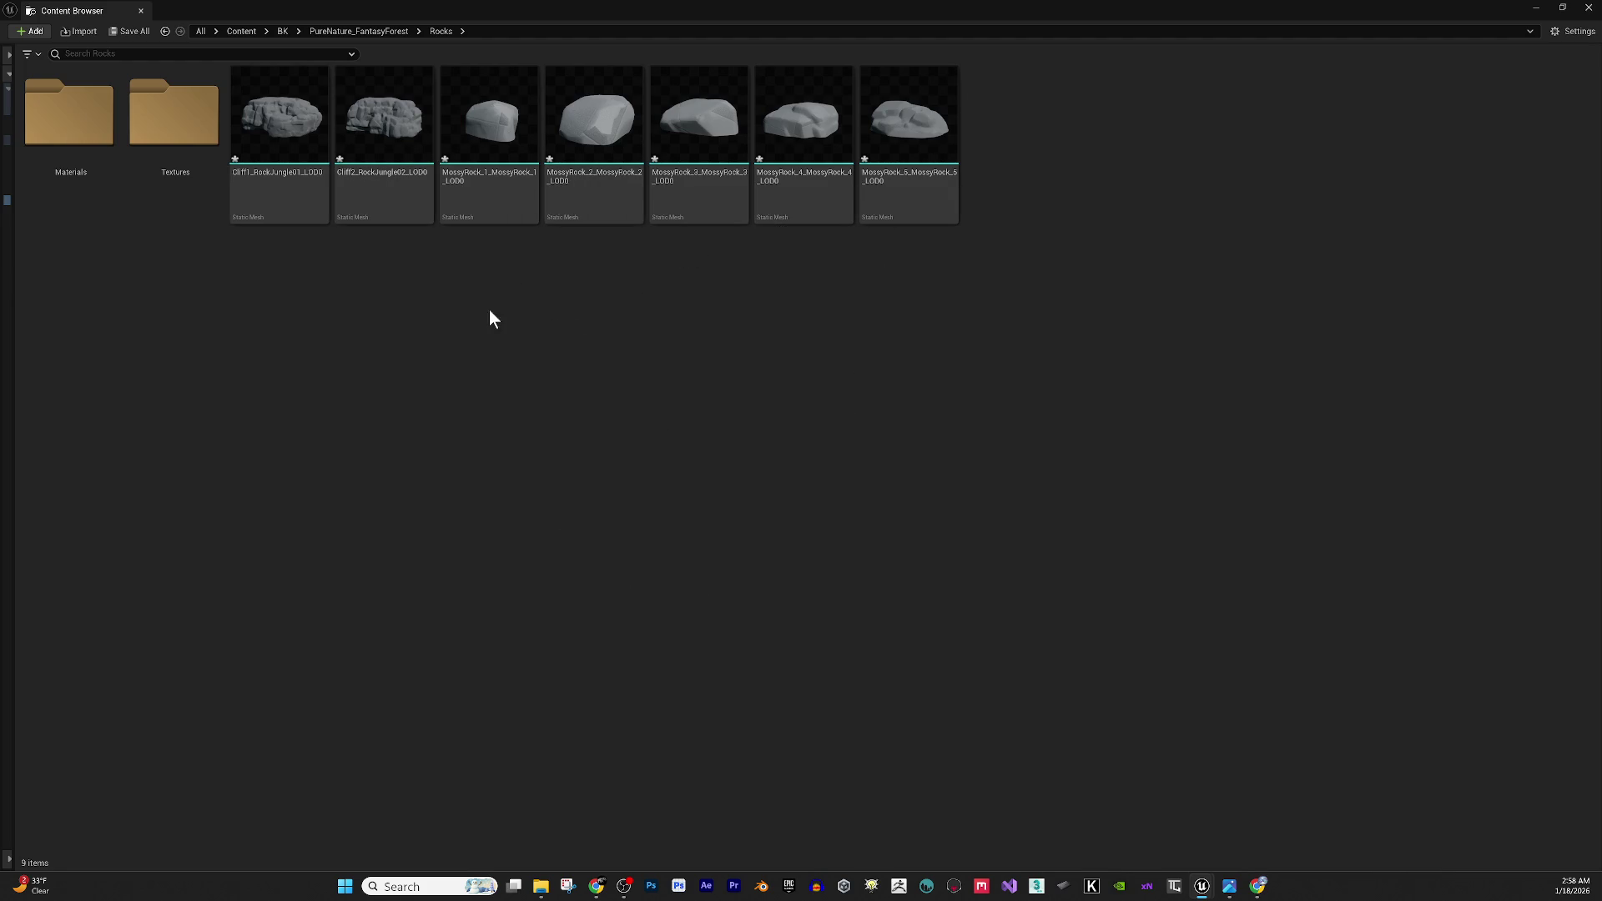
Copy M_Islands_Boulders1 from PureNature_Islands Rocks Materials into FantasyForest's Rocks Materials folder.
double_click(150, 141)
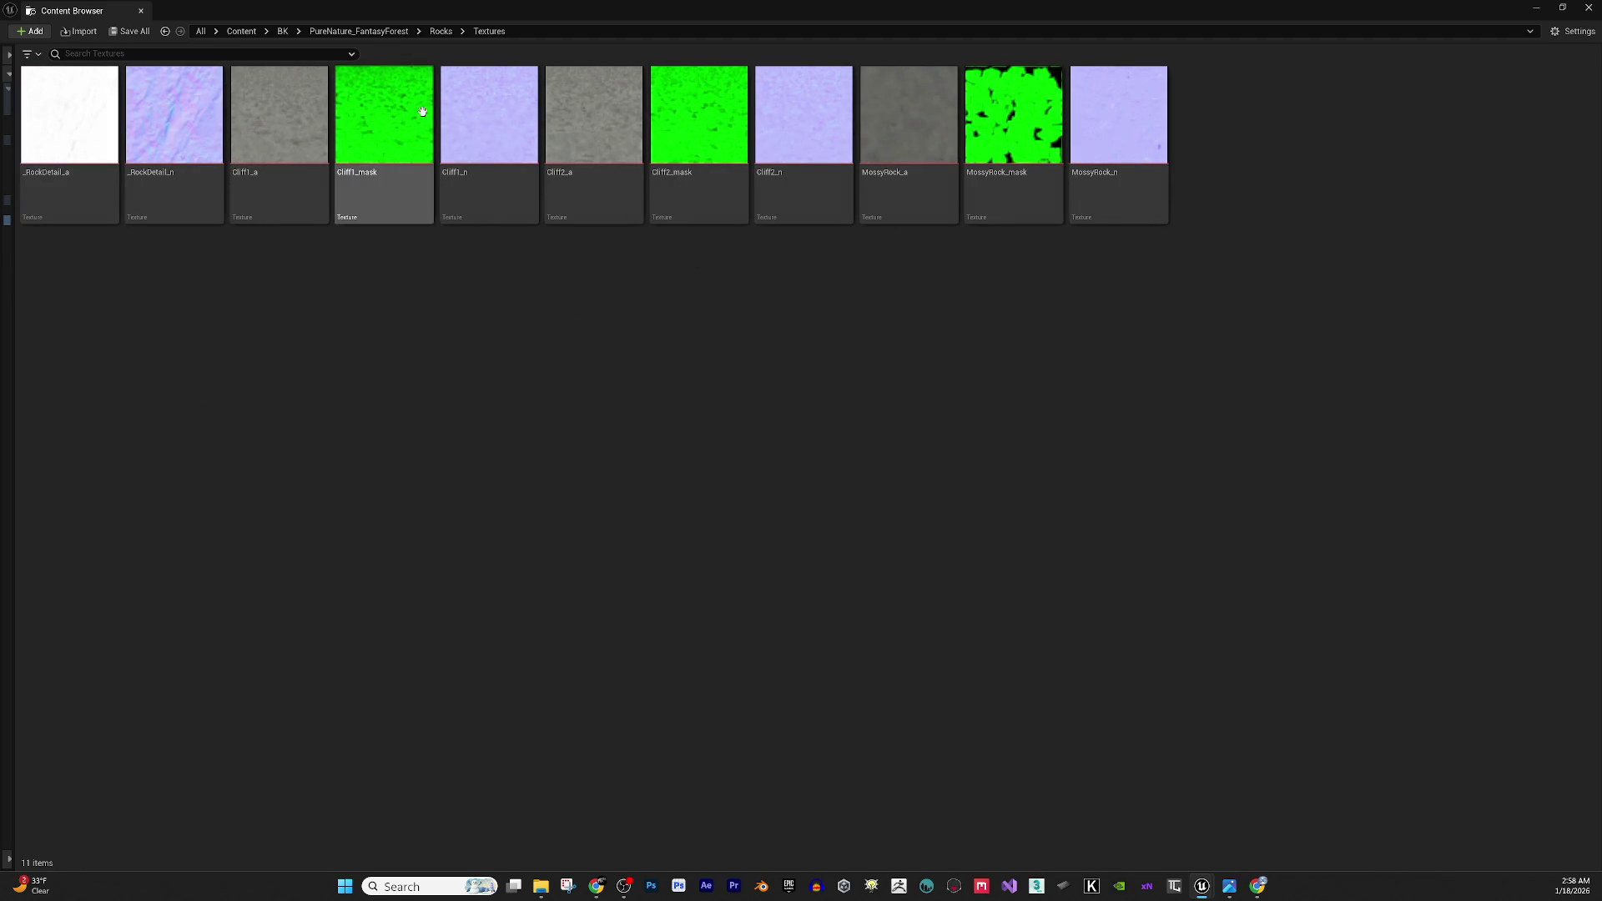
left_click(441, 32)
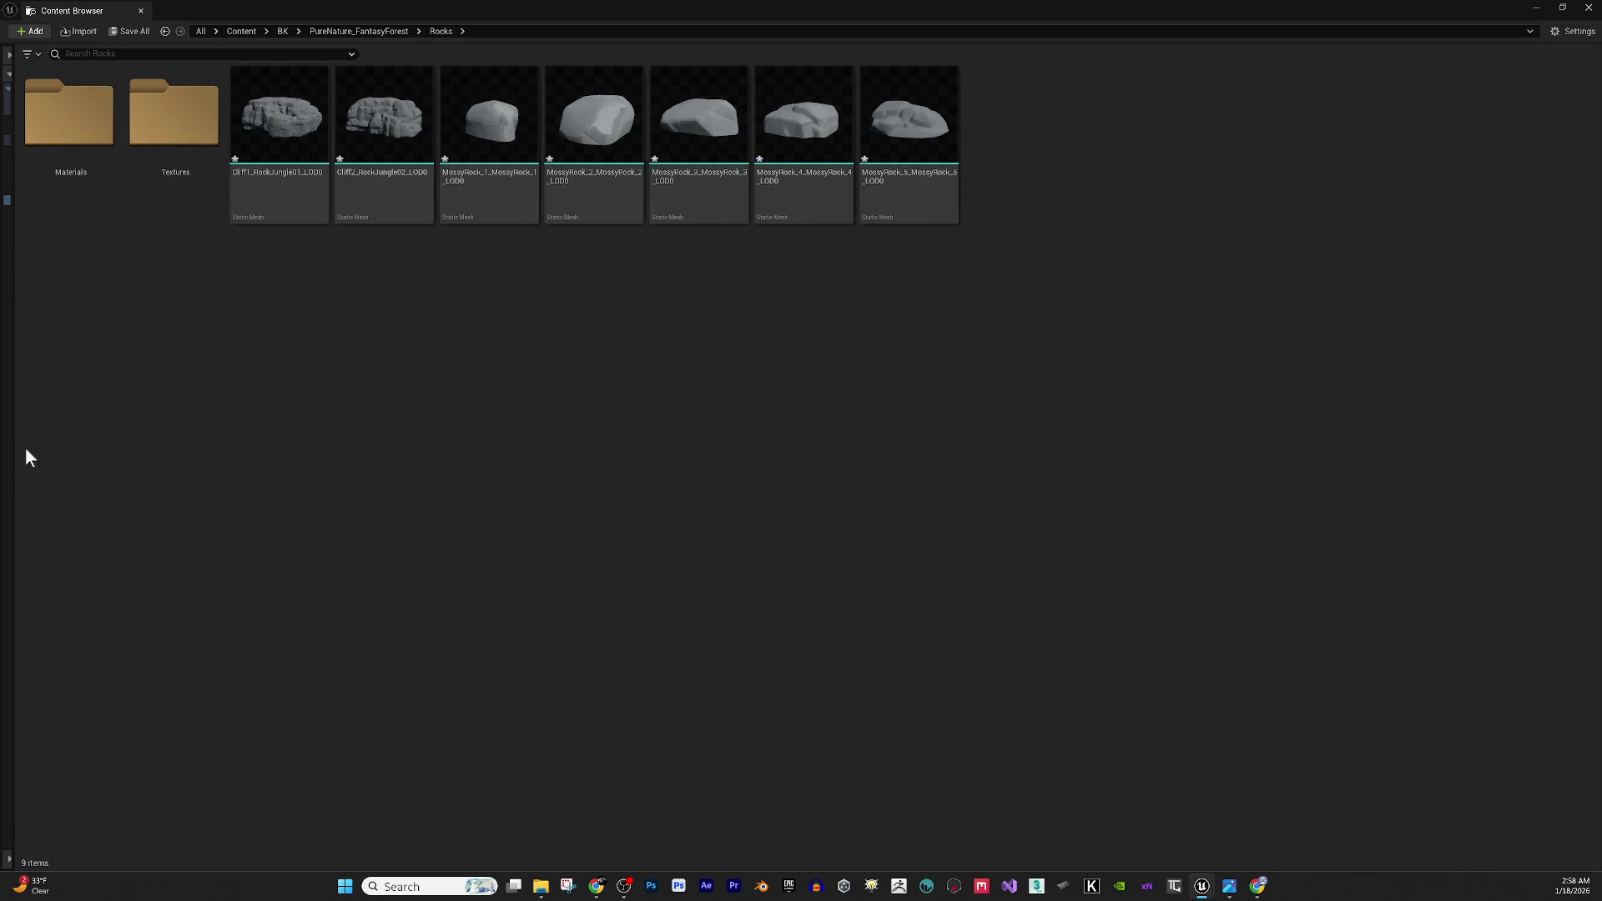
left_click_drag(21, 423, 354, 422)
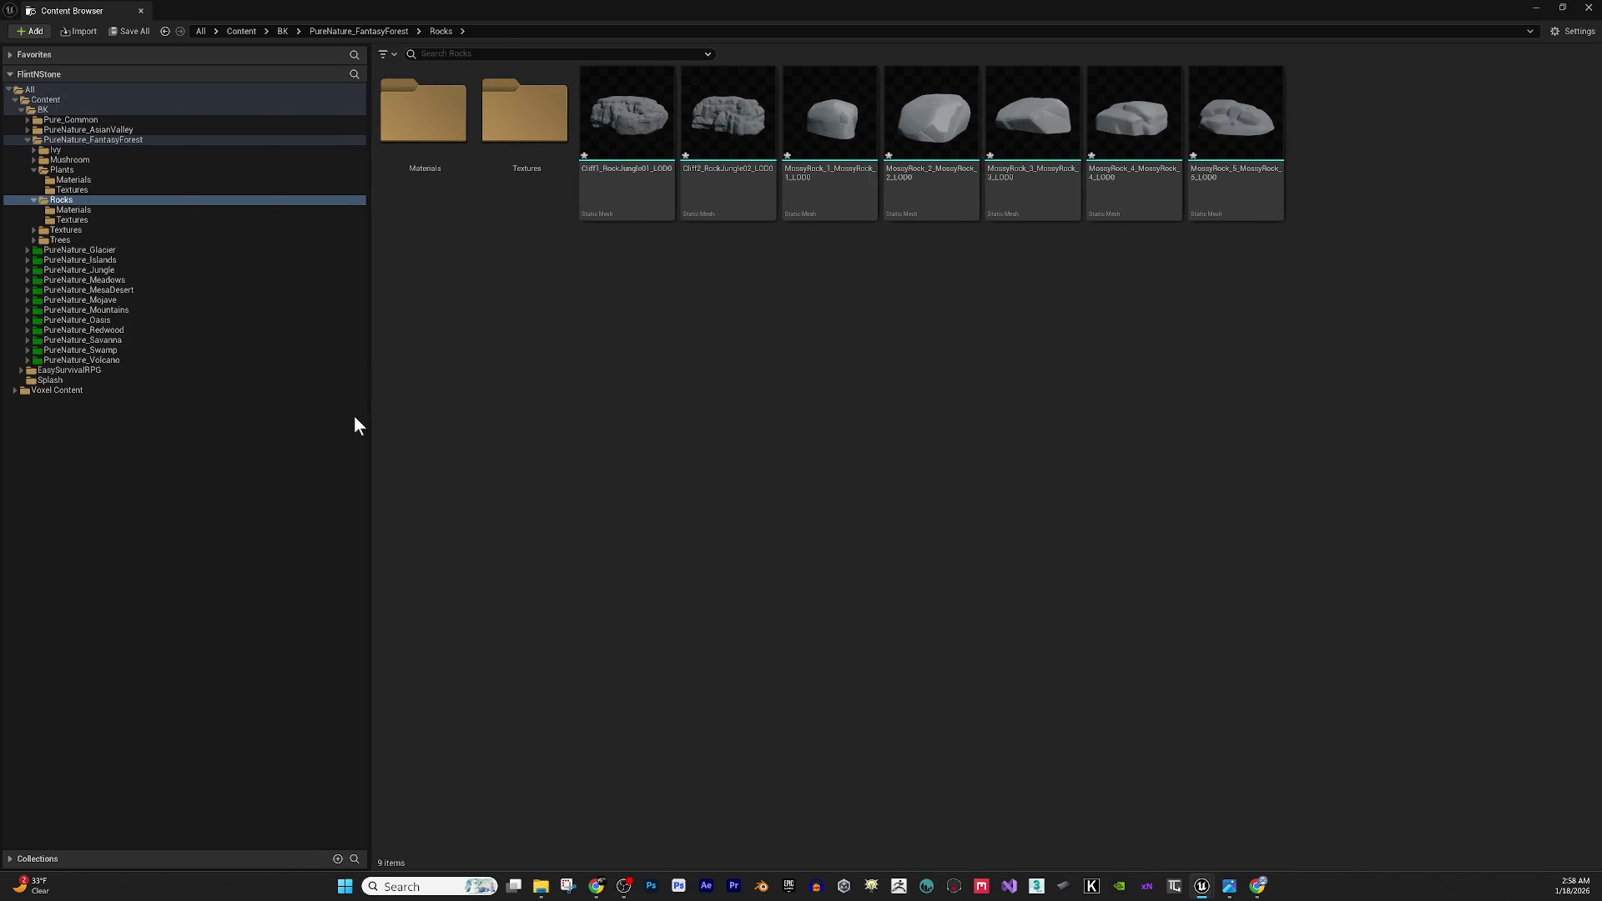
left_click(30, 251)
left_click(25, 251)
left_click(26, 262)
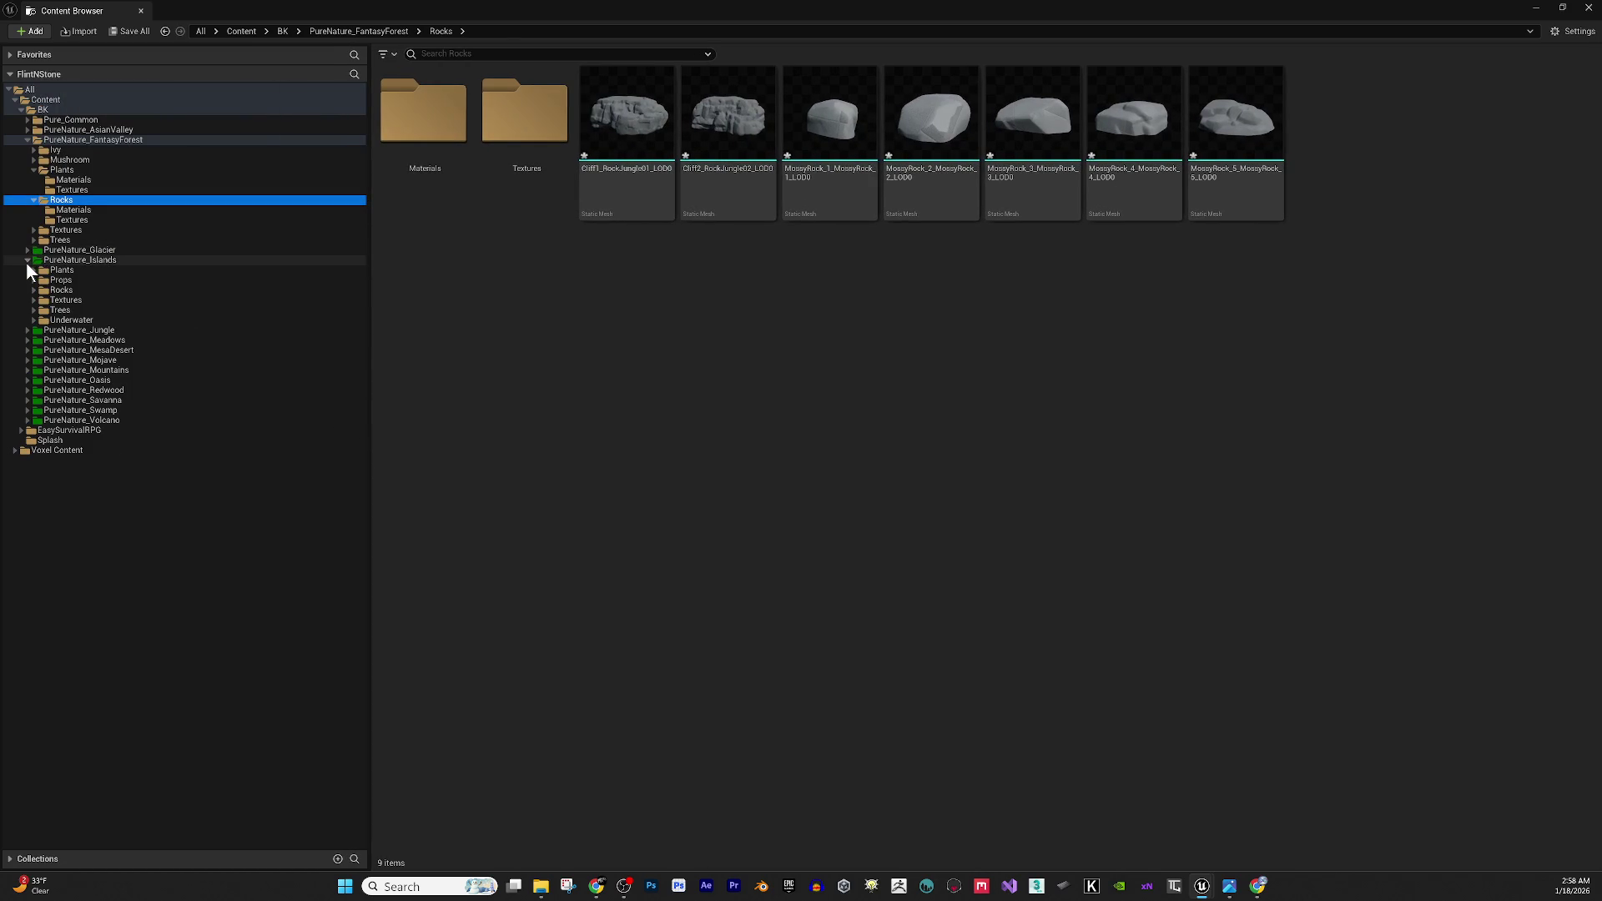
left_click(33, 290)
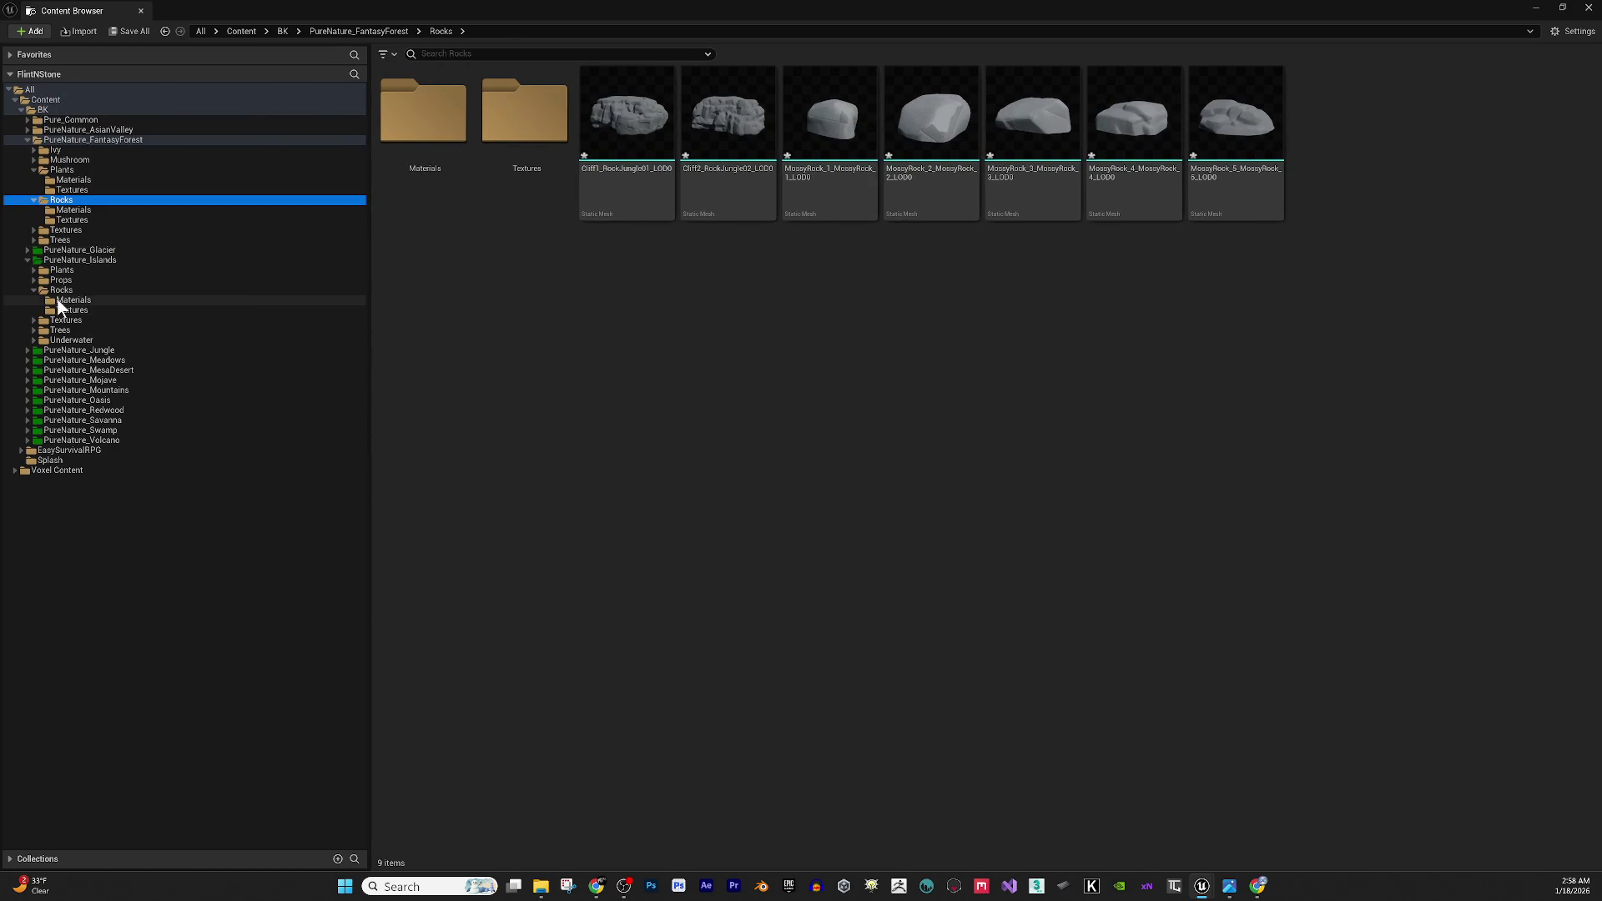
left_click(108, 299)
left_click(446, 117)
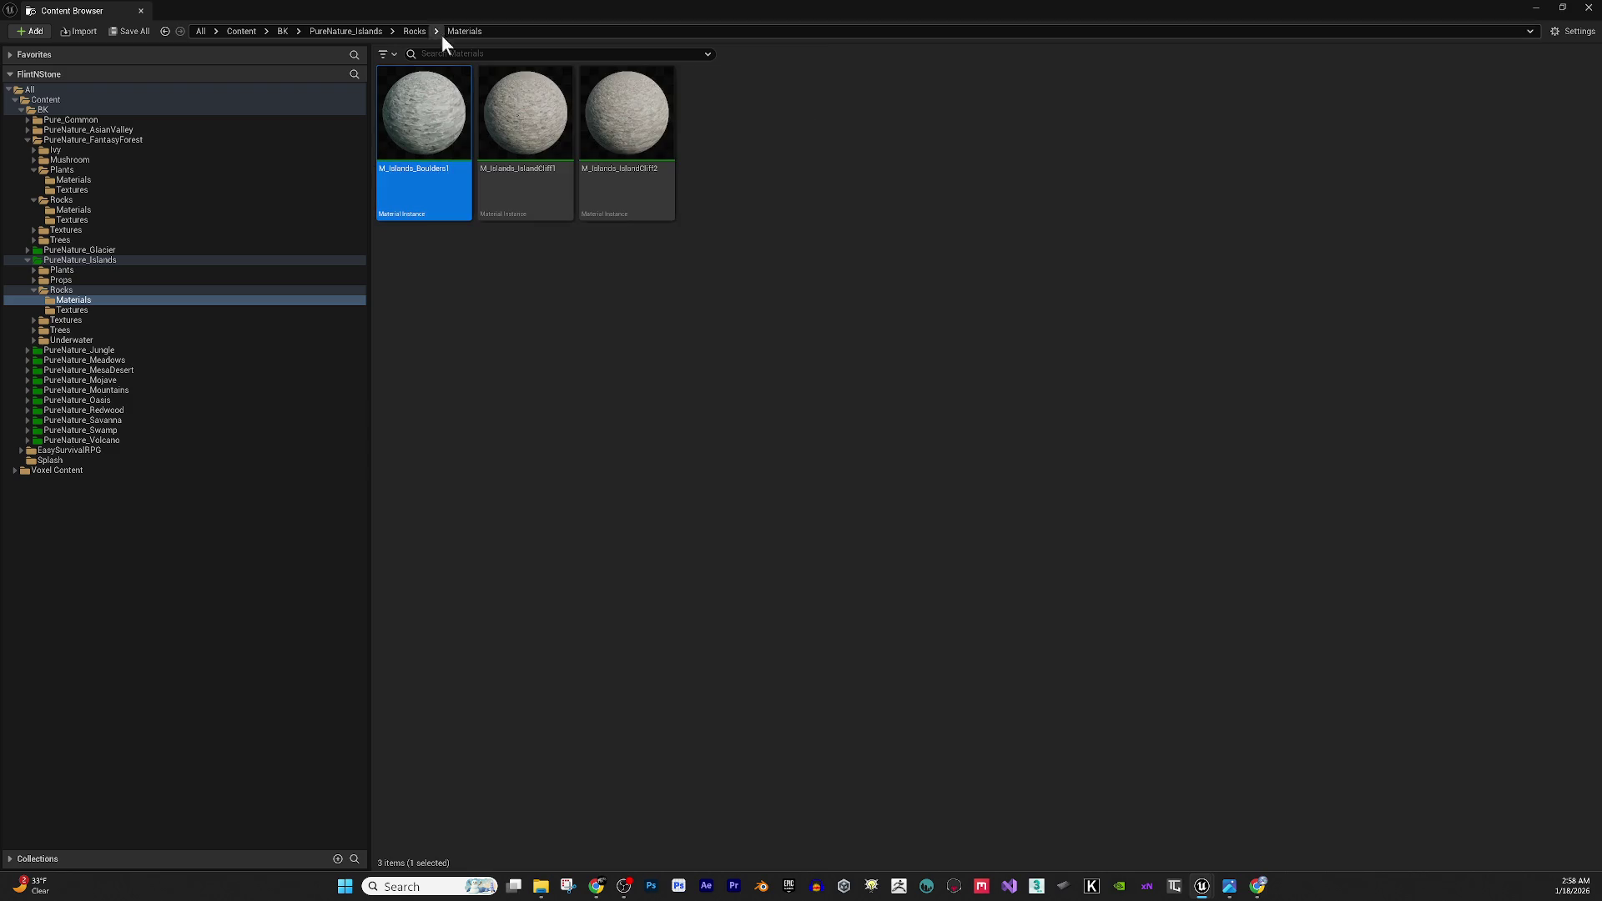
left_click(136, 212)
key("ctrl+v")
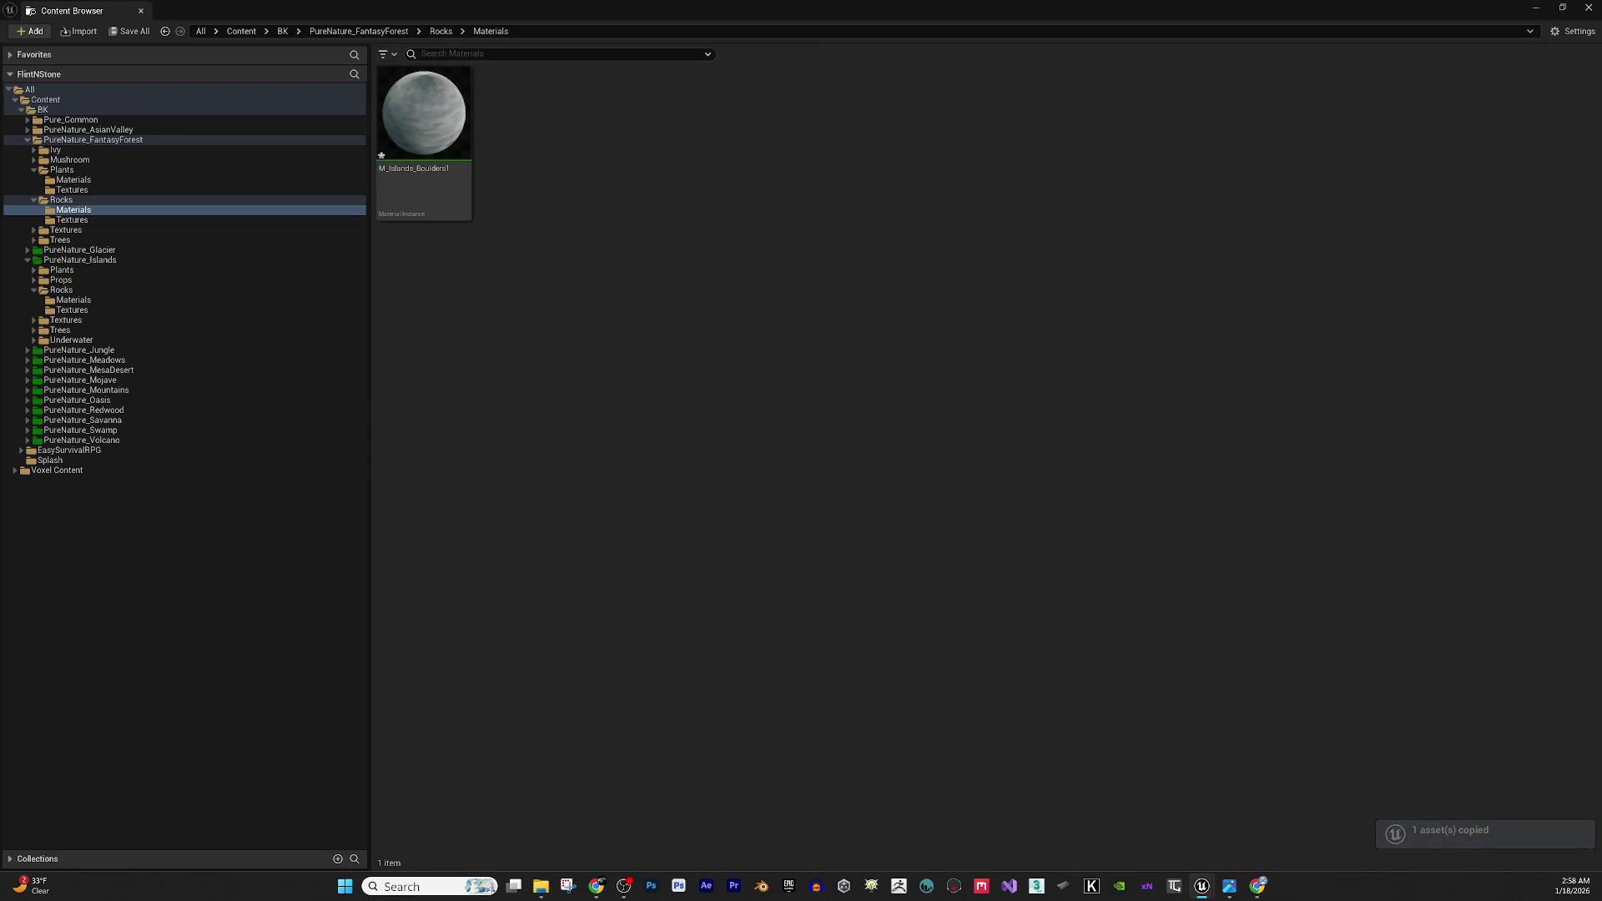
Close the message log and restore the Content Browser to full screen.
left_click_drag(868, 10, 910, 319)
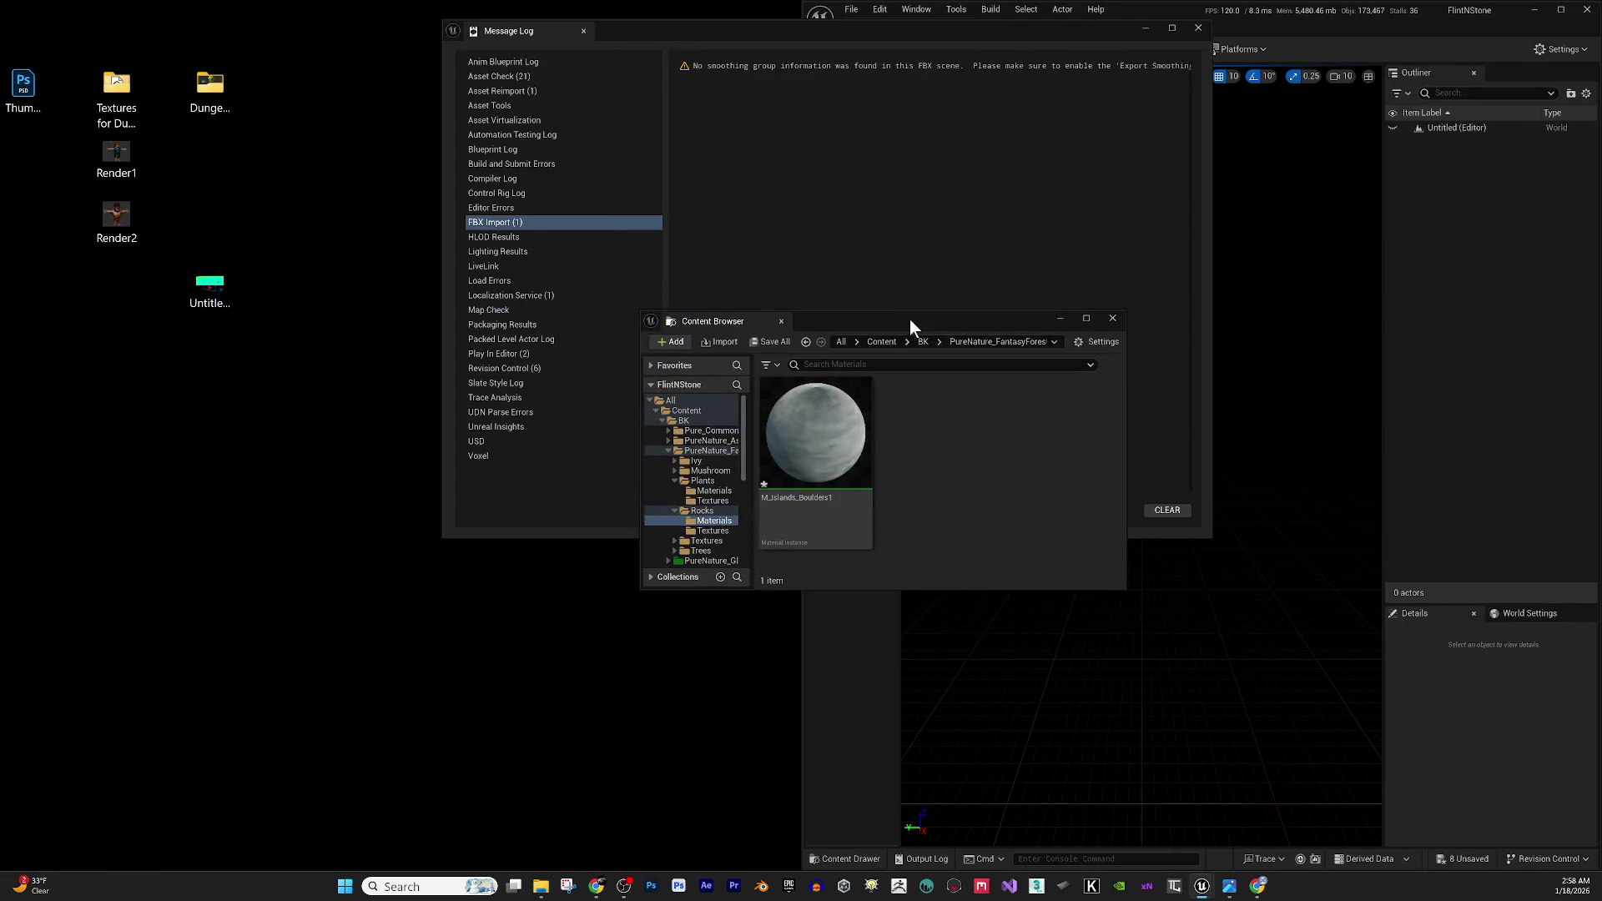
left_click(1198, 28)
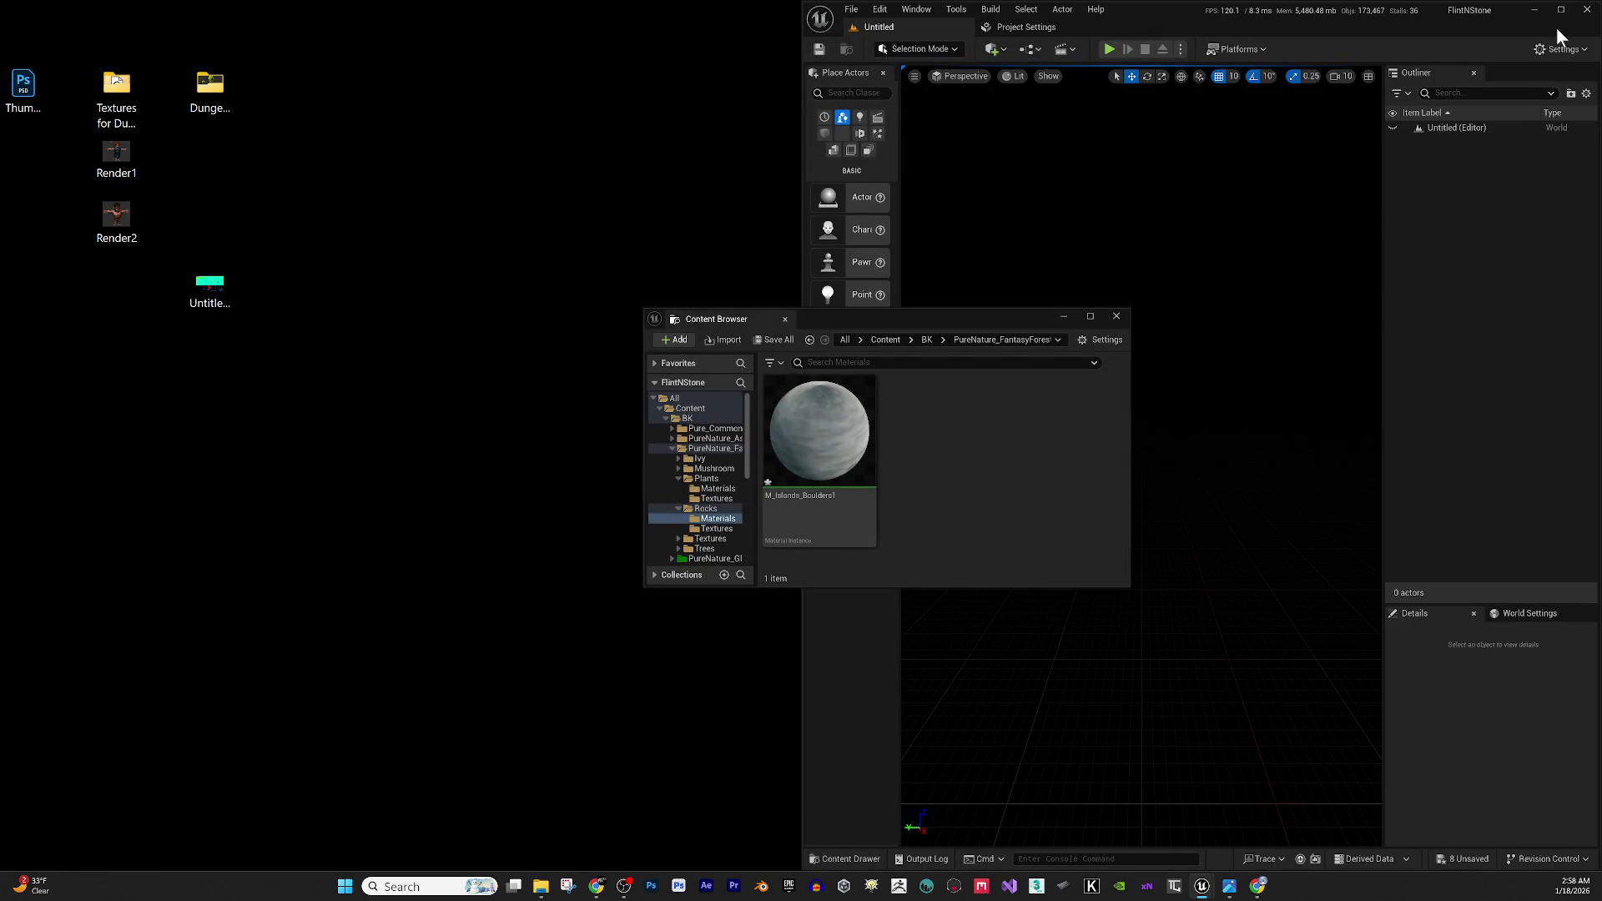
left_click(1561, 9)
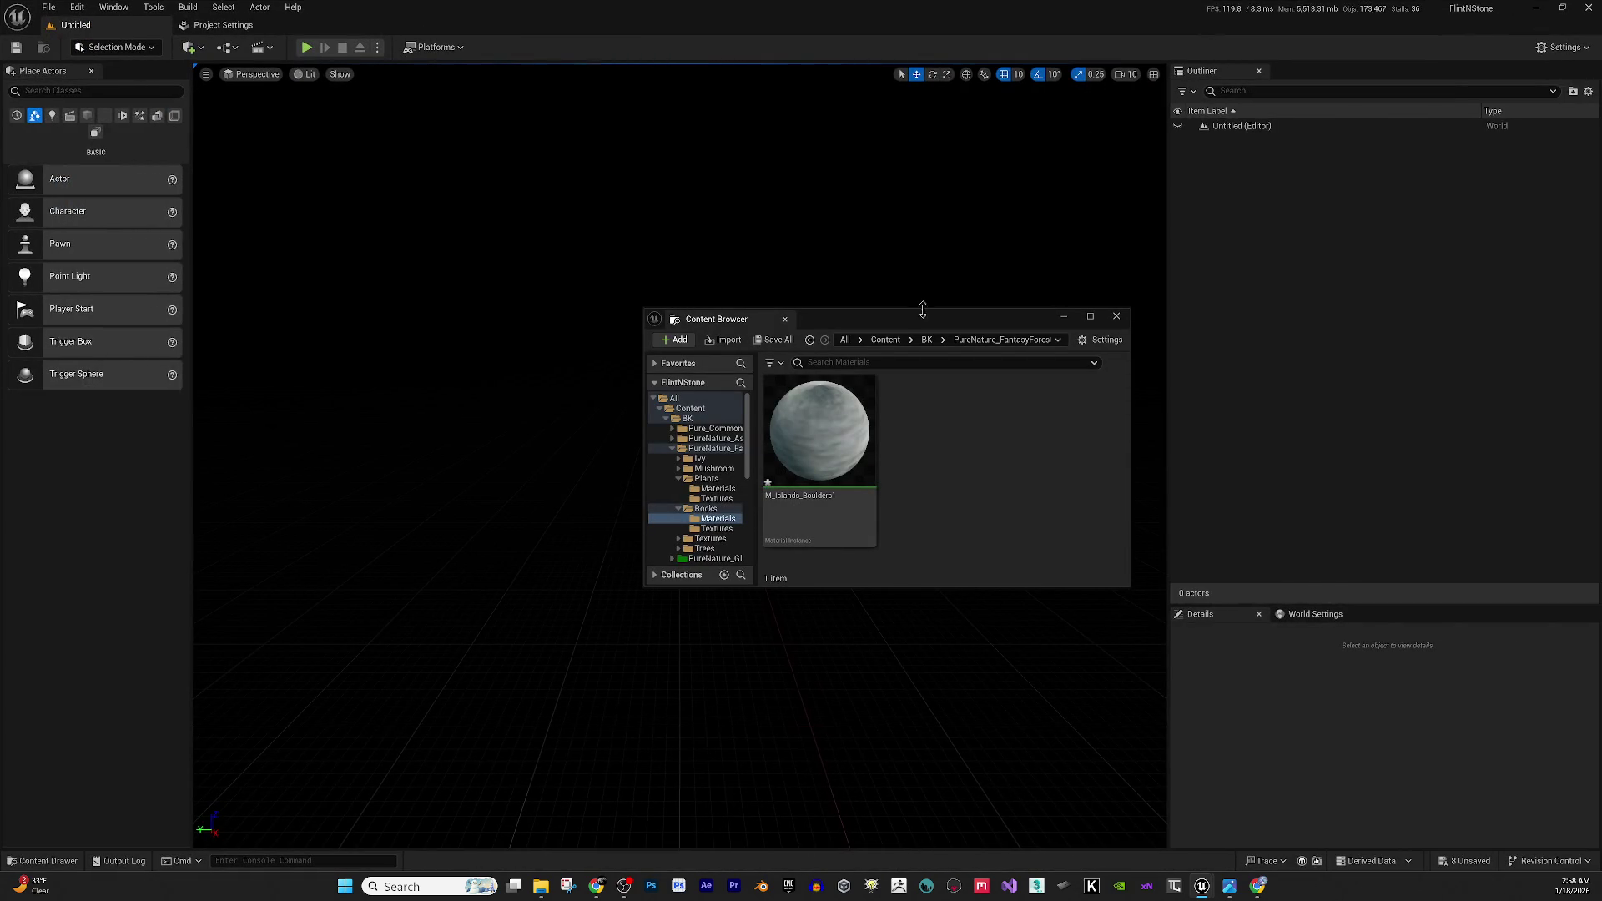
left_click_drag(920, 322, 692, 268)
left_click(101, 8)
mouse_move(147, 72)
left_click(328, 92)
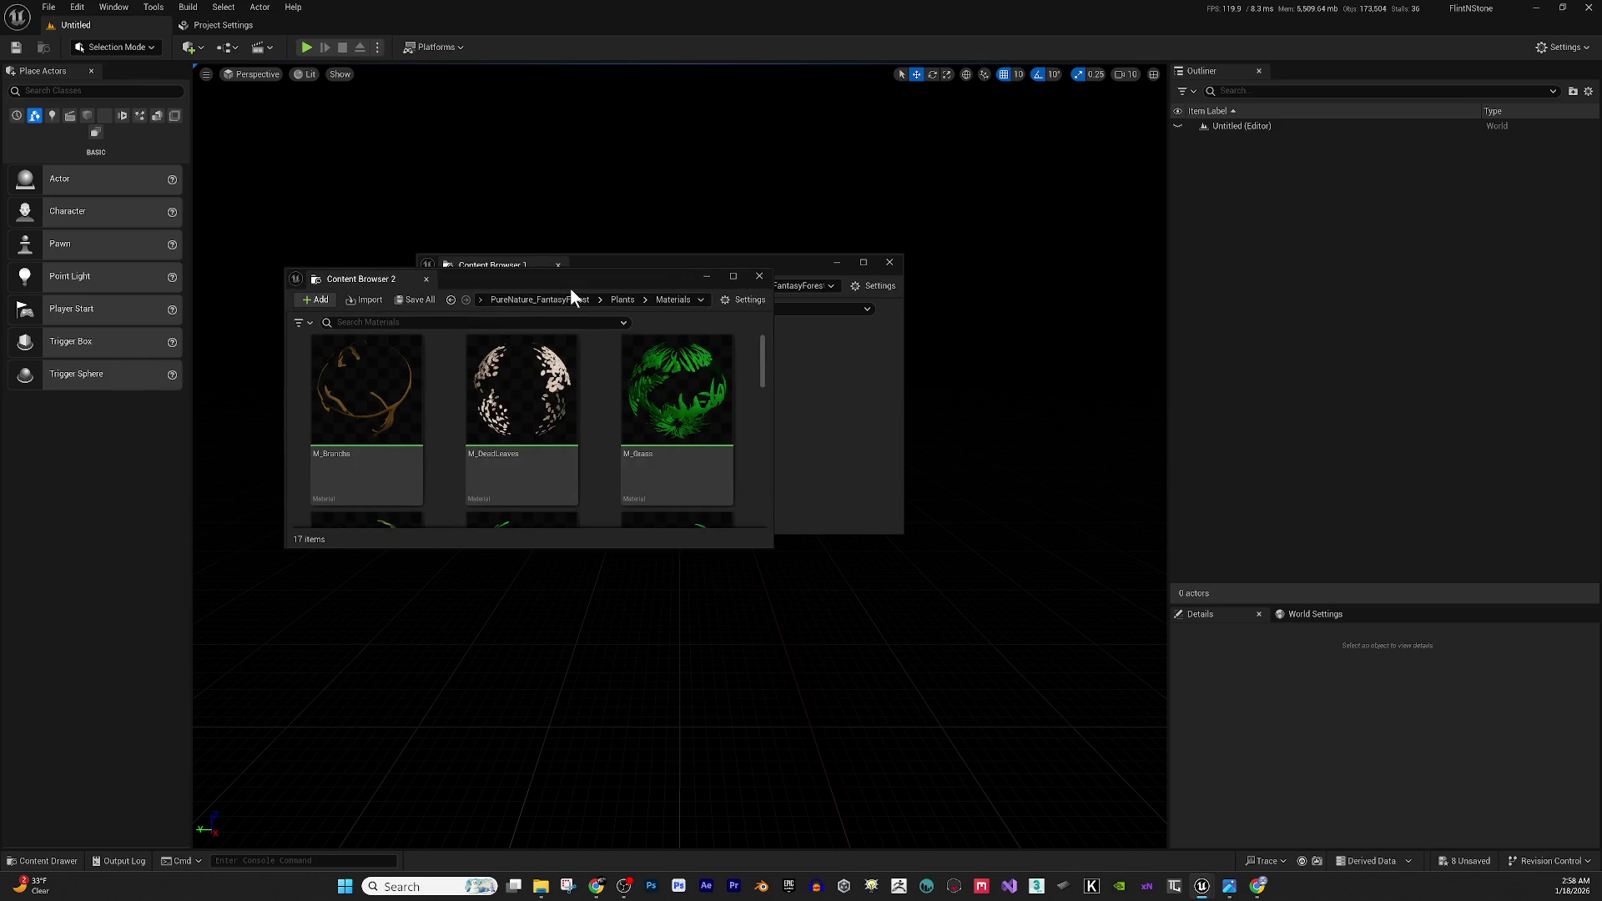
left_click(577, 278)
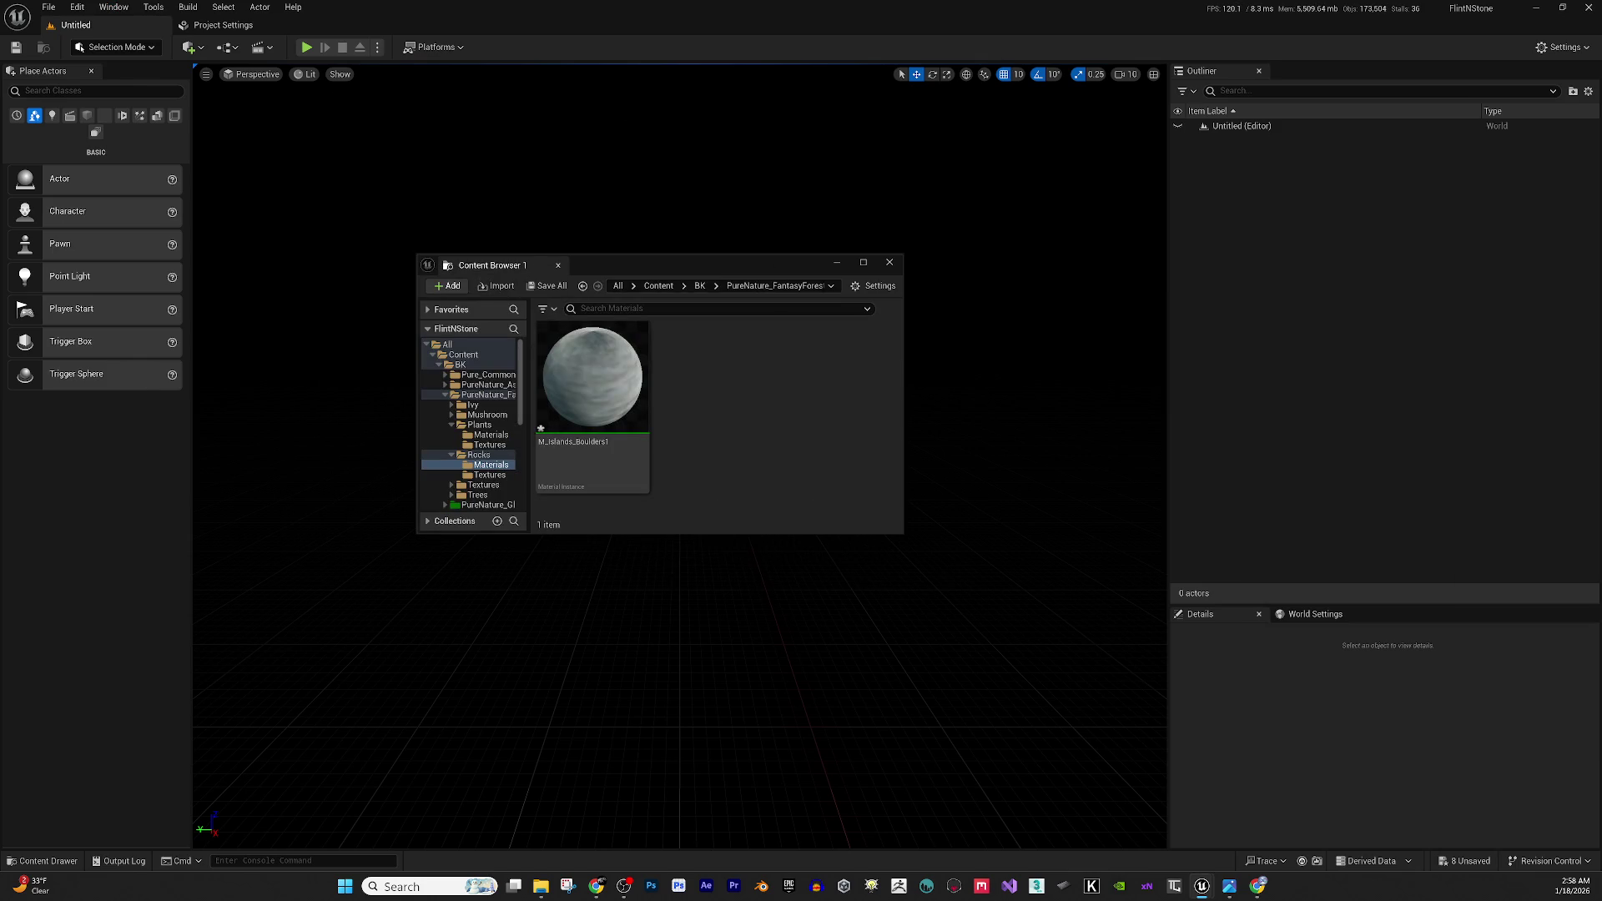
double_click(741, 259)
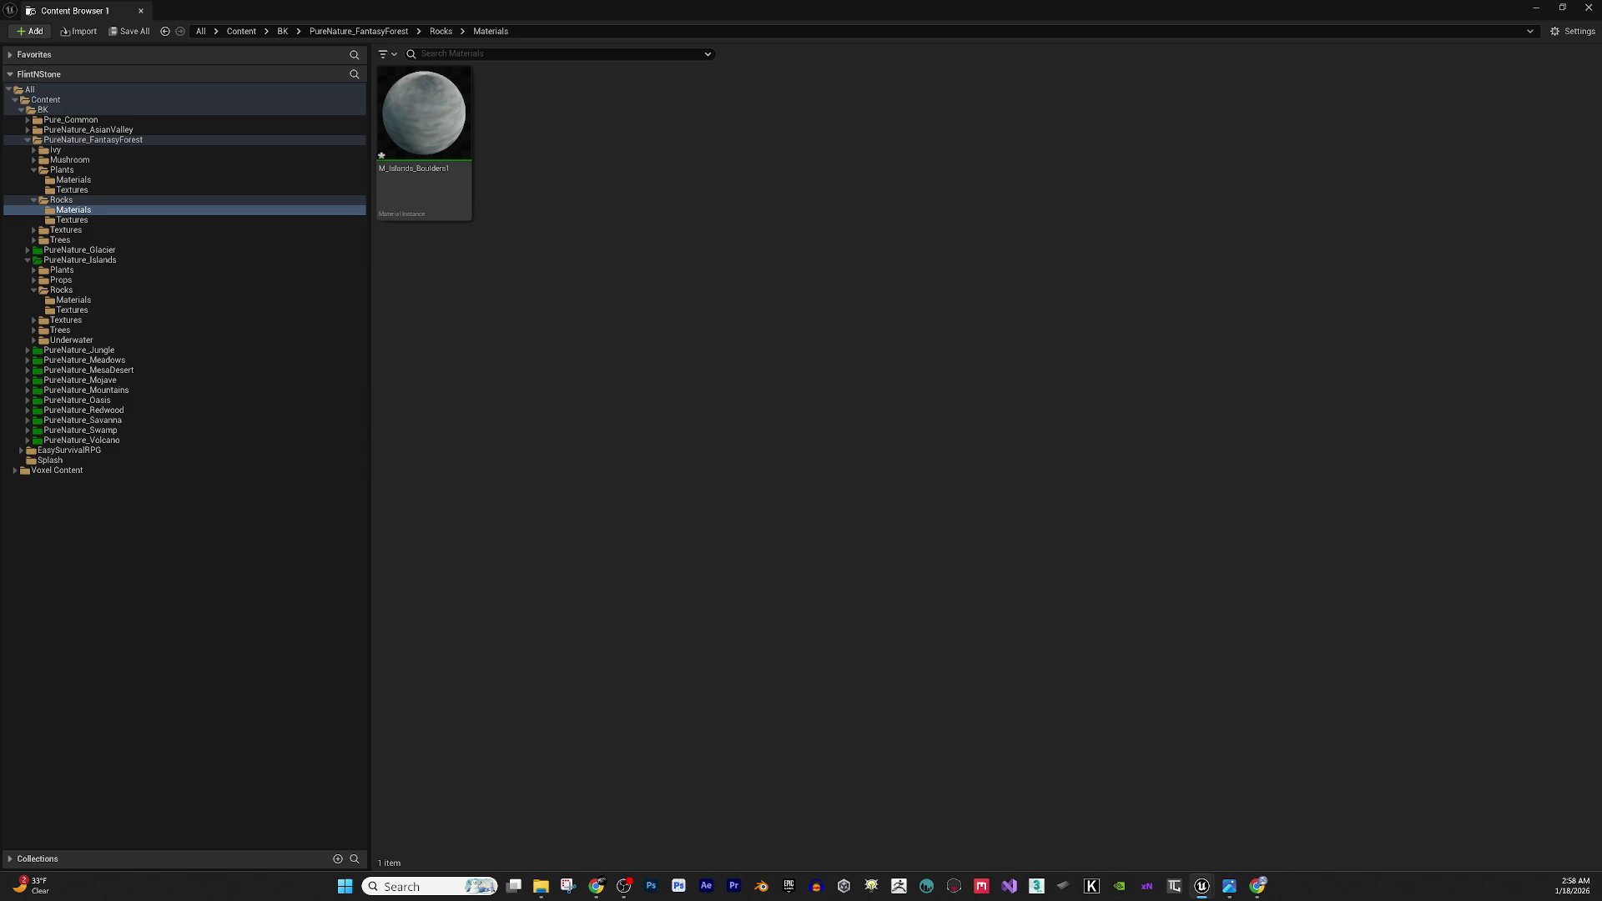
Rename the copied M_Islands_Boulders1 material to M_Forest_Cliff1.
left_click(405, 169)
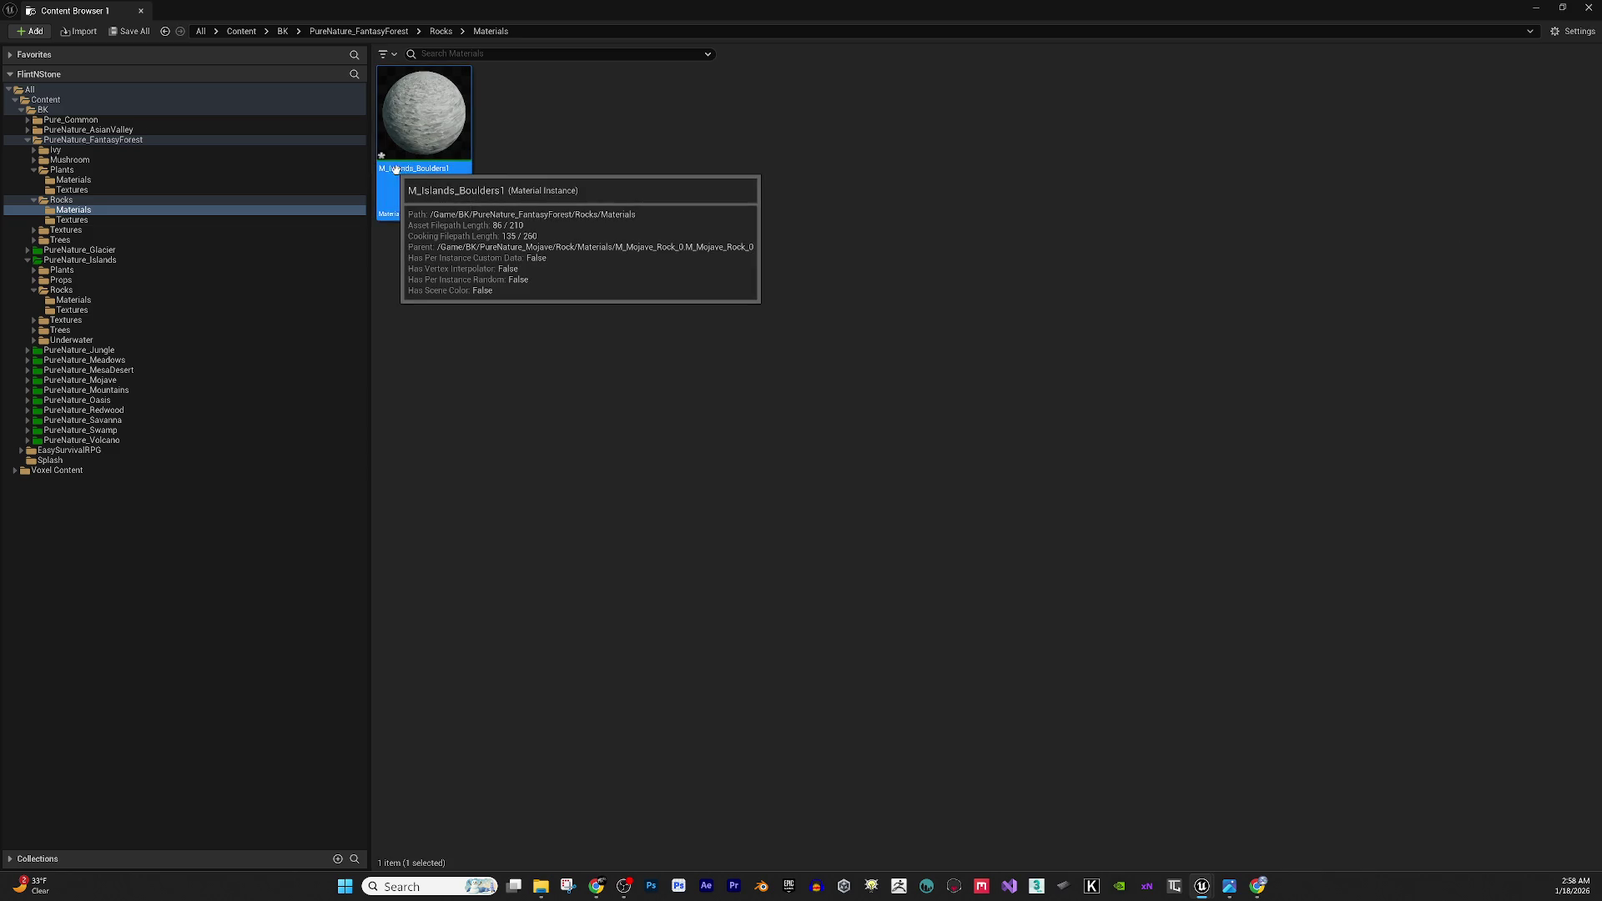
left_click(406, 169)
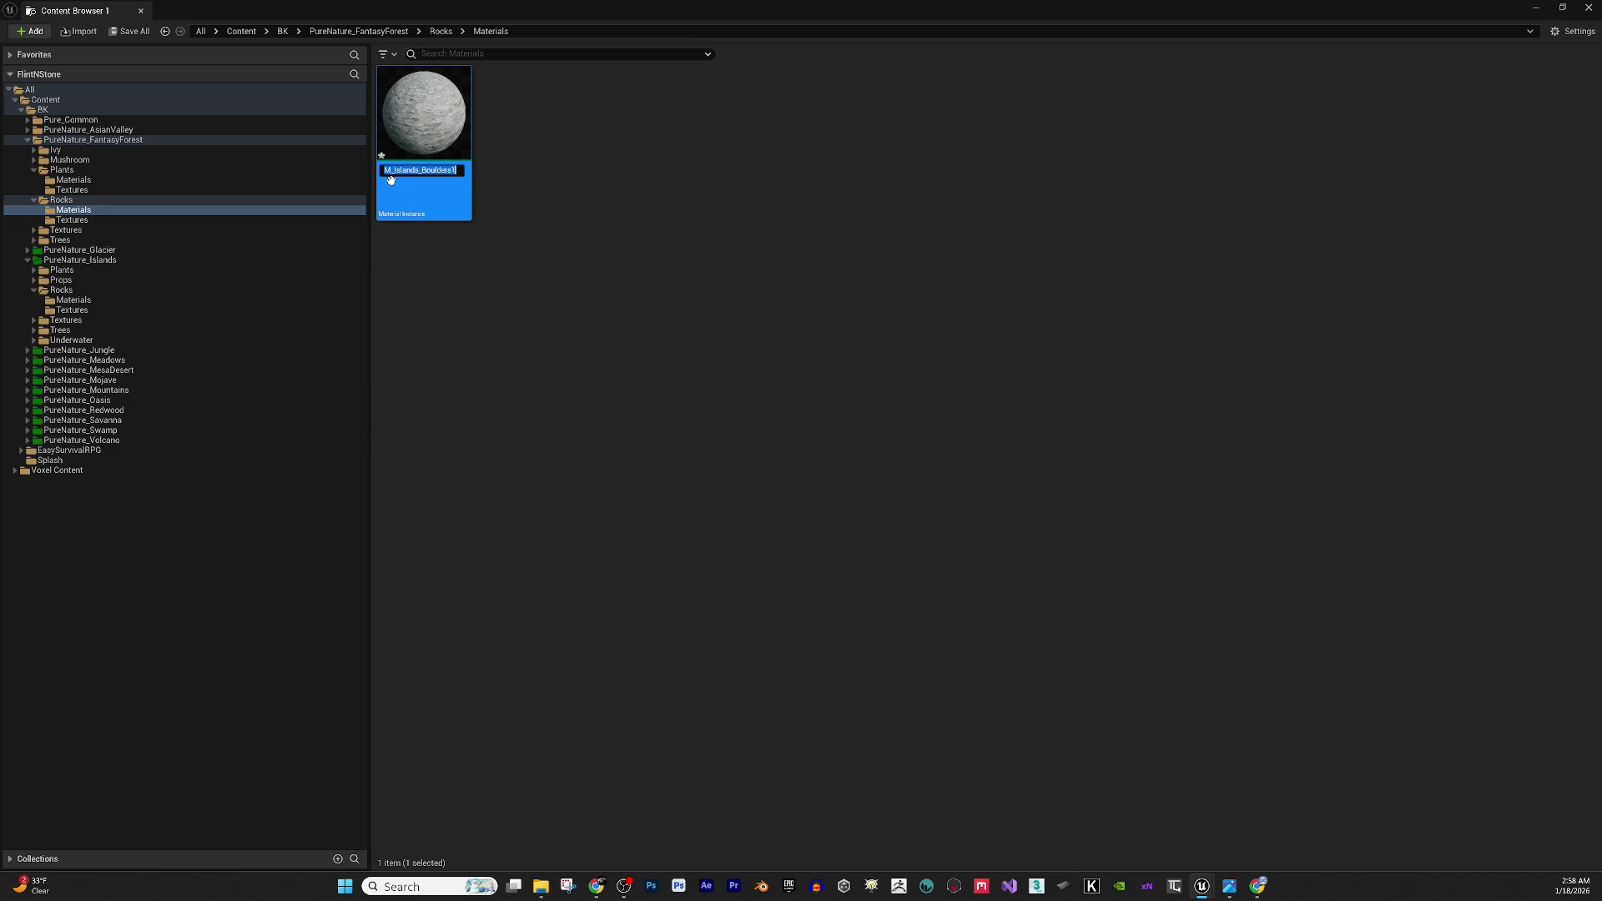
left_click_drag(389, 173, 459, 173)
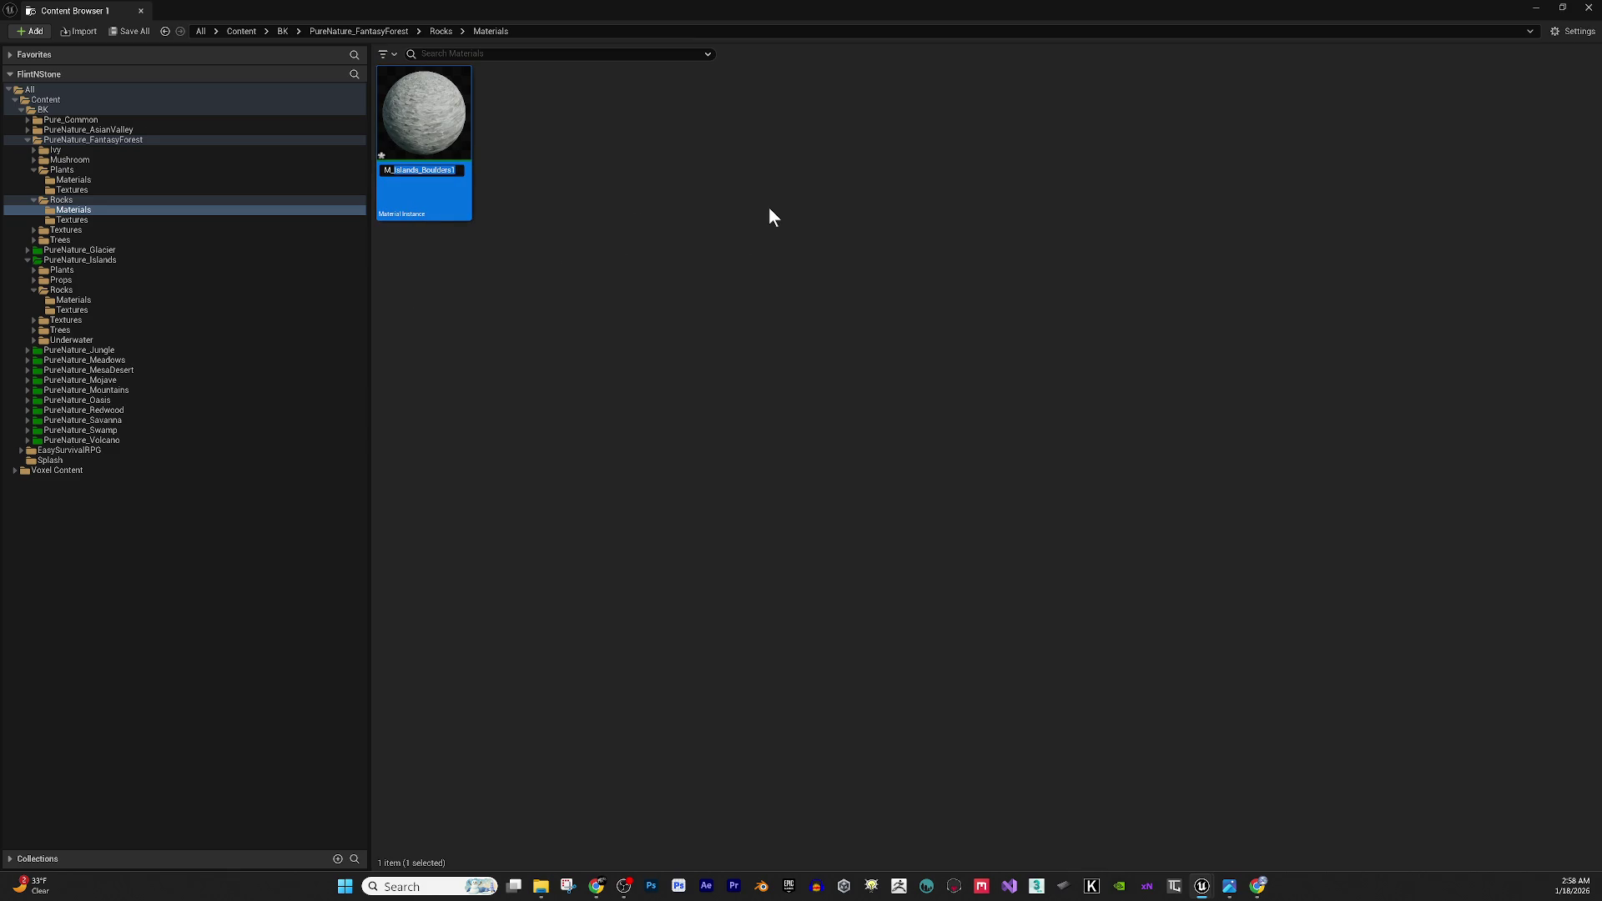
type("Forest")
type("_R")
key("BackSpace")
type("Cliff1")
key("Return")
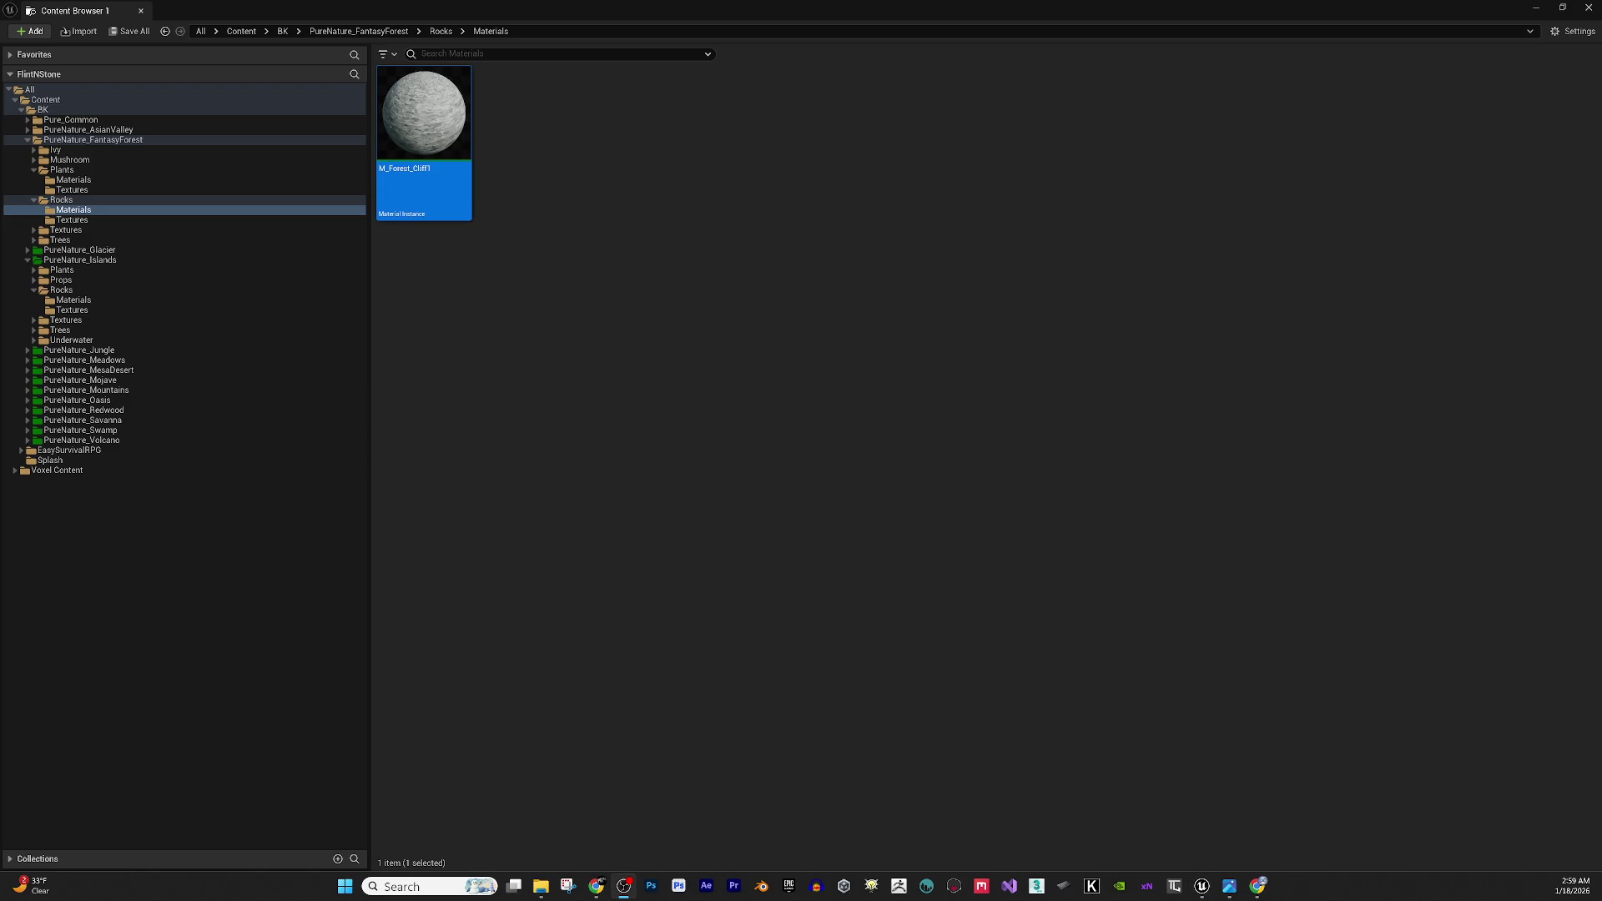
Duplicate it into M_Forest_Cliff2 and M_Forest_MossyRocks.
key("alt+Tab")
left_click(603, 492)
left_click(426, 128)
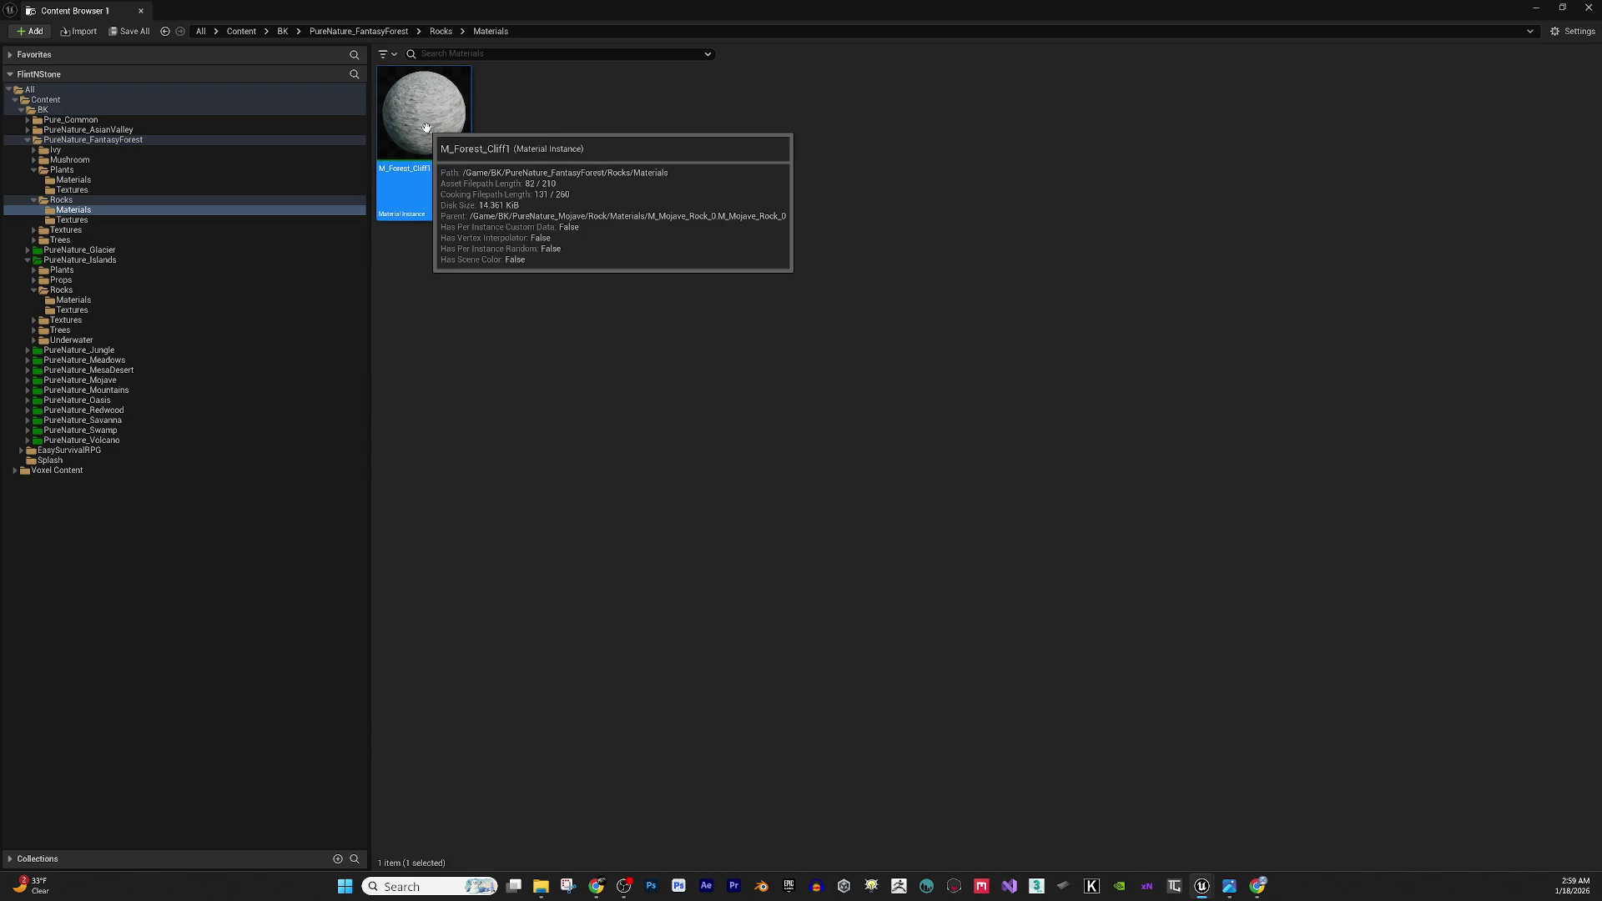
key("ctrl+d")
key("Return")
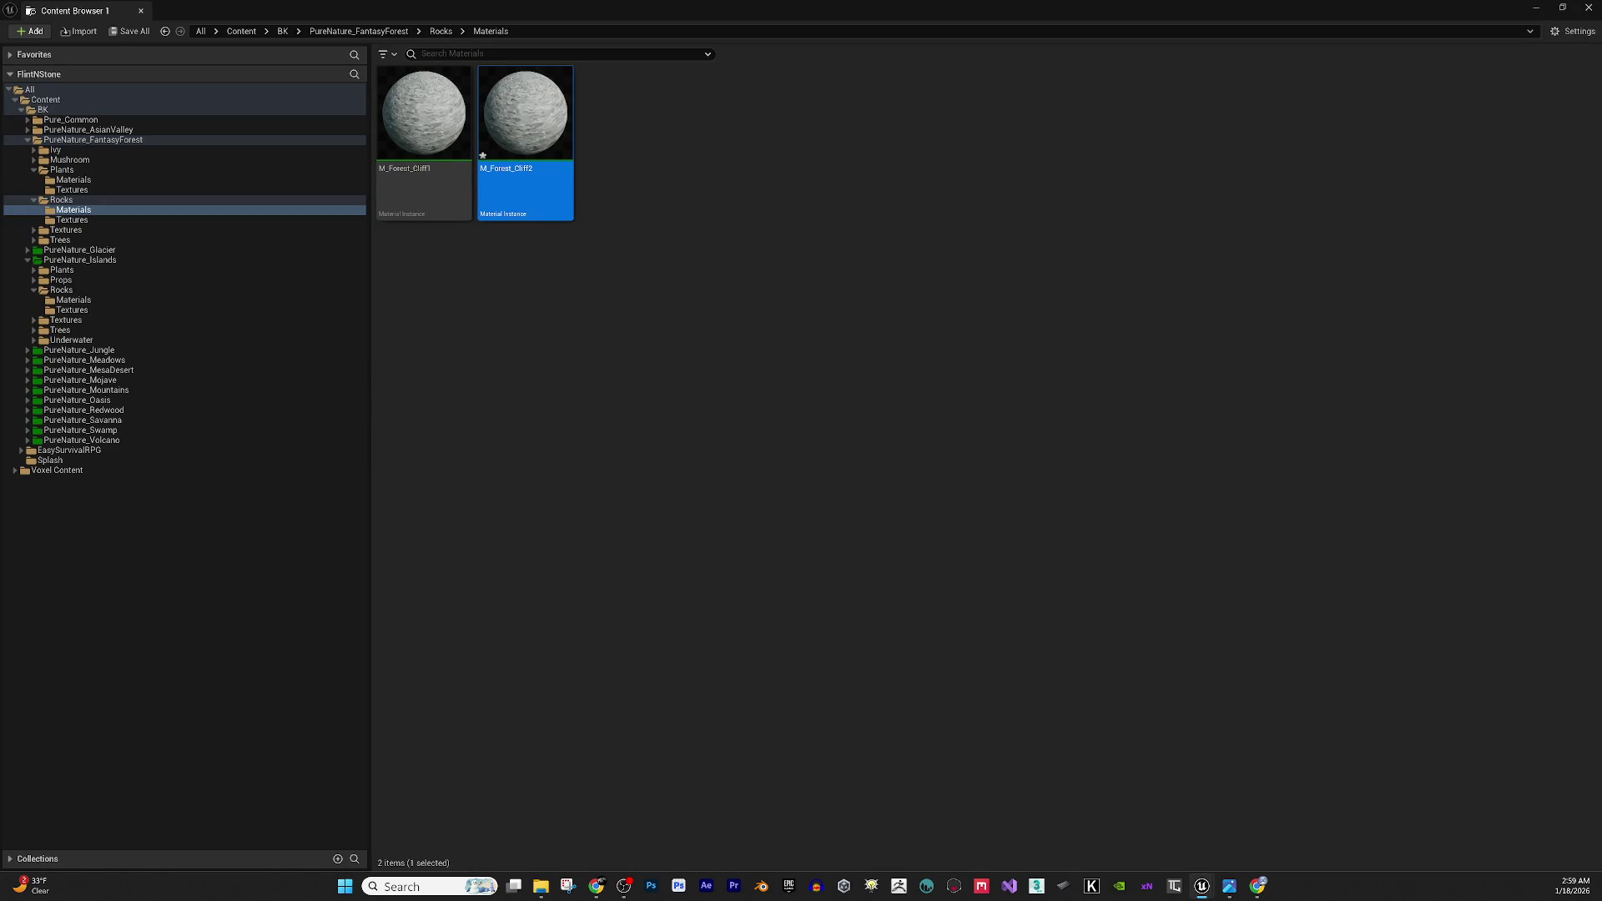
mouse_move(491, 122)
key("ctrl+d")
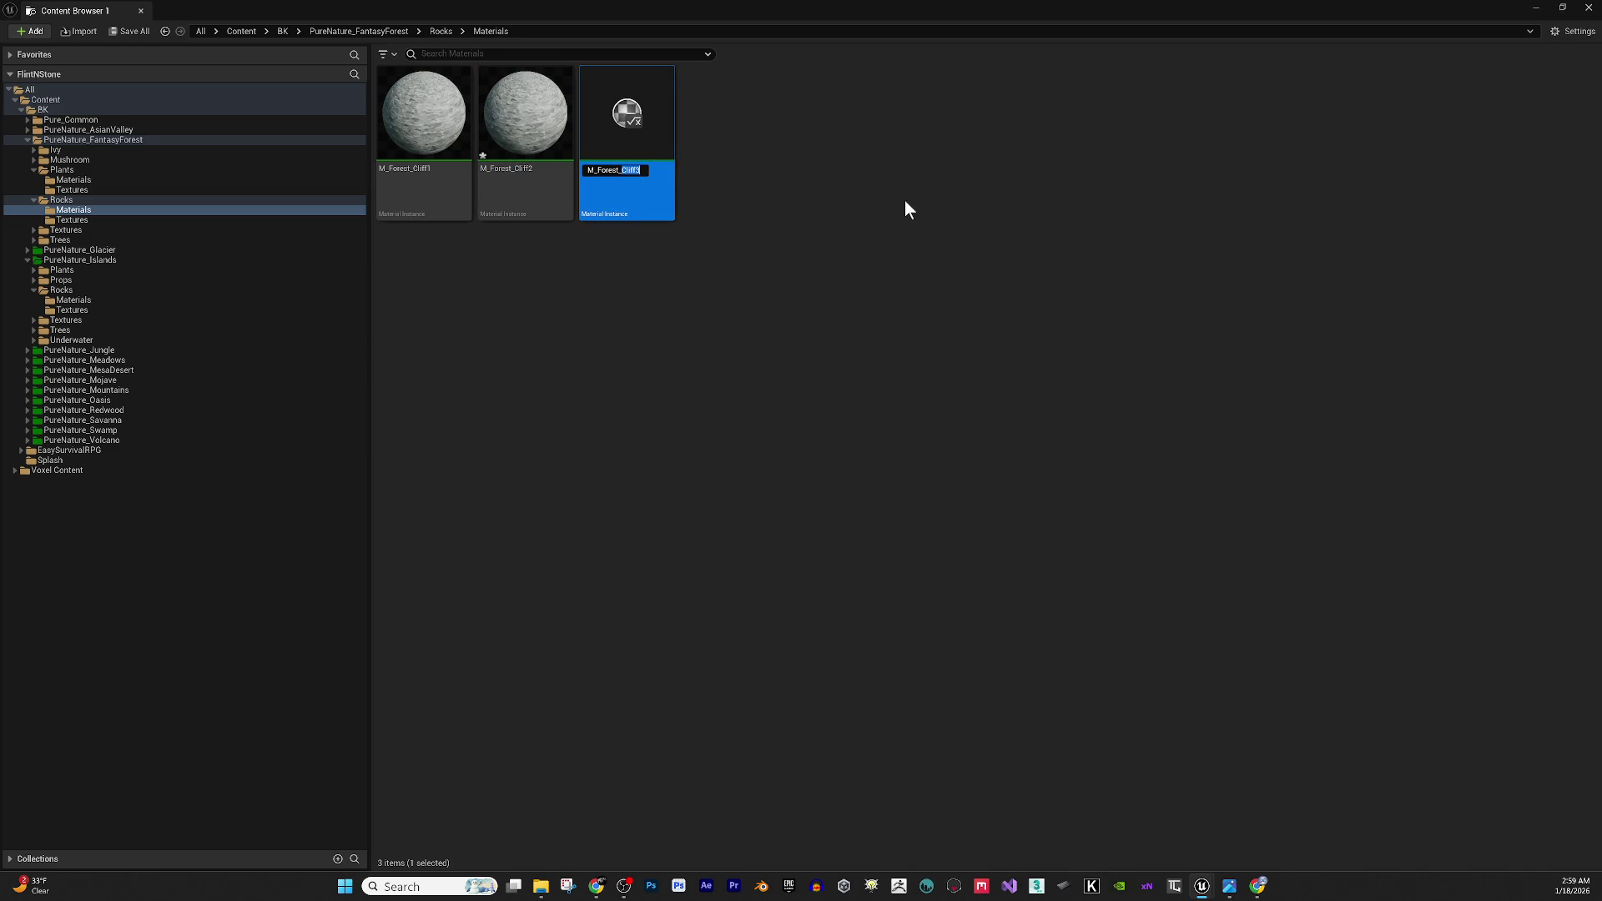
type("MossyRocks")
key("Return")
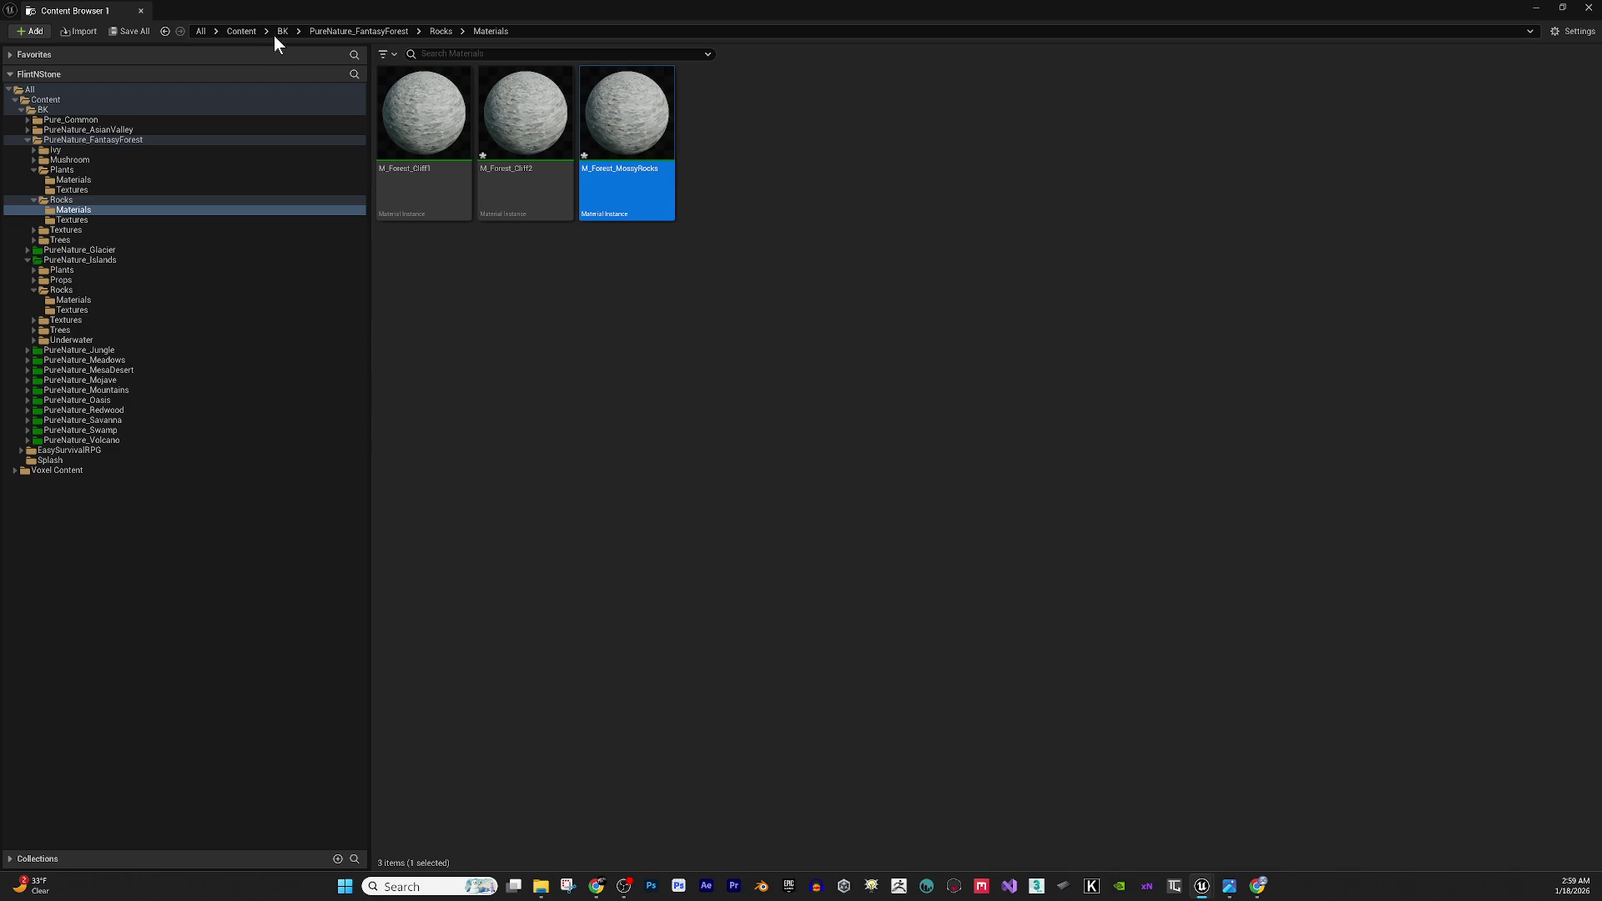
Select all three forest rock material instances and open them for editing.
left_click(421, 116)
left_click(647, 131, "shift")
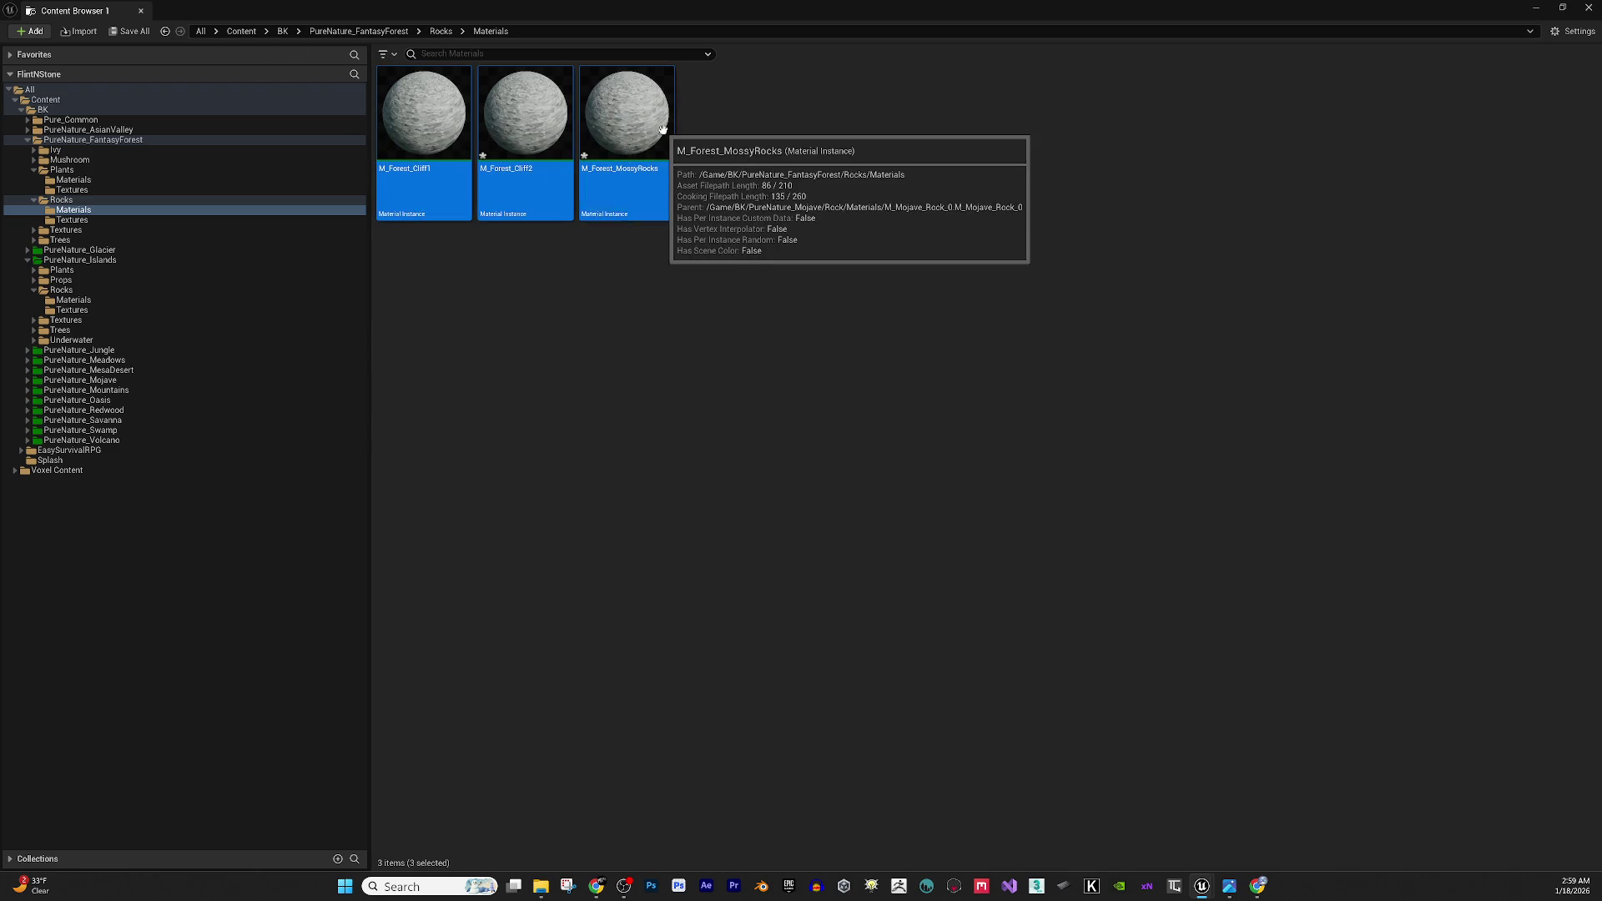
right_click(647, 131)
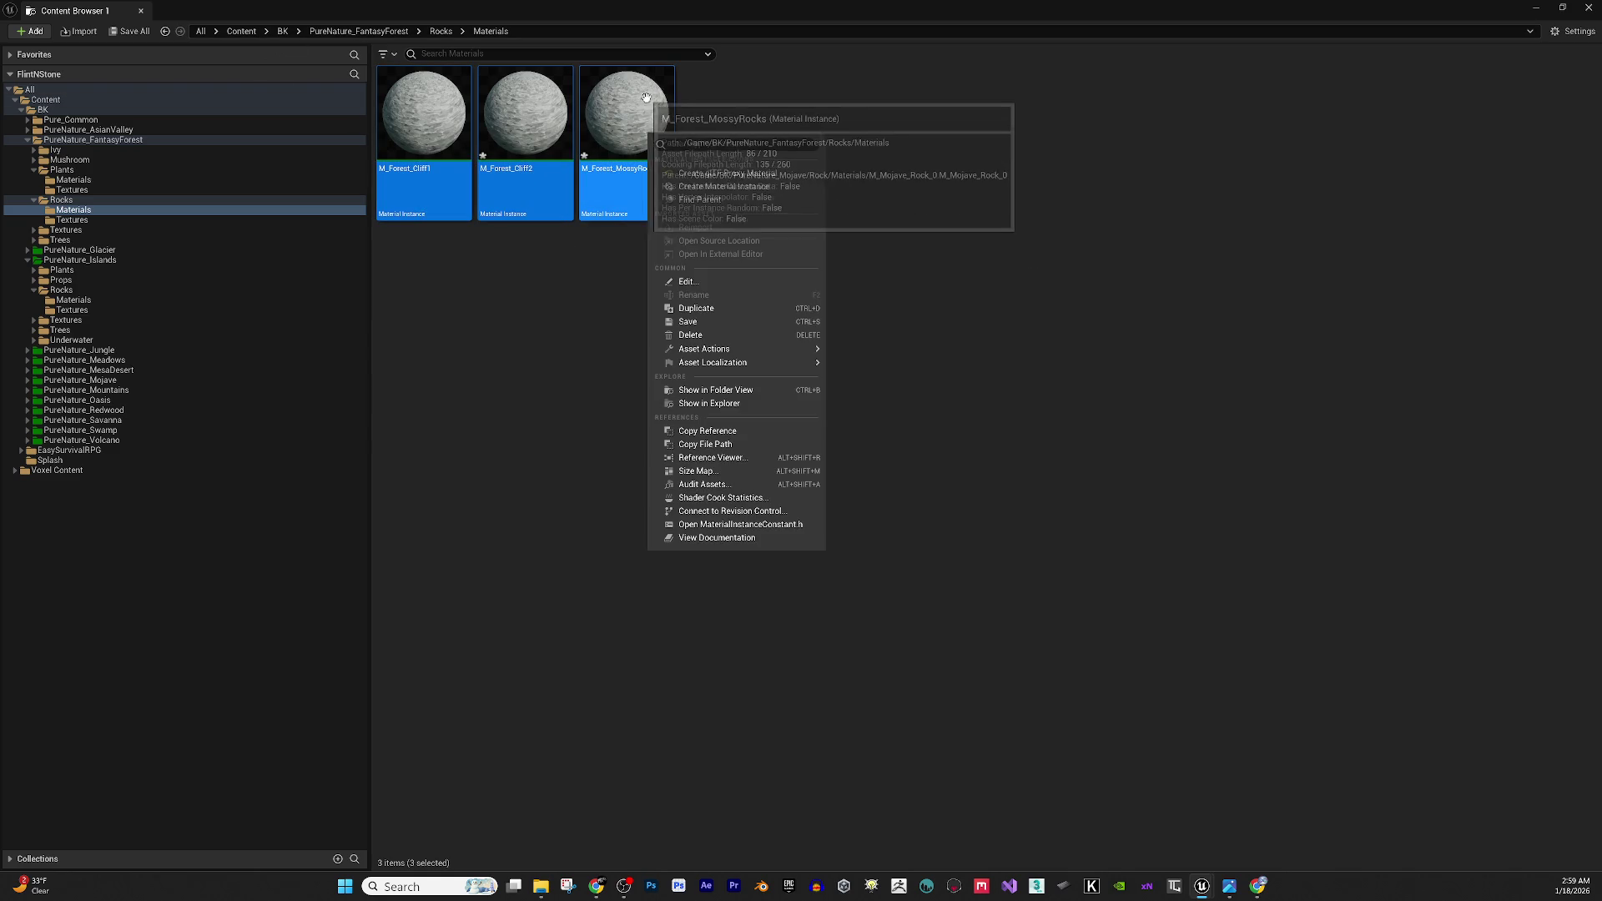
left_click(703, 285)
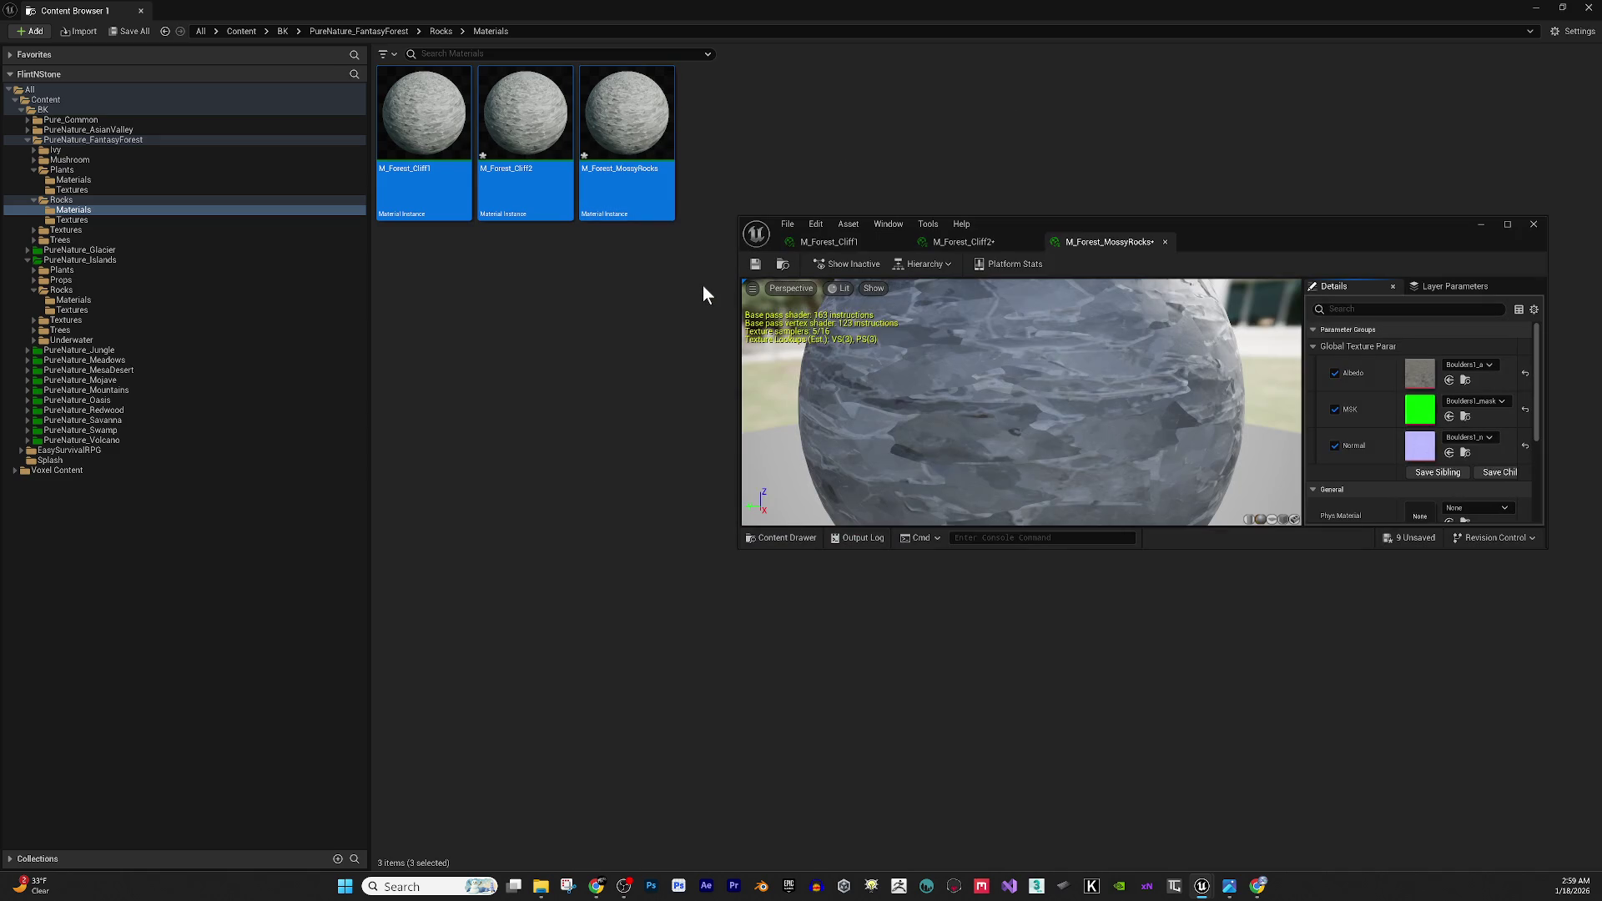
Maximize the material editor and bring up the M_Forest_Cliff1 material.
mouse_move(1291, 250)
left_mouse_down()
mouse_move(1145, 280)
mouse_move(1094, 264)
left_mouse_up()
double_click(1094, 264)
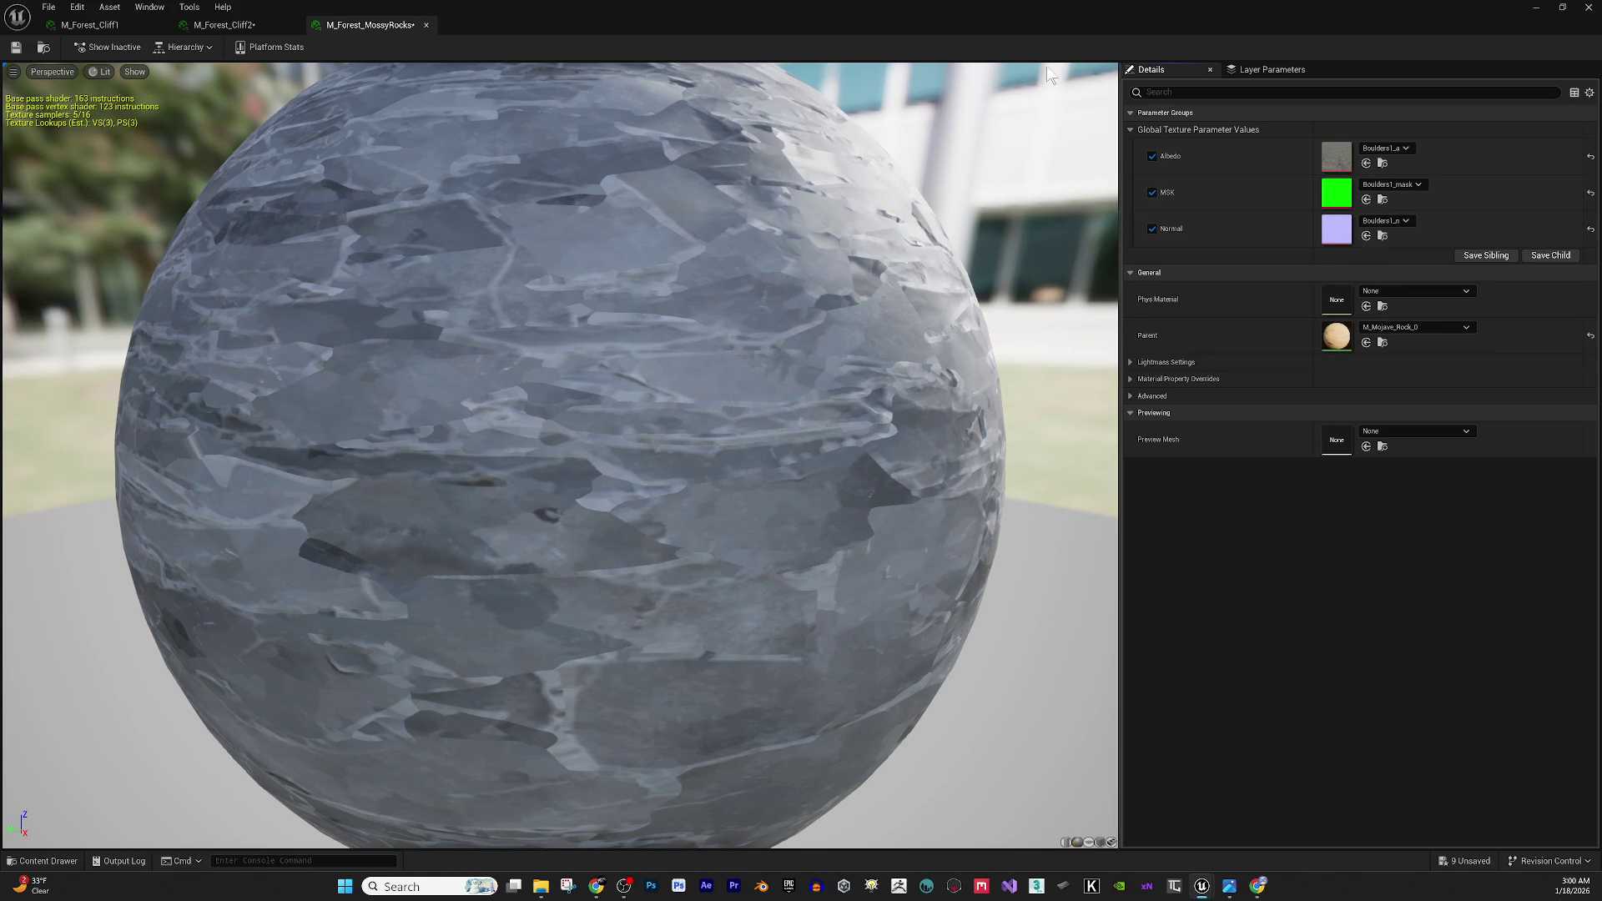
left_click(148, 24)
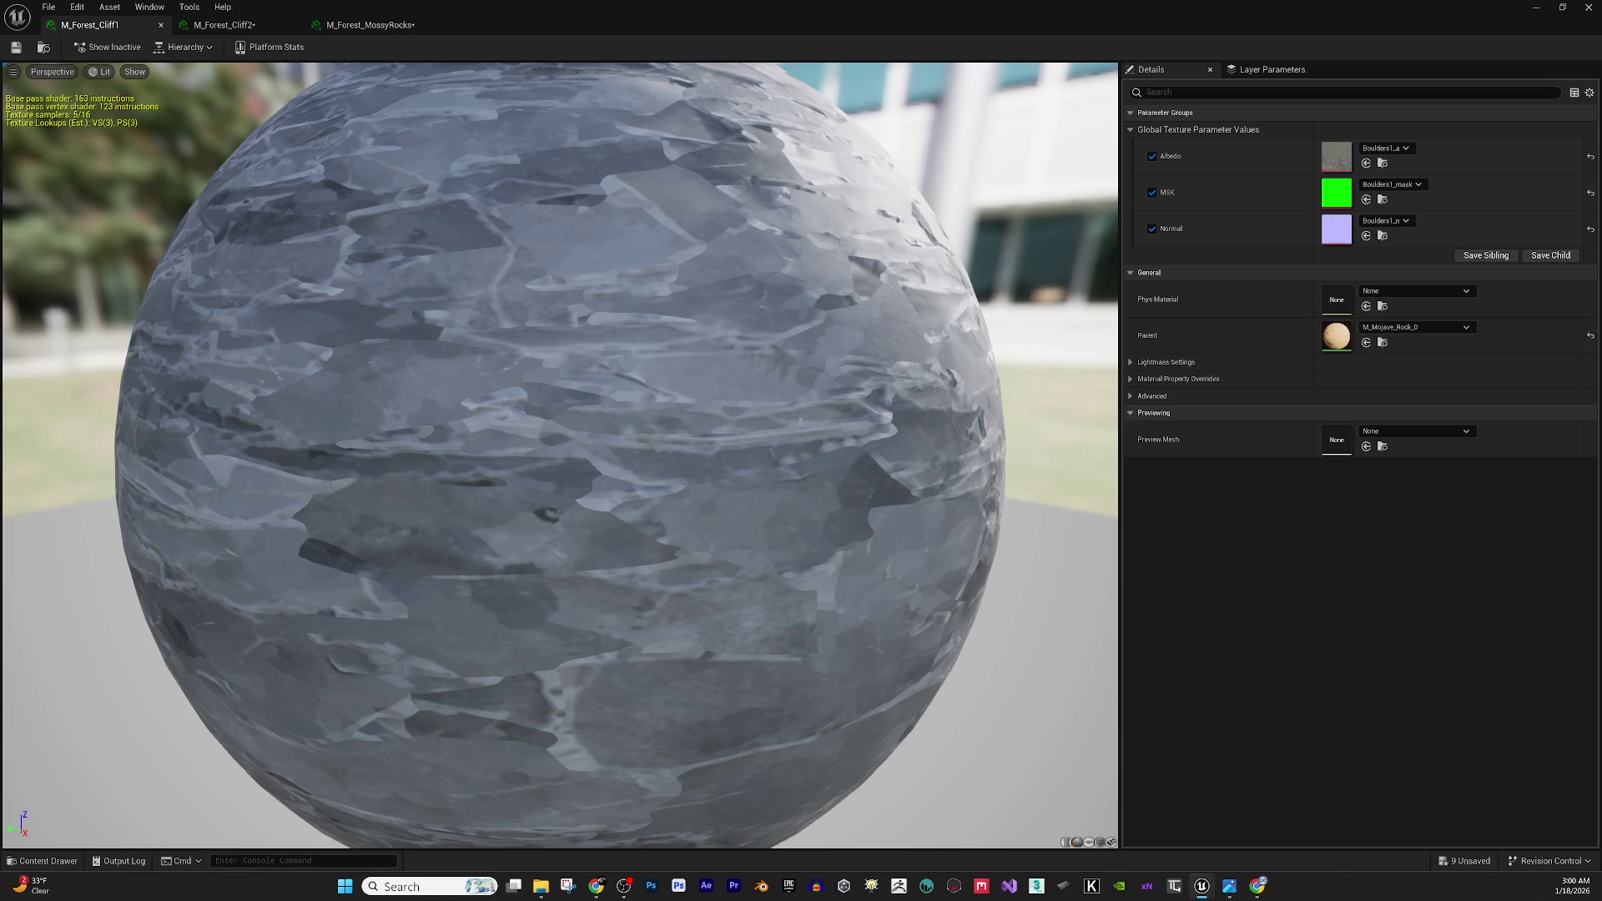
Assign Cliff1_a, Cliff1_mask and Cliff1_n to Albedo, MSK and Normal, then save M_Forest_Cliff1.
mouse_move(1251, 167)
left_mouse_down()
mouse_move(1232, 138)
mouse_move(1336, 156)
left_mouse_up()
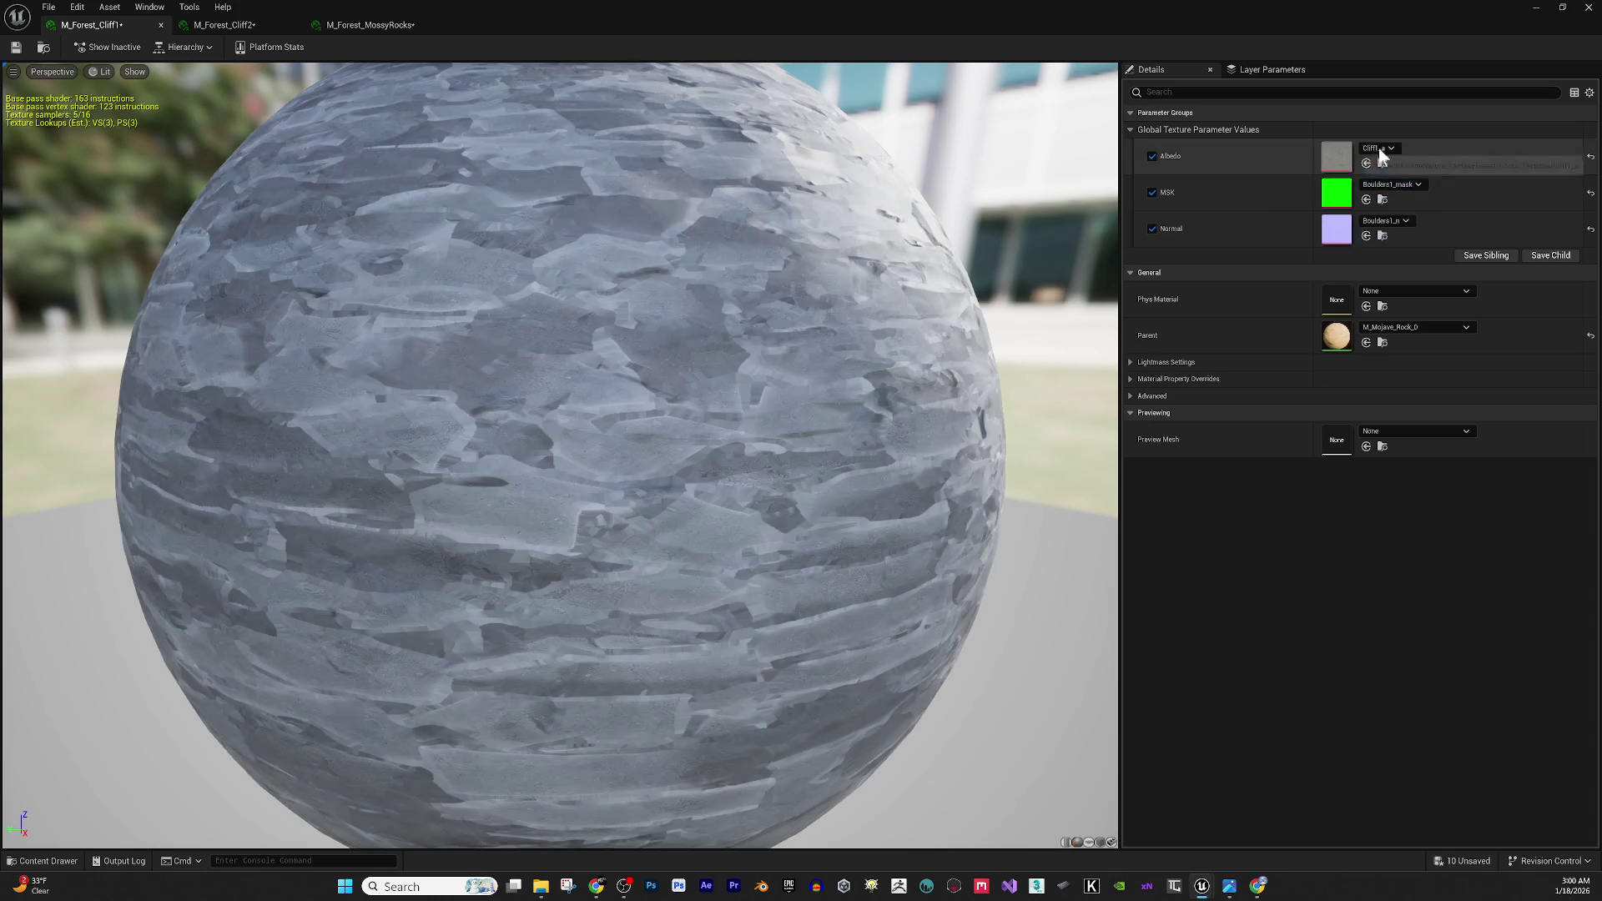
mouse_move(1252, 200)
left_mouse_down()
mouse_move(1348, 200)
mouse_move(1336, 192)
left_mouse_up()
left_click_drag(1252, 233, 1341, 228)
left_click_drag(492, 367, 723, 299)
scroll(751, 292, "down", 3)
scroll(774, 309, "up", 3)
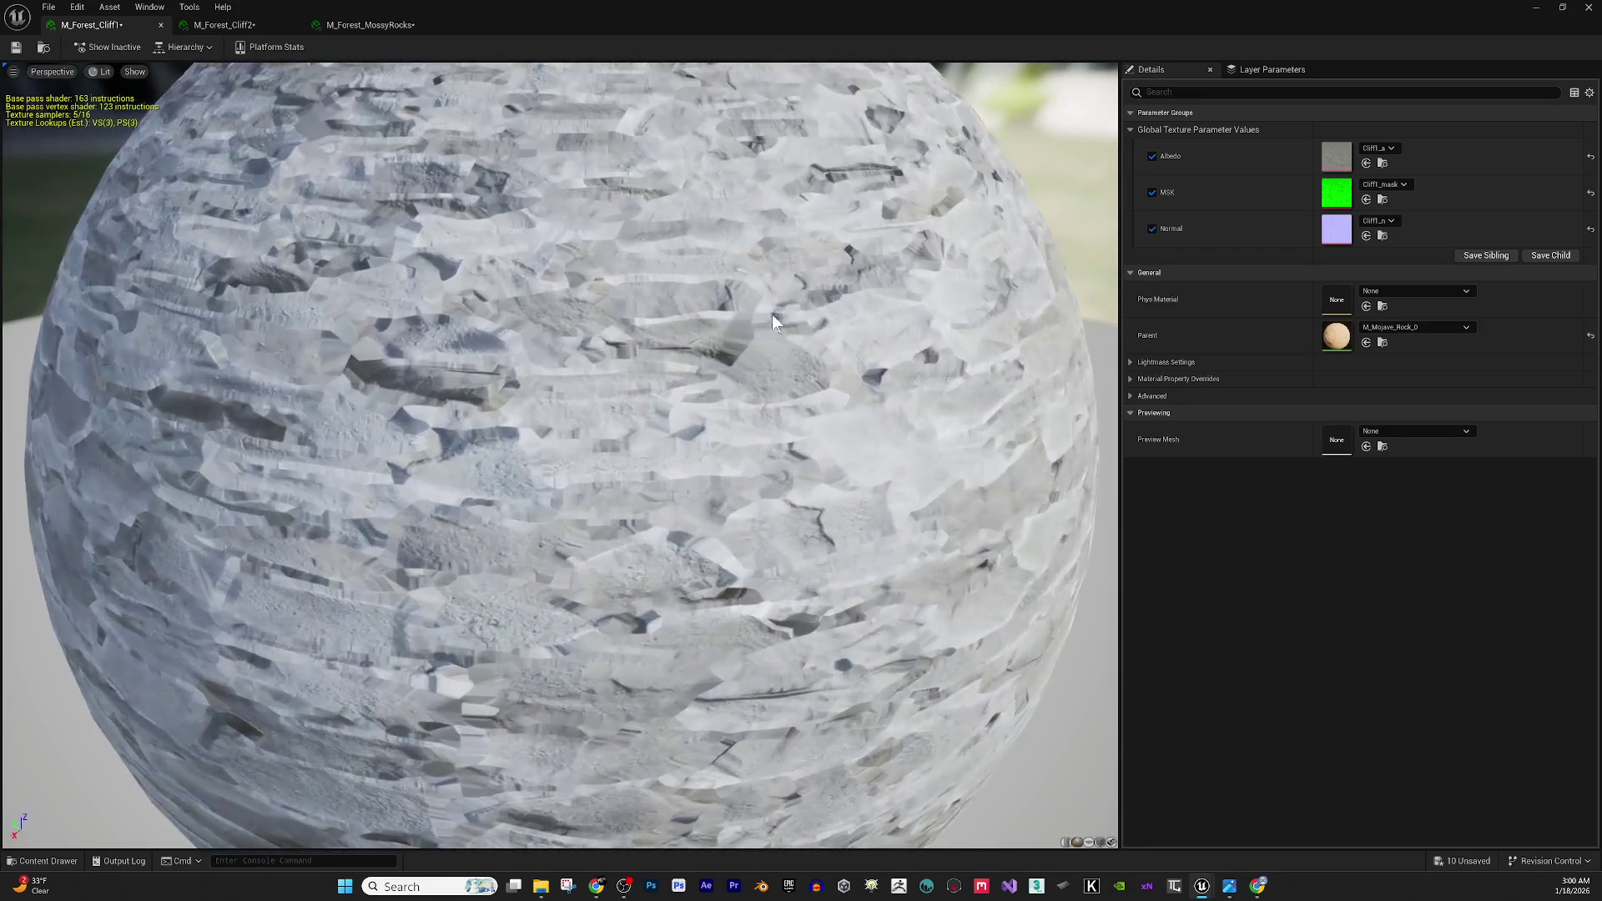
scroll(773, 309, "down", 5)
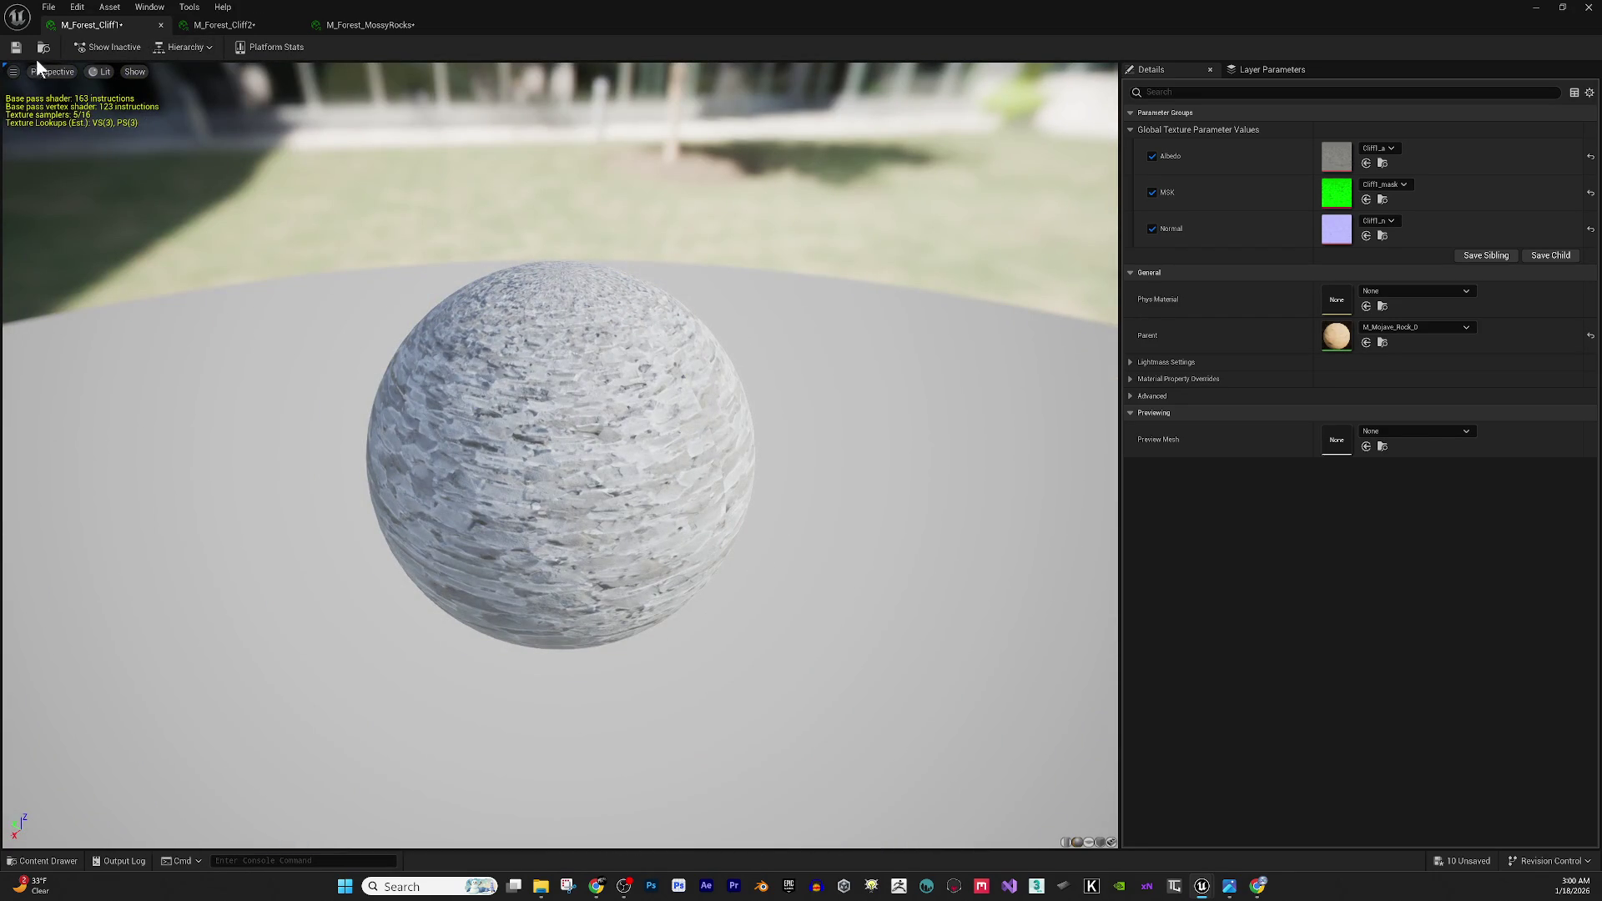
left_click(16, 47)
left_click(229, 25)
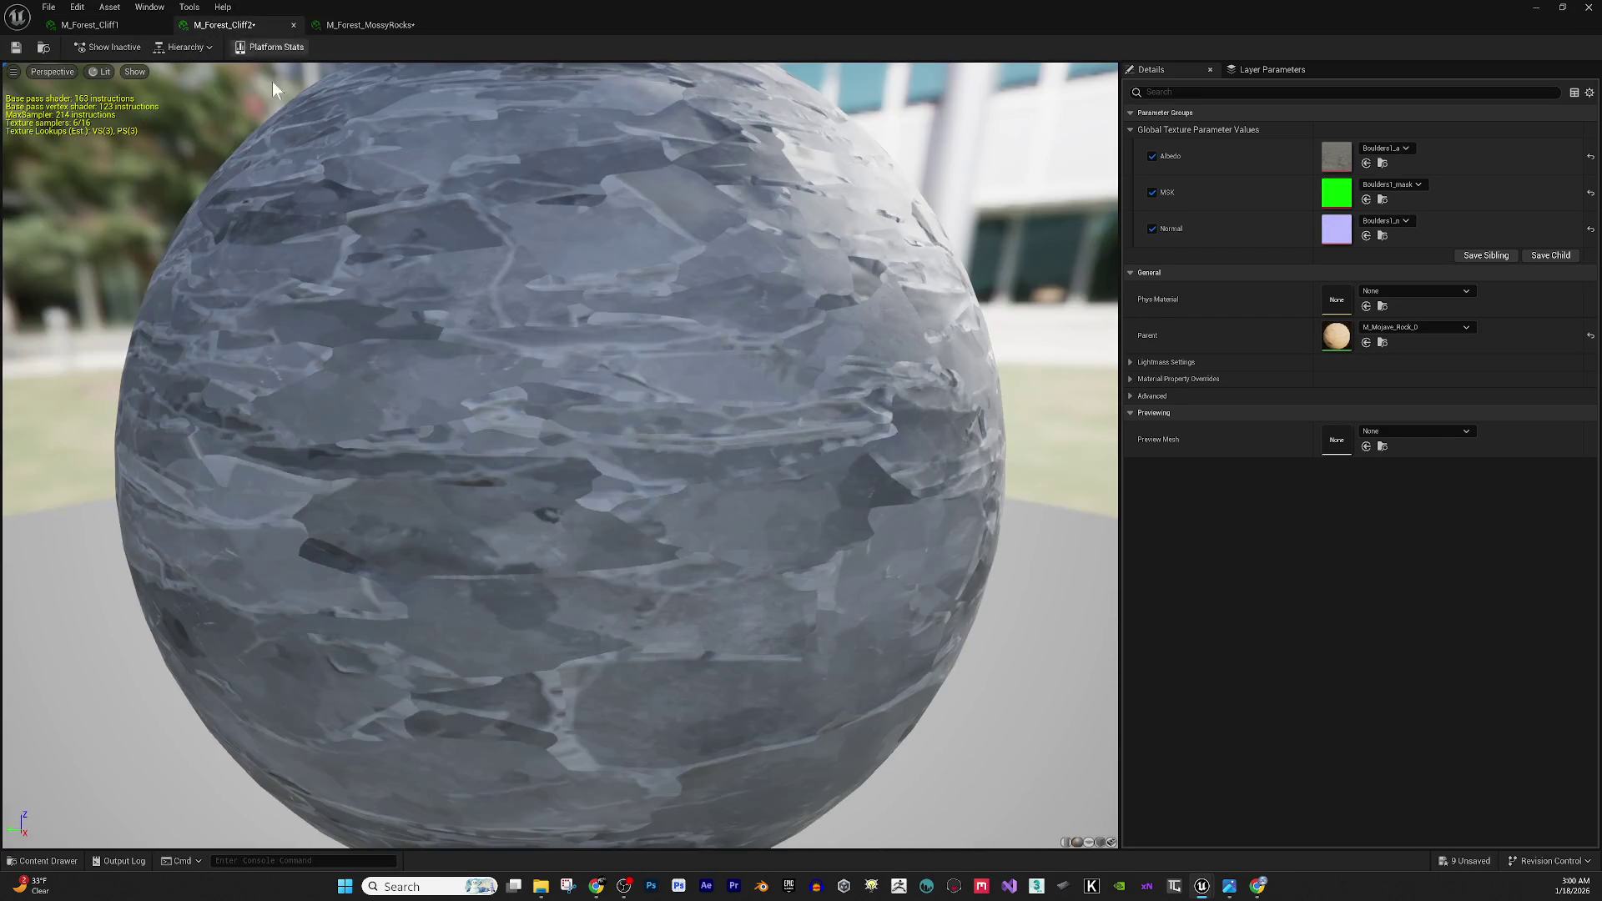
Assign Cliff2_a, Cliff2_mask and Cliff2_n to M_Forest_Cliff2's Albedo, MSK and Normal slots.
left_click_drag(1586, 192, 1336, 156)
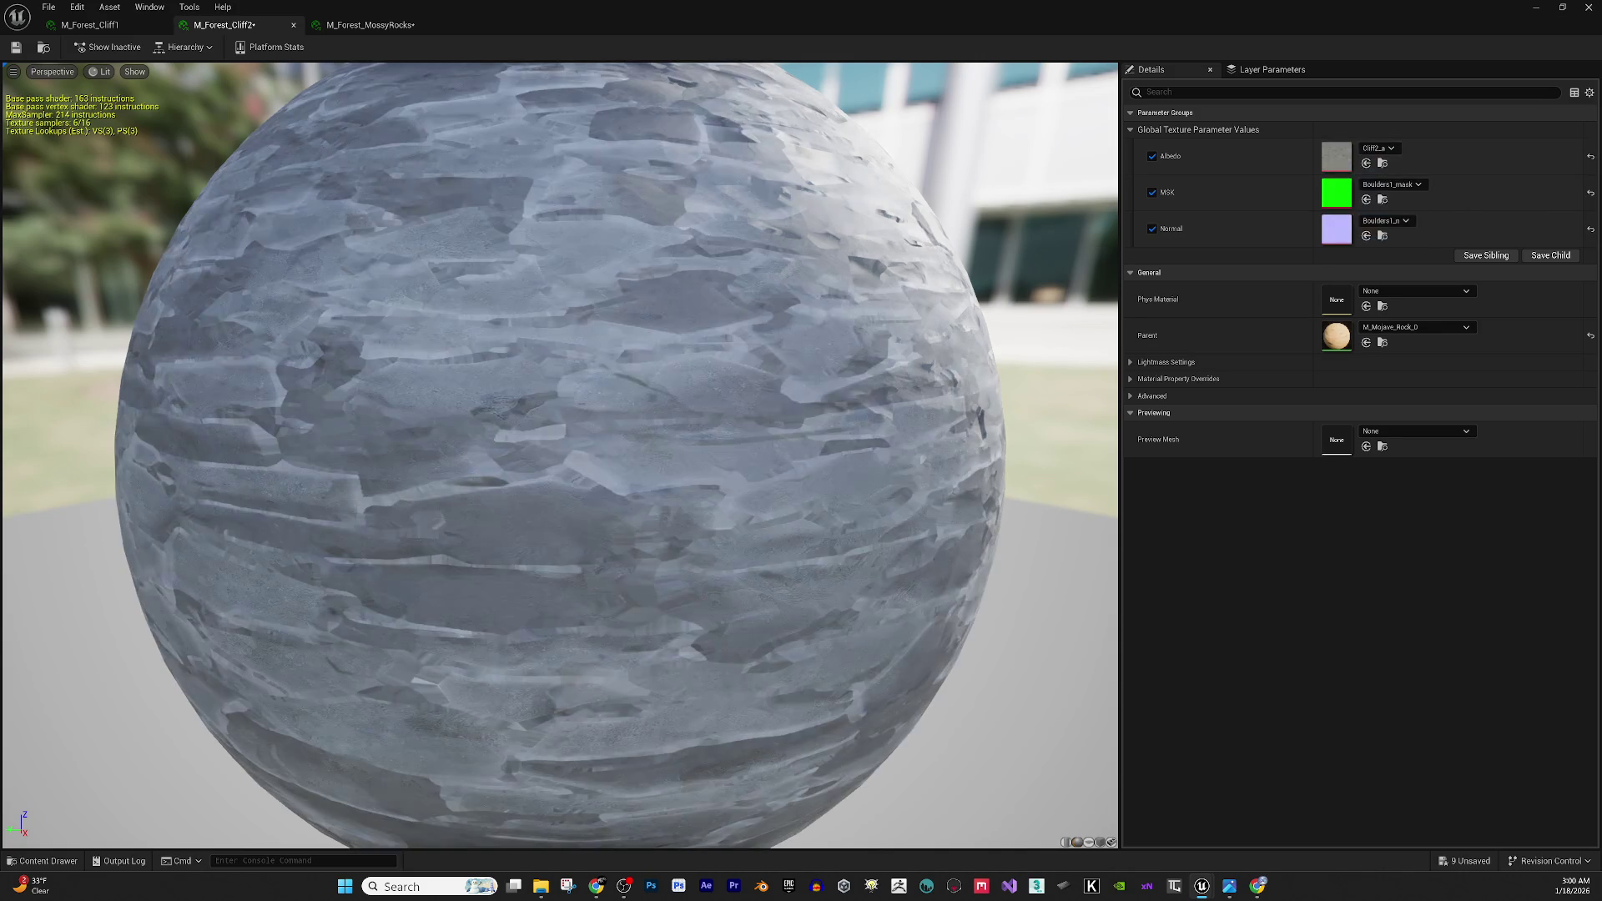
mouse_move(1601, 167)
left_mouse_down()
mouse_move(1488, 165)
mouse_move(1344, 195)
left_mouse_up()
mouse_move(1601, 304)
left_mouse_down()
mouse_move(1312, 264)
mouse_move(1332, 232)
left_mouse_up()
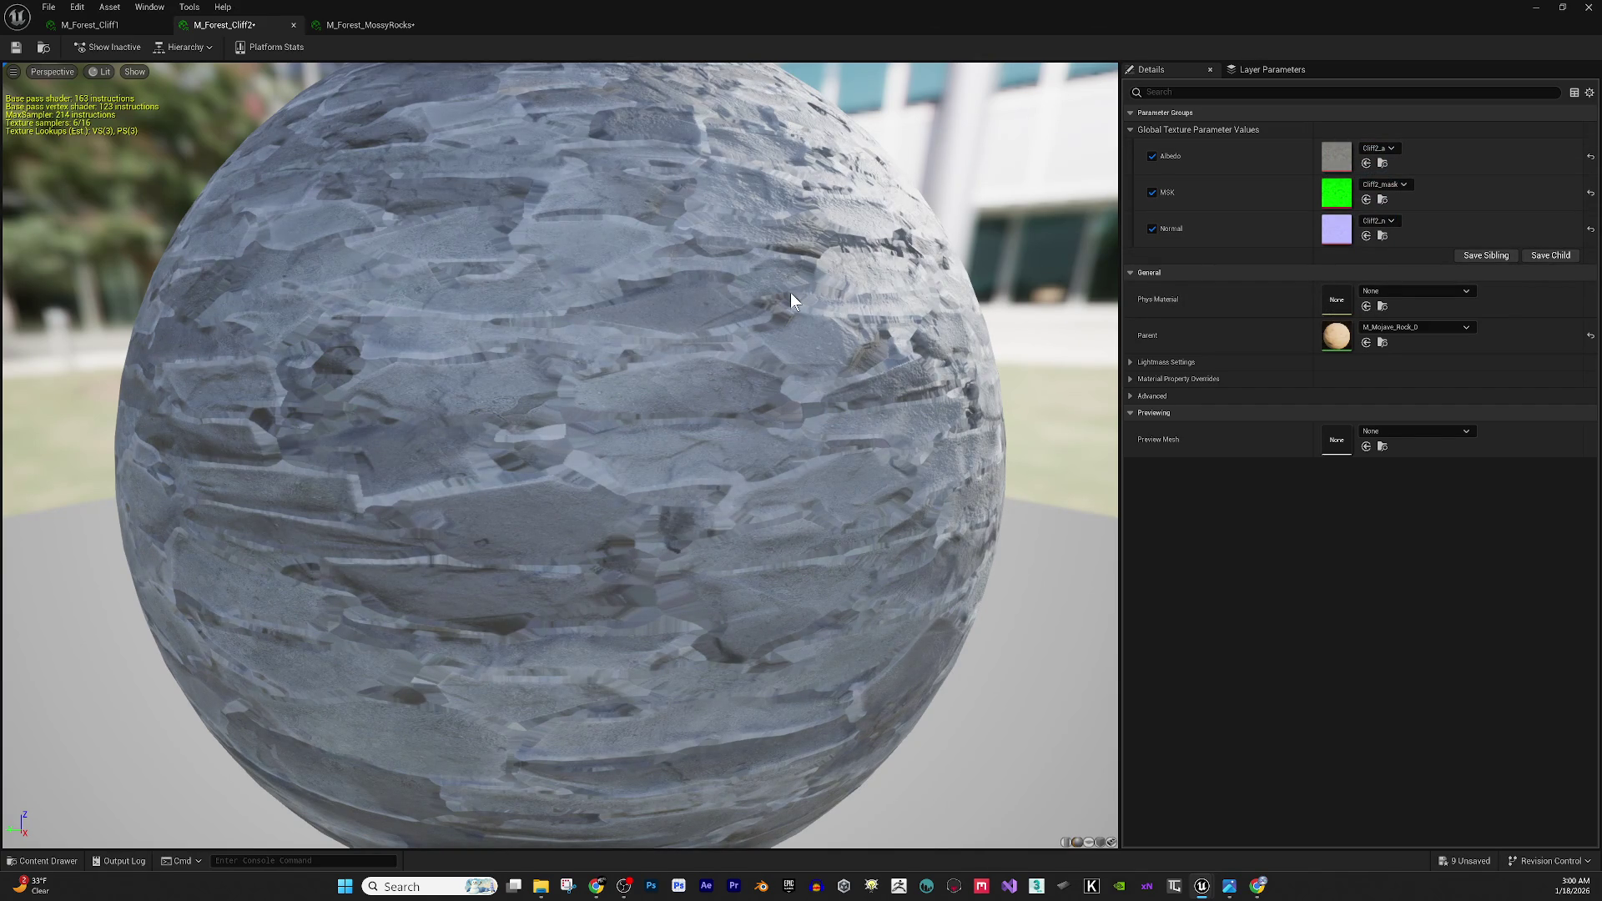
Give M_Forest_MossyRocks the MossyRock_a, MossyRock_mask and MossyRock_n textures for Albedo, MSK and Normal.
left_click(358, 25)
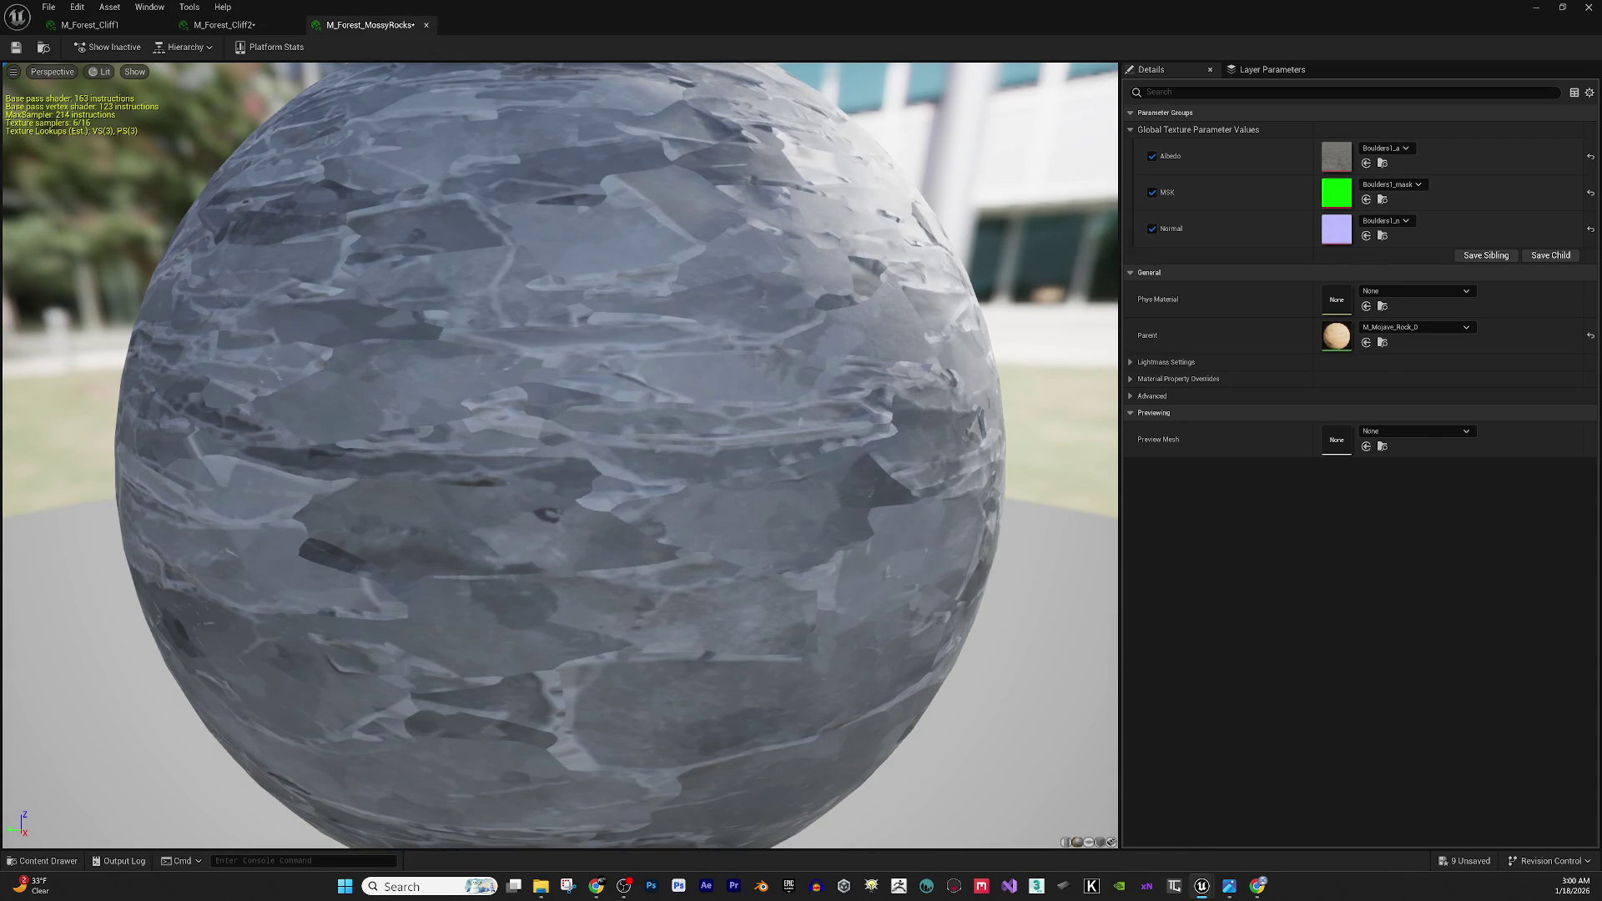
left_click_drag(1210, 161, 1320, 142)
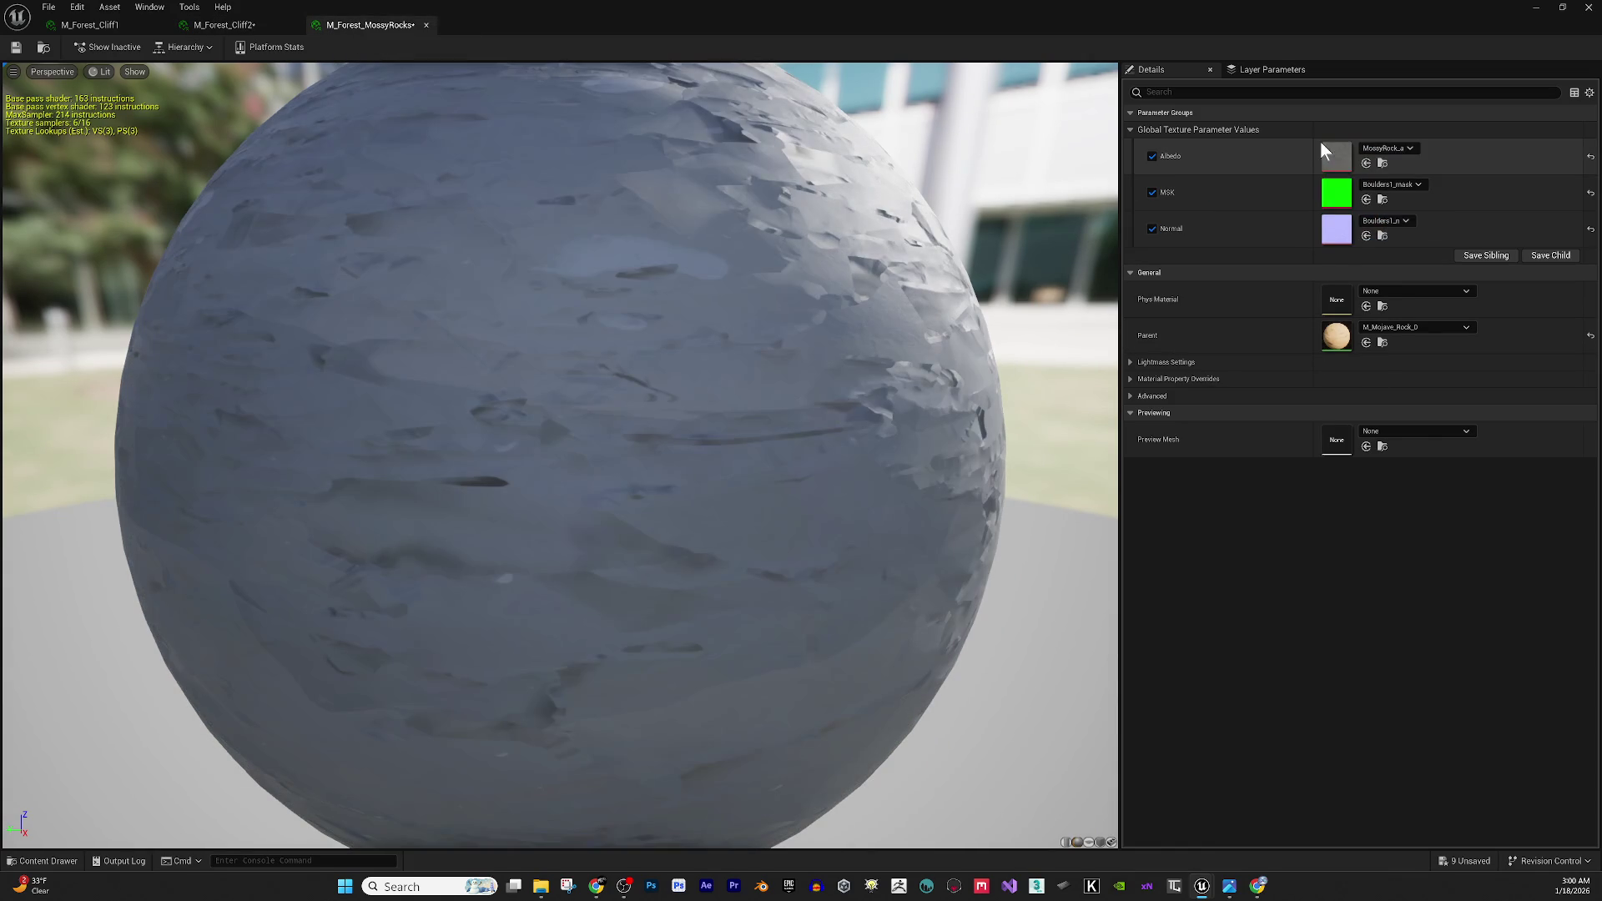
mouse_move(1601, 215)
left_mouse_down()
mouse_move(1360, 214)
mouse_move(1324, 186)
mouse_move(1336, 192)
left_mouse_up()
mouse_move(1601, 250)
left_mouse_down()
mouse_move(1493, 268)
mouse_move(1335, 230)
left_mouse_up()
scroll(1005, 337, "down", 10)
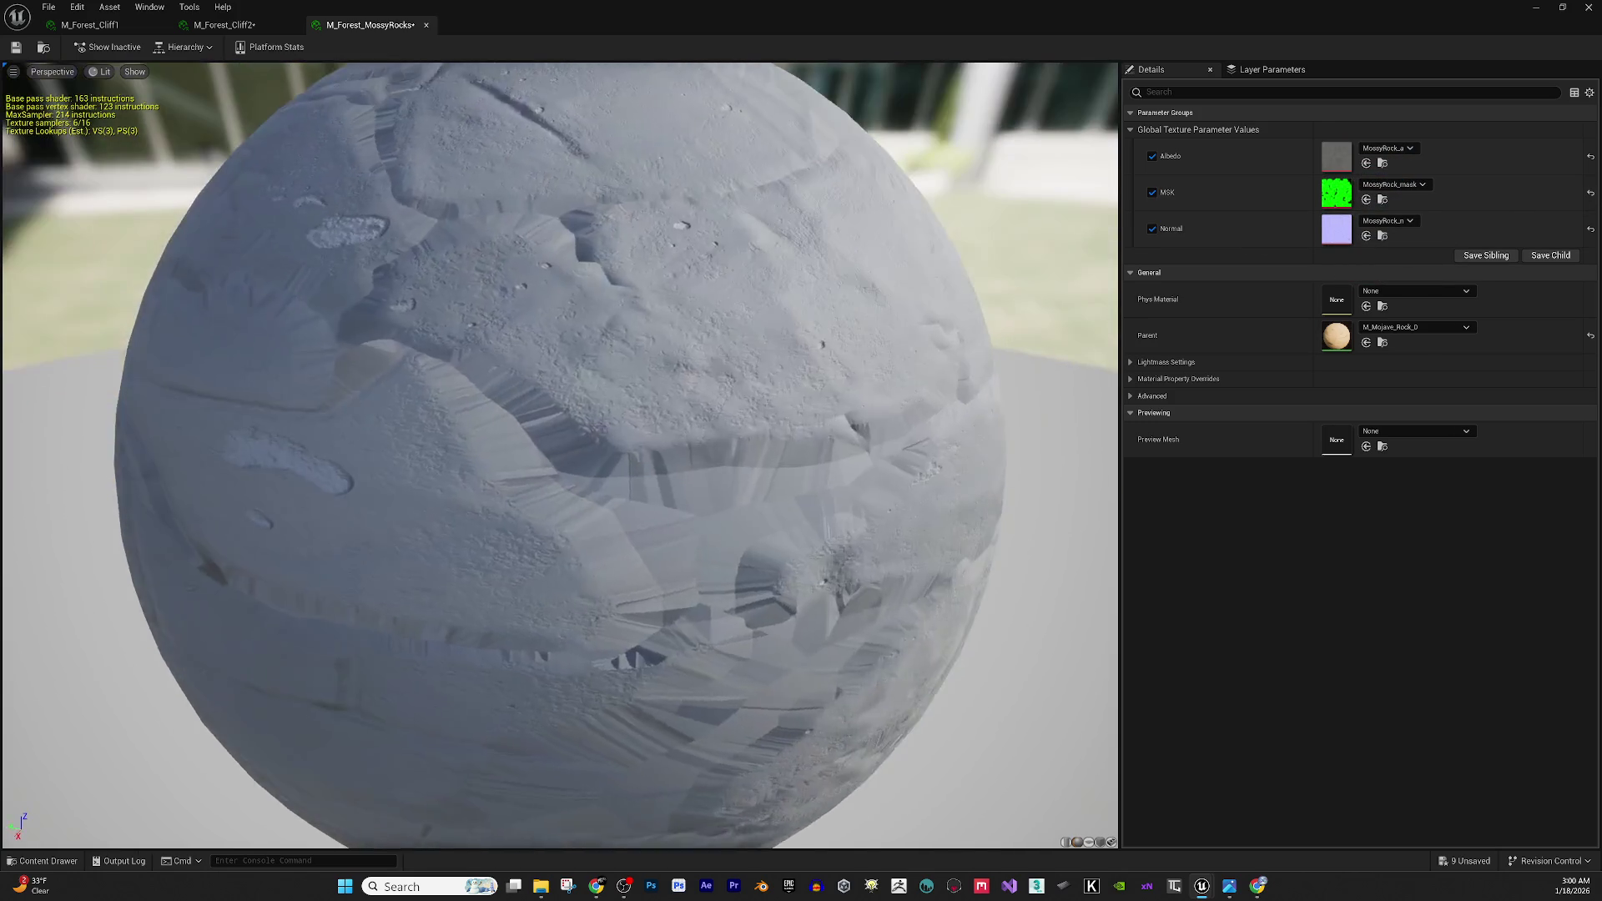
scroll(769, 372, "up", 5)
mouse_move(770, 372)
left_mouse_down()
mouse_move(741, 427)
mouse_move(801, 450)
mouse_move(541, 433)
left_mouse_up()
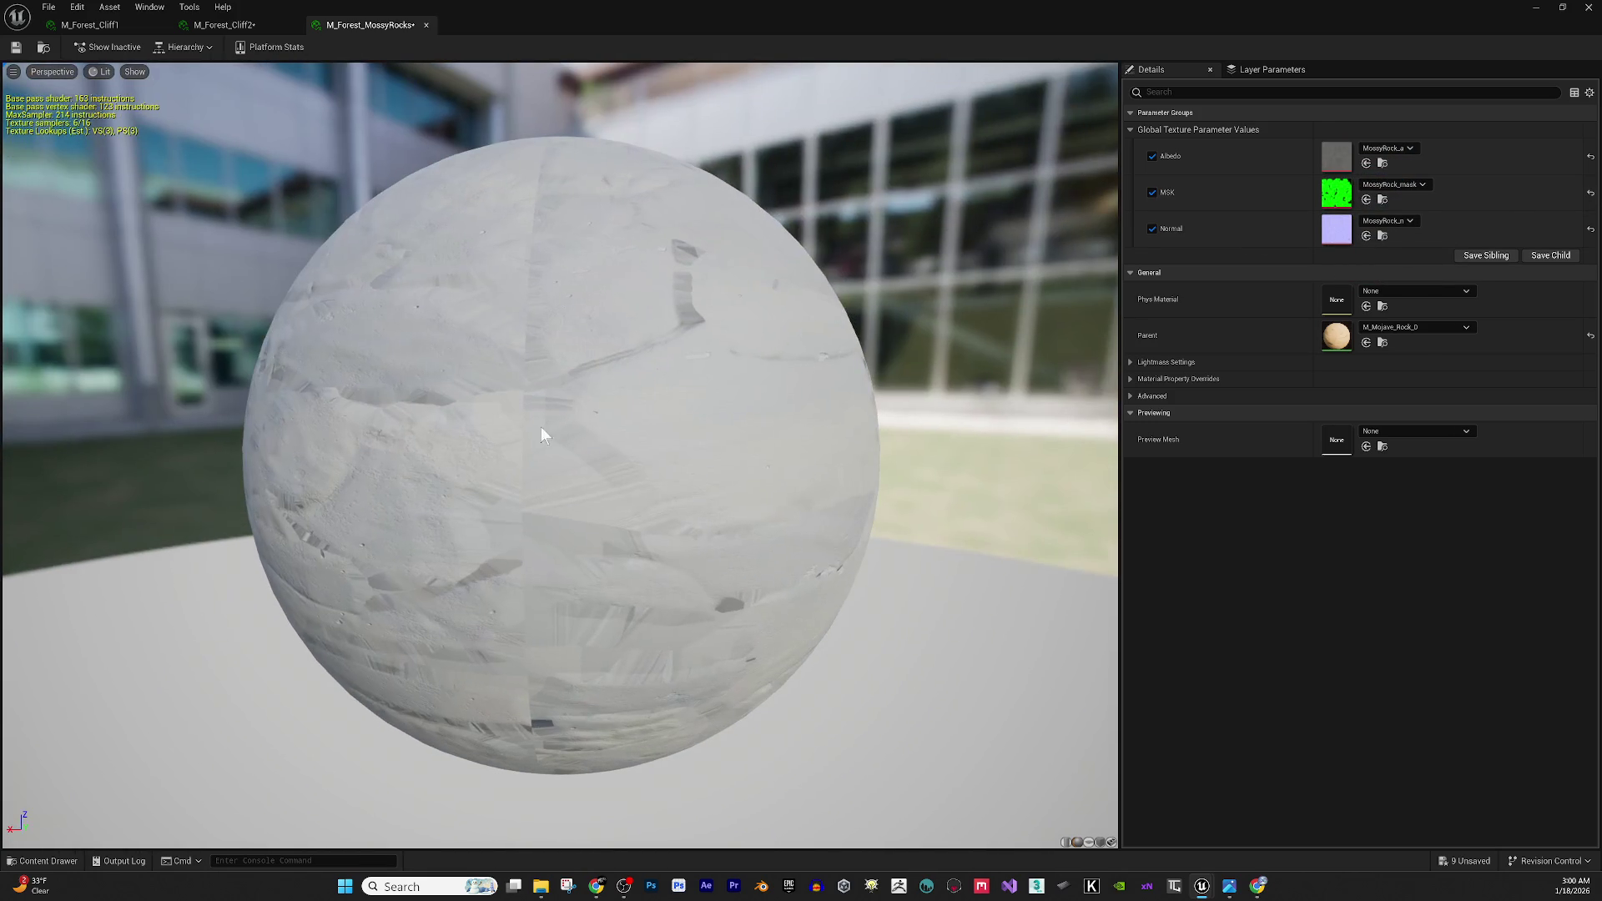
left_click_drag(311, 352, 312, 330)
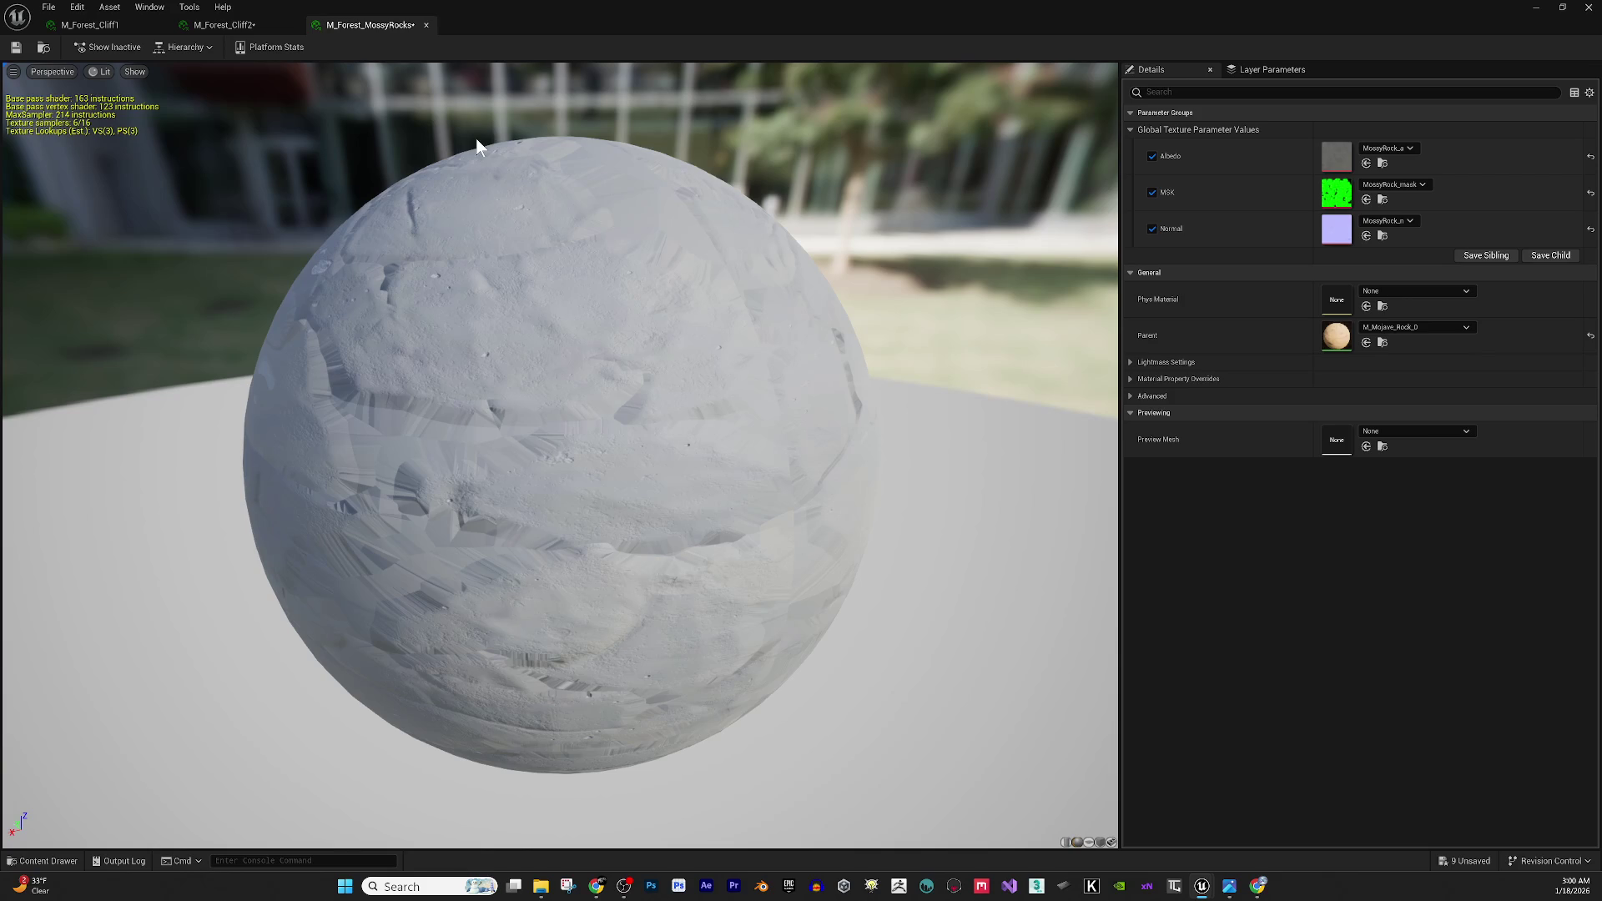
Close the M_Forest_MossyRocks, M_Forest_Cliff2 and M_Forest_Cliff1 material tabs.
left_click(425, 24)
left_click(293, 24)
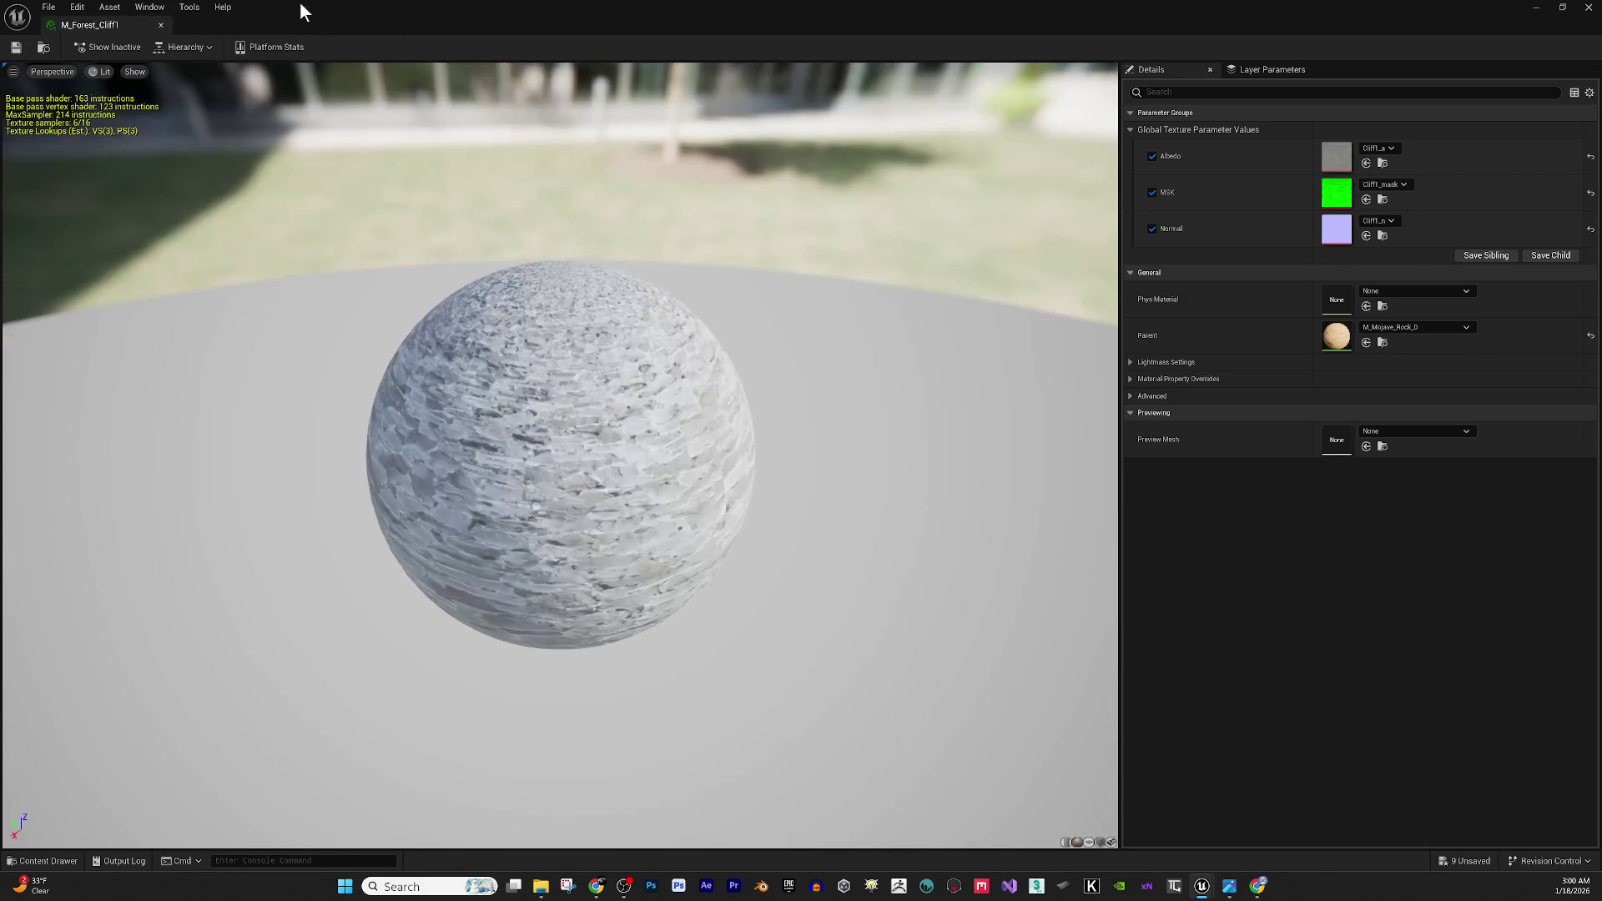
left_click(161, 25)
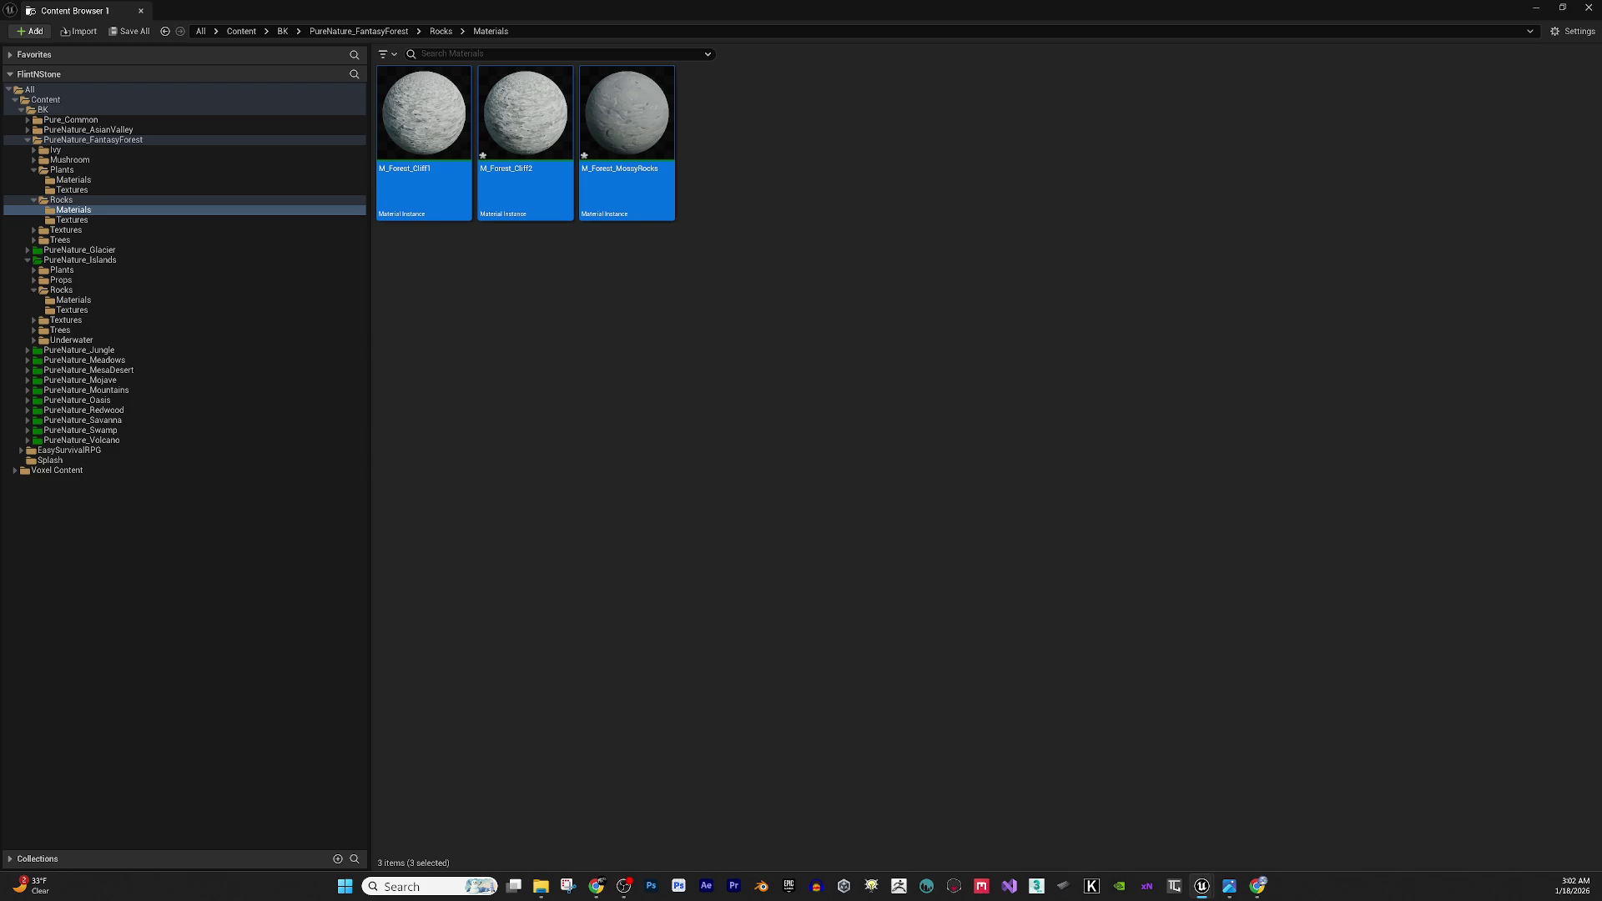
Open the seven rock meshes in the static mesh editor.
key("Return")
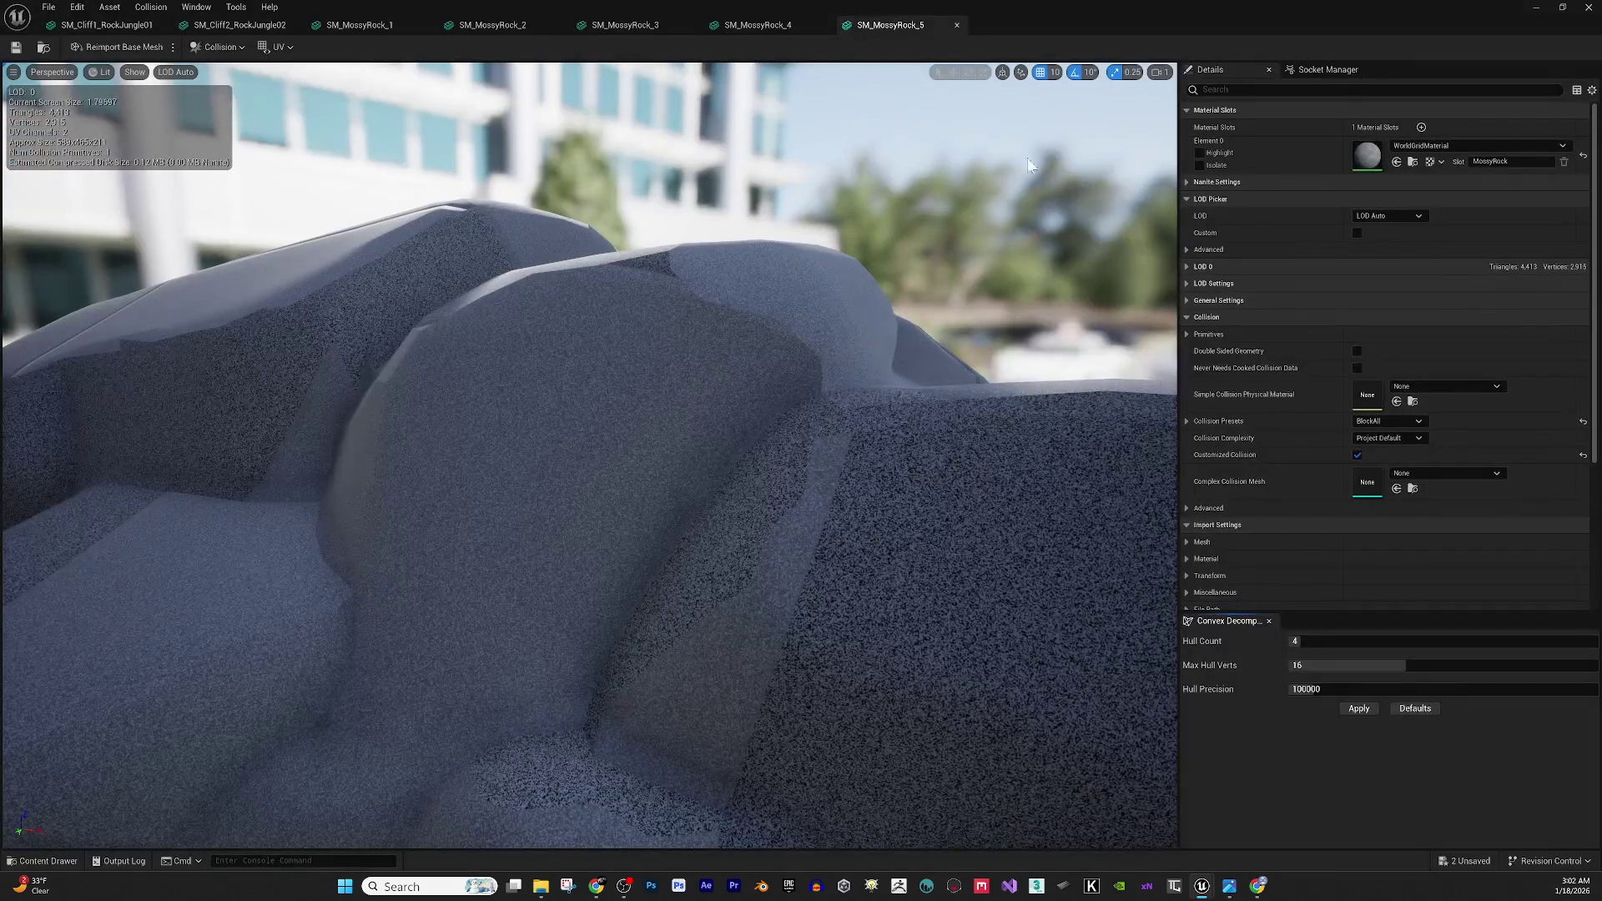
Arrange the material browser on the left half and the mesh editor on the right.
key("alt+Tab")
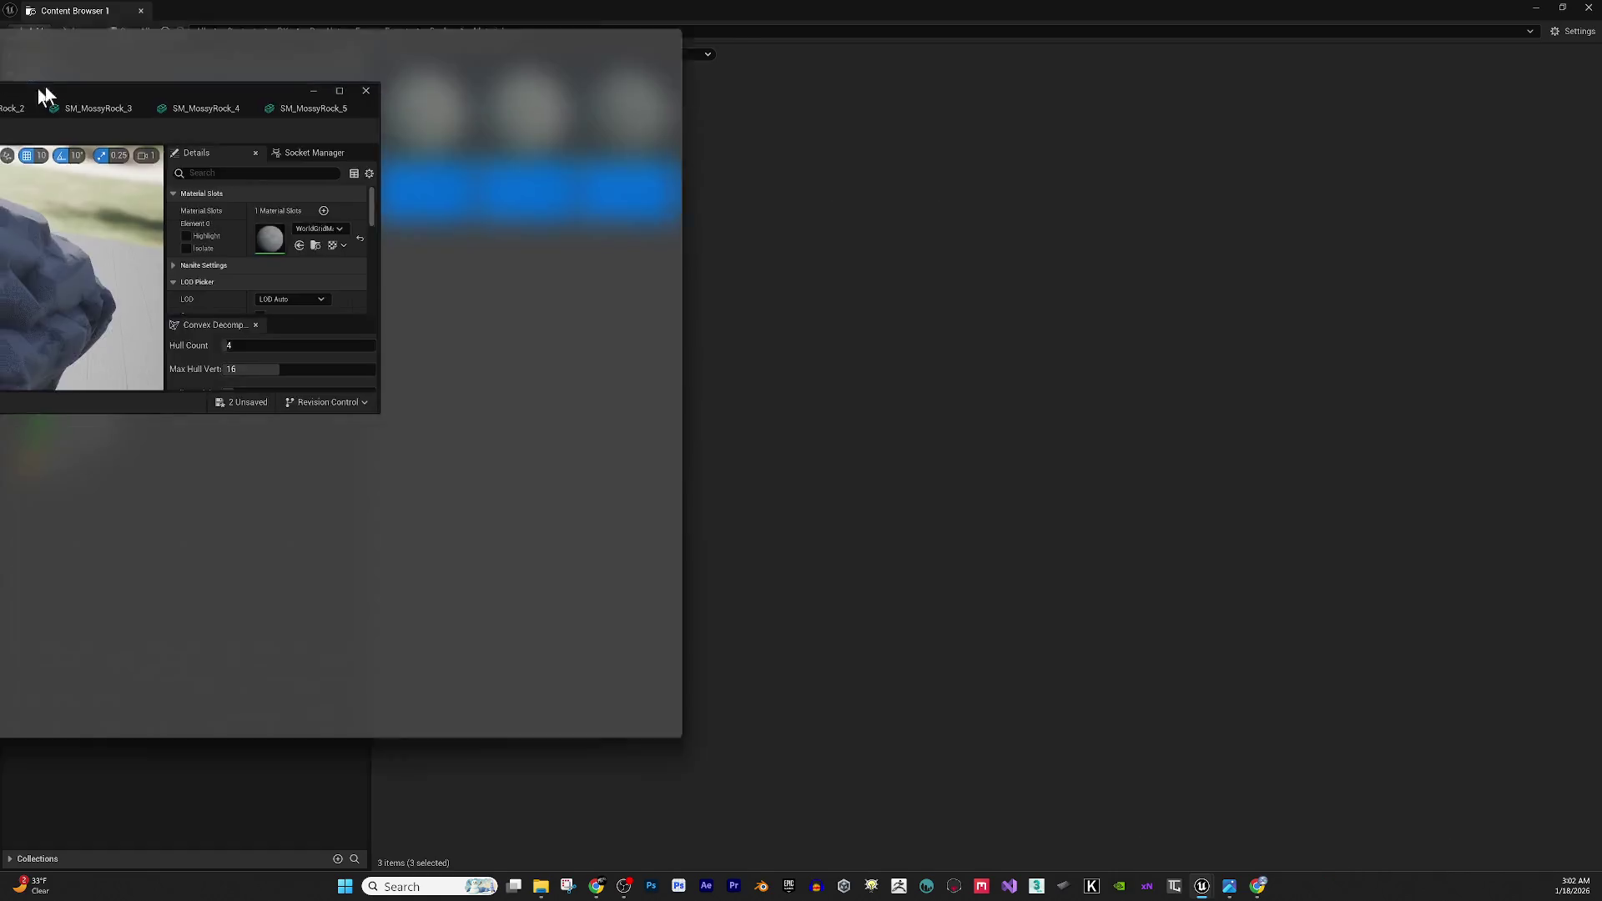
mouse_move(466, 46)
left_mouse_down()
mouse_move(804, 262)
mouse_move(1093, 384)
left_mouse_up()
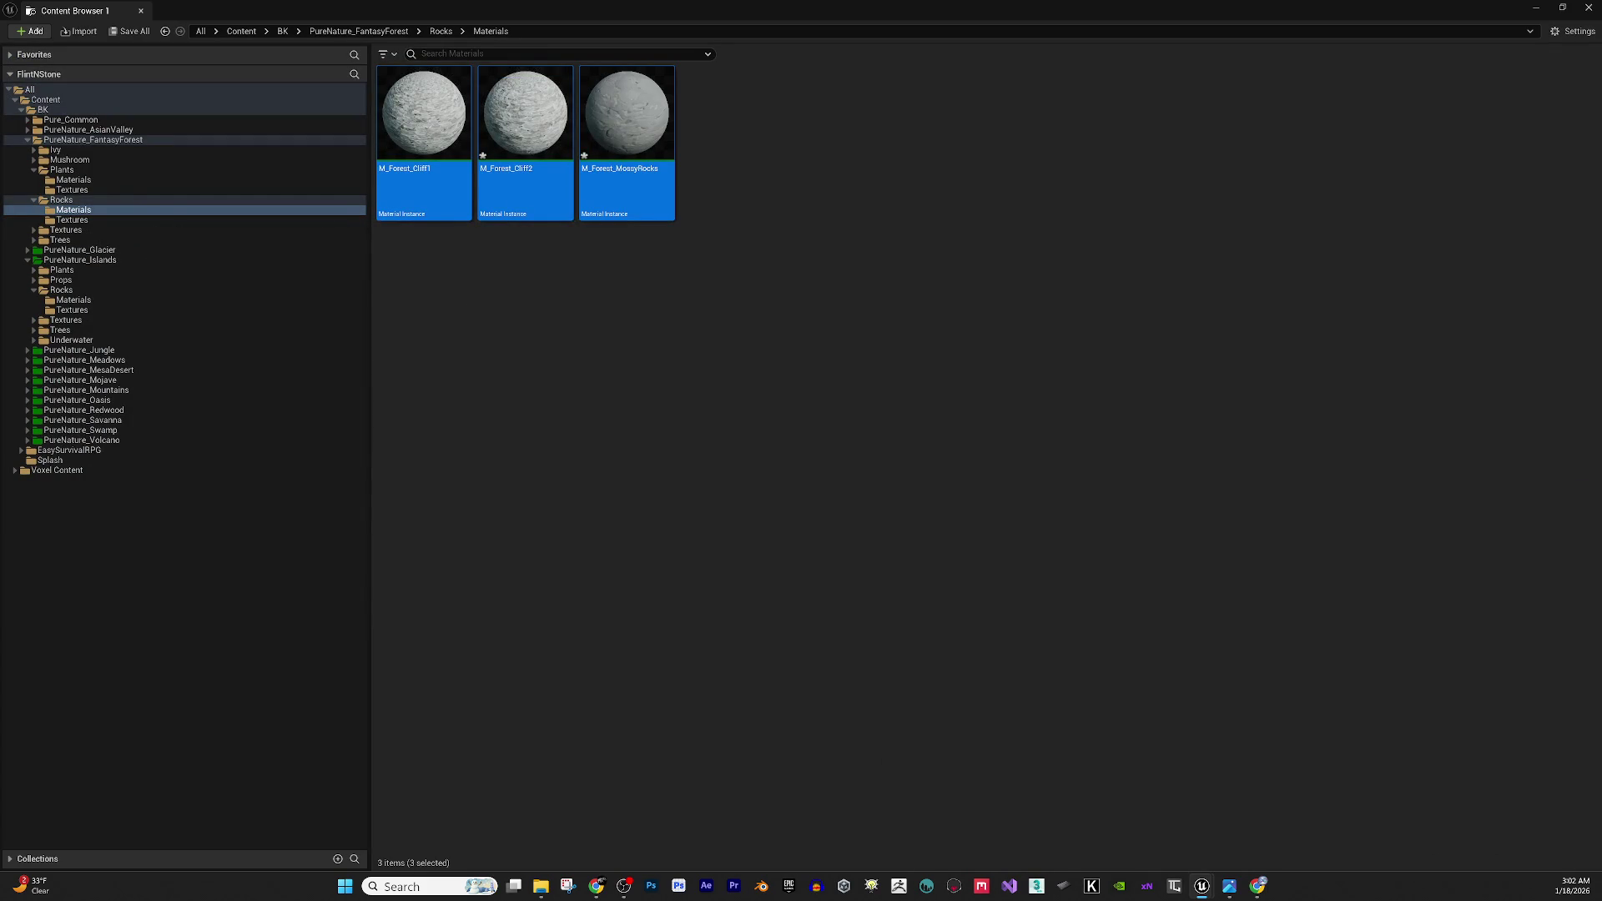
mouse_move(1601, 384)
left_mouse_down()
mouse_move(764, 384)
mouse_move(950, 349)
mouse_move(927, 10)
mouse_move(680, 38)
left_mouse_up()
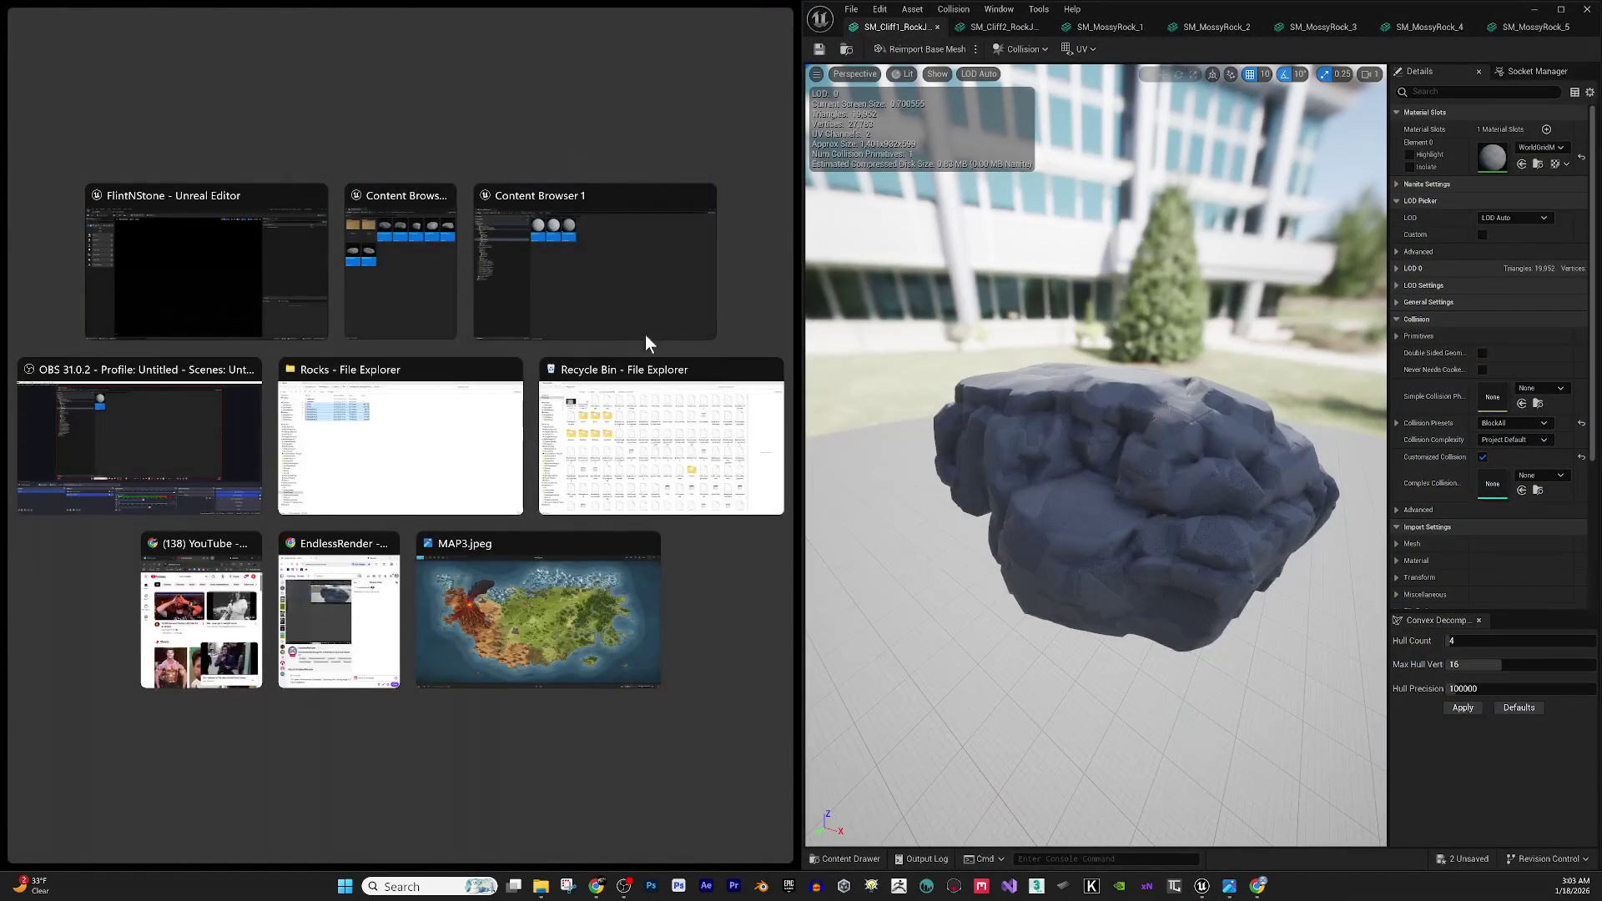
left_click(643, 276)
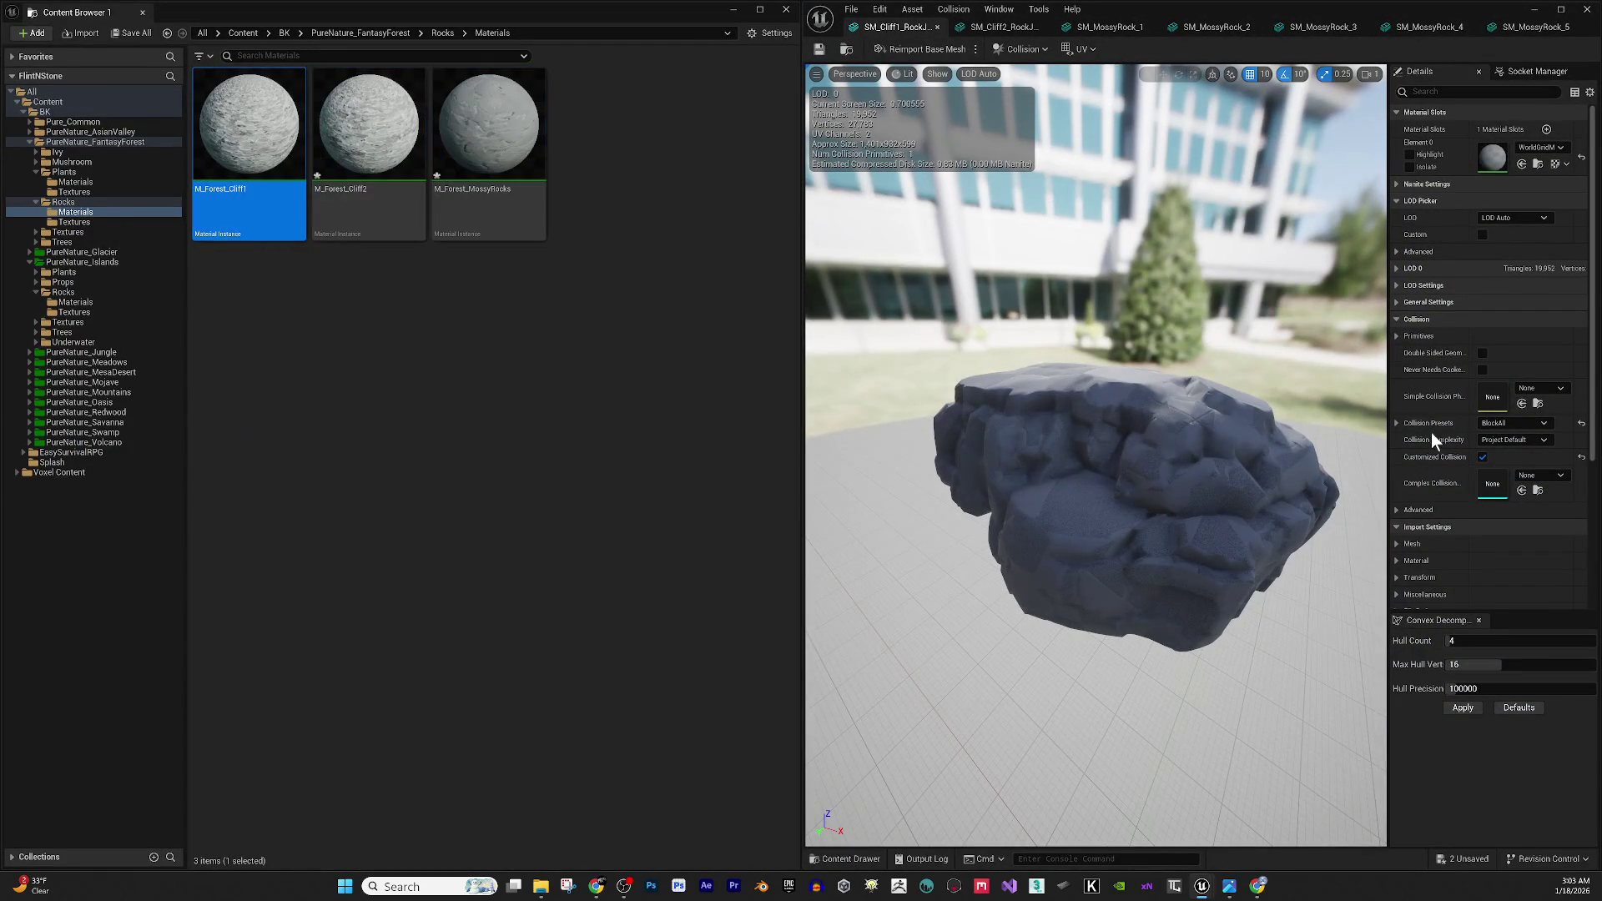
Assign M_Forest_Cliff1 to the first cliff rock mesh and inspect it from below.
left_click(1521, 165)
scroll(1140, 369, "up", 2)
left_click_drag(1140, 369, 1140, 300)
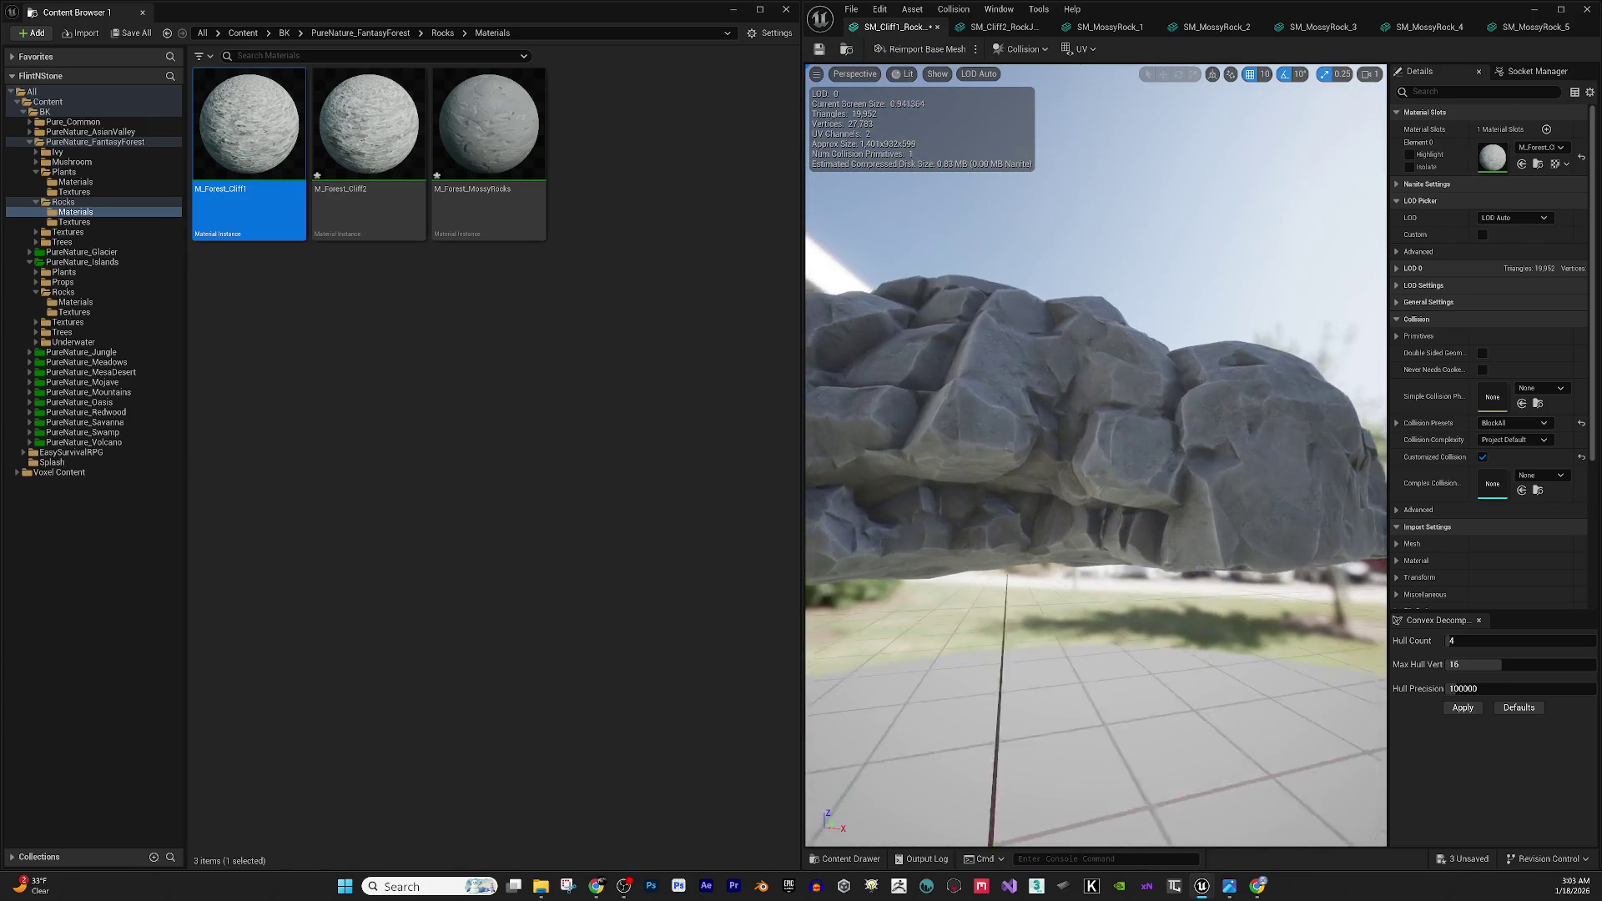
left_click_drag(1073, 584, 1073, 546)
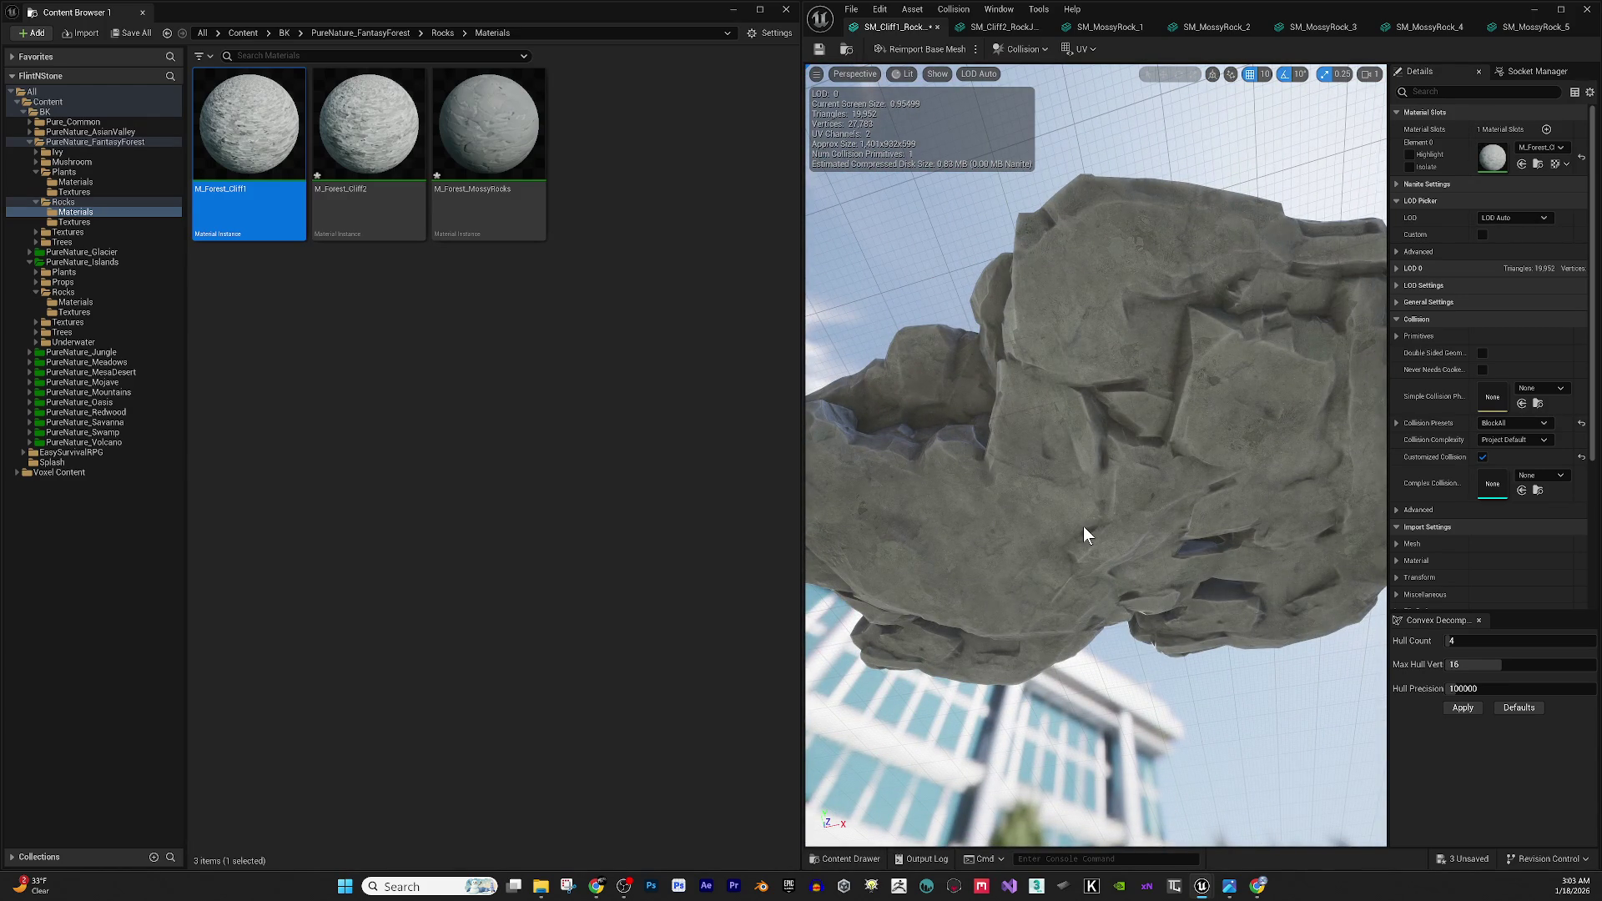
left_click_drag(1093, 411, 1093, 492)
mouse_move(1044, 362)
left_mouse_down()
mouse_move(1064, 362)
mouse_move(978, 342)
mouse_move(1060, 413)
left_mouse_up()
Apply M_Forest_Cliff2 to the second cliff rock mesh and check its sides.
left_click(993, 32)
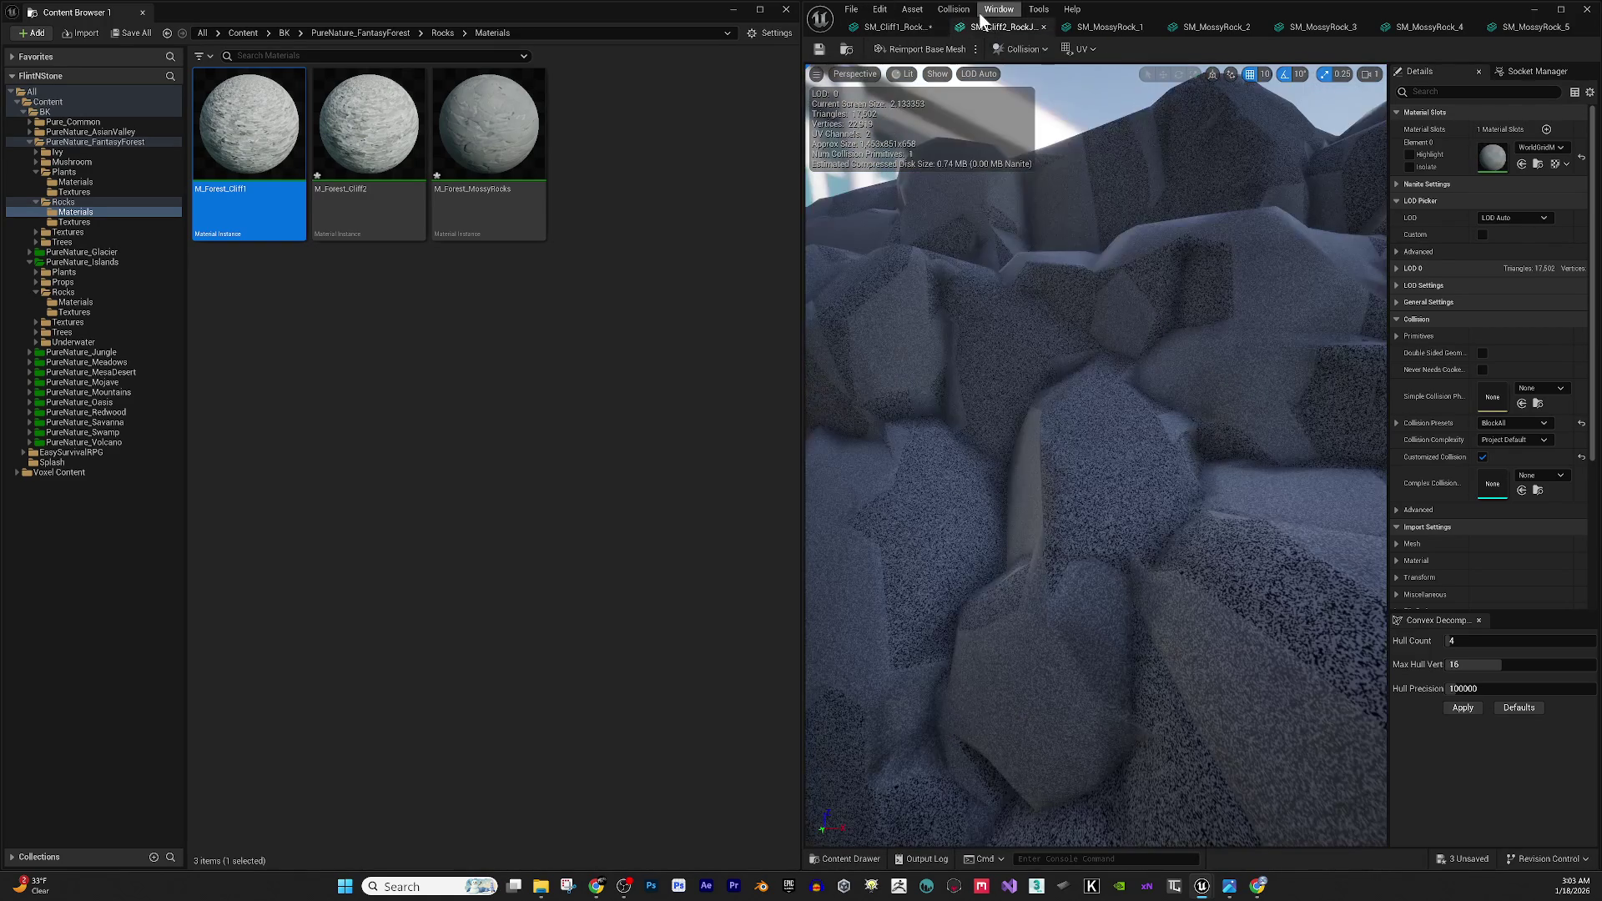
mouse_move(368, 146)
left_mouse_down()
mouse_move(1510, 152)
mouse_move(1493, 156)
left_mouse_up()
scroll(944, 372, "down", 6)
mouse_move(936, 343)
left_mouse_down()
mouse_move(1177, 385)
mouse_move(1064, 415)
left_mouse_up()
mouse_move(1114, 473)
left_mouse_down()
mouse_move(1256, 494)
mouse_move(1255, 584)
mouse_move(1303, 554)
left_mouse_up()
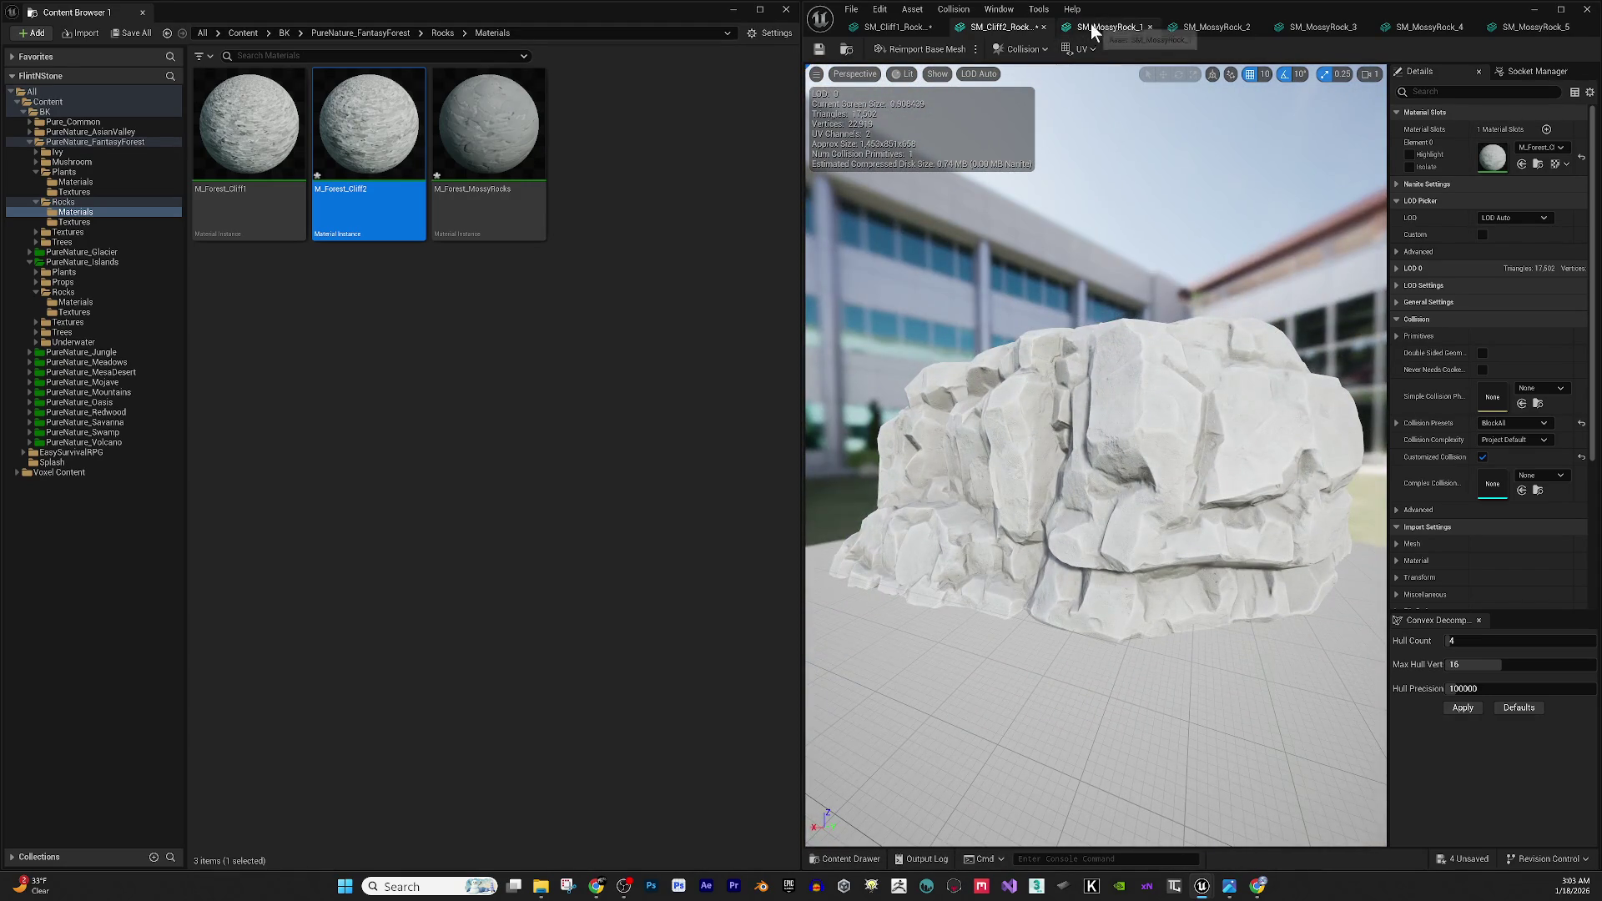
Assign M_Forest_MossyRocks to SM_MossyRock_1, SM_MossyRock_2 and SM_MossyRock_3.
left_click(1106, 26)
left_click(509, 142)
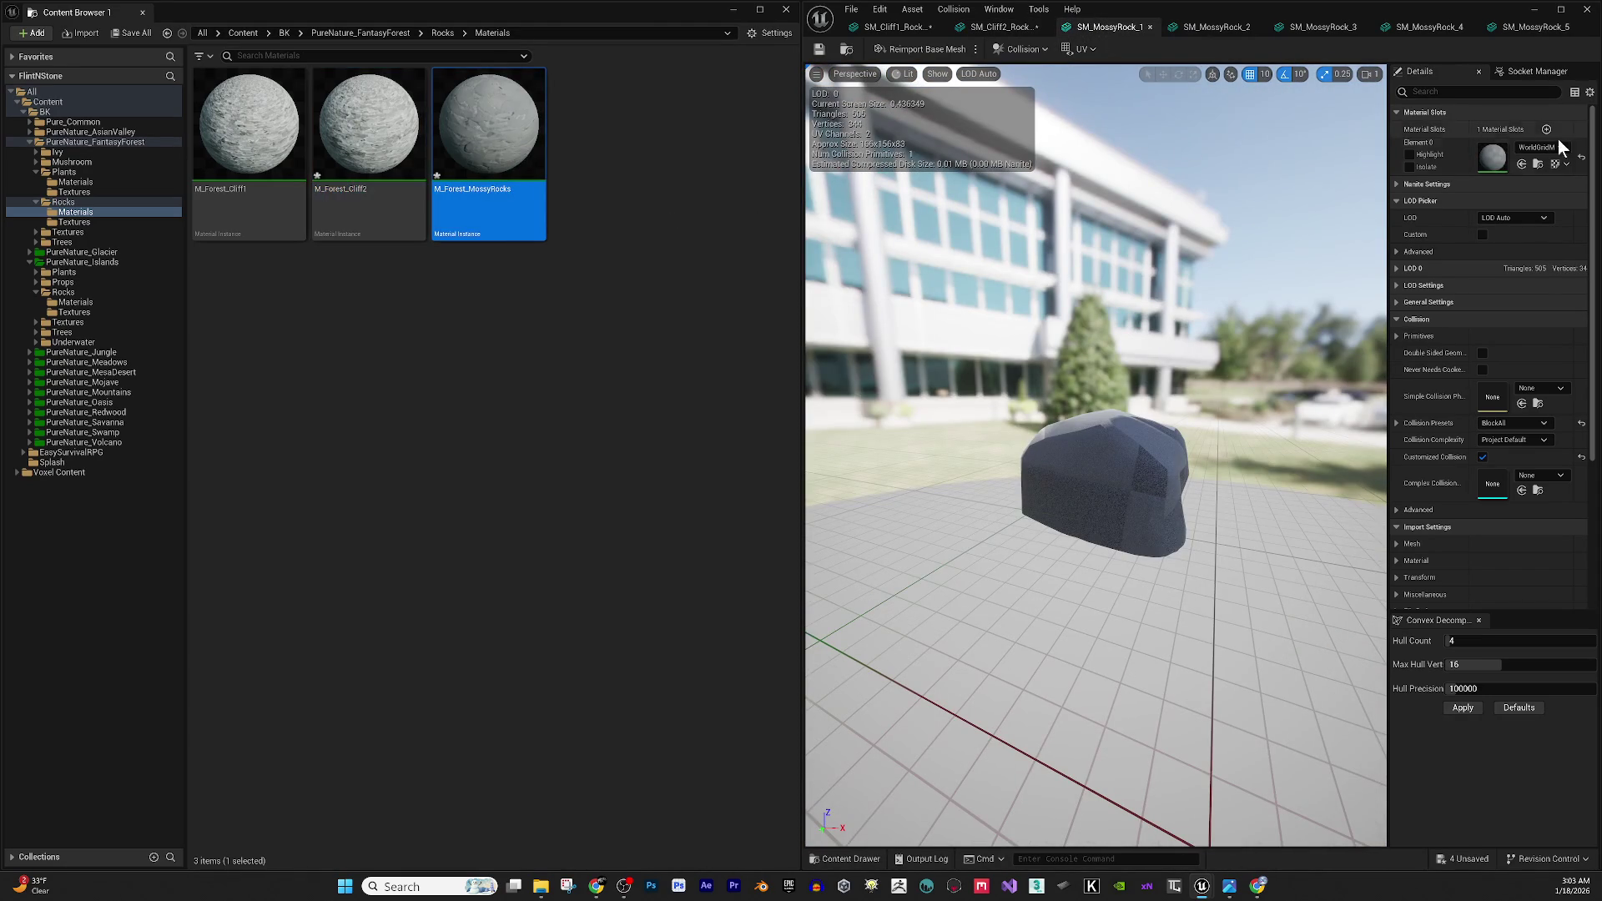
left_click(1520, 161)
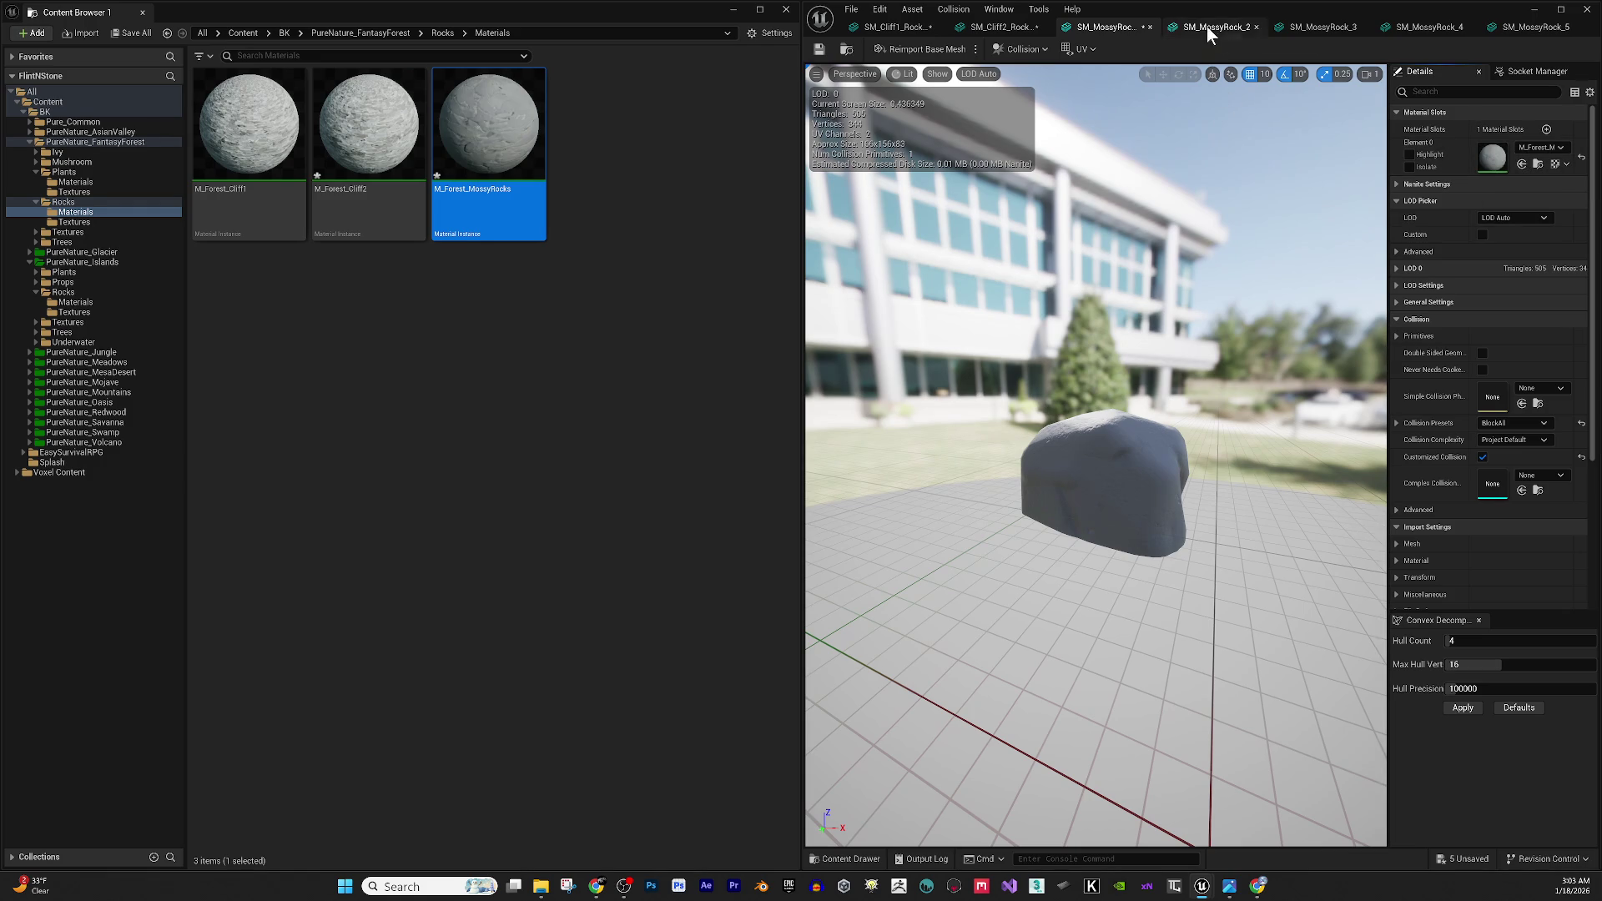
left_click(1206, 27)
left_click(1521, 164)
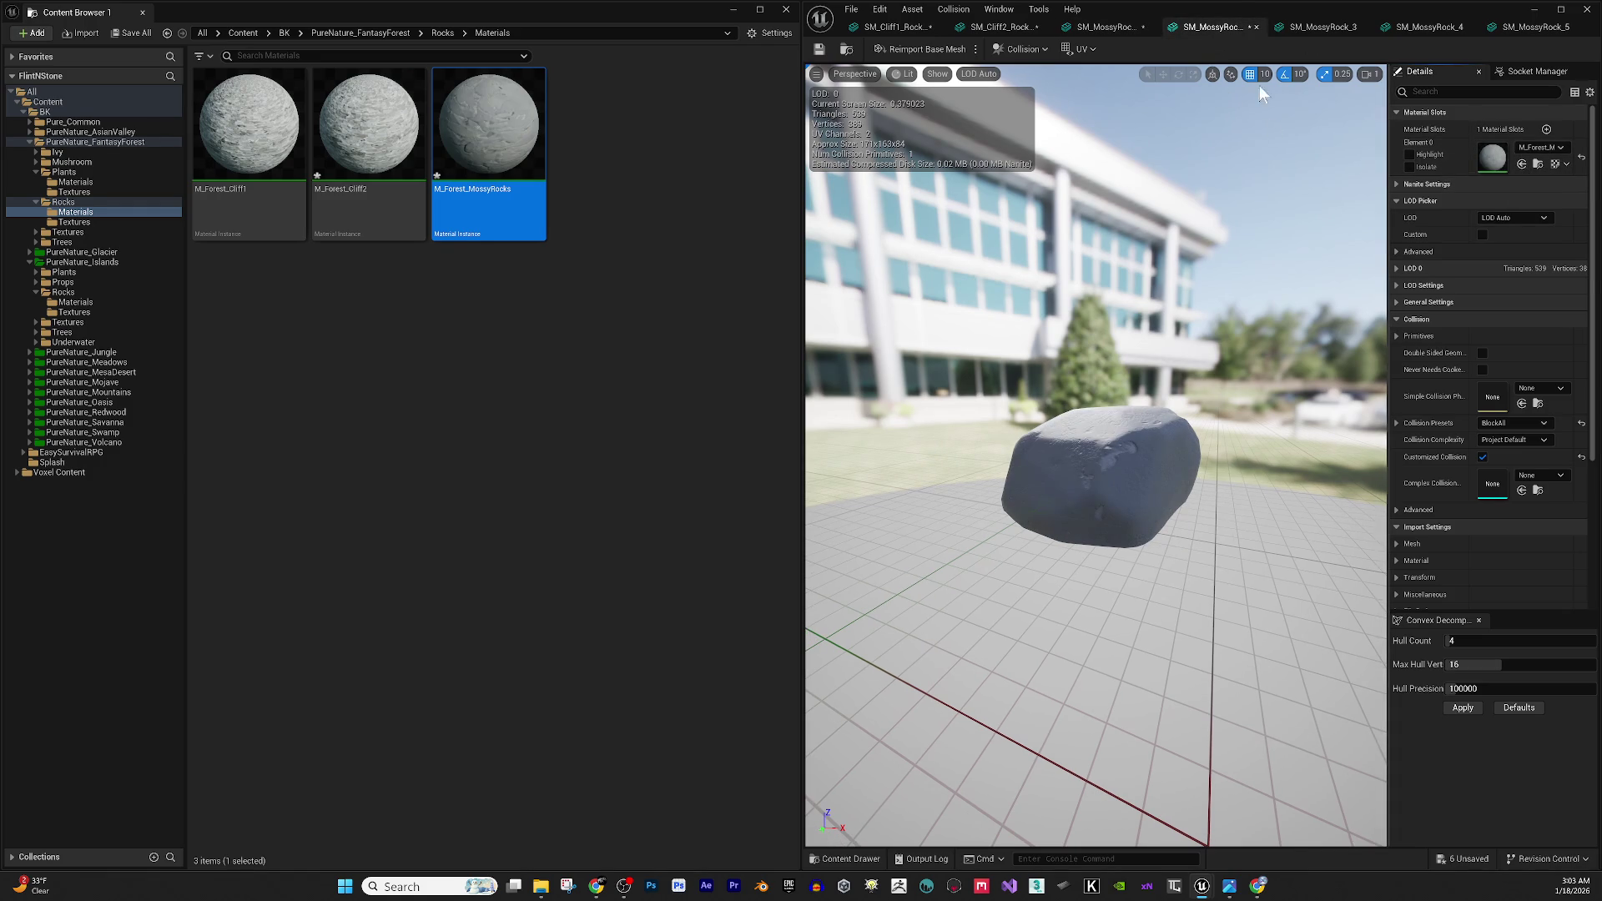
left_click(1323, 27)
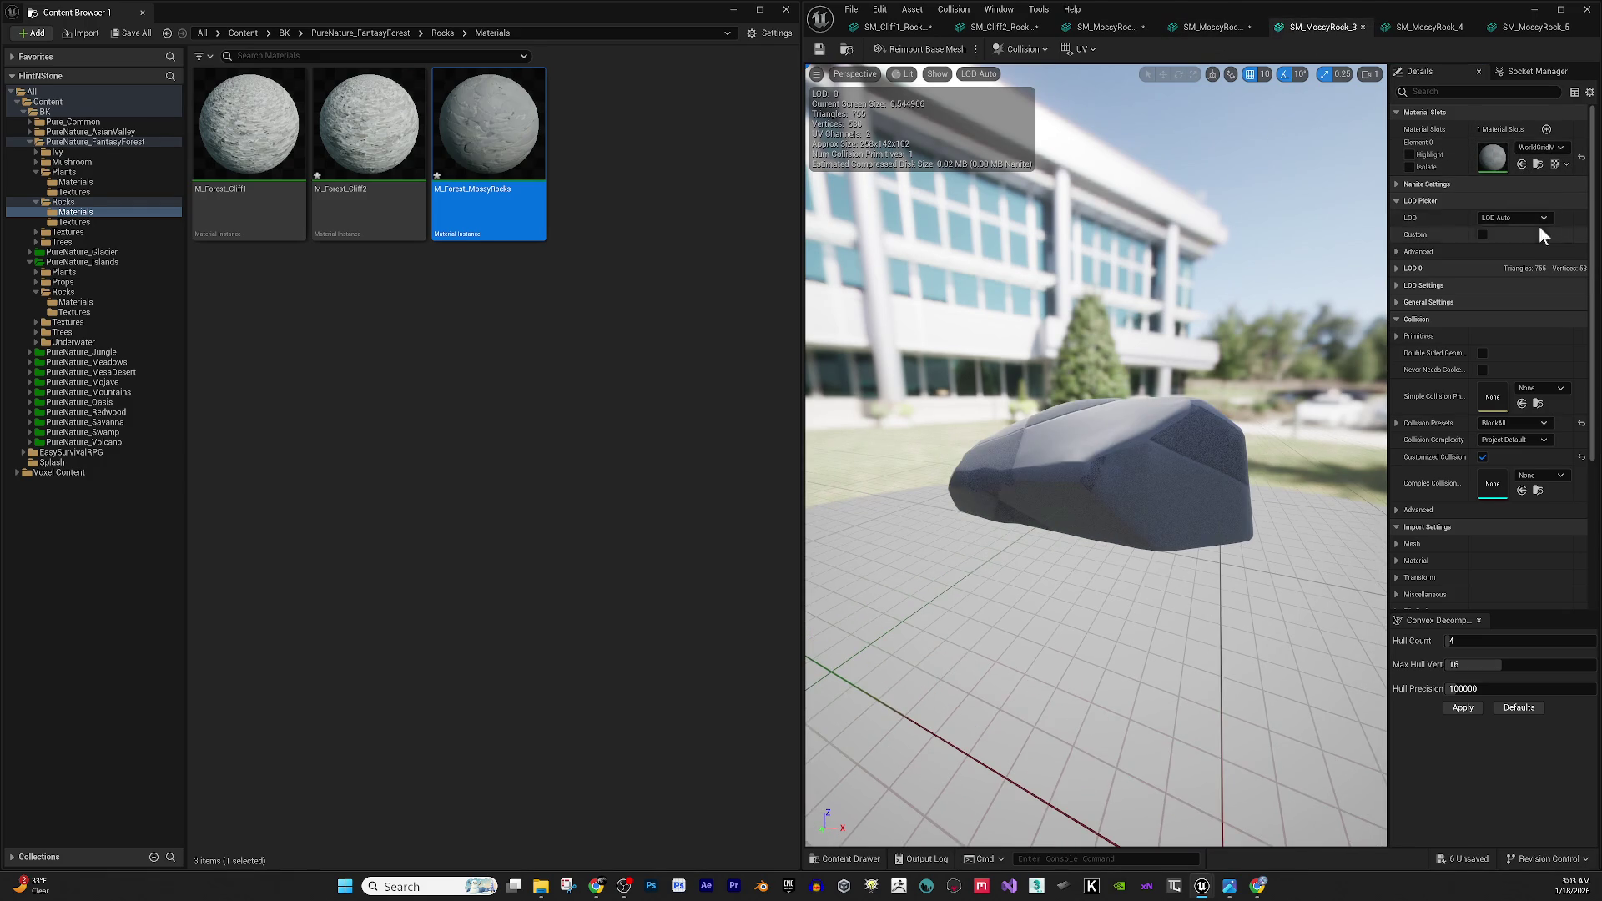
left_click(1519, 164)
scroll(1096, 455, "up", 6)
mouse_move(1130, 357)
left_mouse_down()
mouse_move(881, 359)
mouse_move(1131, 357)
left_mouse_up()
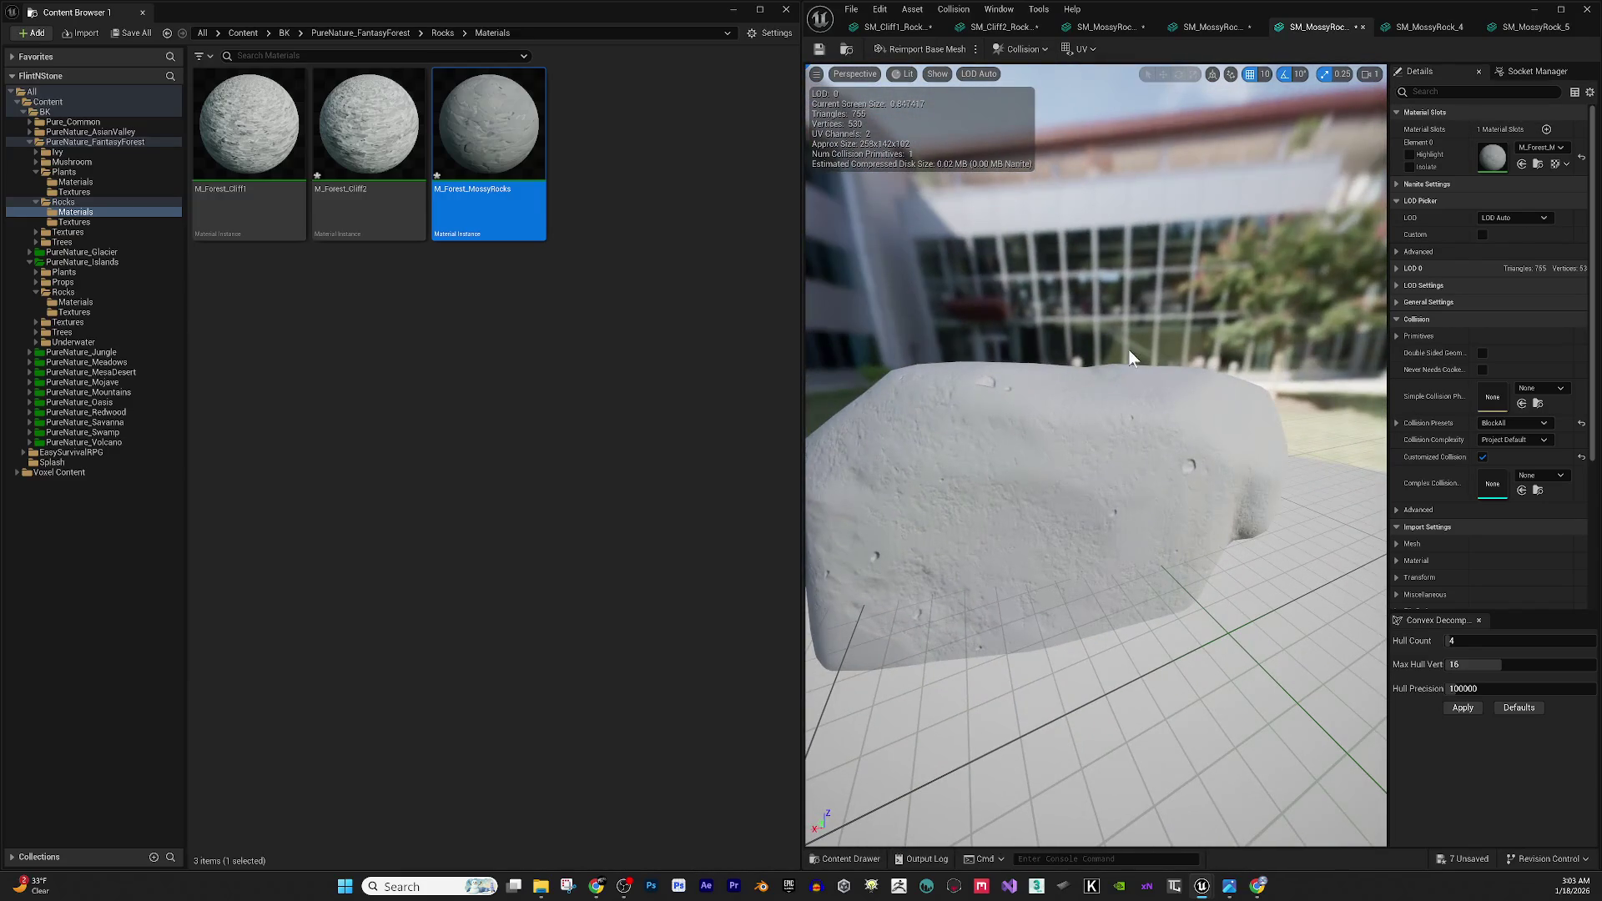
Assign M_Forest_MossyRocks to SM_MossyRock_4 and SM_MossyRock_5, then close the static mesh editor.
left_click(1429, 27)
left_click(1521, 164)
mouse_move(1274, 177)
left_mouse_down()
mouse_move(1151, 182)
mouse_move(1274, 178)
left_mouse_up()
mouse_move(1152, 182)
left_mouse_down()
mouse_move(1084, 184)
mouse_move(1329, 44)
left_mouse_up()
left_click(1528, 28)
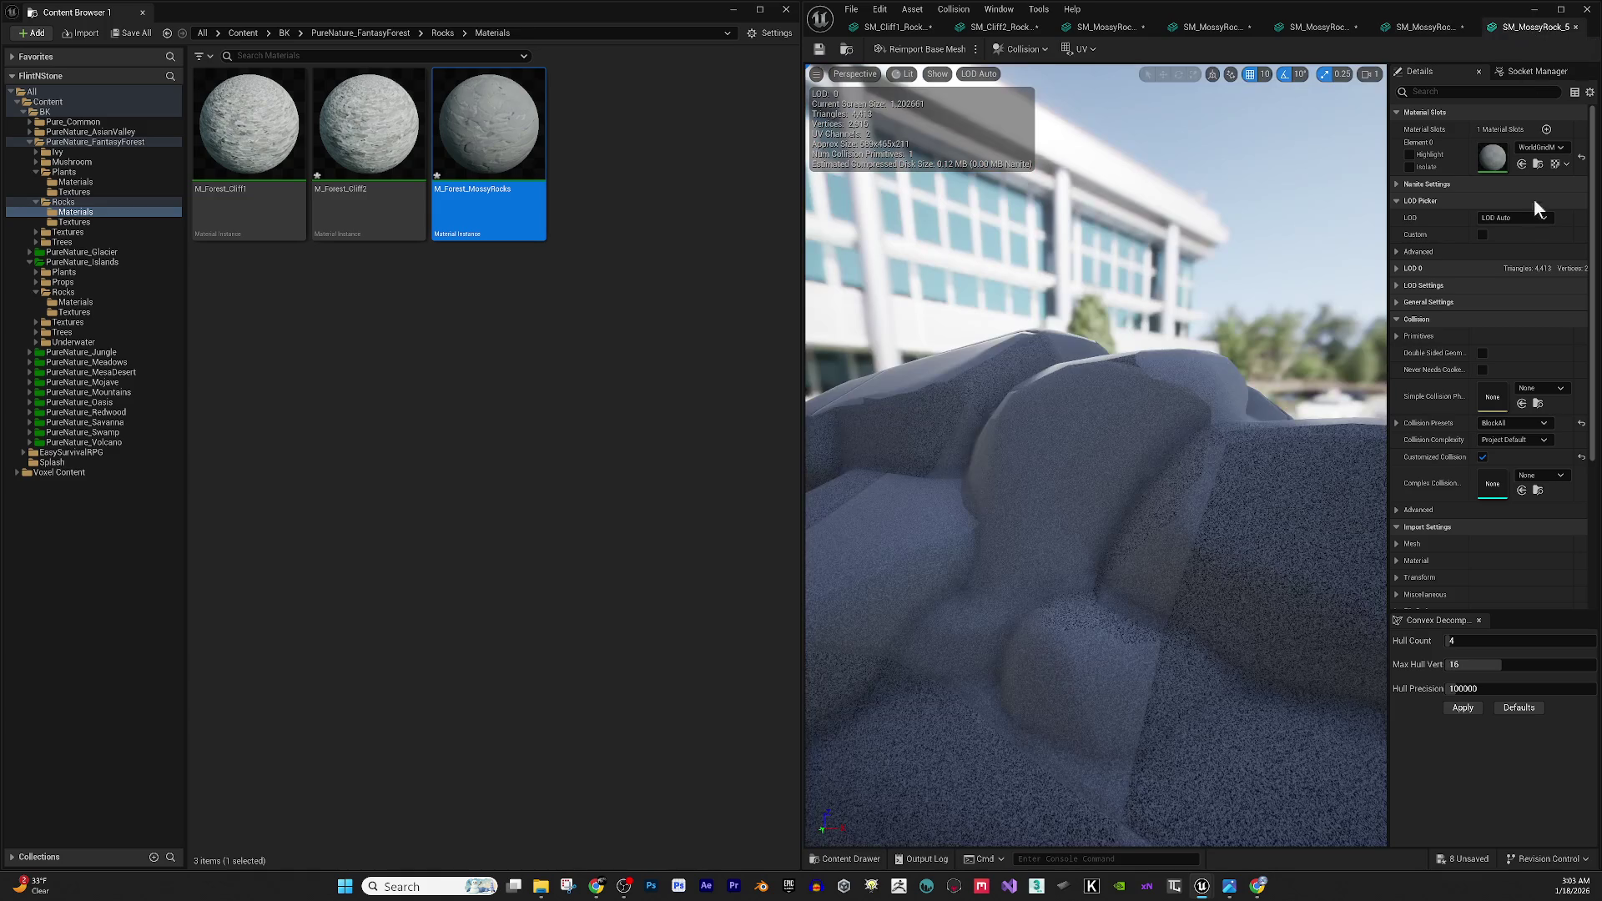
left_click(1522, 164)
left_click_drag(1348, 258, 1135, 302)
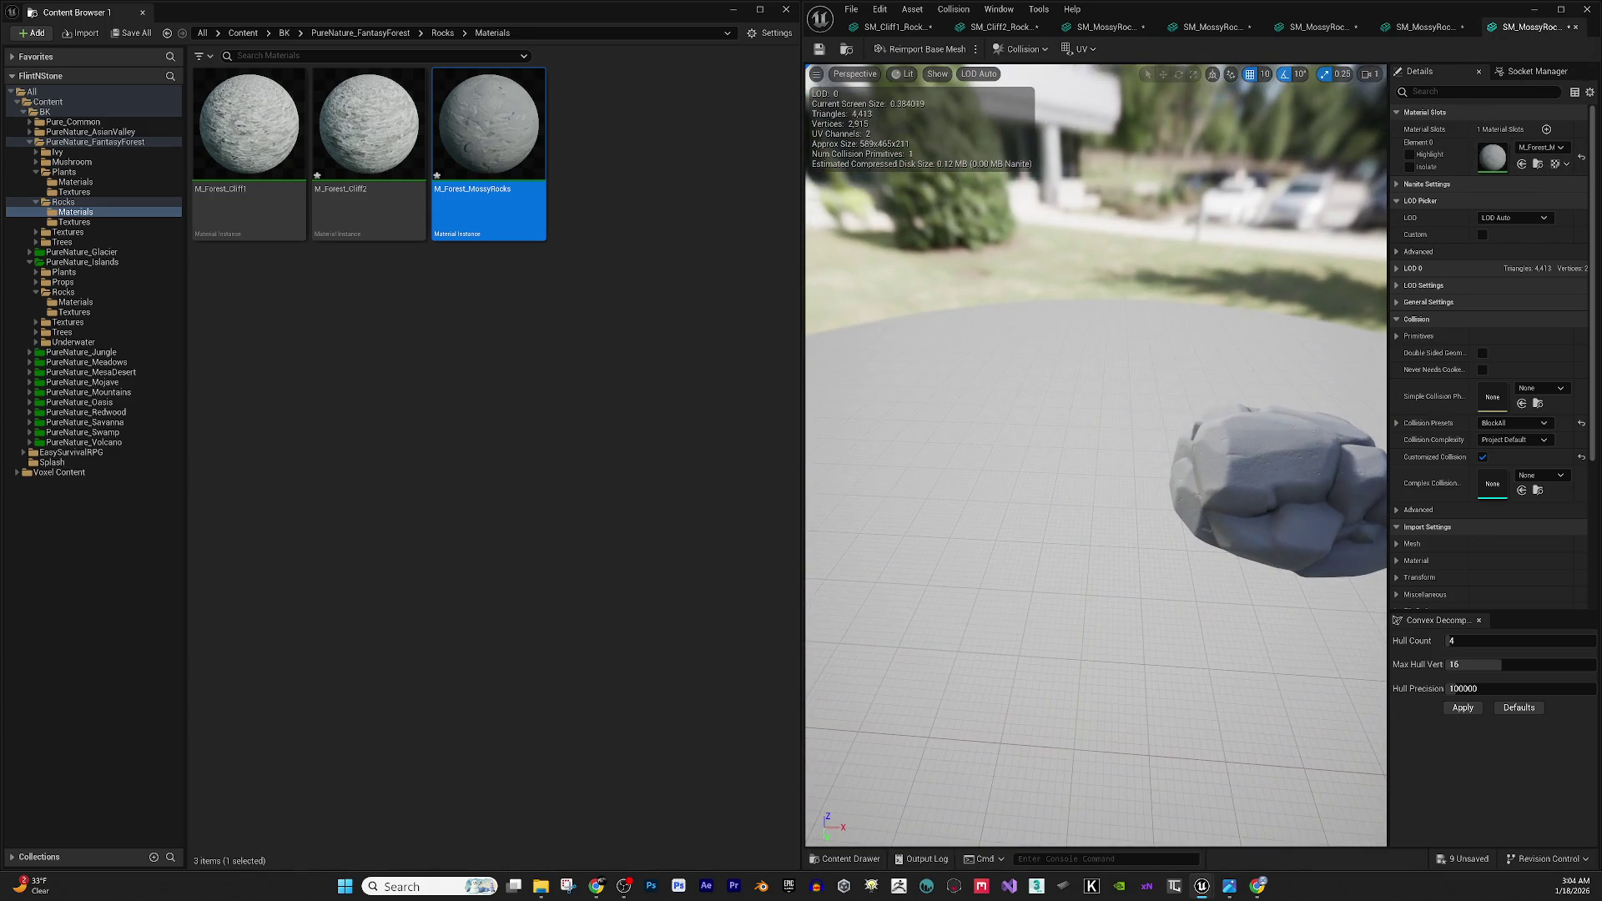
left_click(1582, 9)
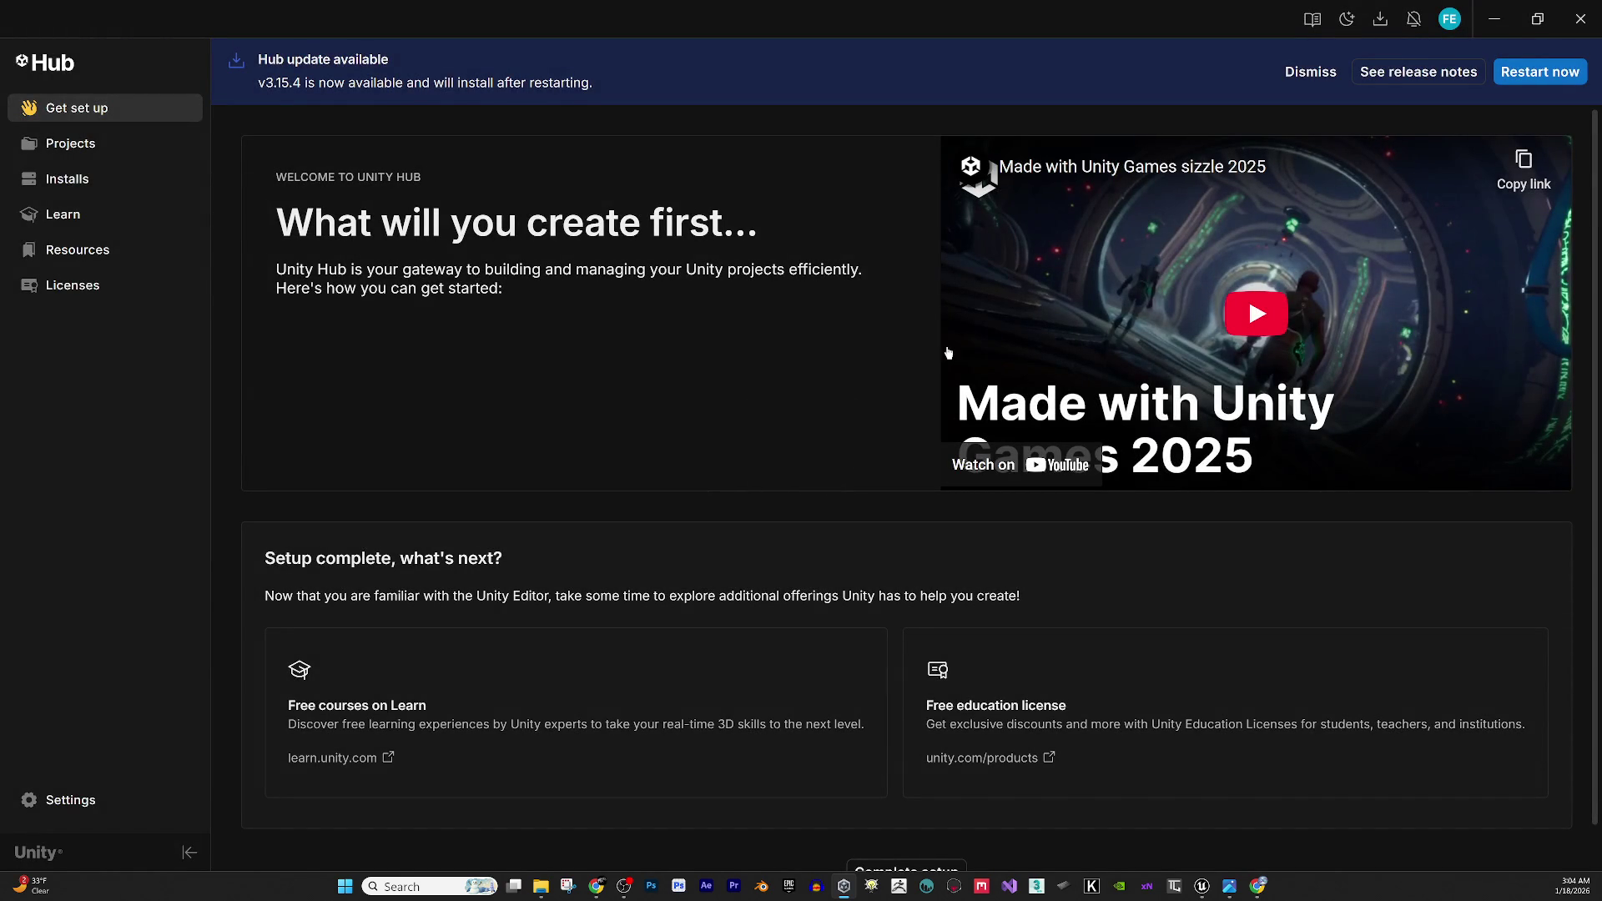
Open the BK project from Unity Hub's Projects list and minimize the Hub.
left_click(107, 154)
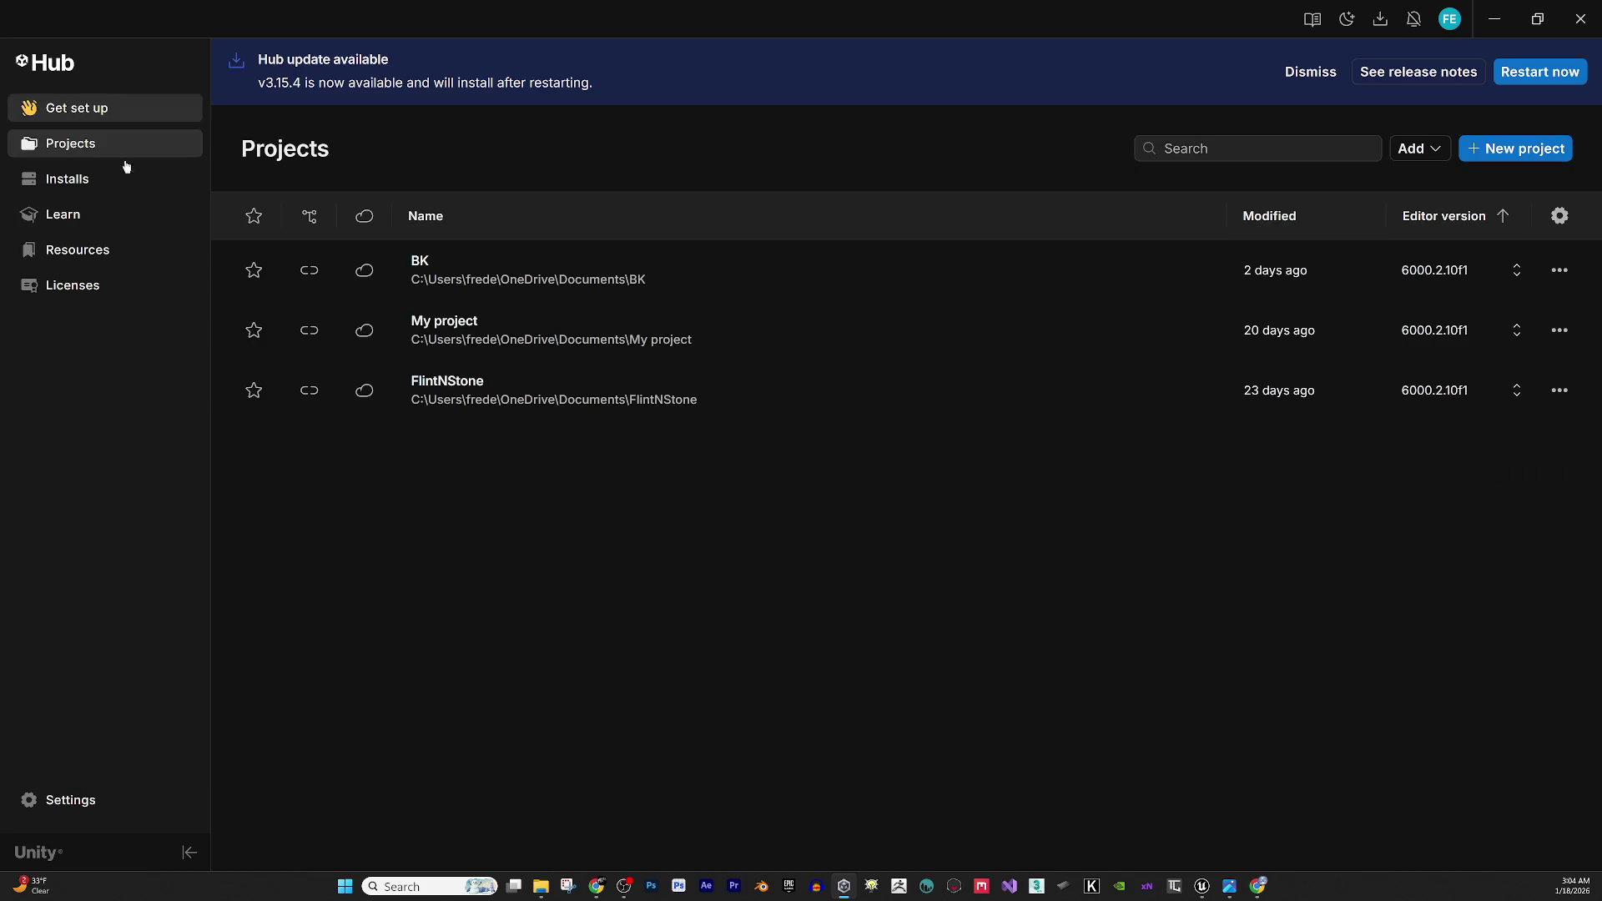
left_click(742, 268)
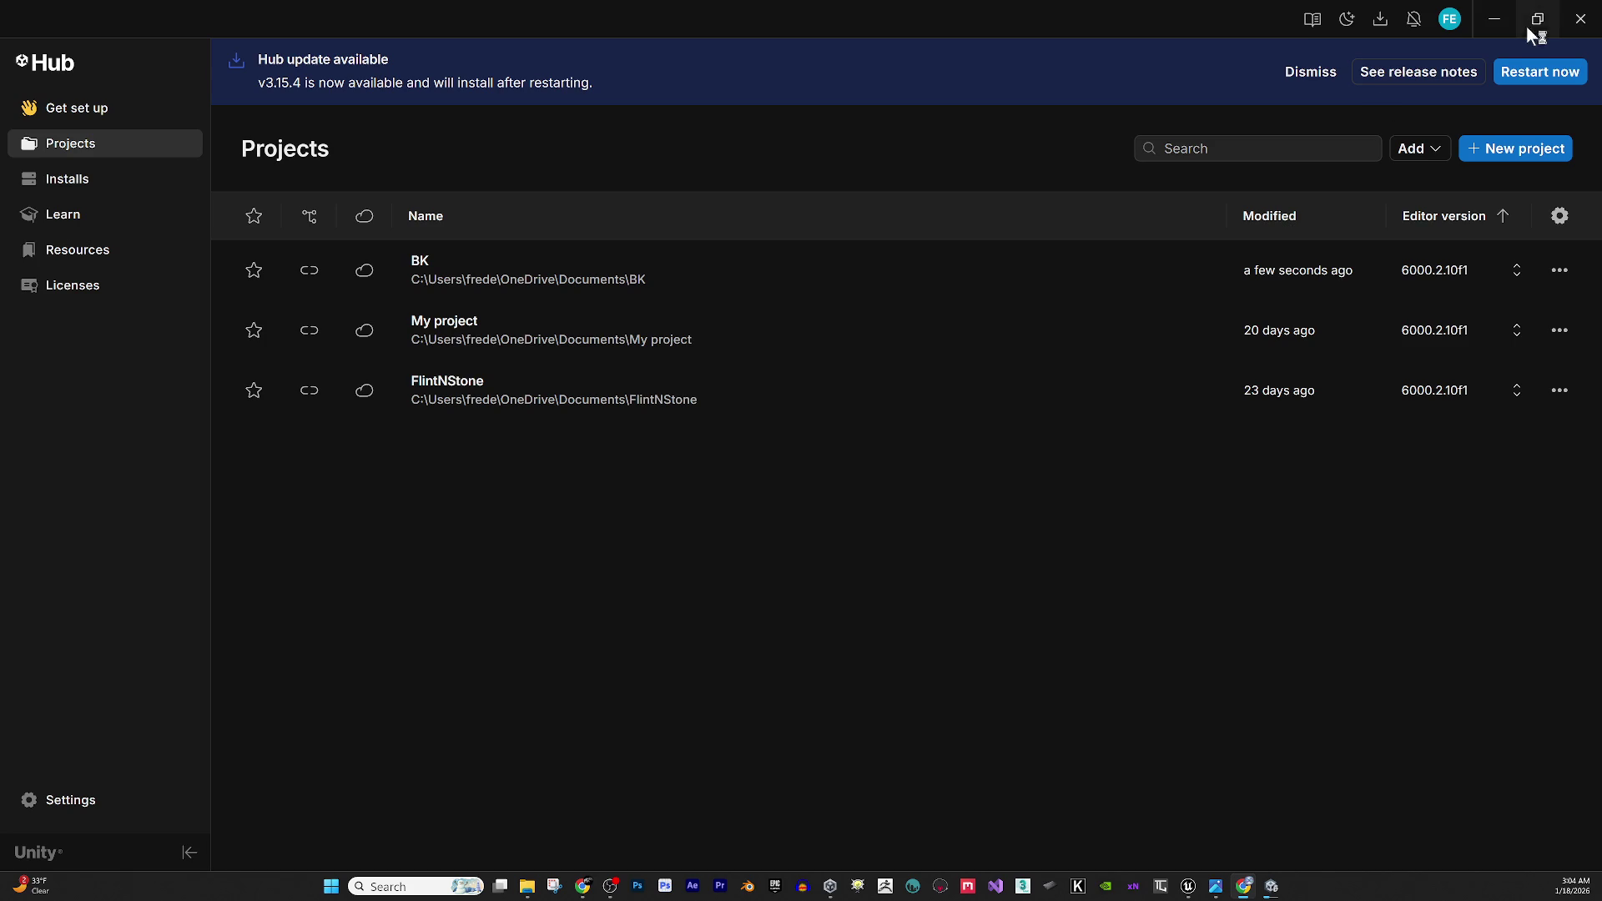
left_click(1497, 25)
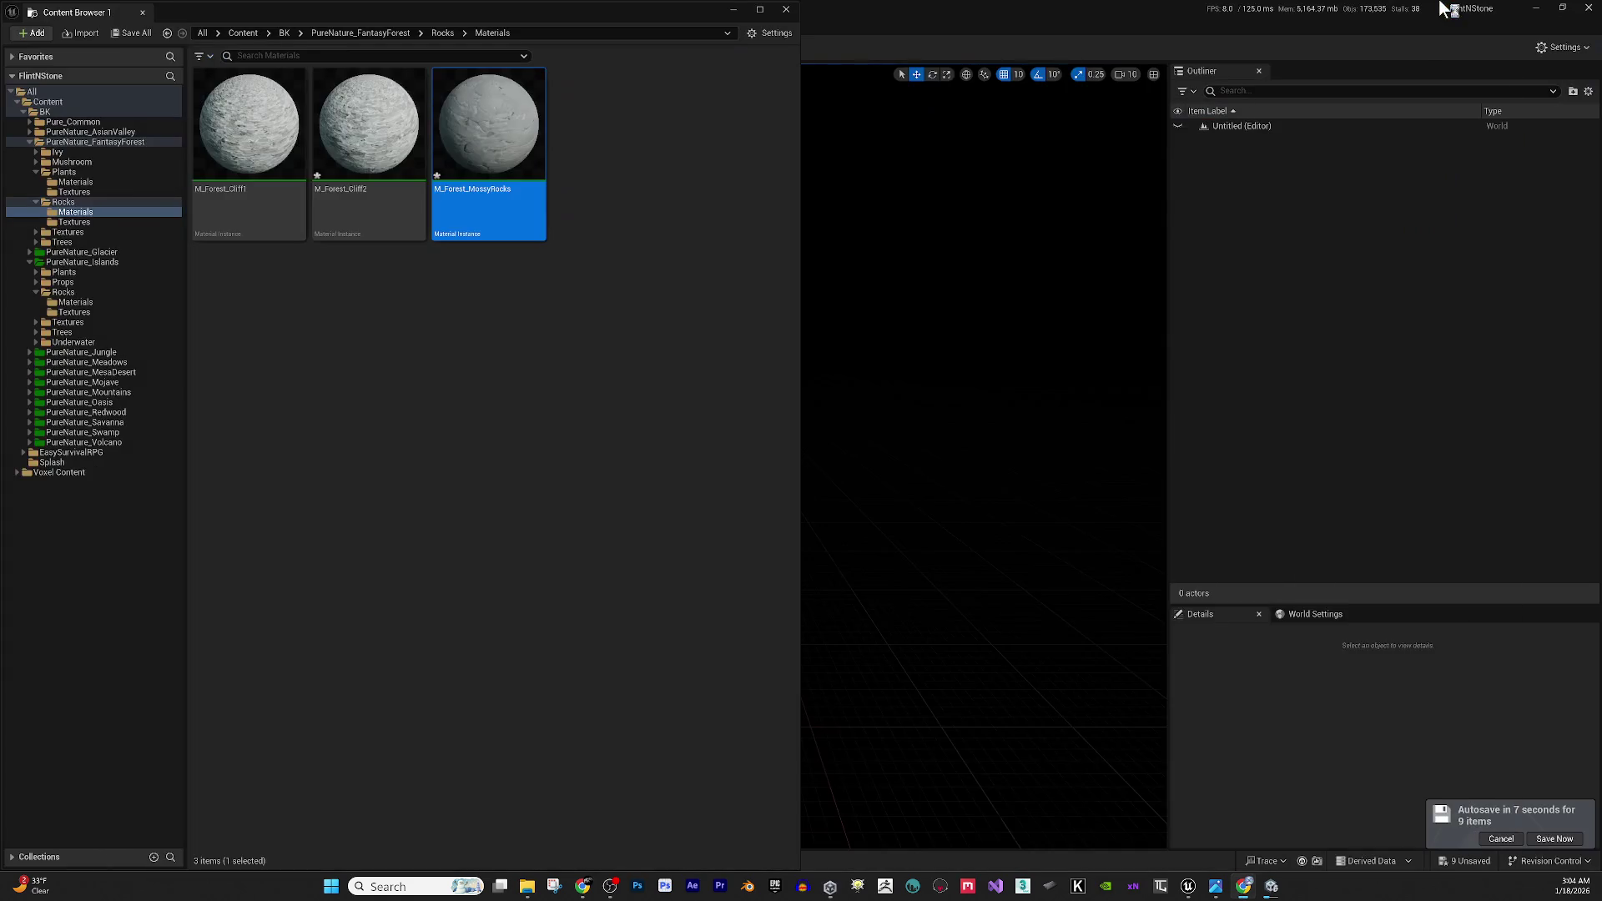
Save all nine modified rock materials and meshes with Save All.
left_click(668, 514)
left_click(134, 33)
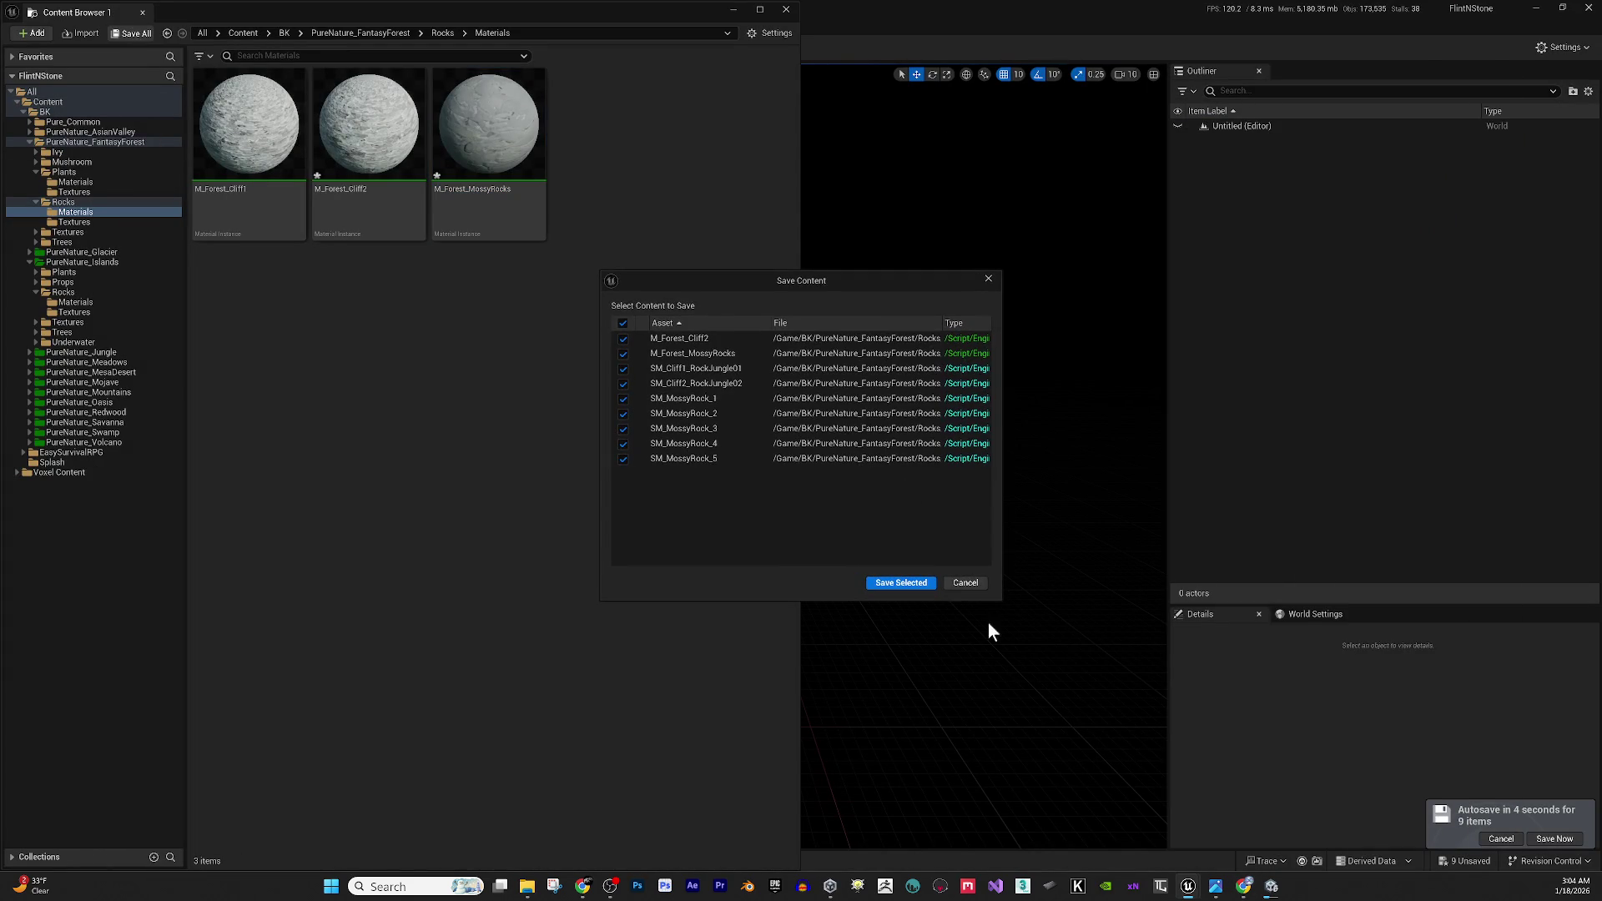
left_click(892, 585)
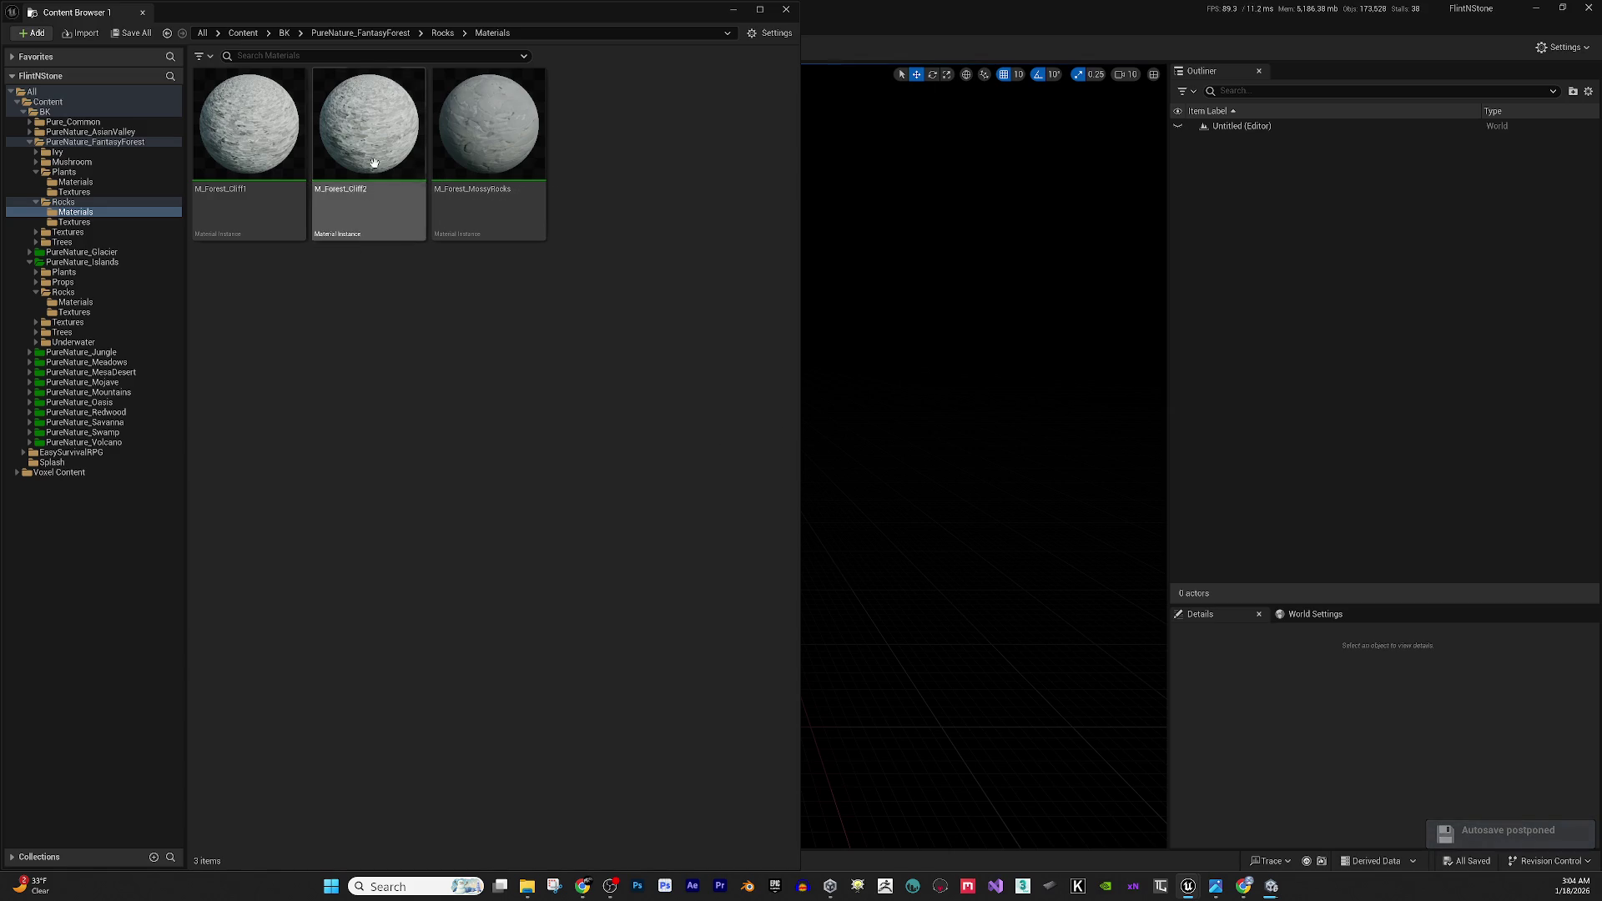
Navigate from Rocks up to PureNature_FantasyForest and into Trees, then BigRoots.
left_click(436, 34)
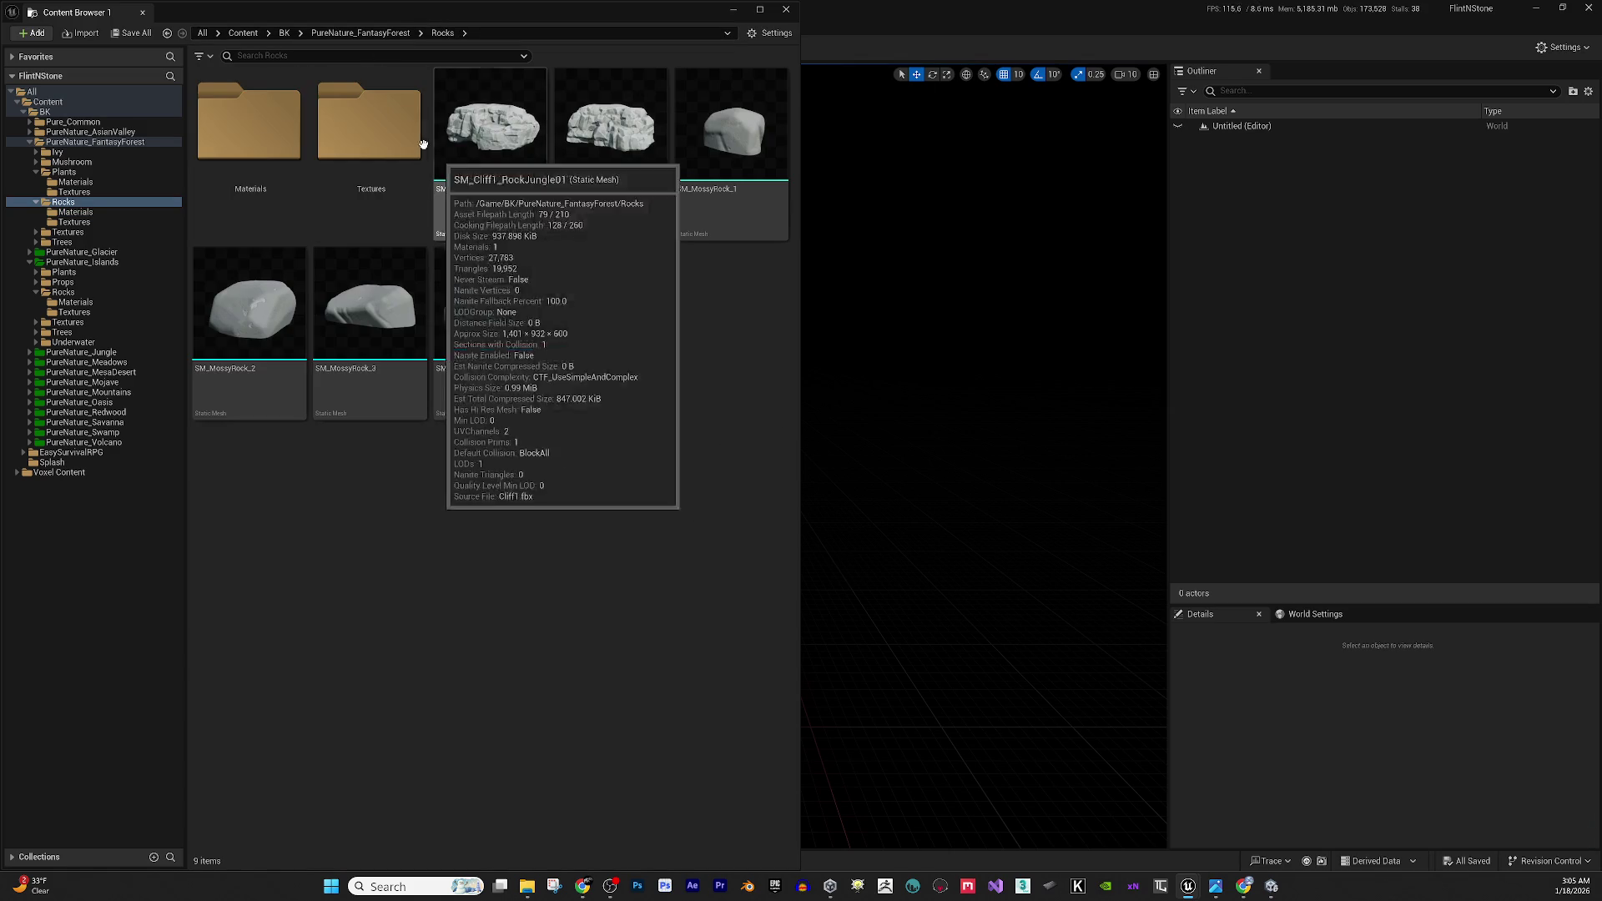
left_click(403, 28)
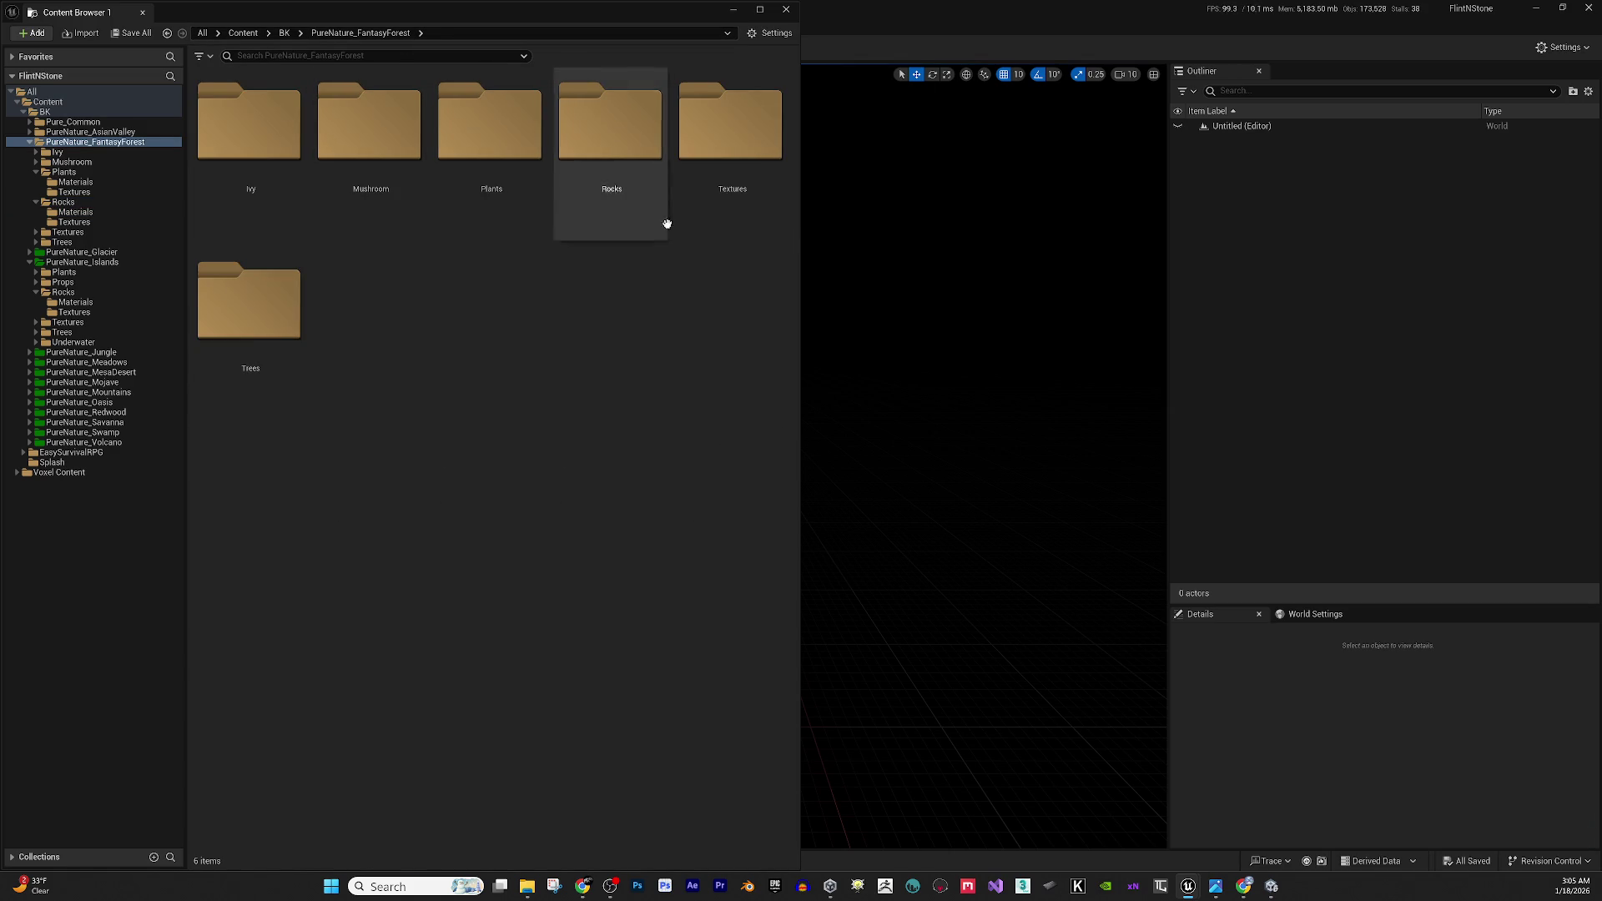
double_click(217, 330)
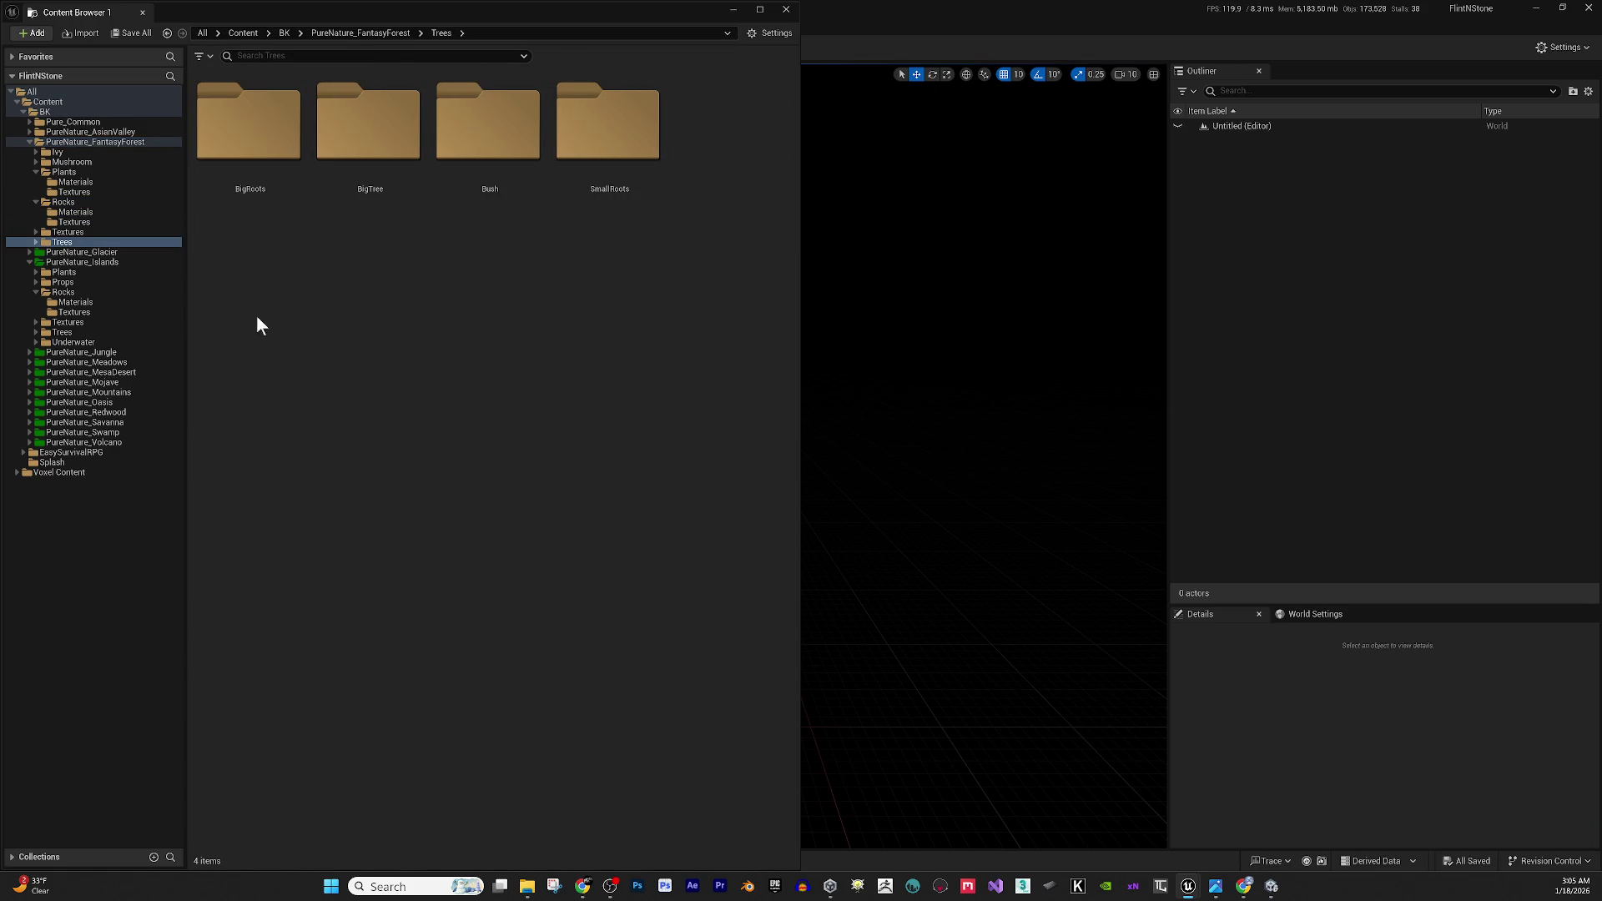
double_click(243, 150)
Delete the OakTrunk_Mat material from BigRoots.
left_click(259, 527)
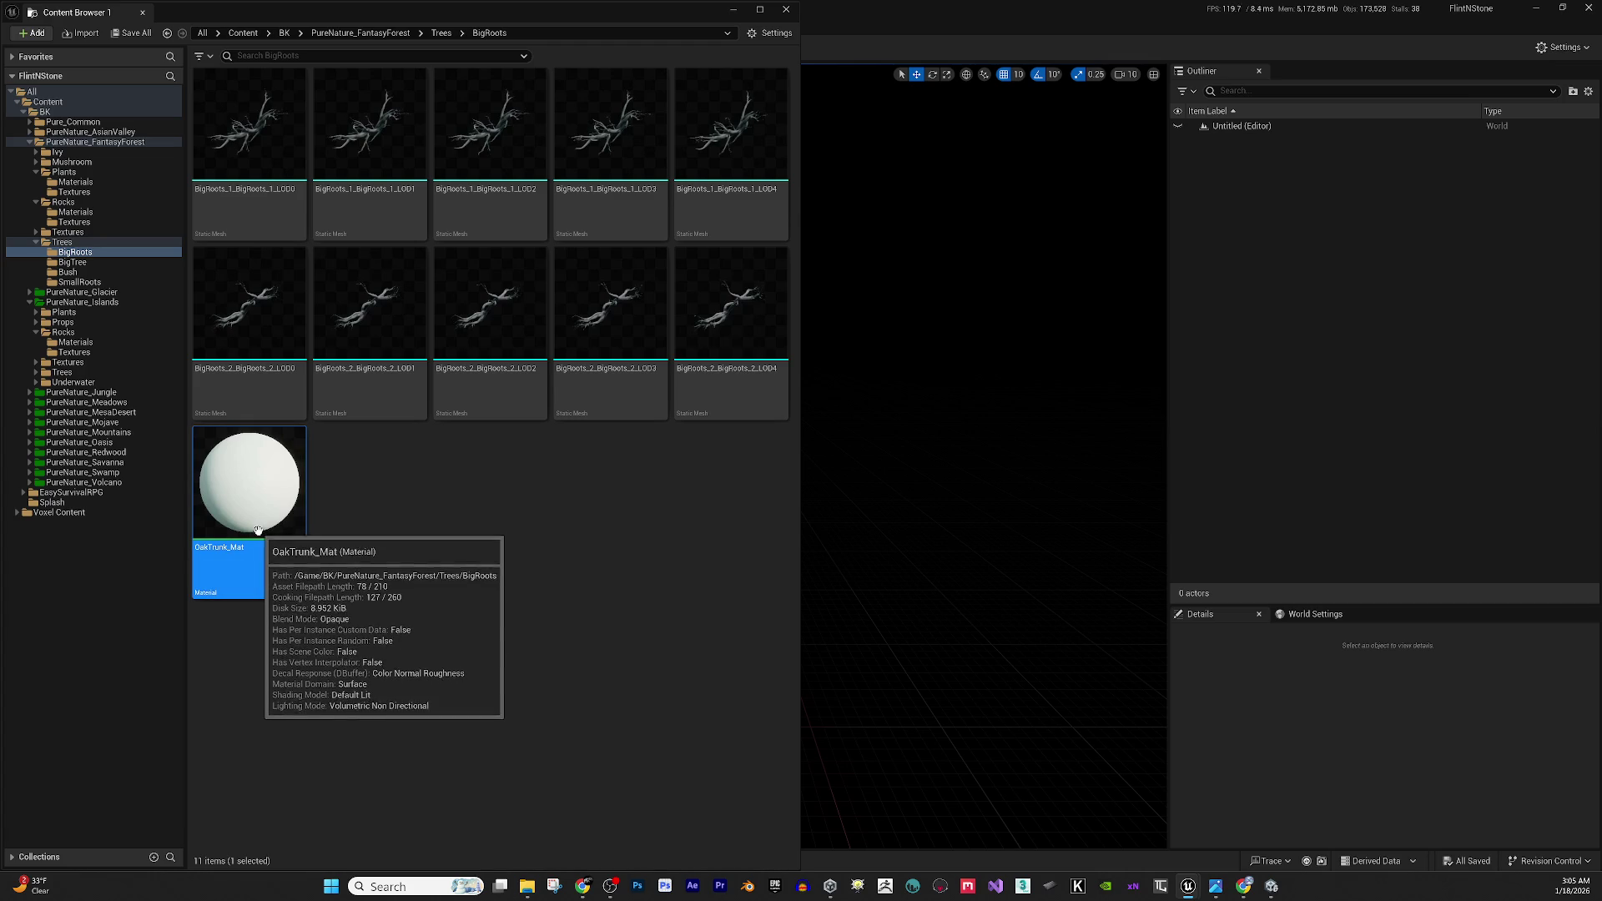
key("Delete")
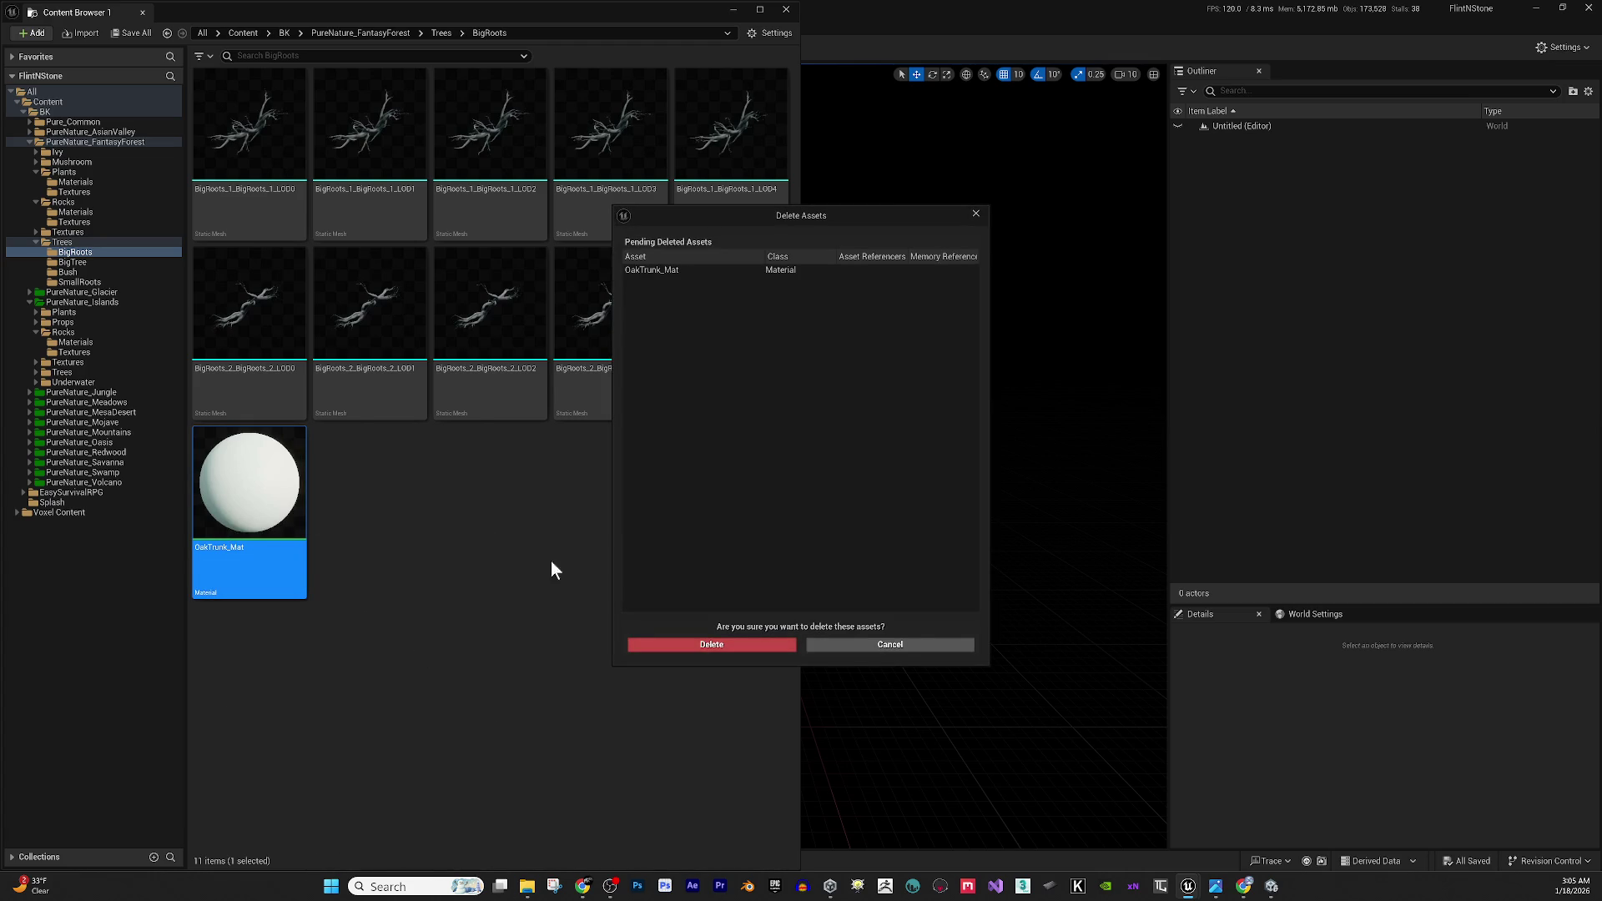
left_click(690, 643)
Delete the eight BigRoots_1 and BigRoots_2 LOD1–LOD4 meshes.
left_click(373, 219)
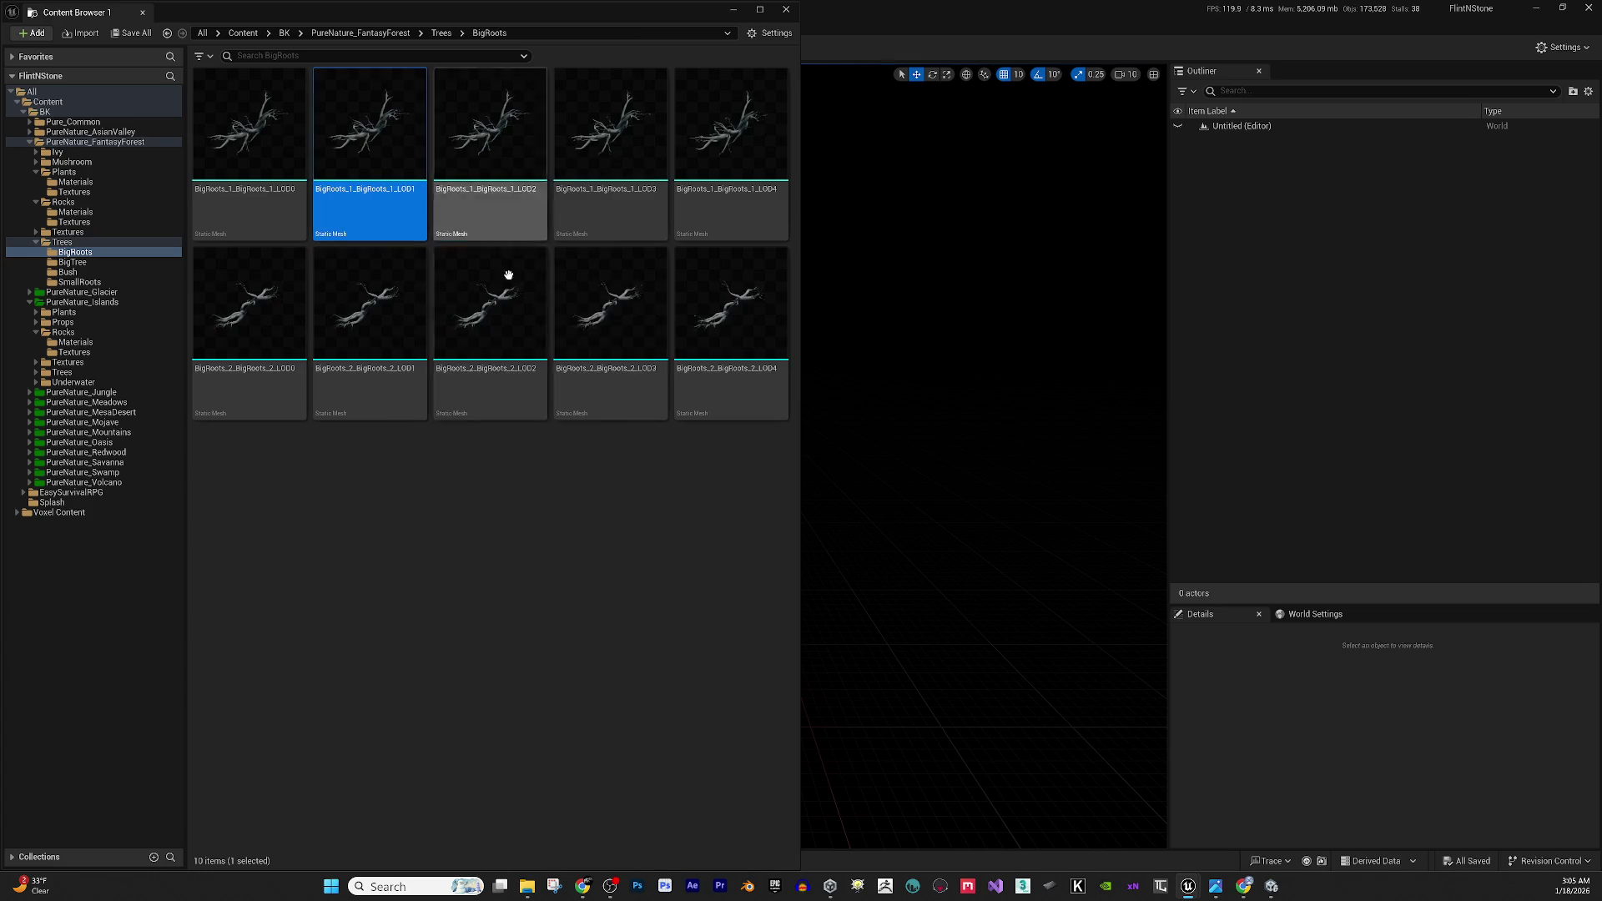
left_click(490, 133, "ctrl")
left_click(585, 134, "ctrl")
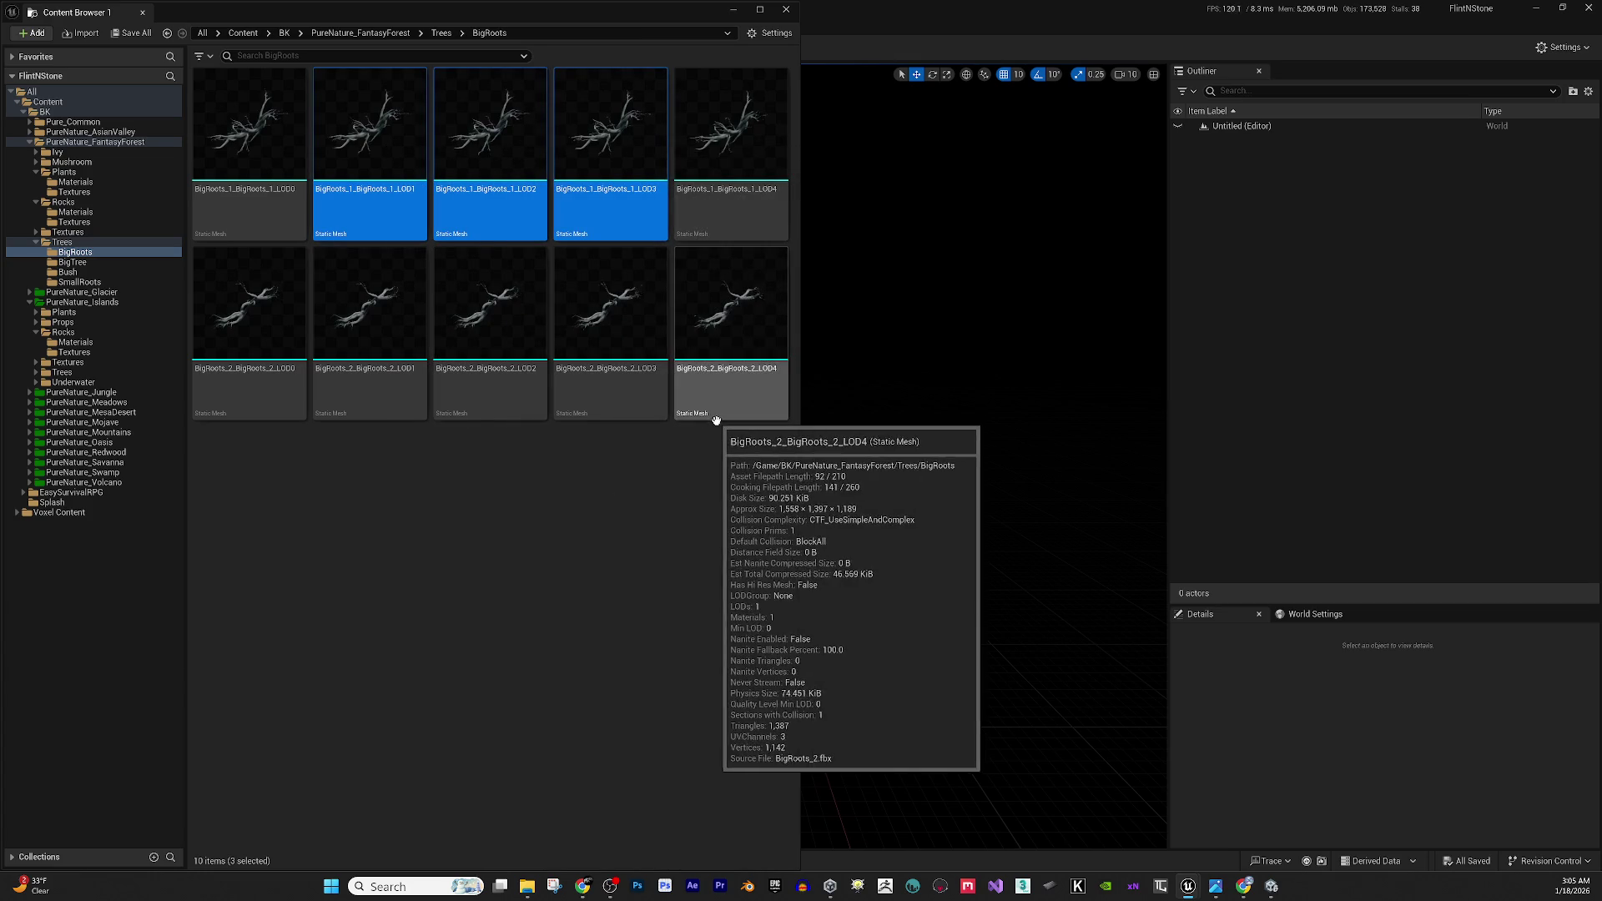
left_click(763, 156, "ctrl")
left_click(388, 417, "ctrl")
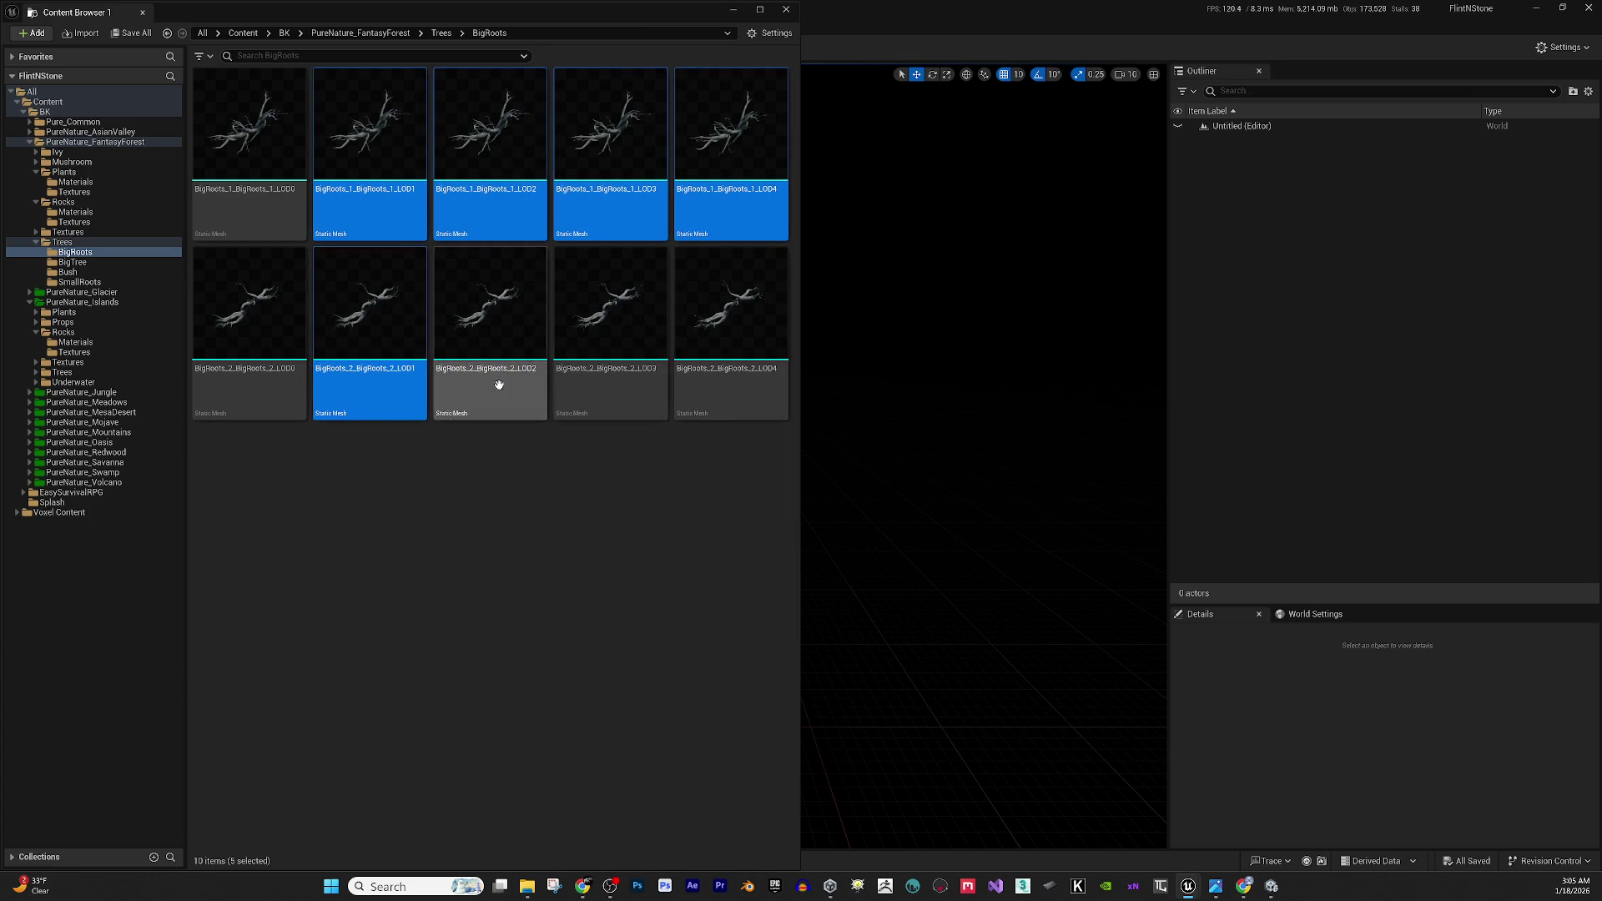
left_click(533, 343, "ctrl")
left_click(617, 333, "ctrl")
left_click(740, 322, "ctrl")
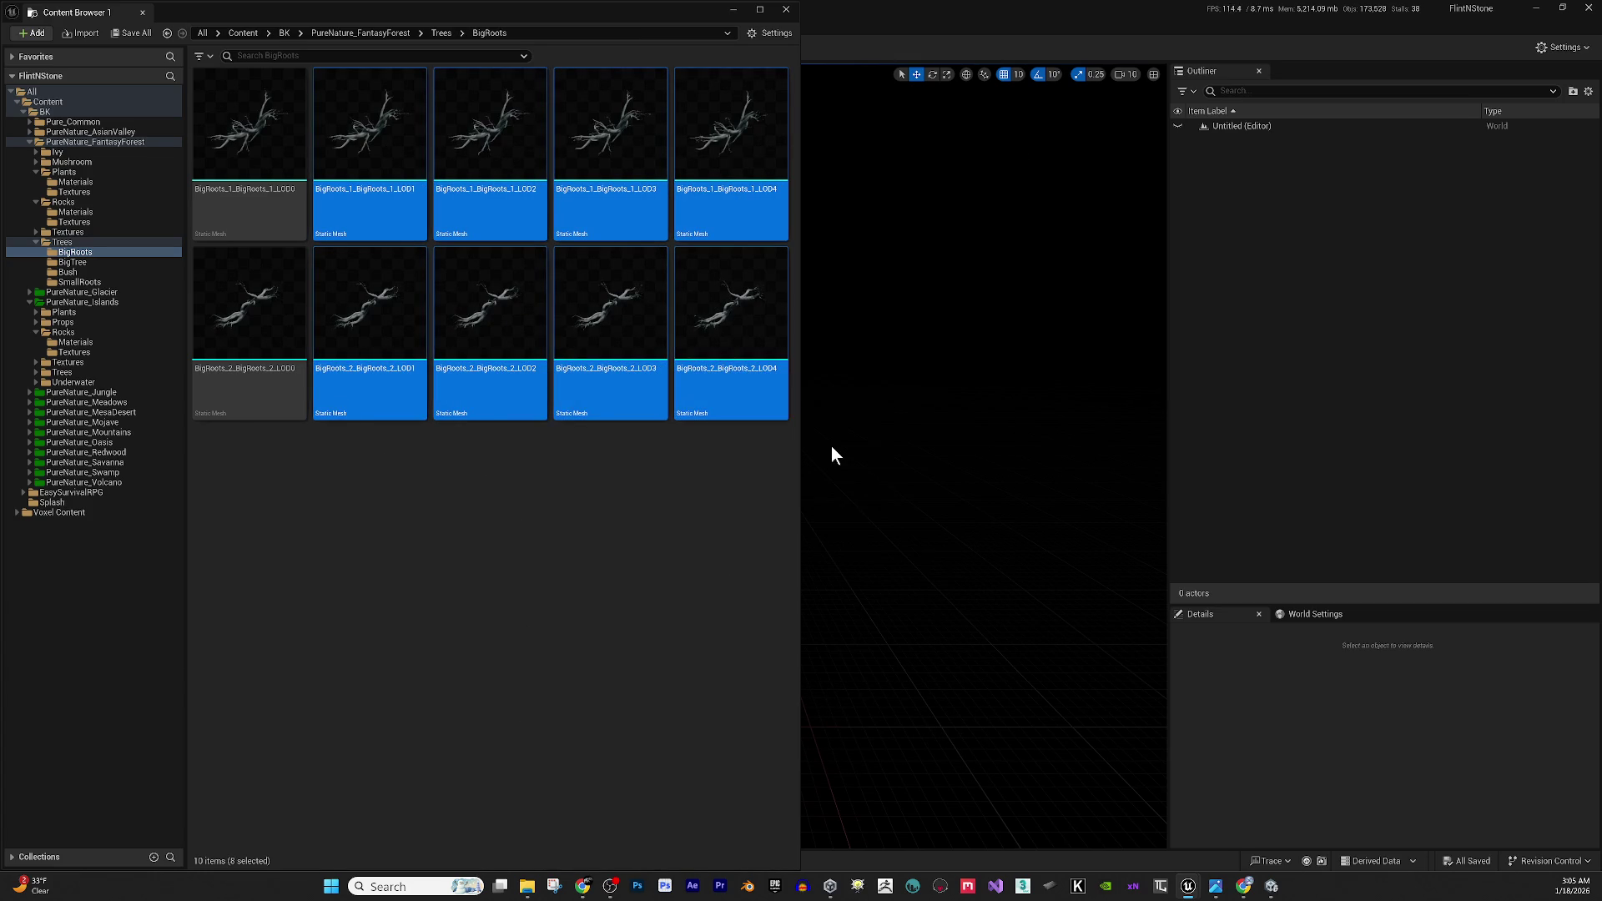
key("Delete")
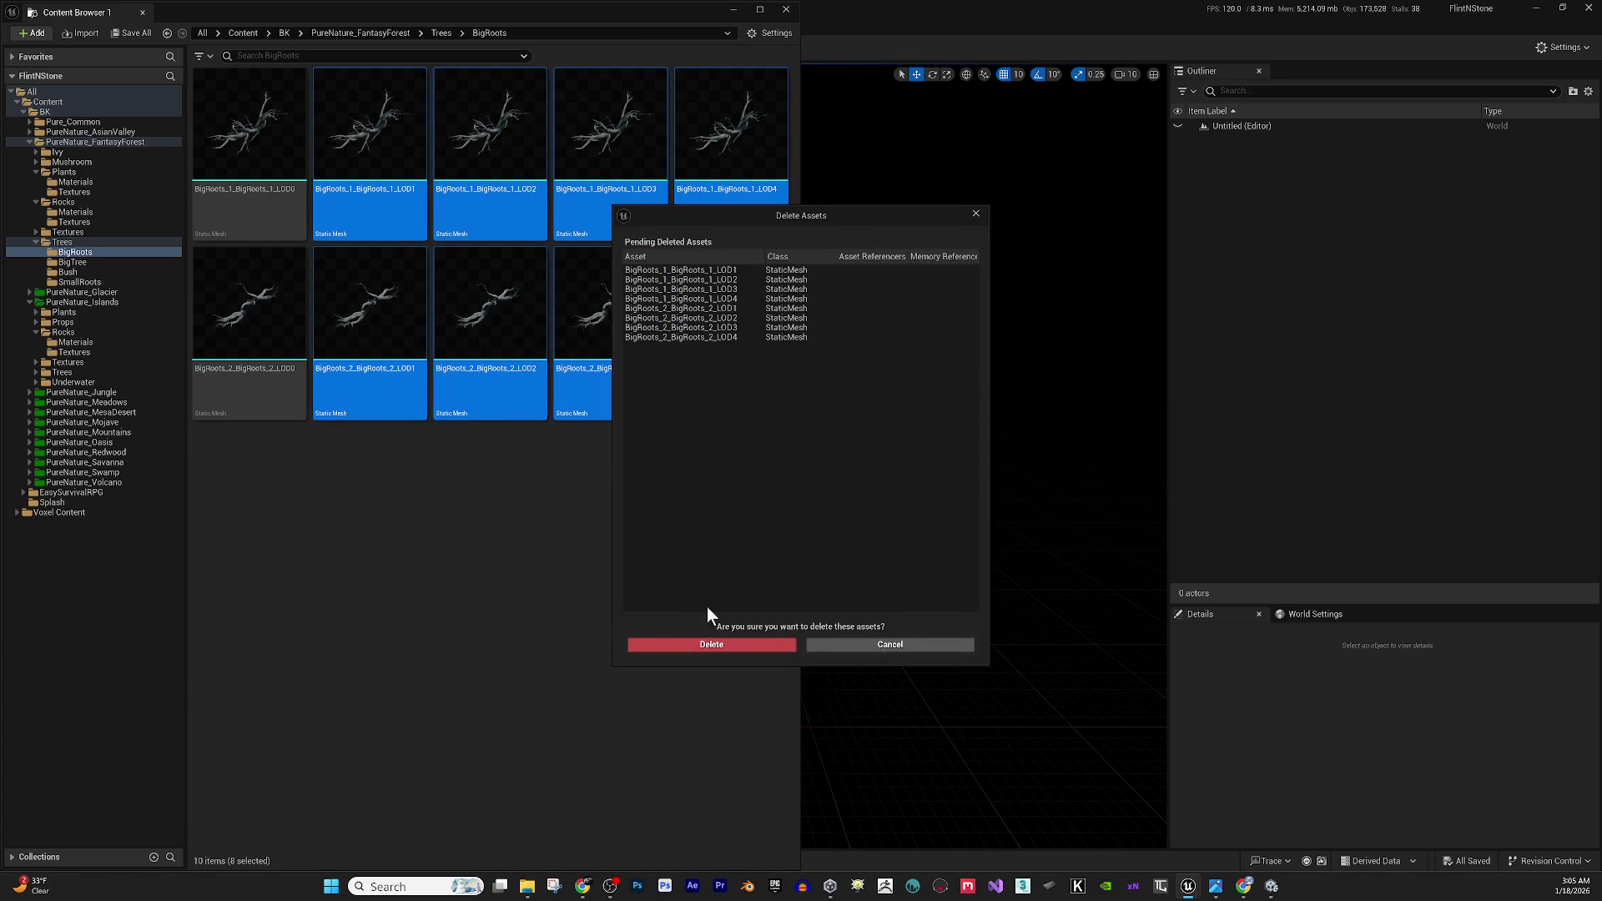
left_click(711, 648)
Drag both remaining LOD0 root meshes onto the Trees folder.
left_click(267, 121)
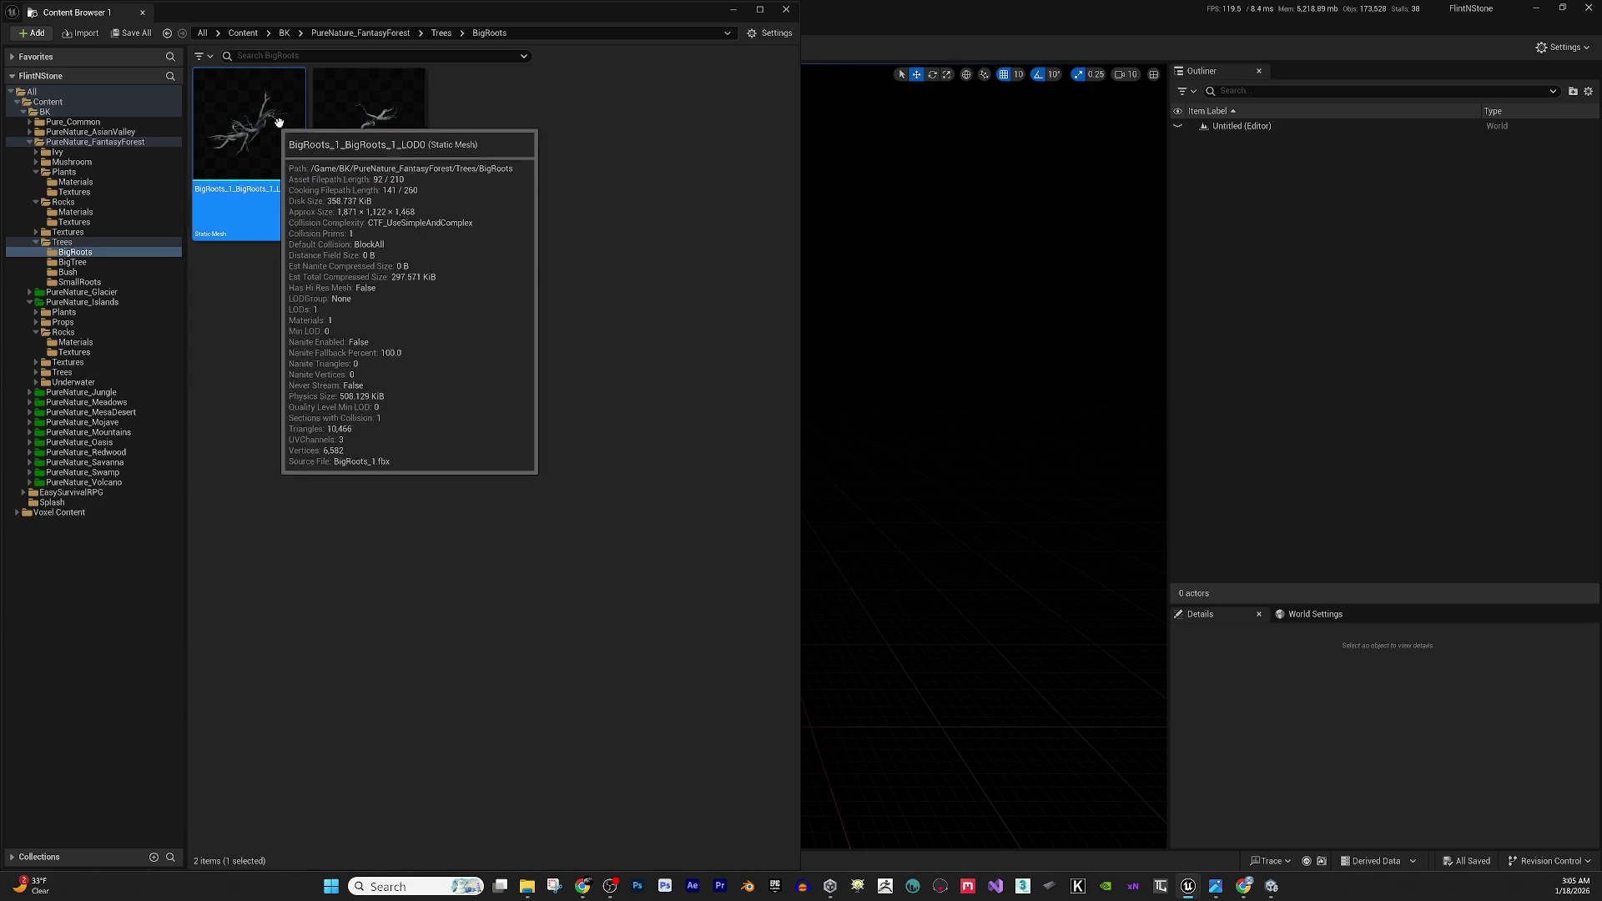
left_click(340, 141, "ctrl")
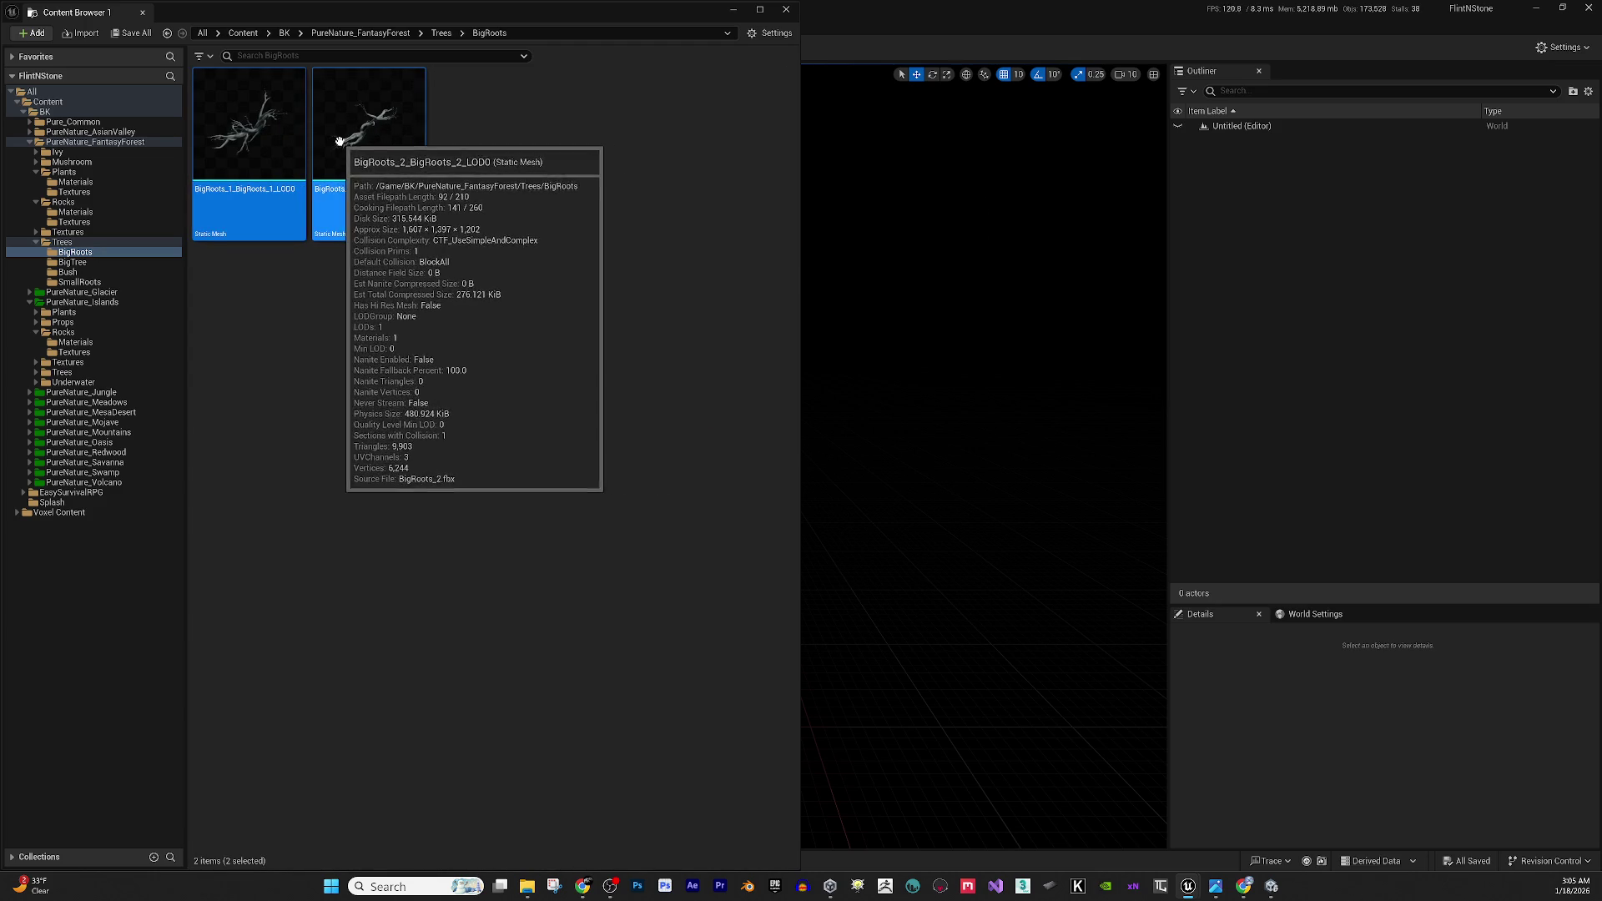
mouse_move(359, 142)
left_mouse_down()
mouse_move(445, 34)
mouse_move(336, 193)
mouse_move(75, 249)
mouse_move(339, 142)
left_mouse_up()
Move the LOD0 meshes into Trees, then open and browse the BigTree folder.
left_click(440, 33)
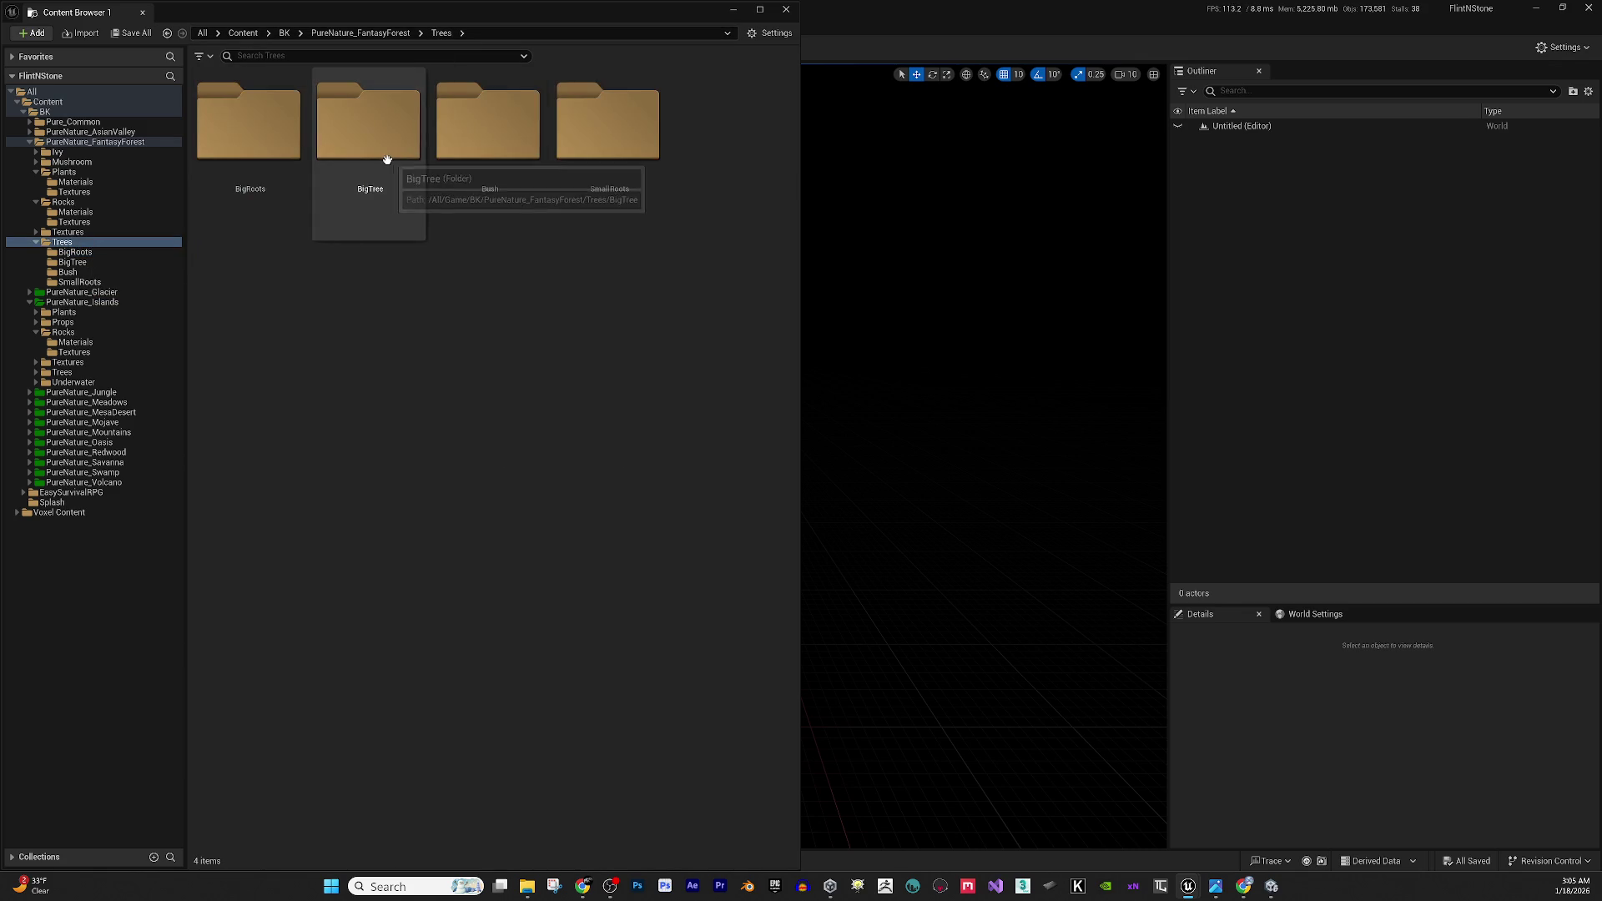
double_click(372, 133)
scroll(530, 278, "down", 2)
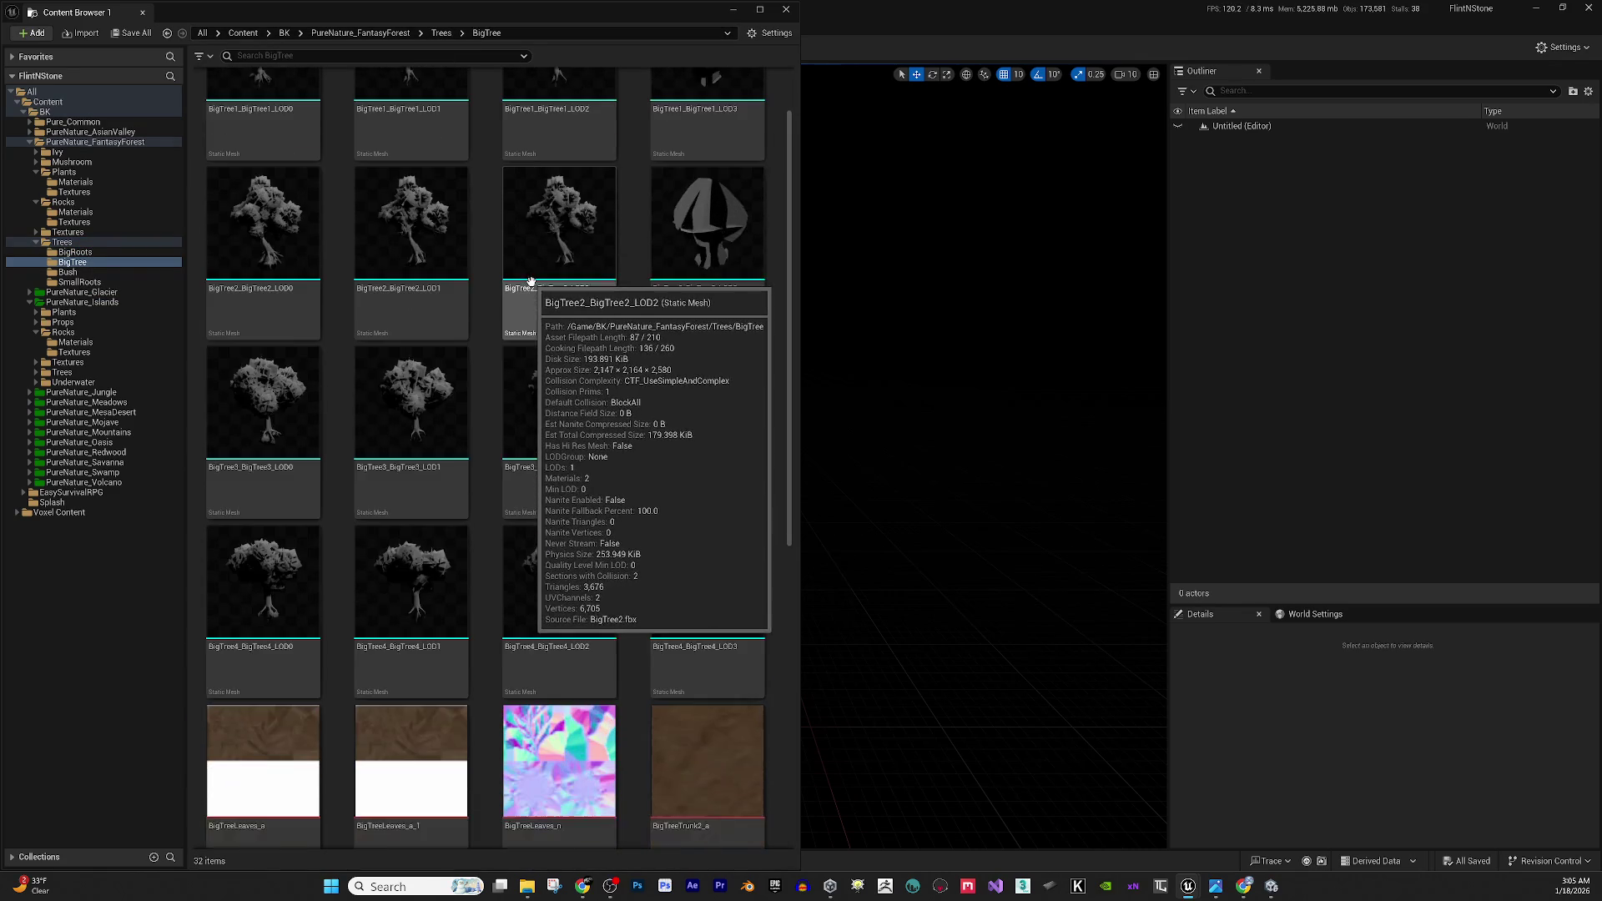
scroll(531, 274, "down", 6)
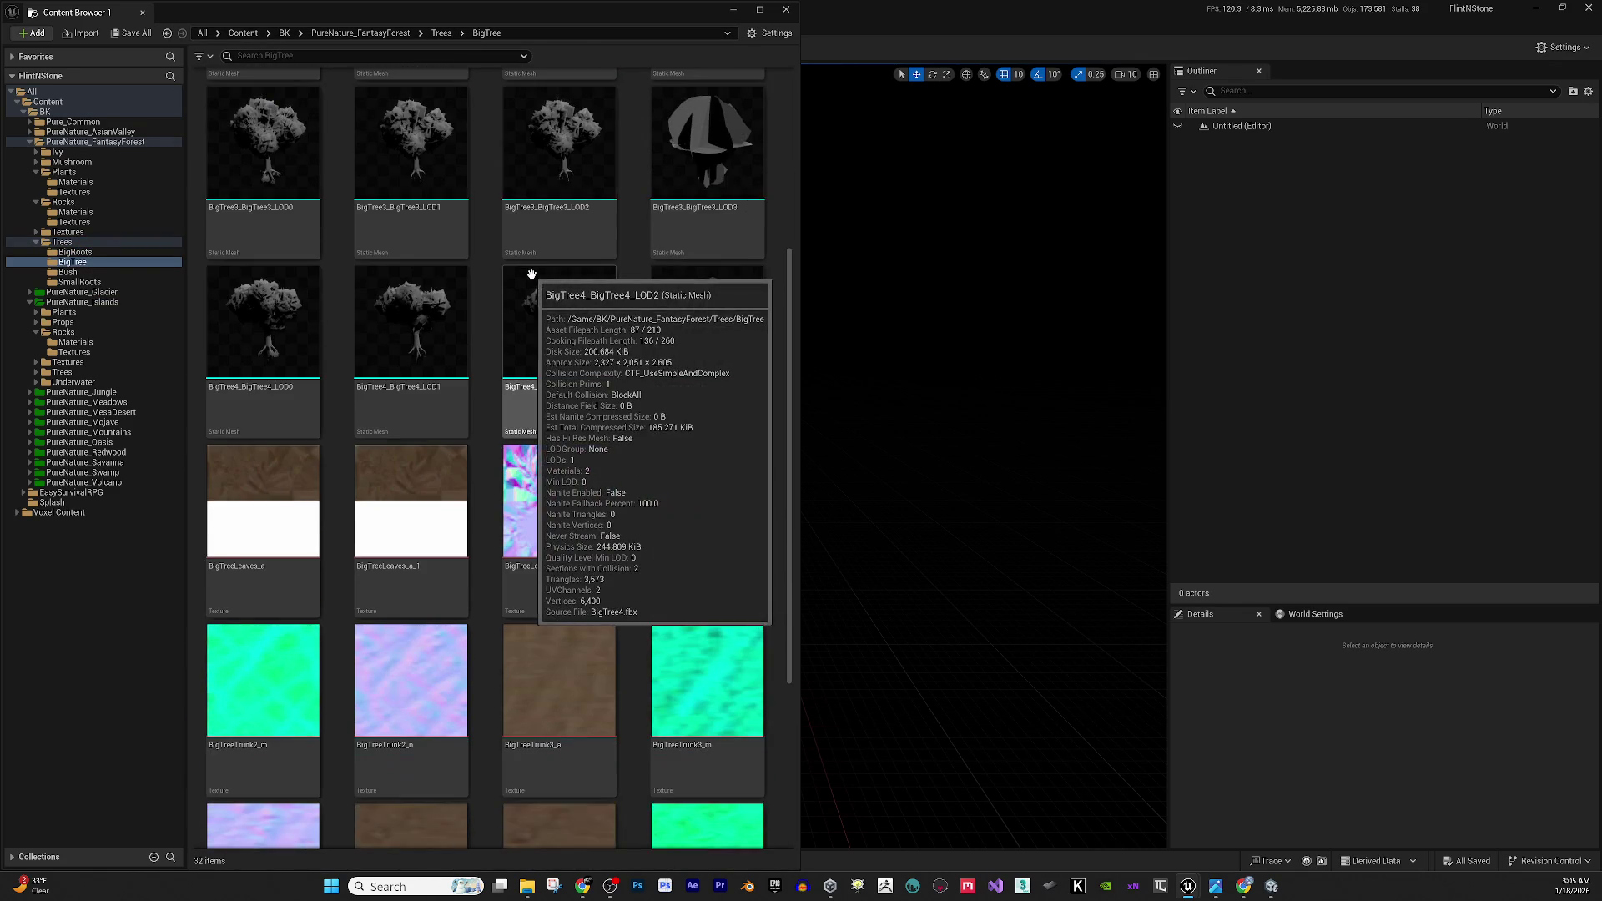
scroll(531, 275, "down", 1)
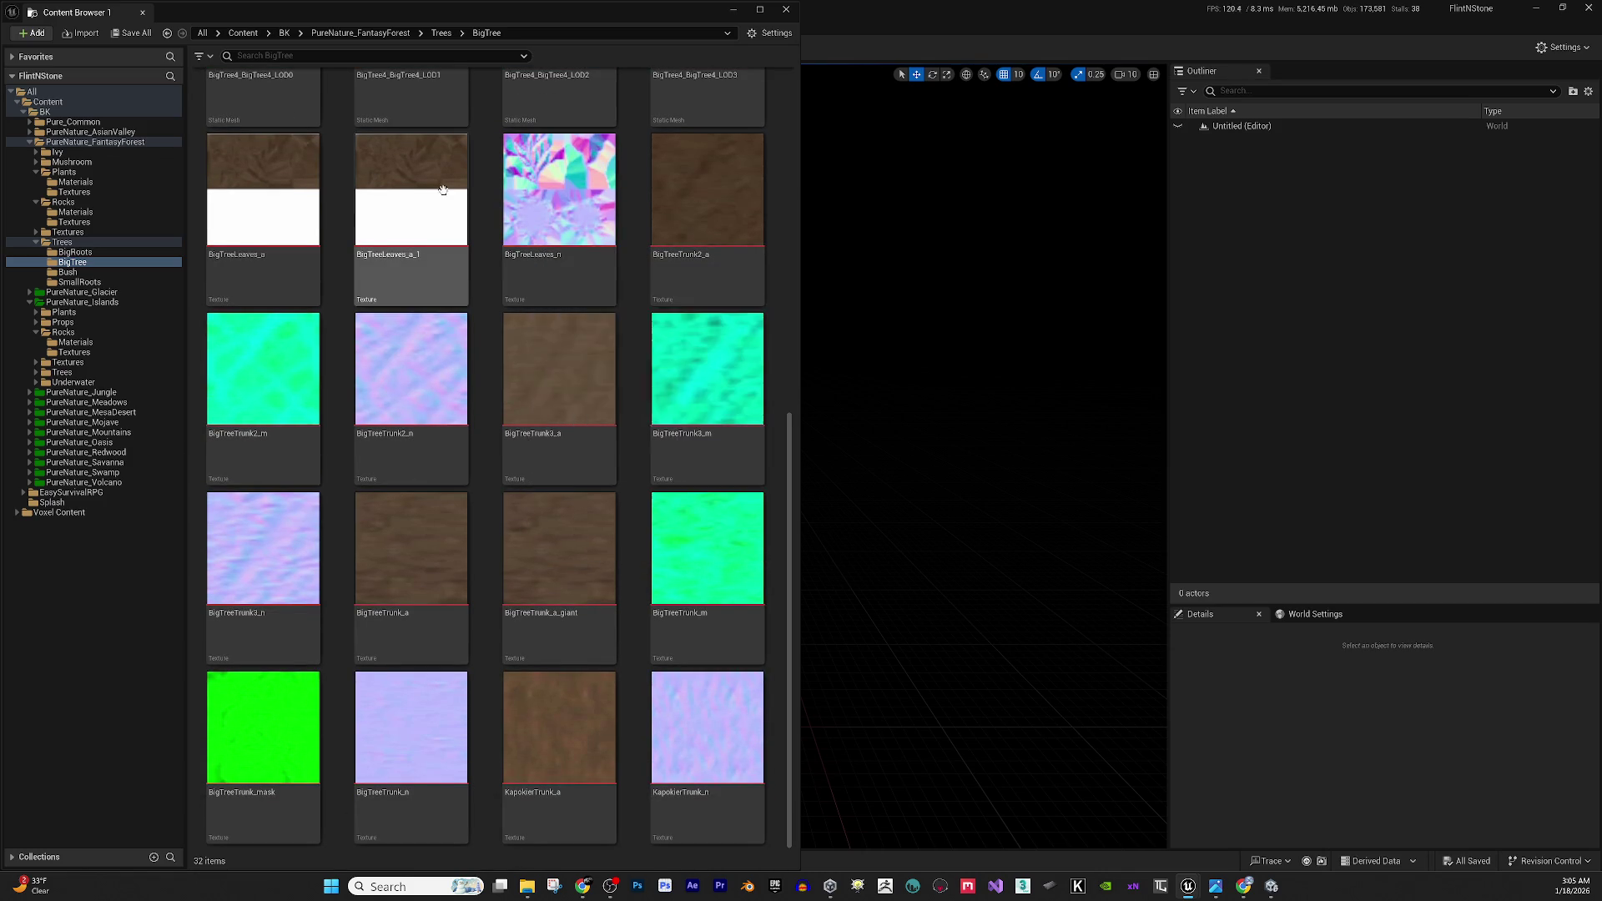
scroll(459, 166, "up", 5)
scroll(465, 152, "up", 2)
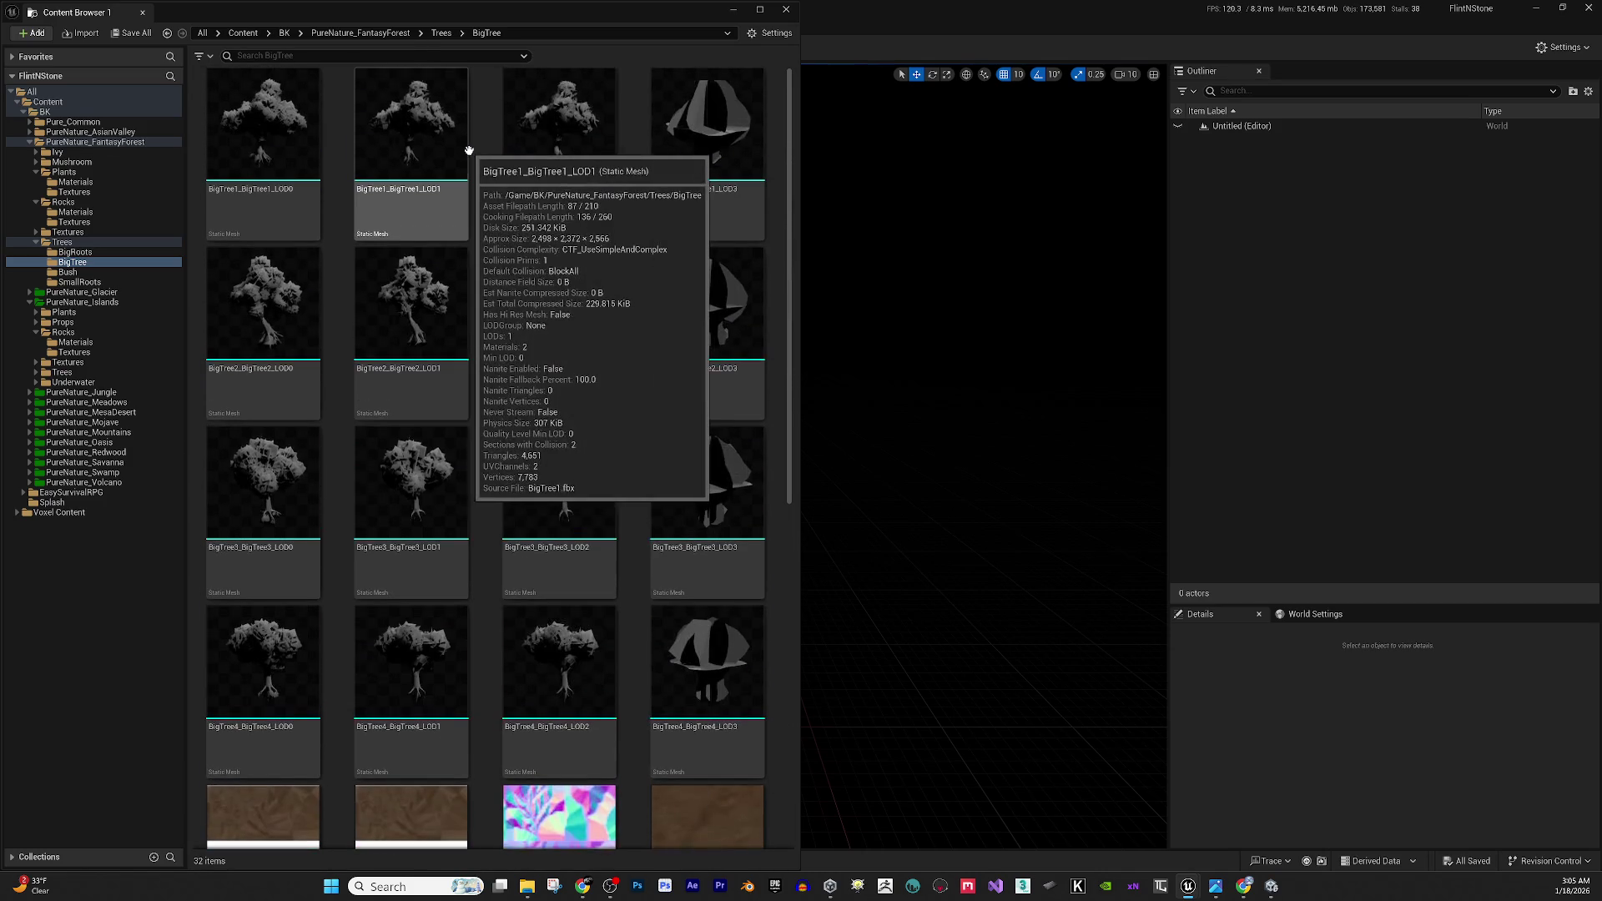
Delete the twelve BigTree LOD1–LOD3 meshes, keeping the LOD0 meshes.
left_click(457, 142)
left_click(710, 146, "shift")
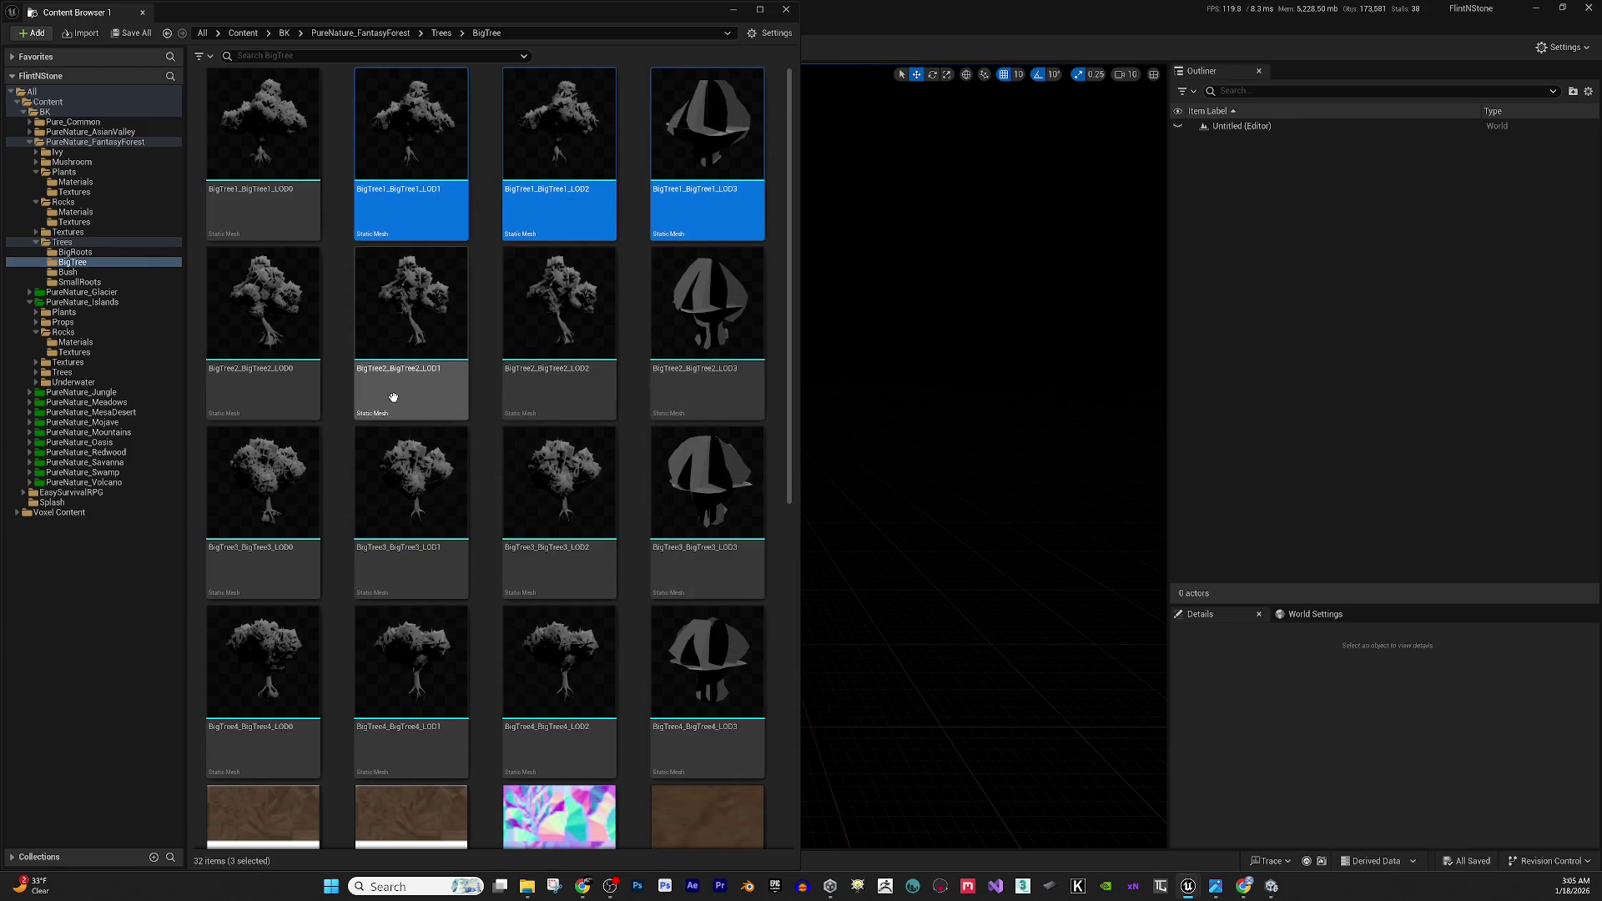
left_click(286, 154)
left_click(687, 740, "shift")
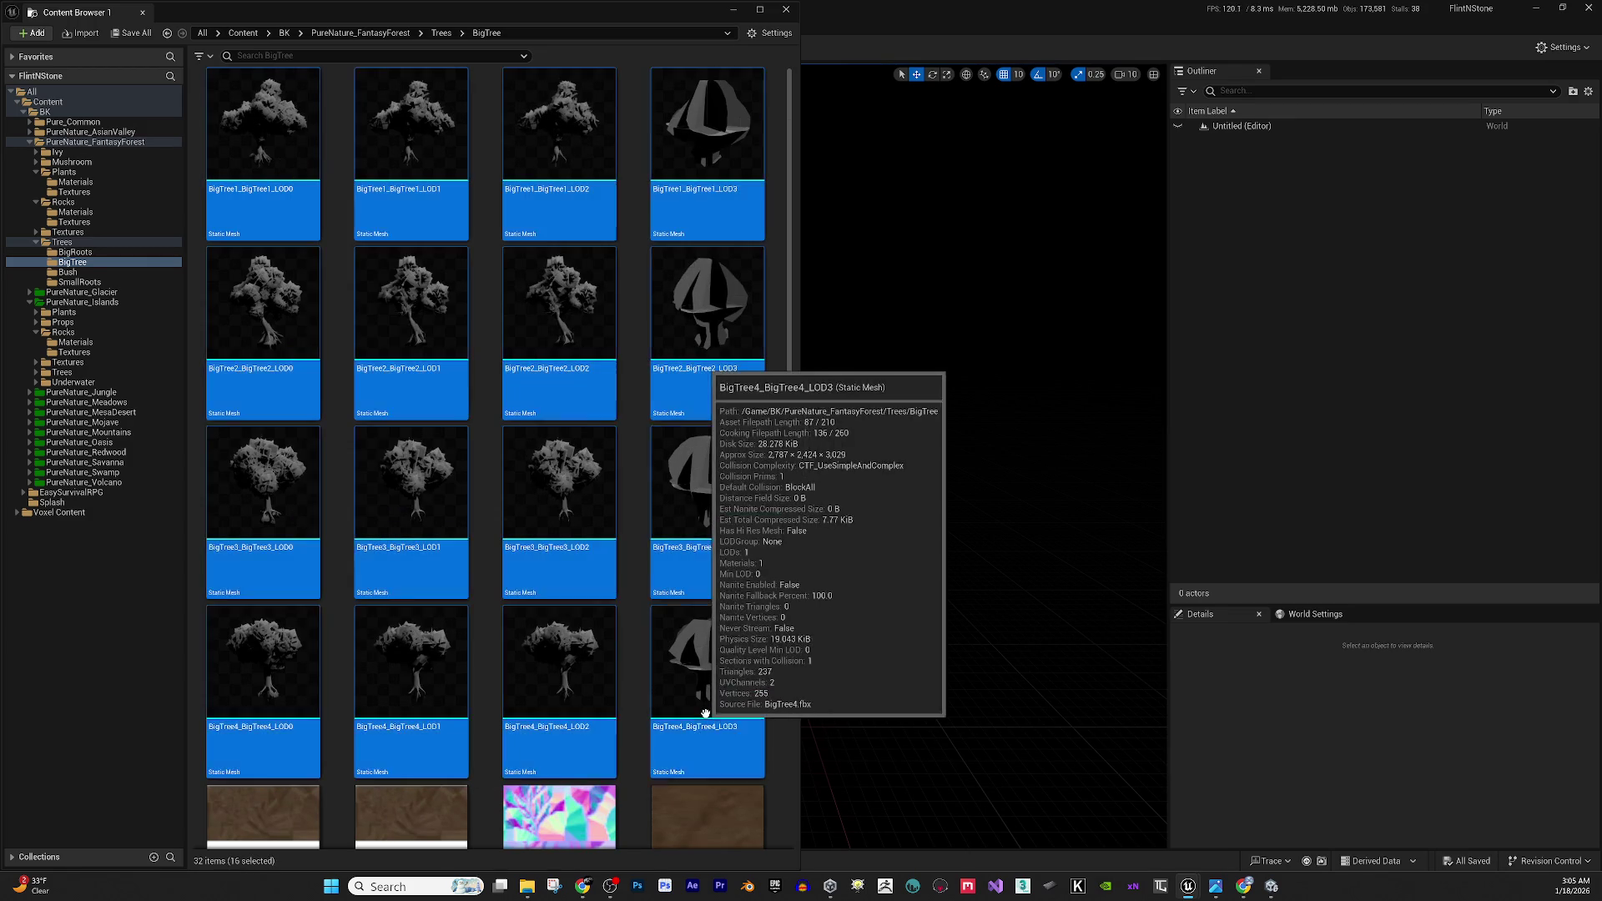
left_click(275, 668, "ctrl")
left_click(273, 492, "ctrl")
left_click(271, 333, "ctrl")
left_click(268, 214, "ctrl")
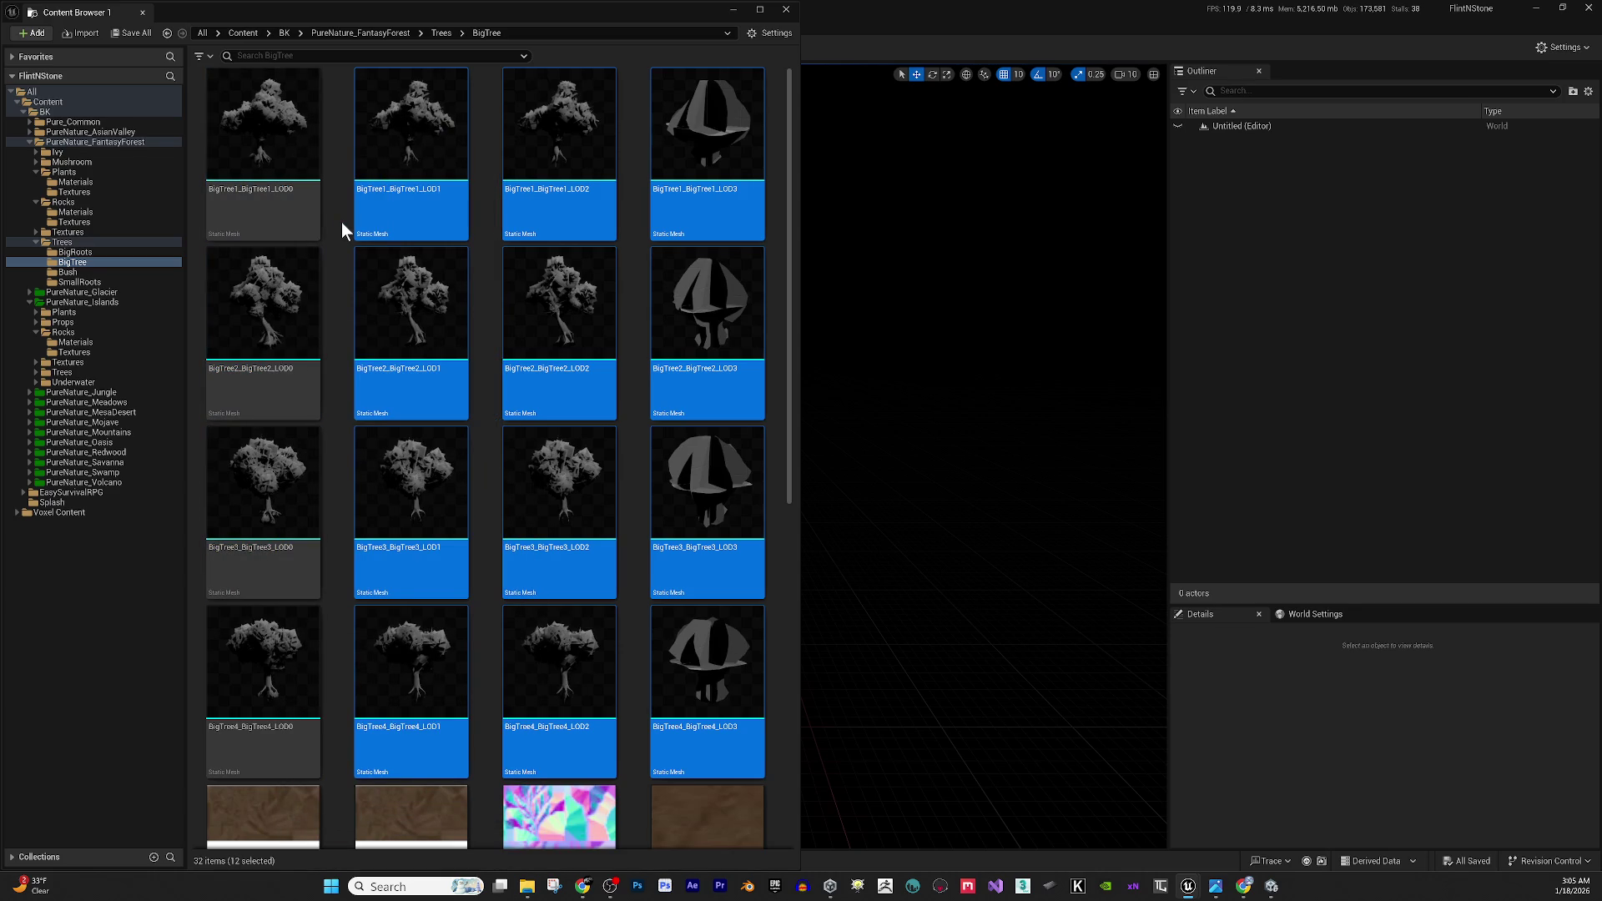
key("Delete")
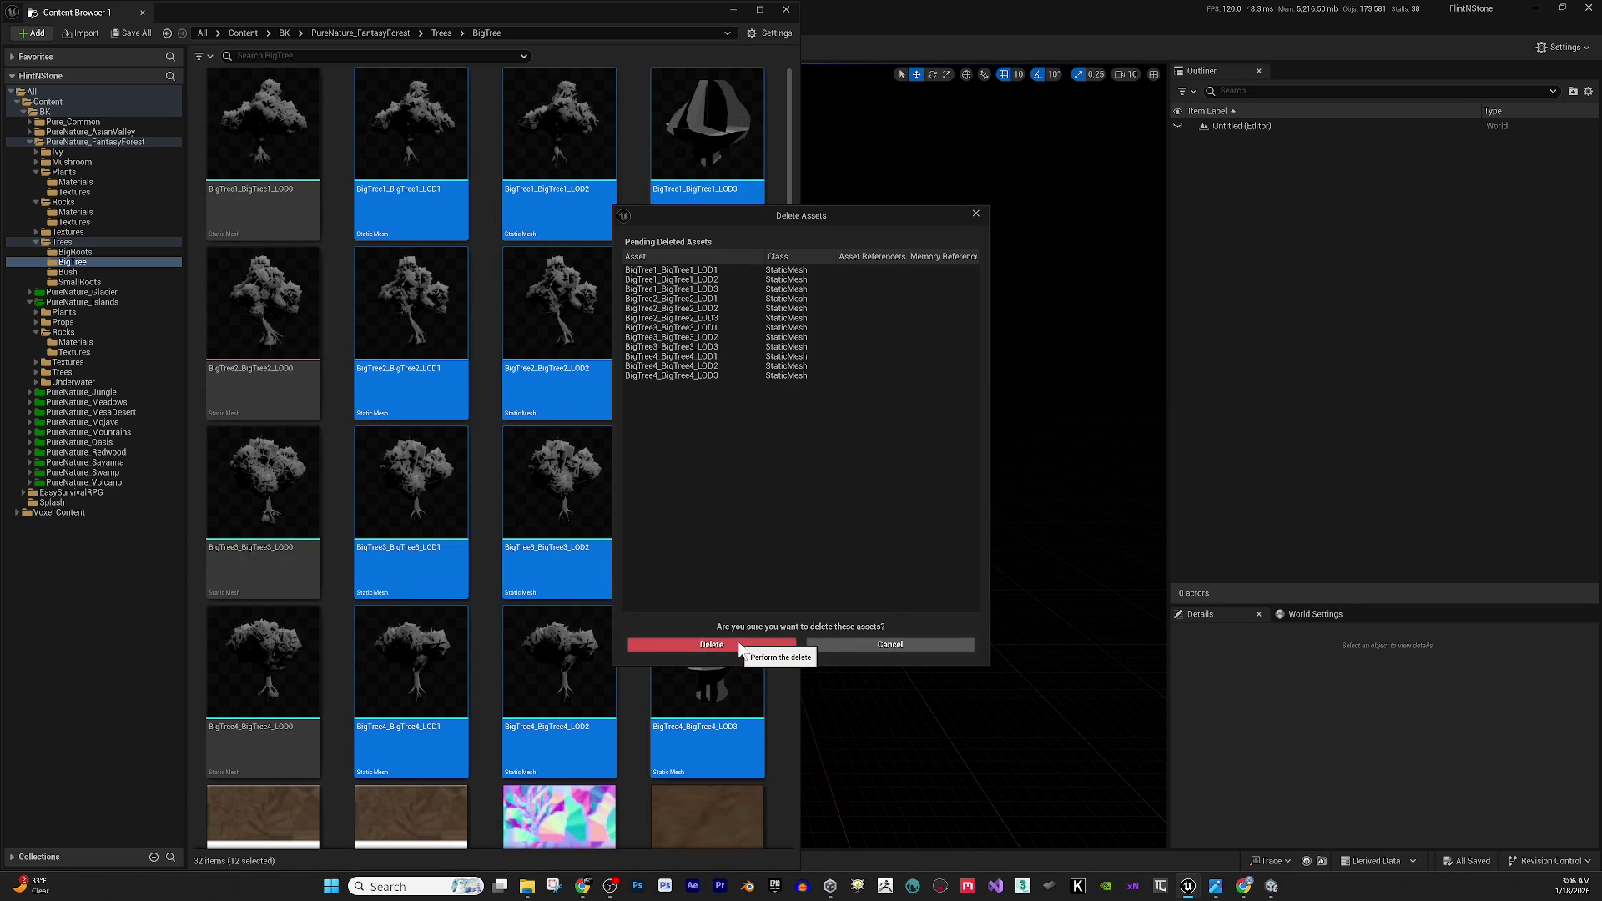
left_click(736, 646)
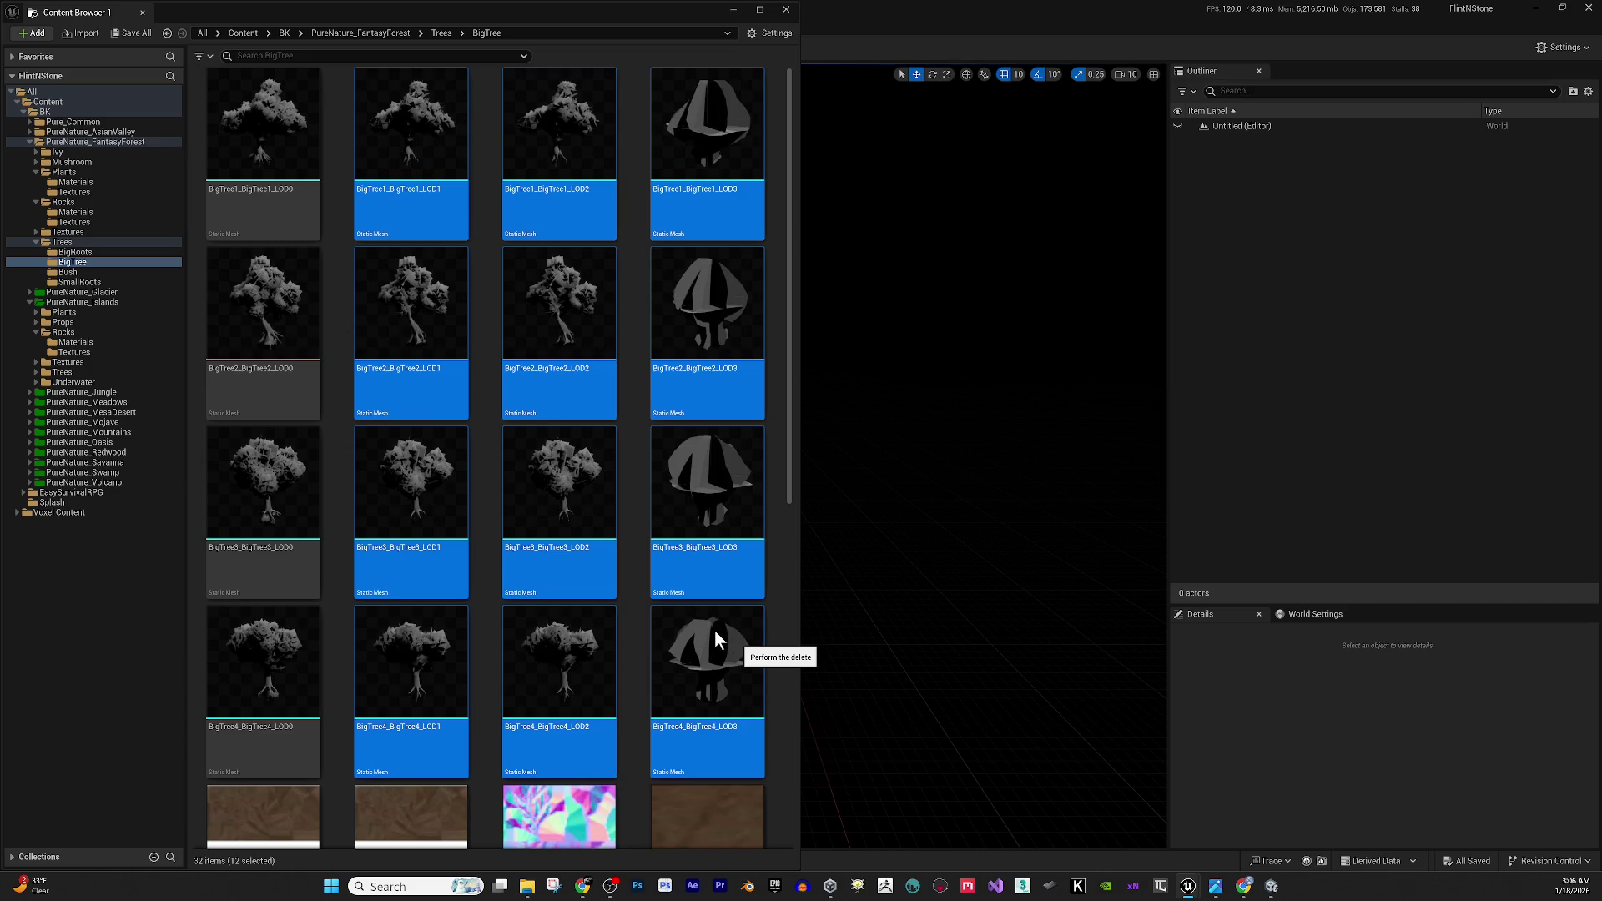
Select the BigTreeLeaves_a texture and maximize the Content Browser.
scroll(655, 391, "down", 1)
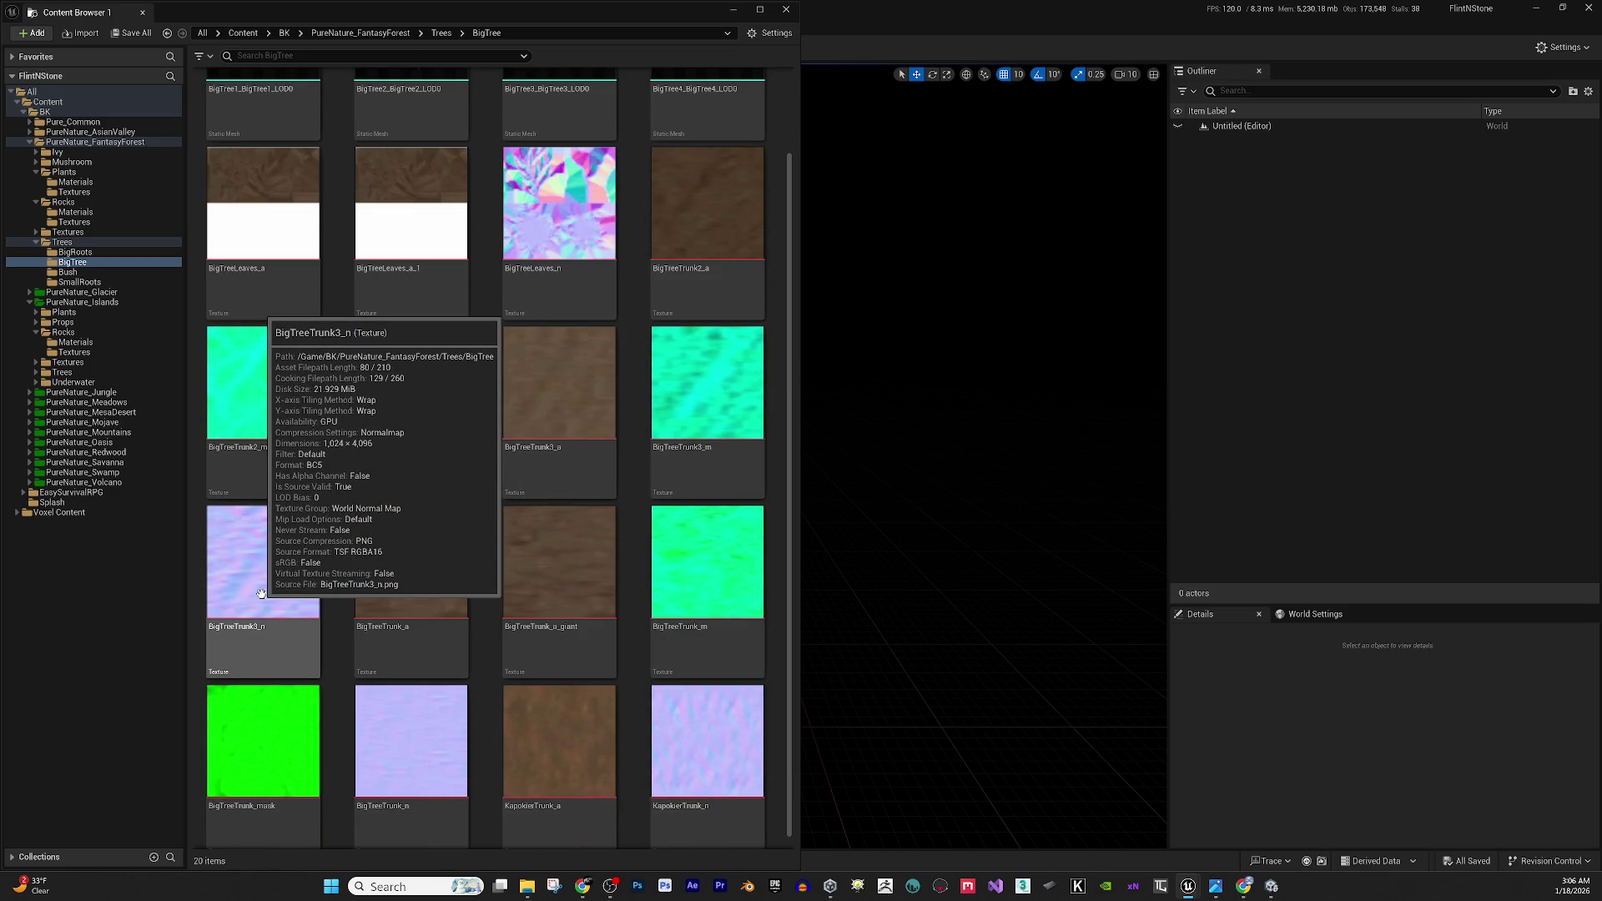
scroll(443, 547, "up", 2)
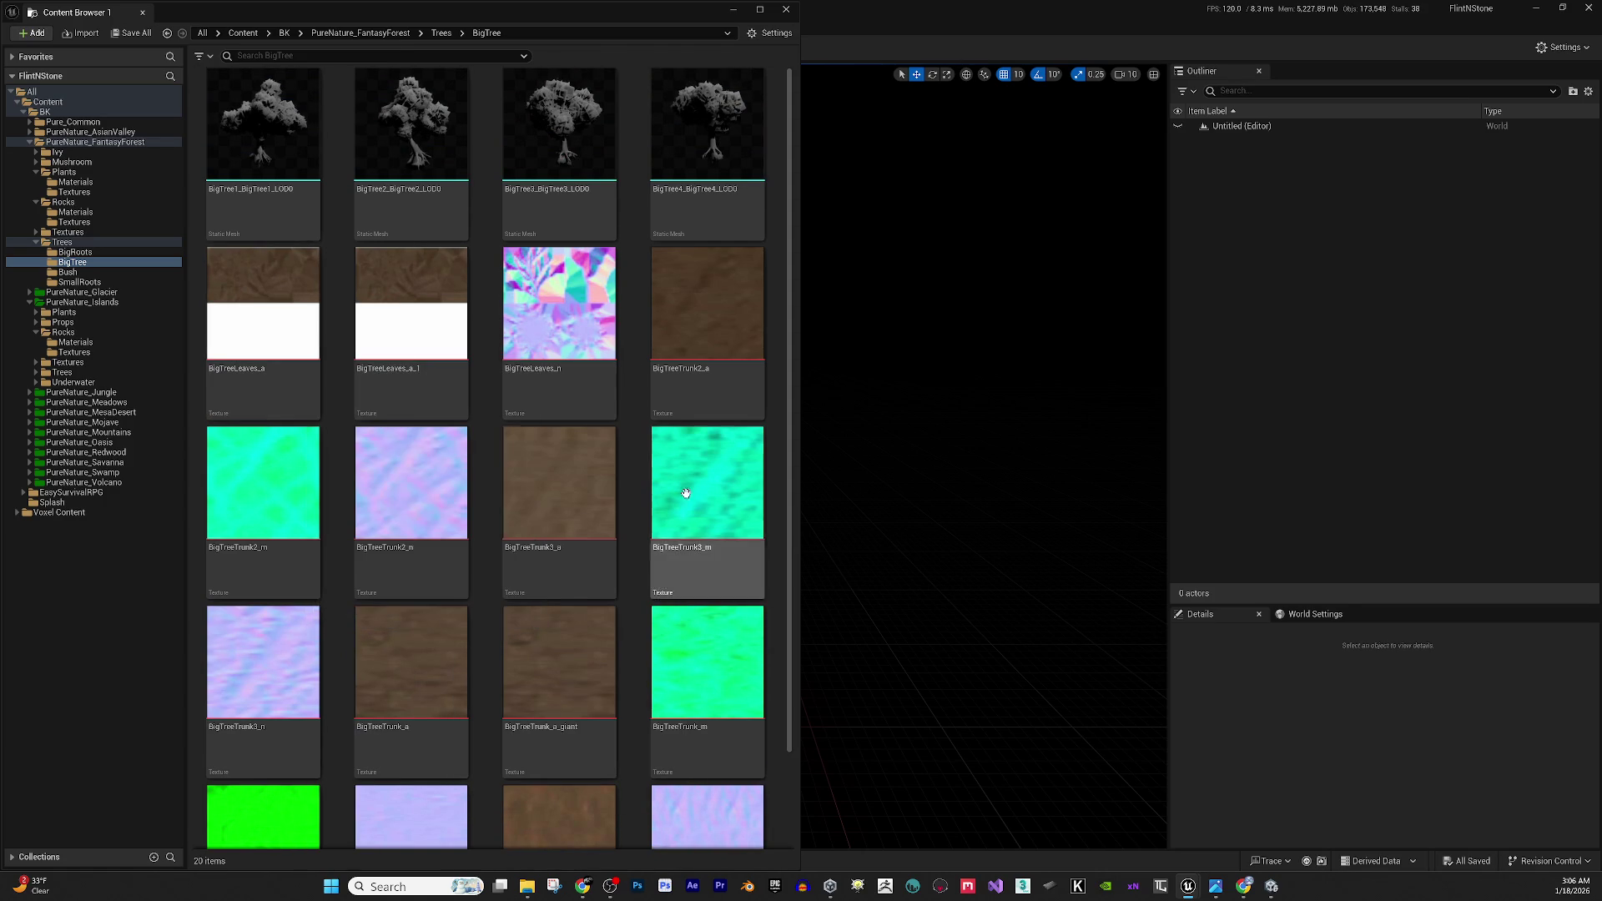
left_click(301, 334)
scroll(462, 376, "down", 1)
scroll(461, 376, "down", 1)
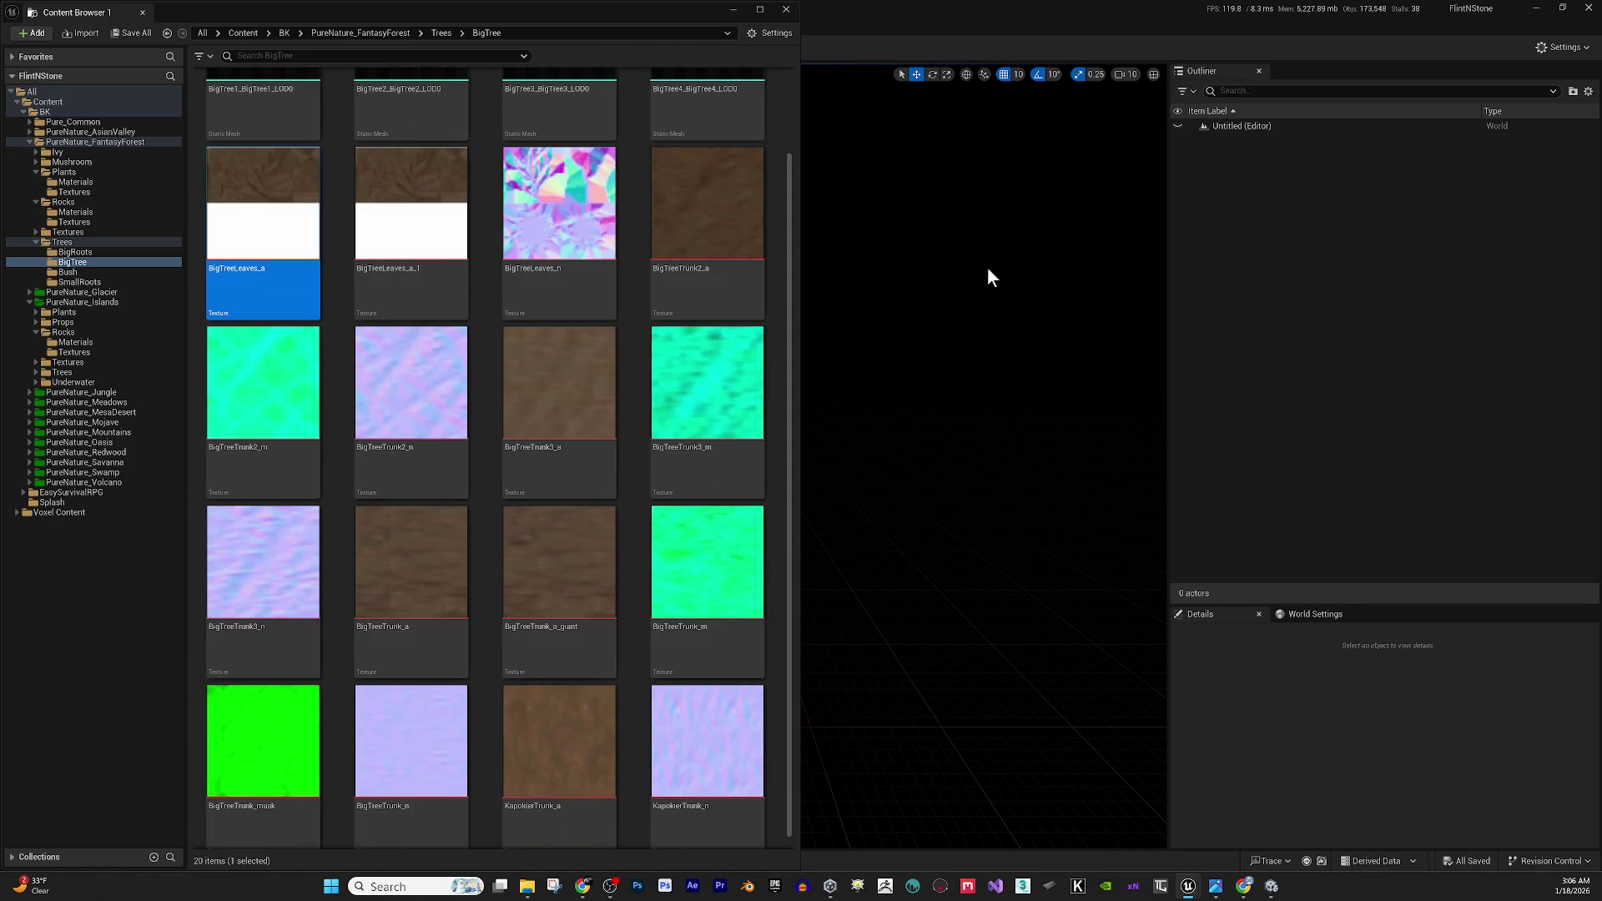
left_click(766, 7)
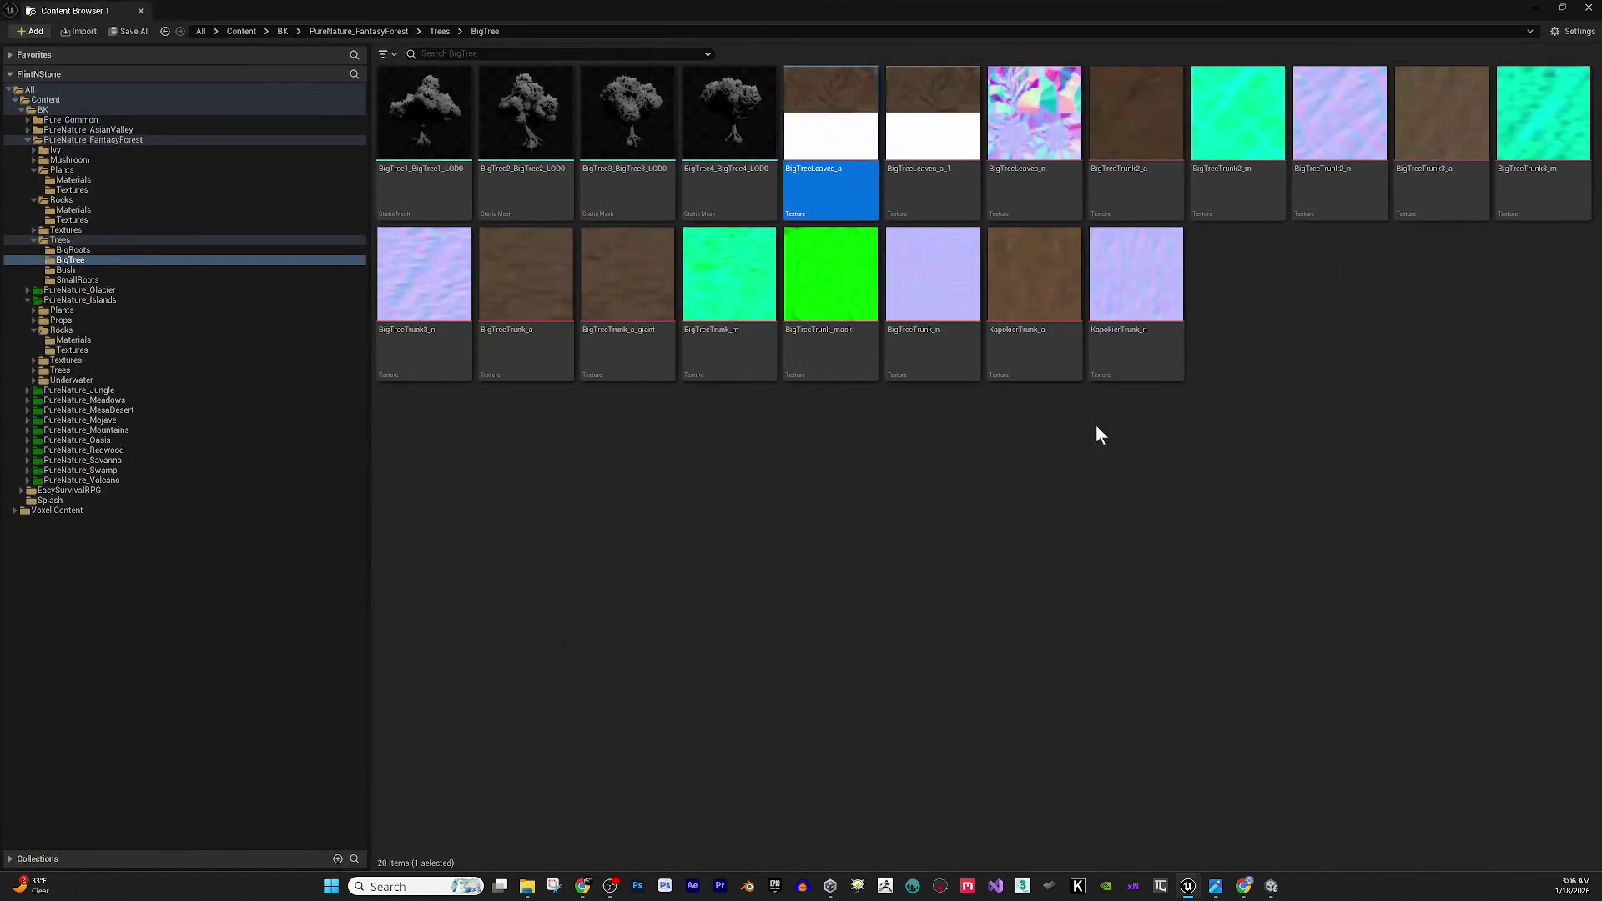
Right-click the BigTreeLeaves_a texture, then bring the Unity editor to the front.
left_click(1216, 544)
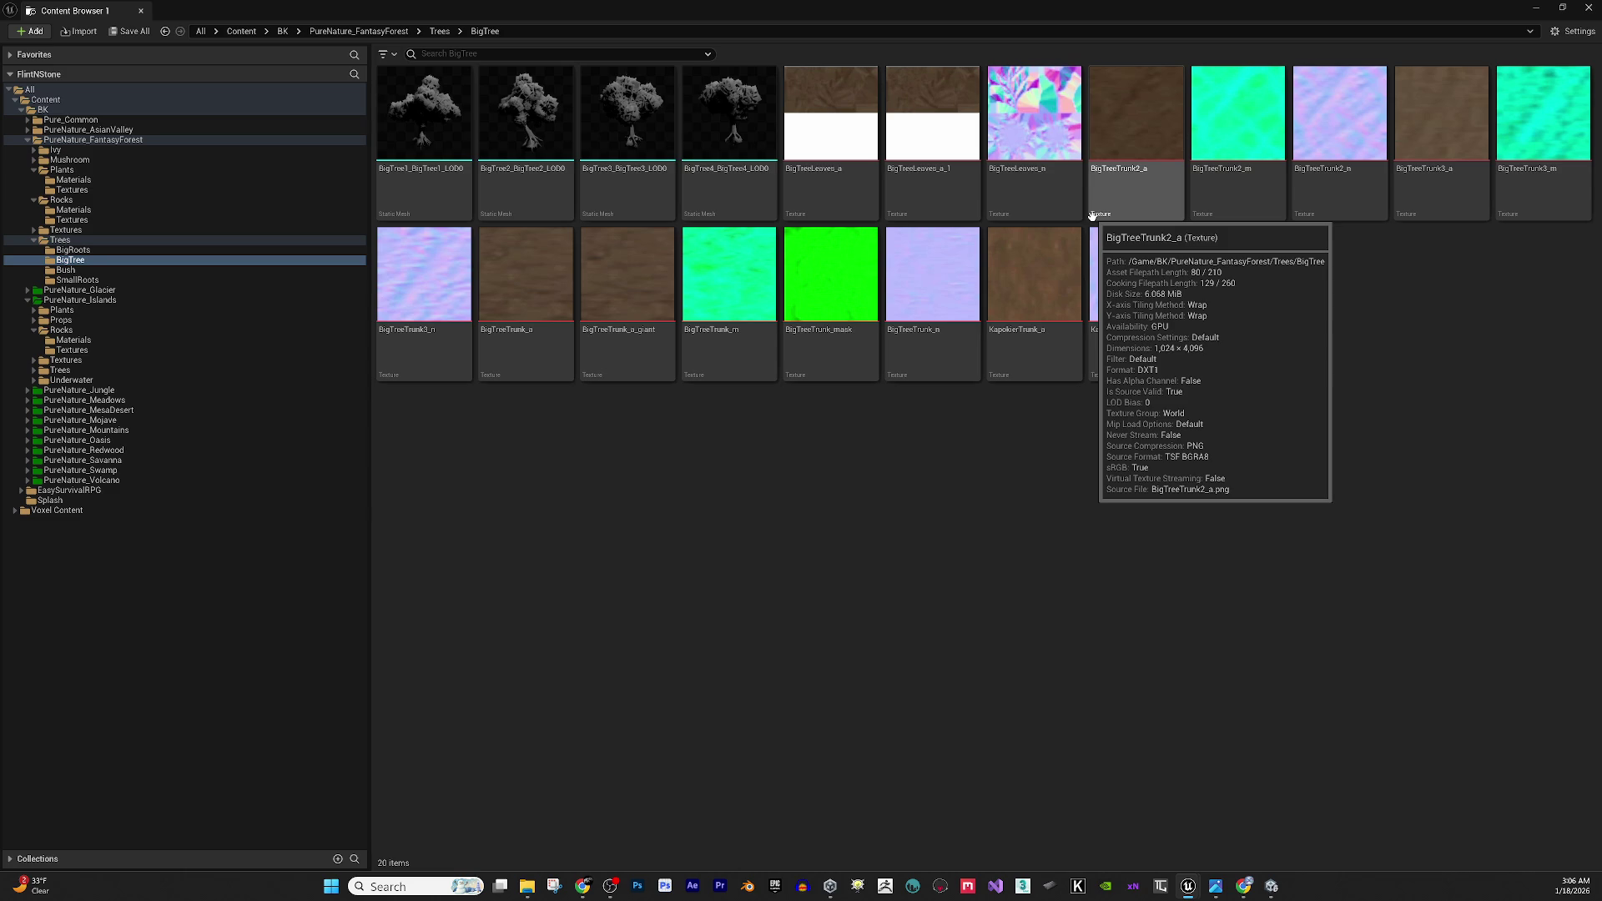
right_click(865, 143)
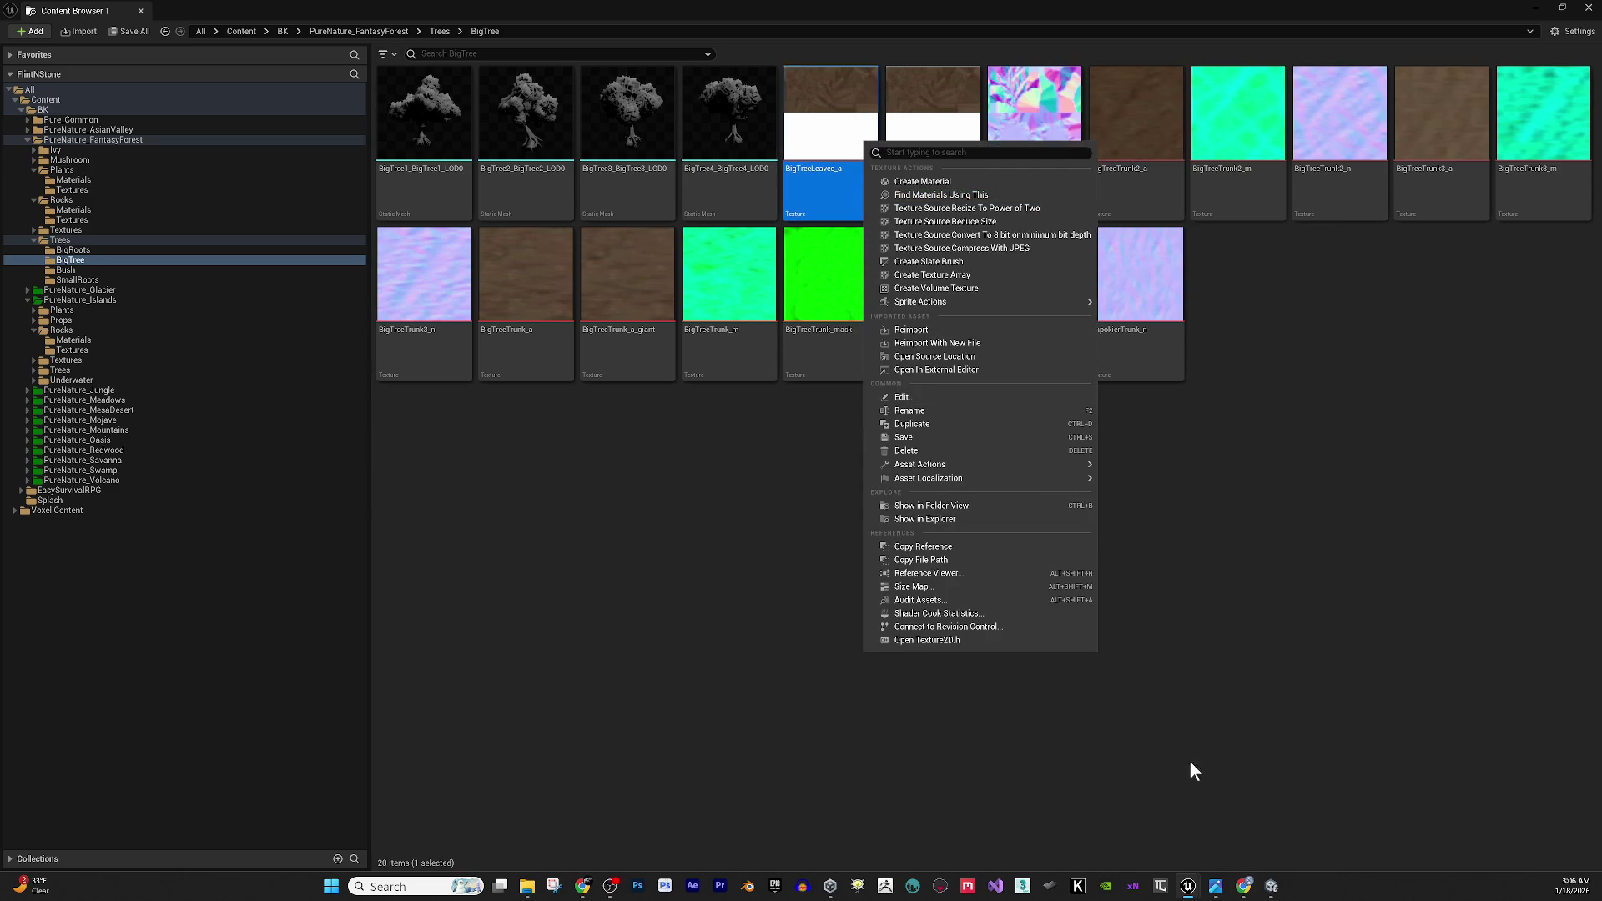
left_click(1271, 887)
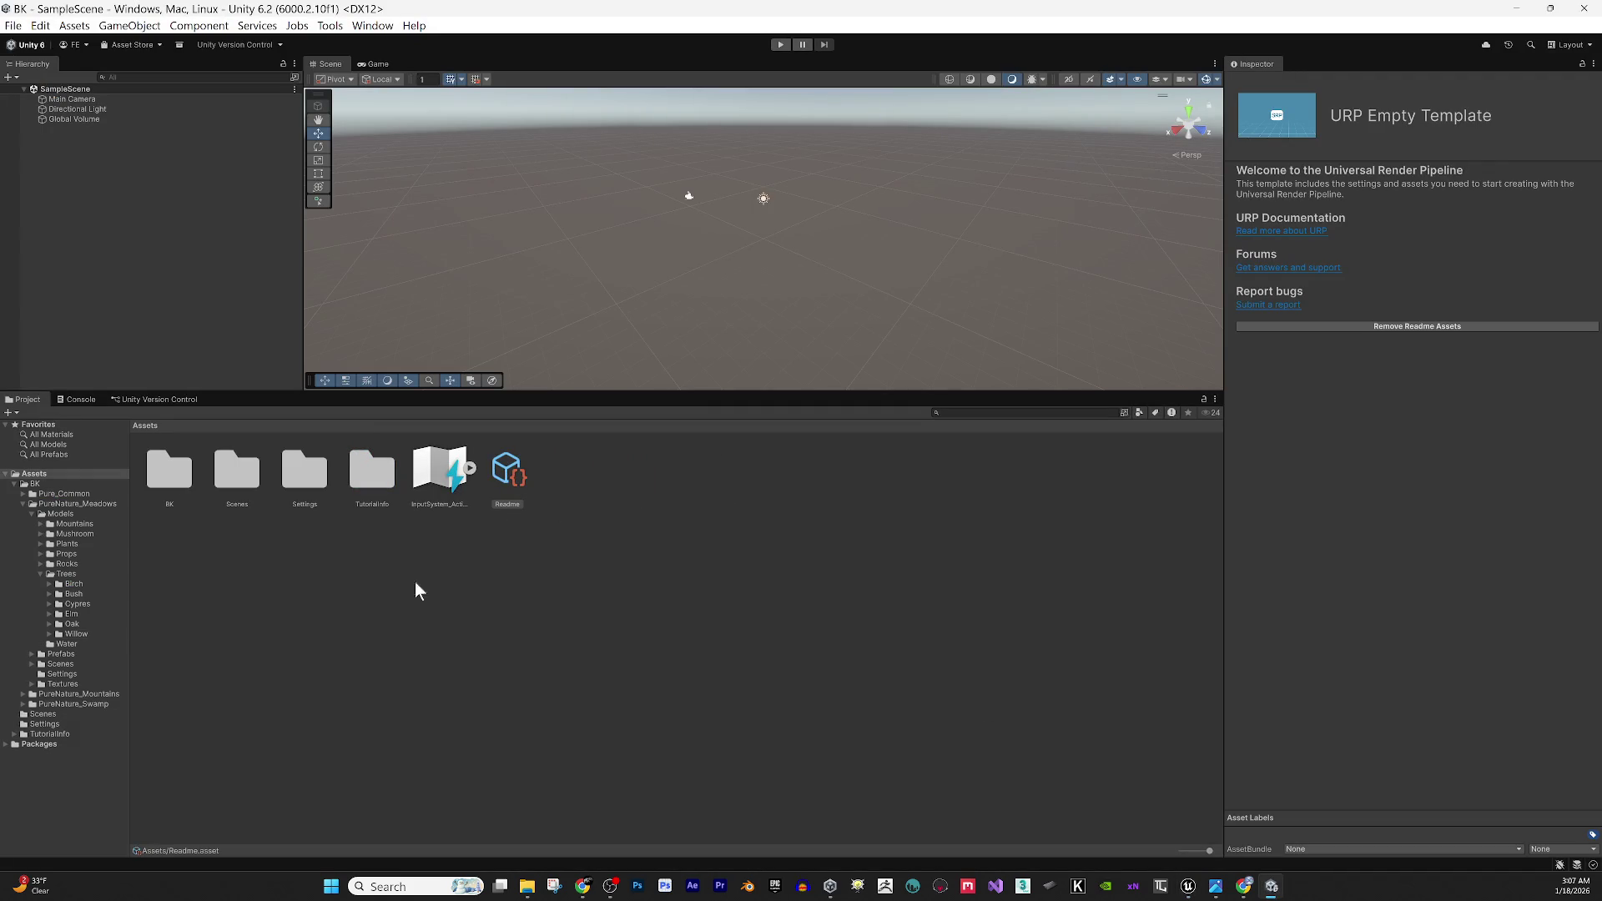
Shift-select Pure_Common through PureNature_Swamp and delete those four folders.
left_click(22, 504)
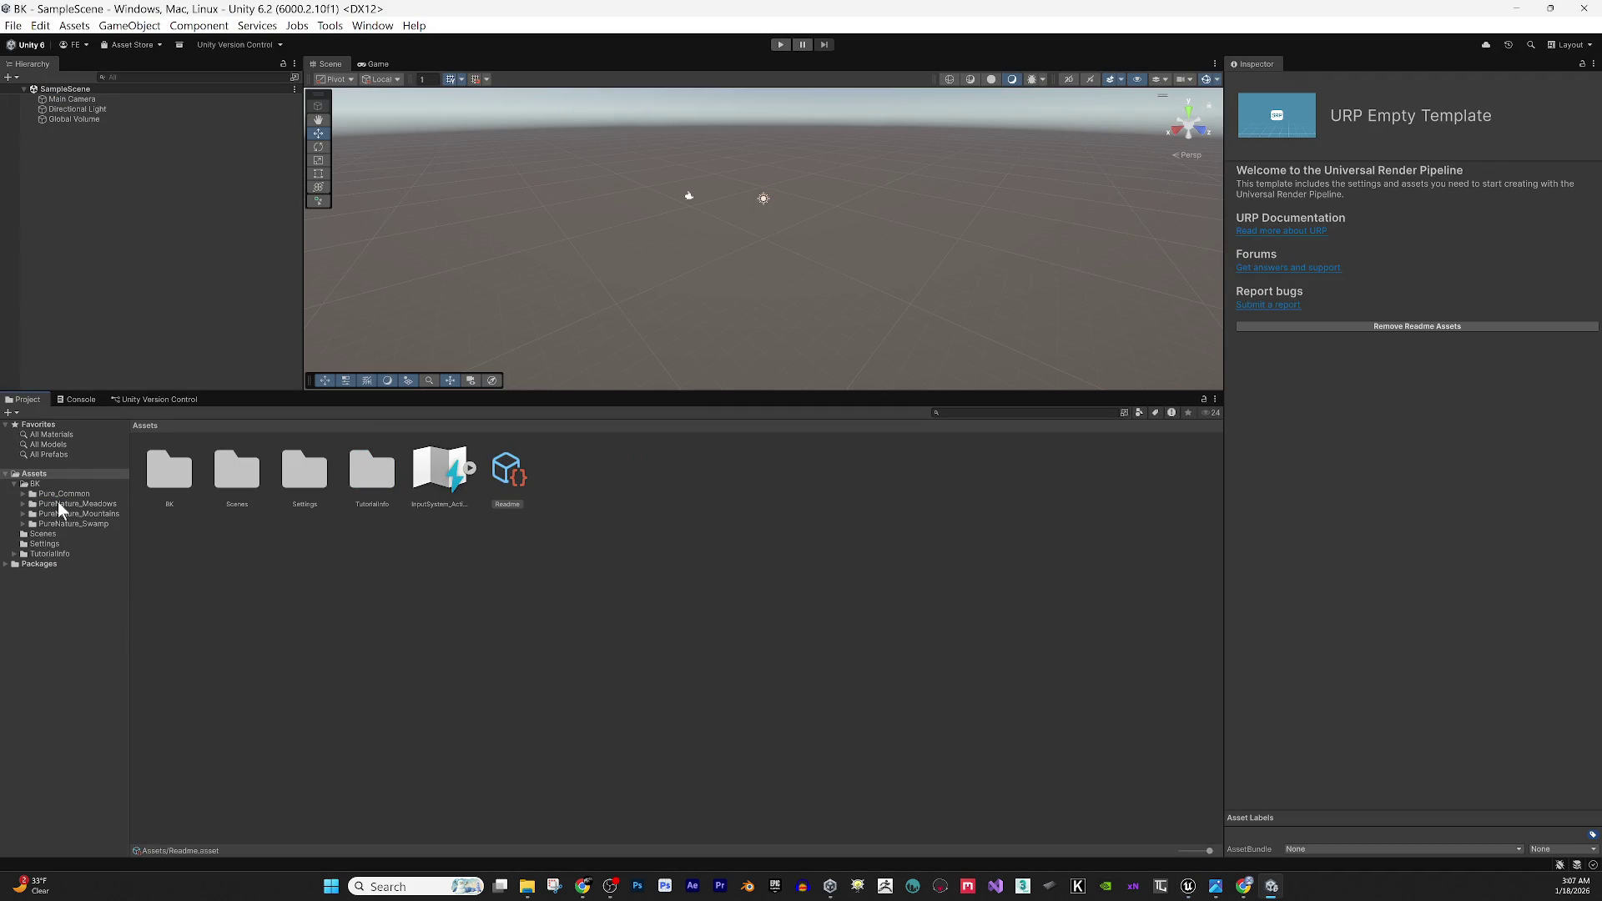
left_click(60, 492)
left_click(88, 524, "shift")
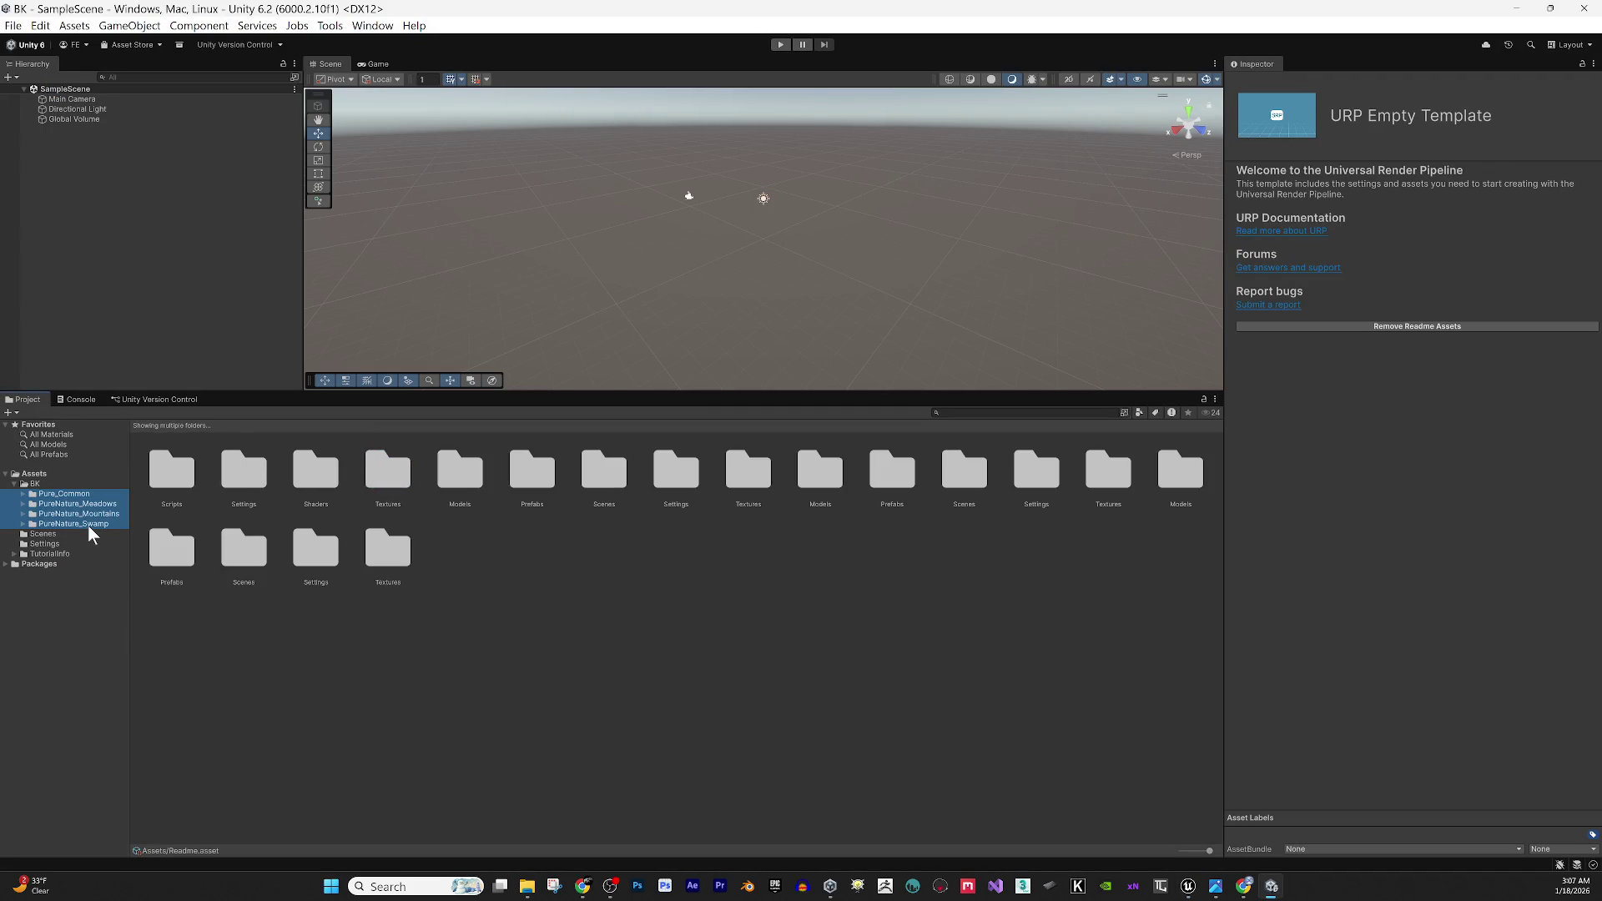
key("Delete")
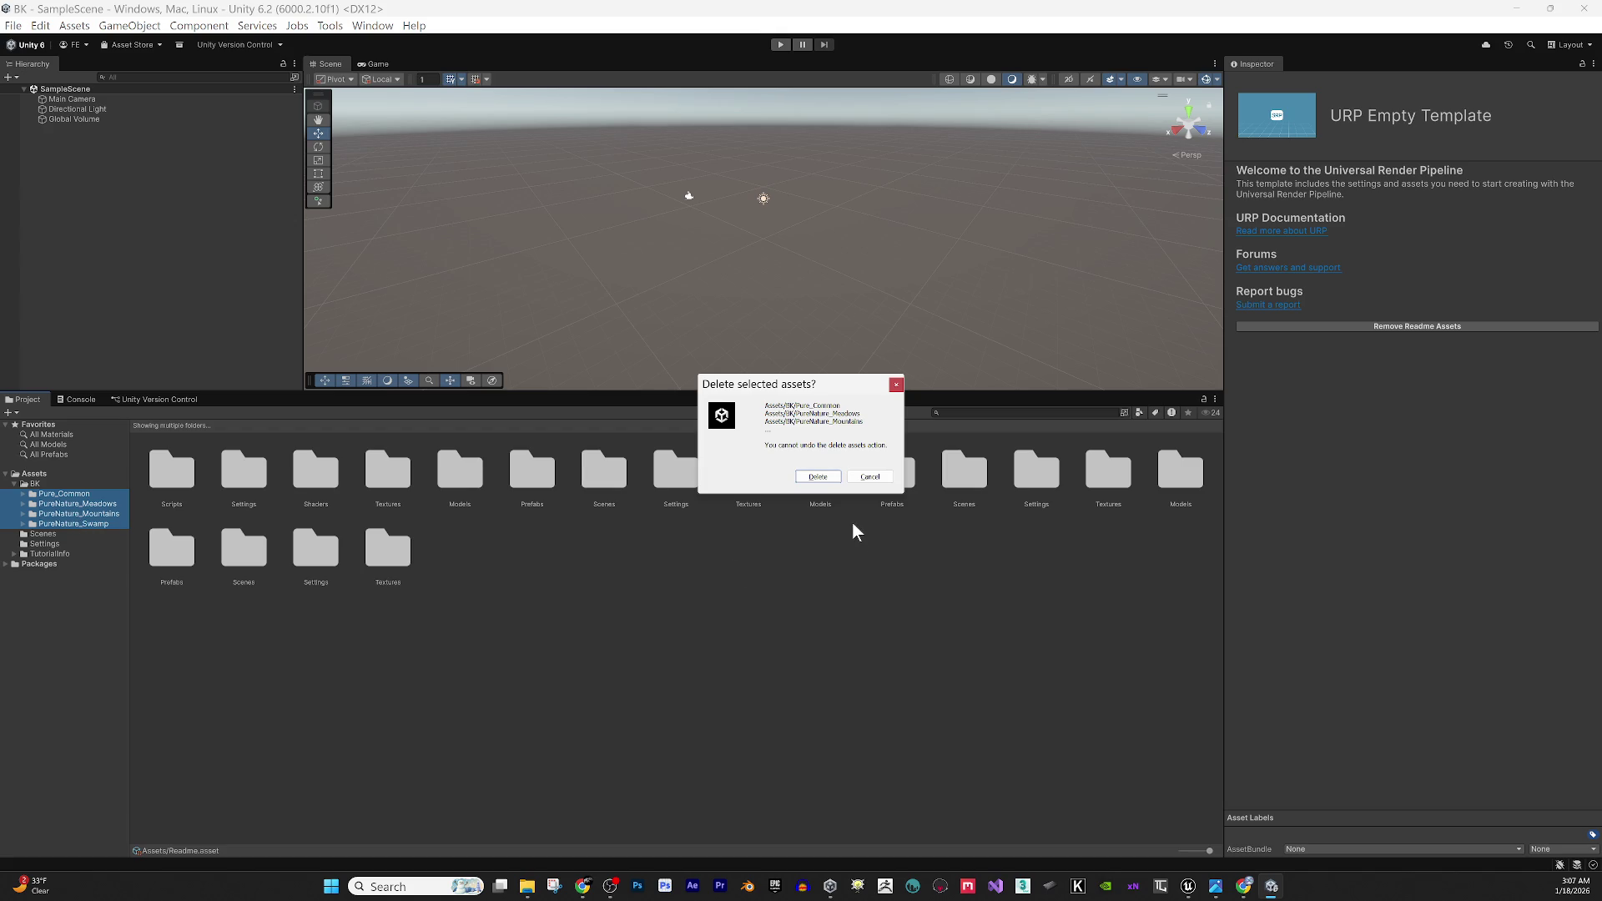
left_click(817, 478)
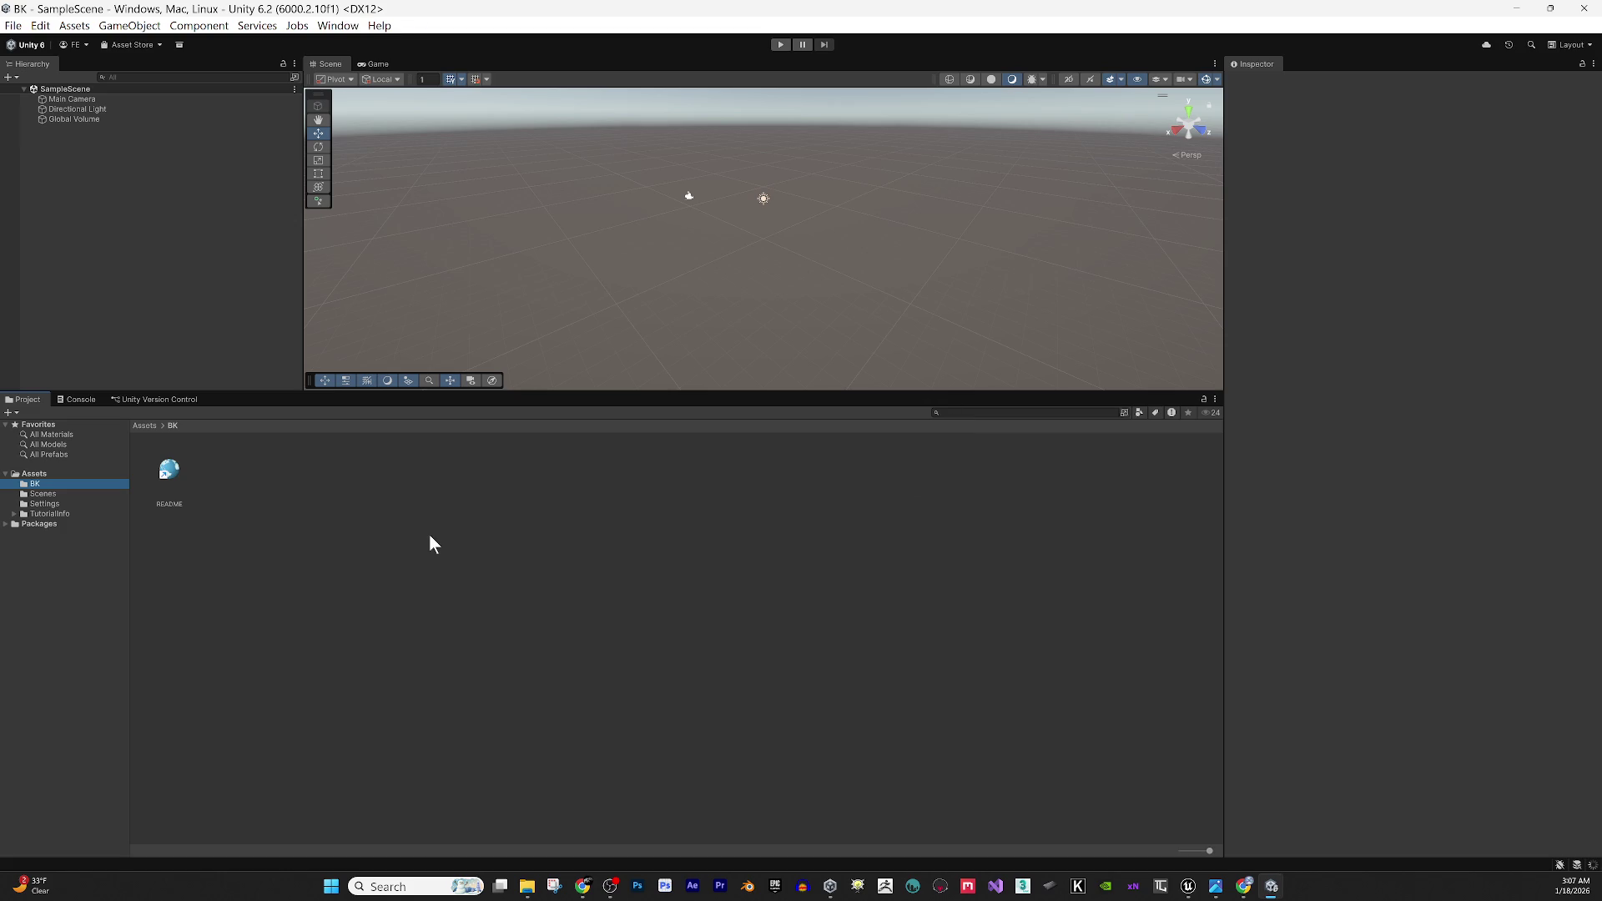
From My Assets, select Pure Nature 2 : Fantasy Forest and start importing version 2.1.
left_click(135, 47)
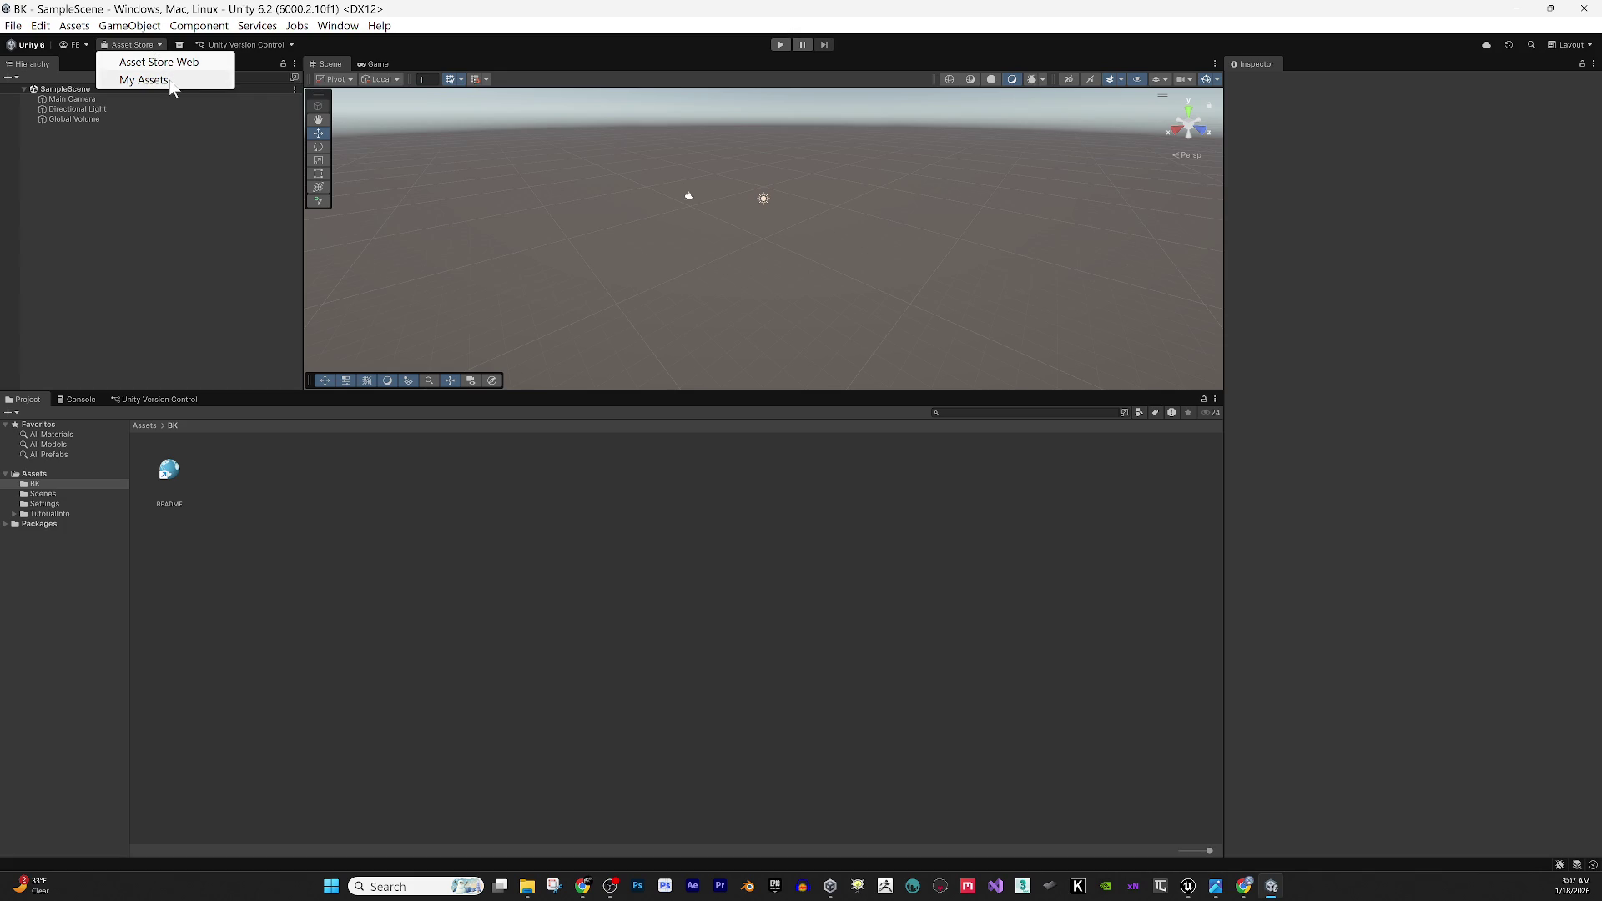
left_click(169, 81)
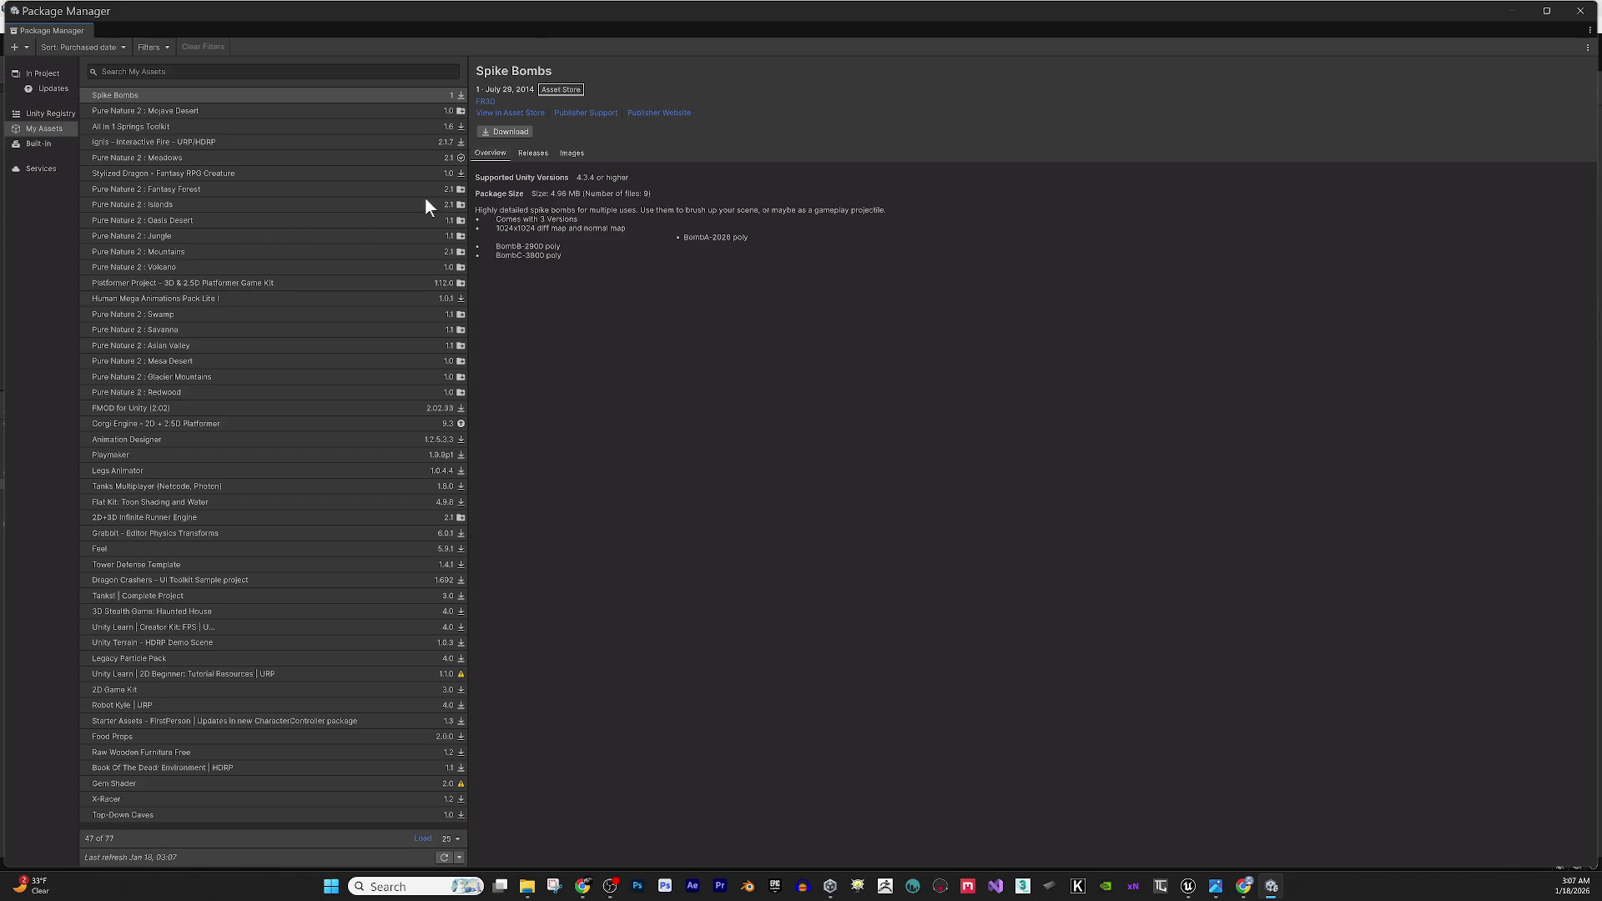
left_click(462, 189)
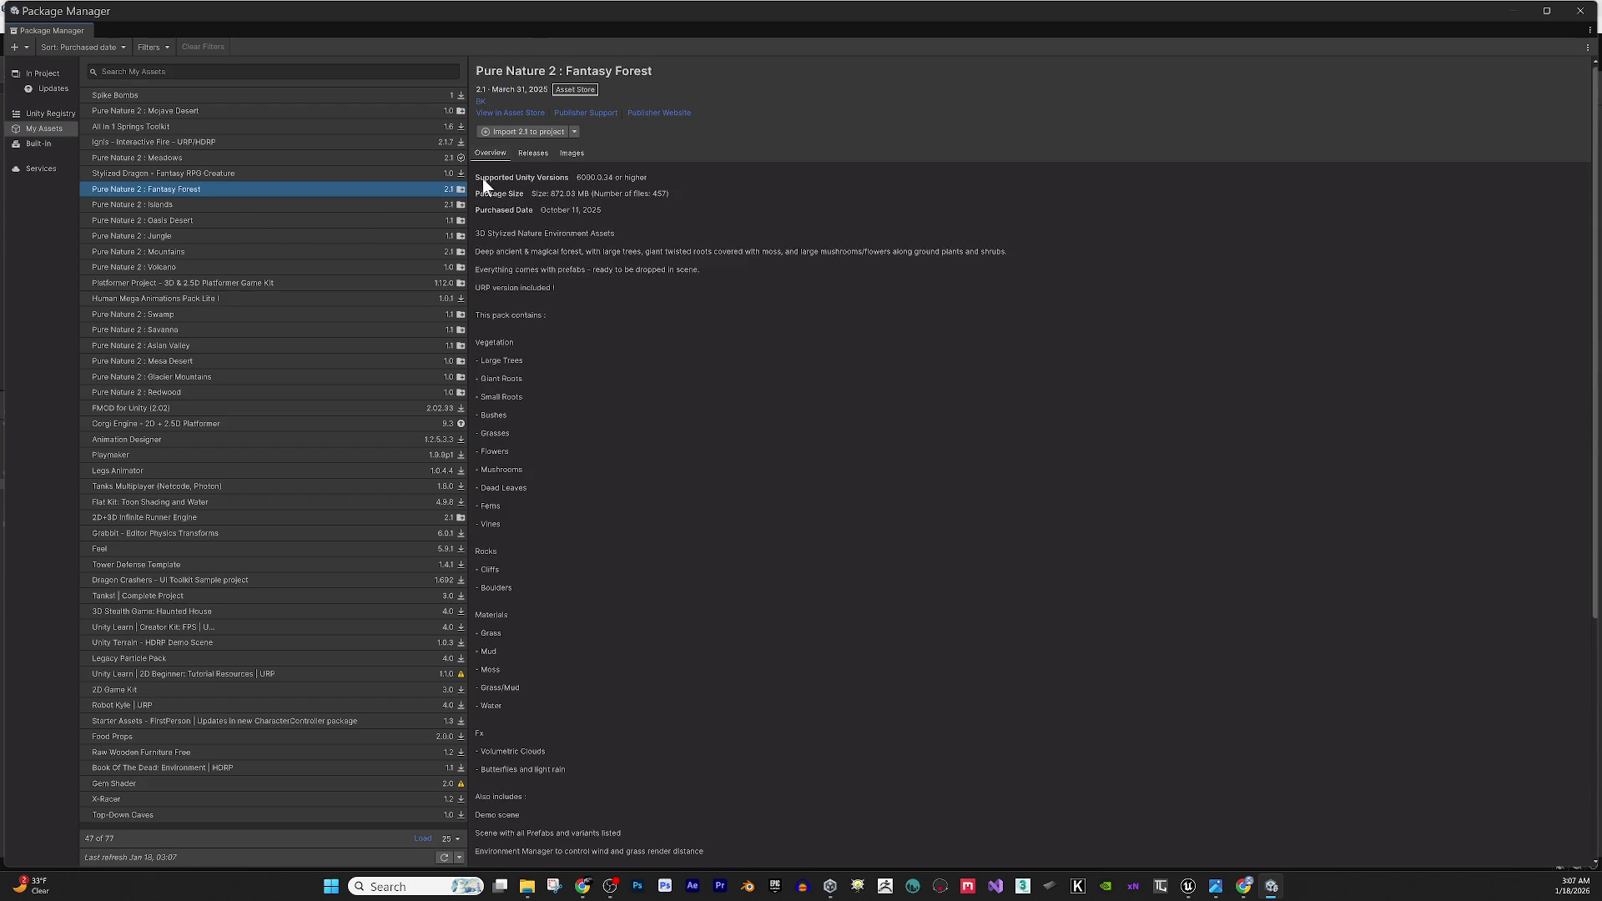
left_click(535, 131)
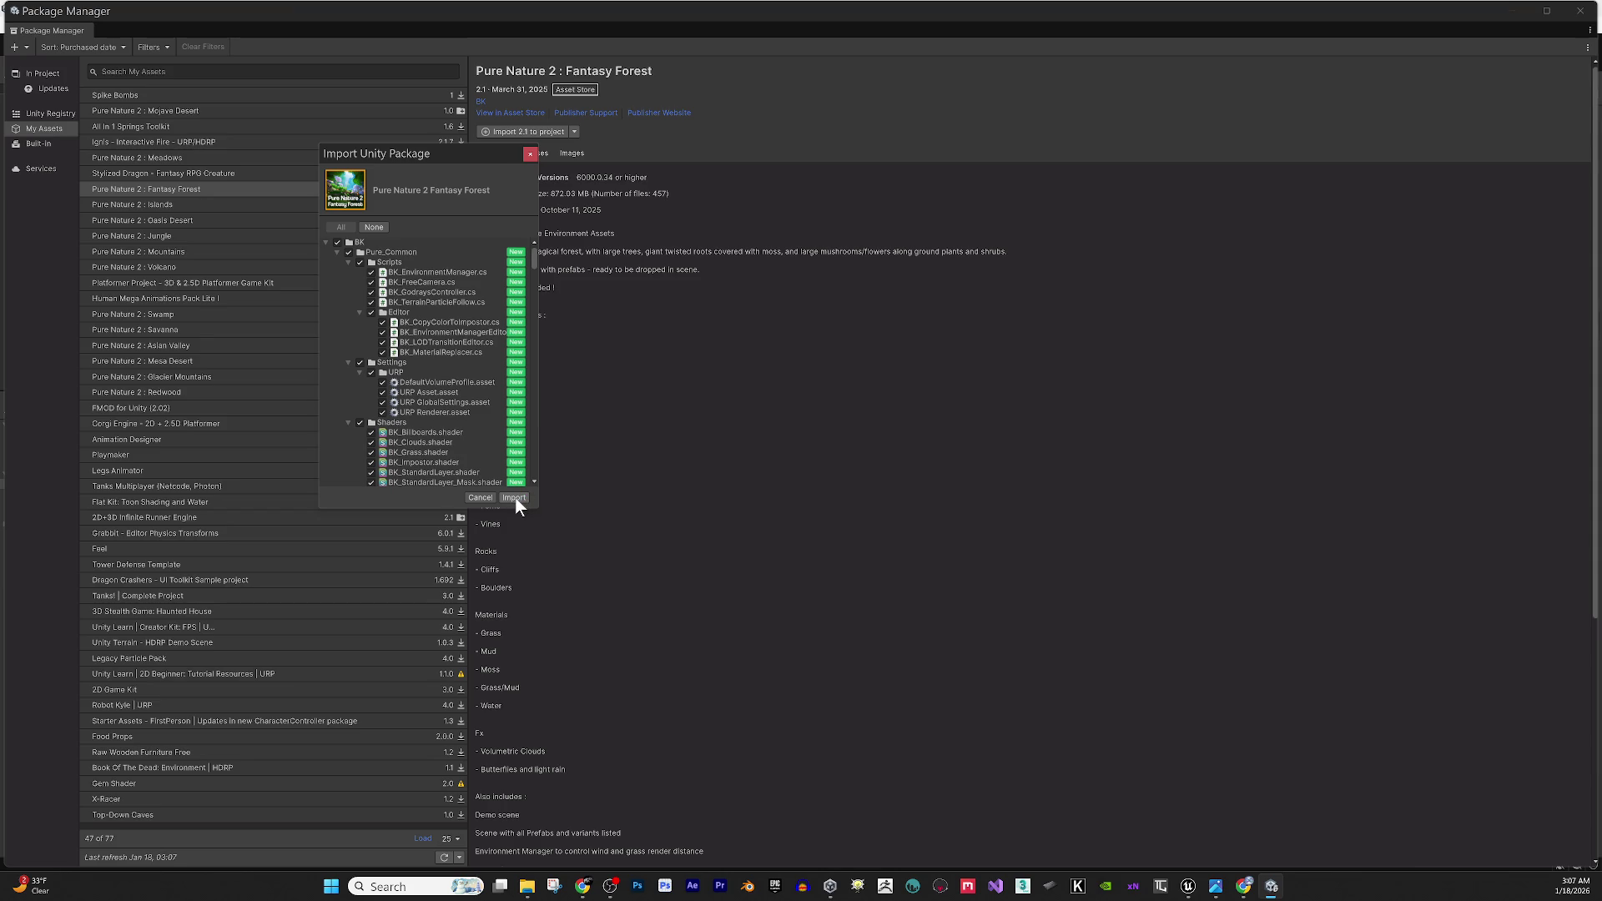
Import every listed asset of the Fantasy Forest package into the project.
left_click(514, 497)
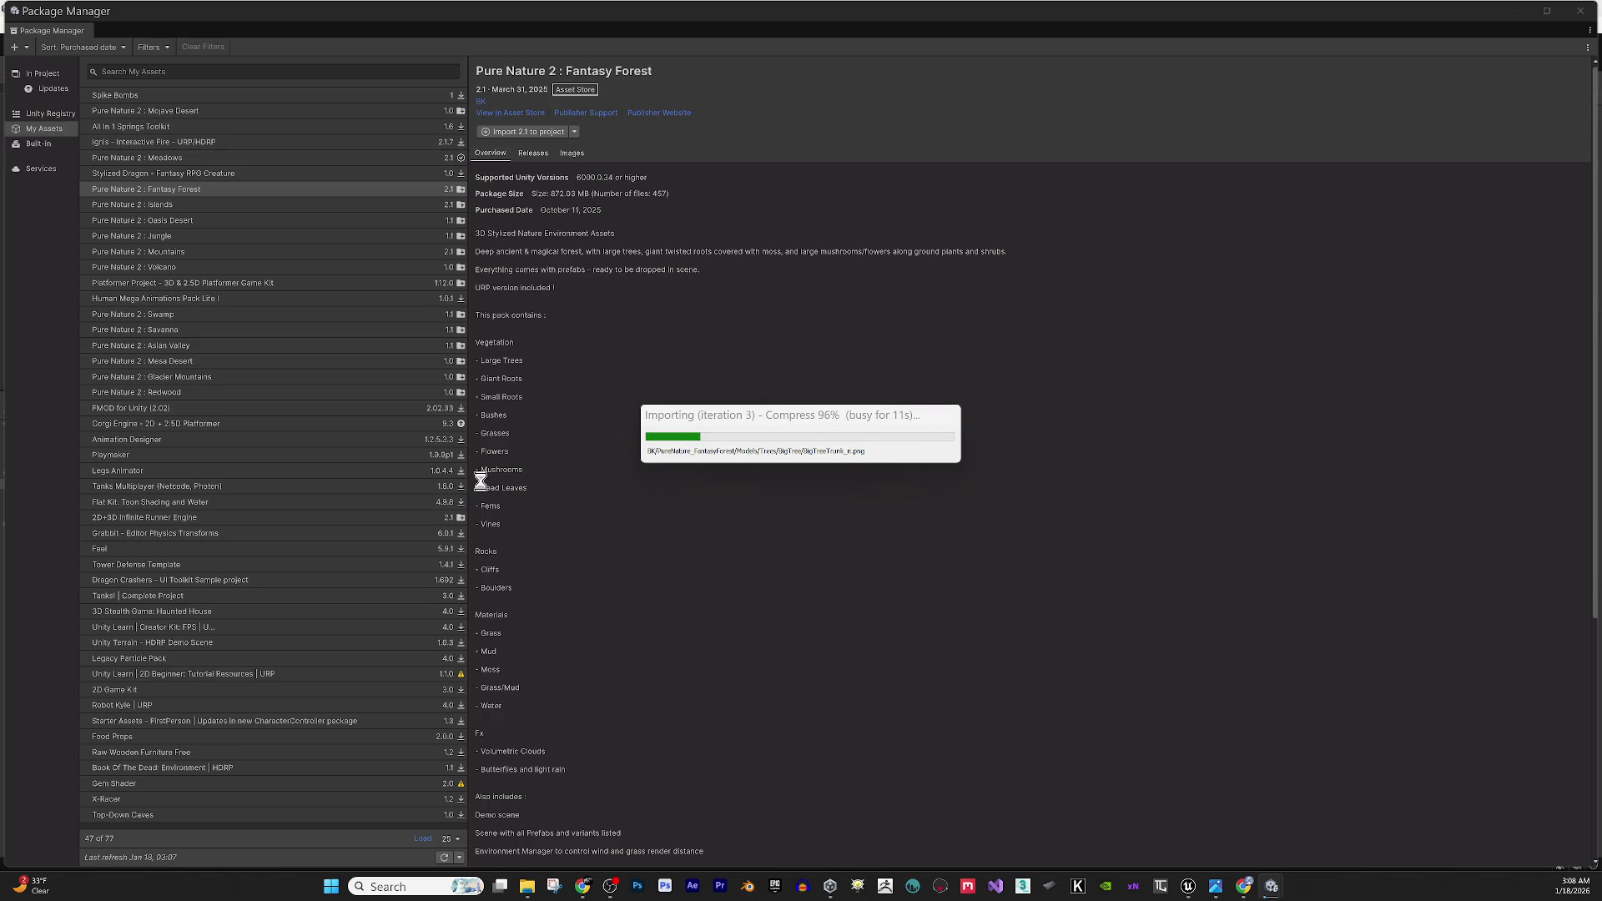
Reveal the BigTreeLeaves_a texture's files in File Explorer from Unreal's Content Browser.
mouse_move(1187, 892)
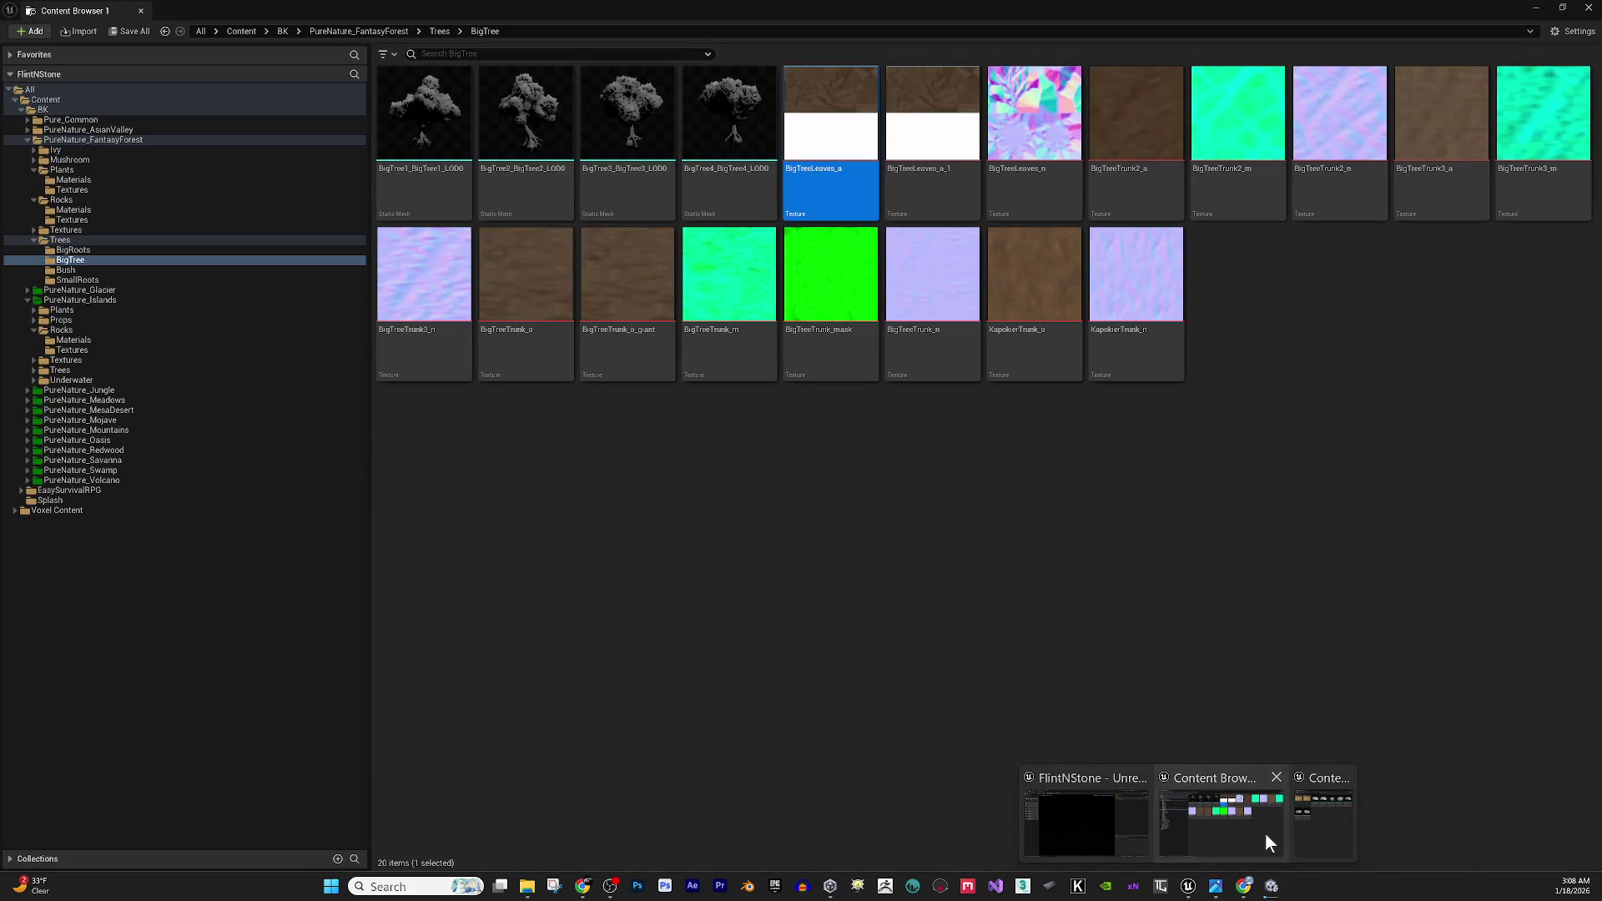
left_click(1265, 833)
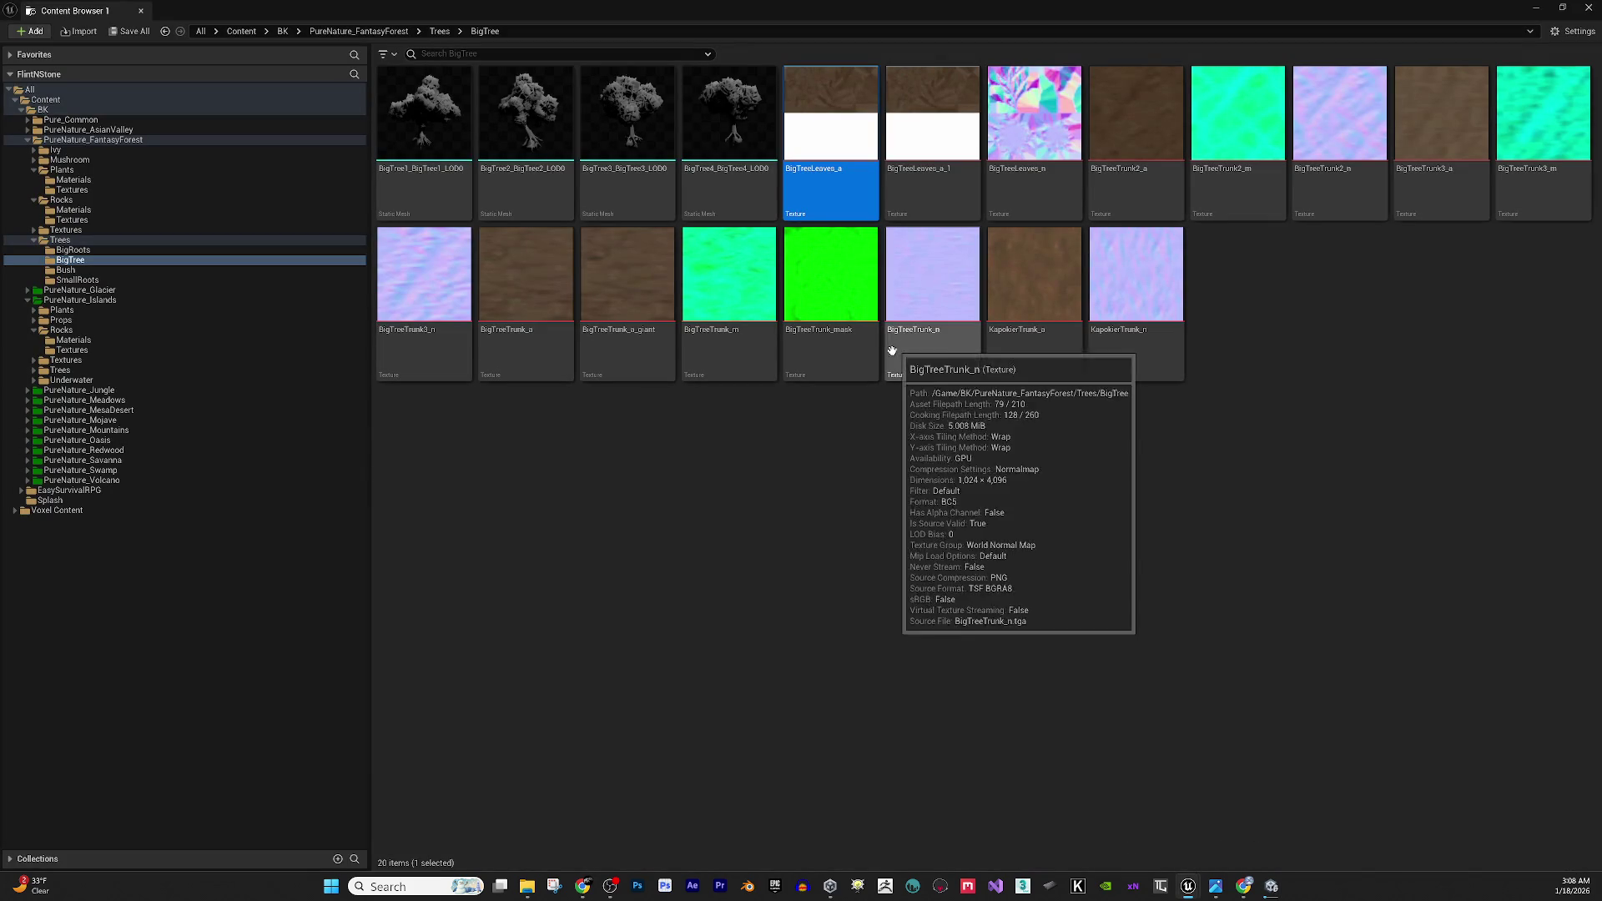
left_click(767, 583)
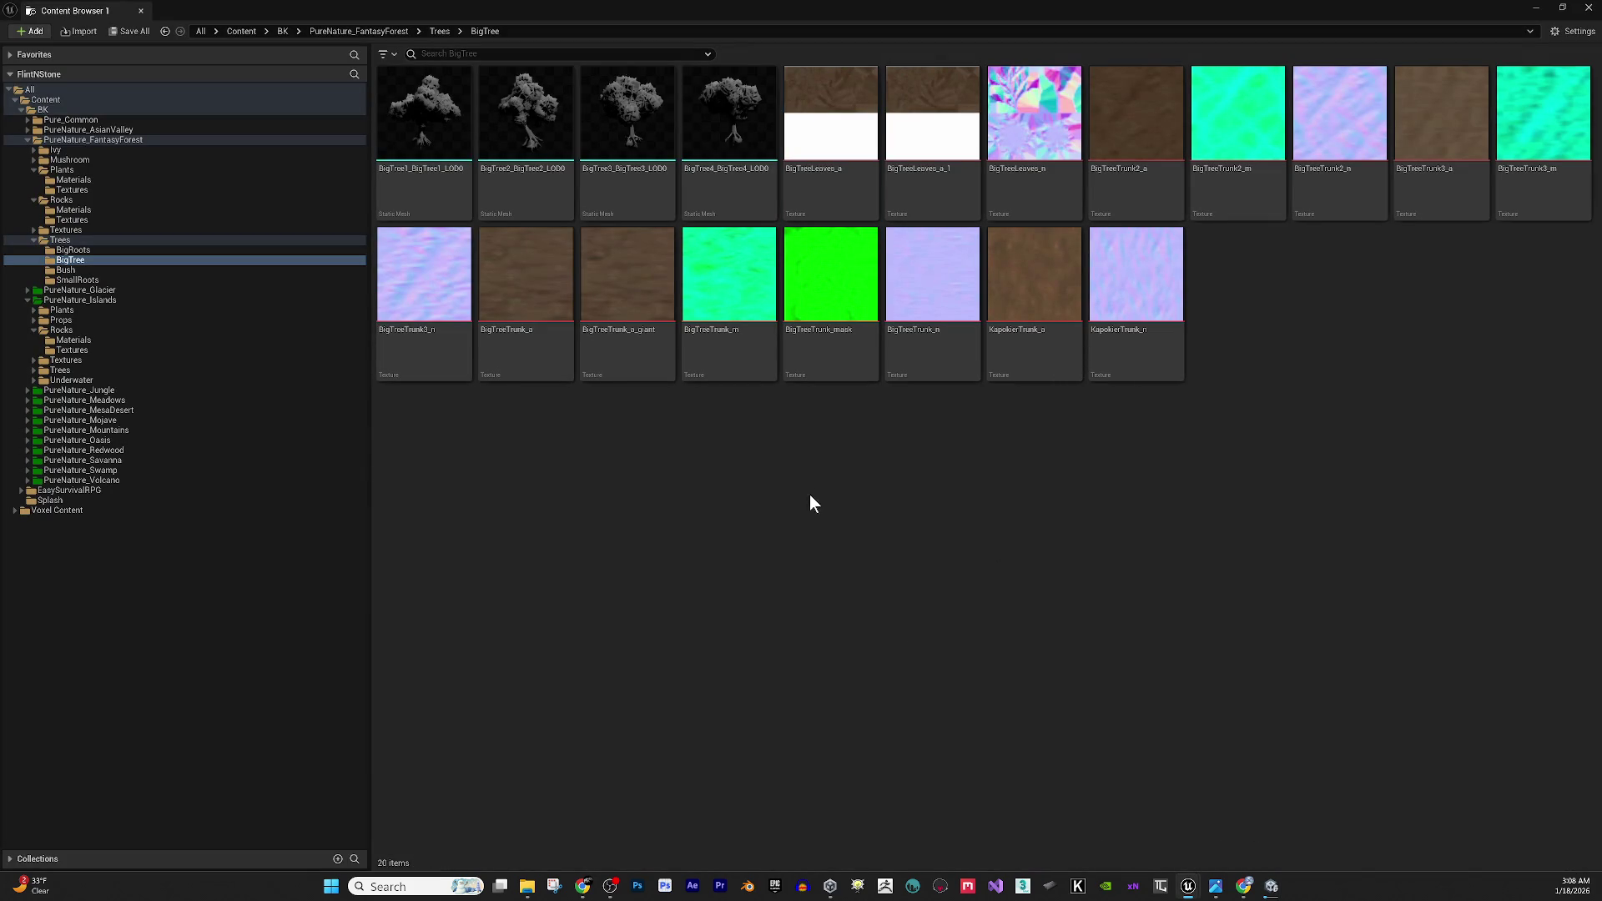
right_click(818, 106)
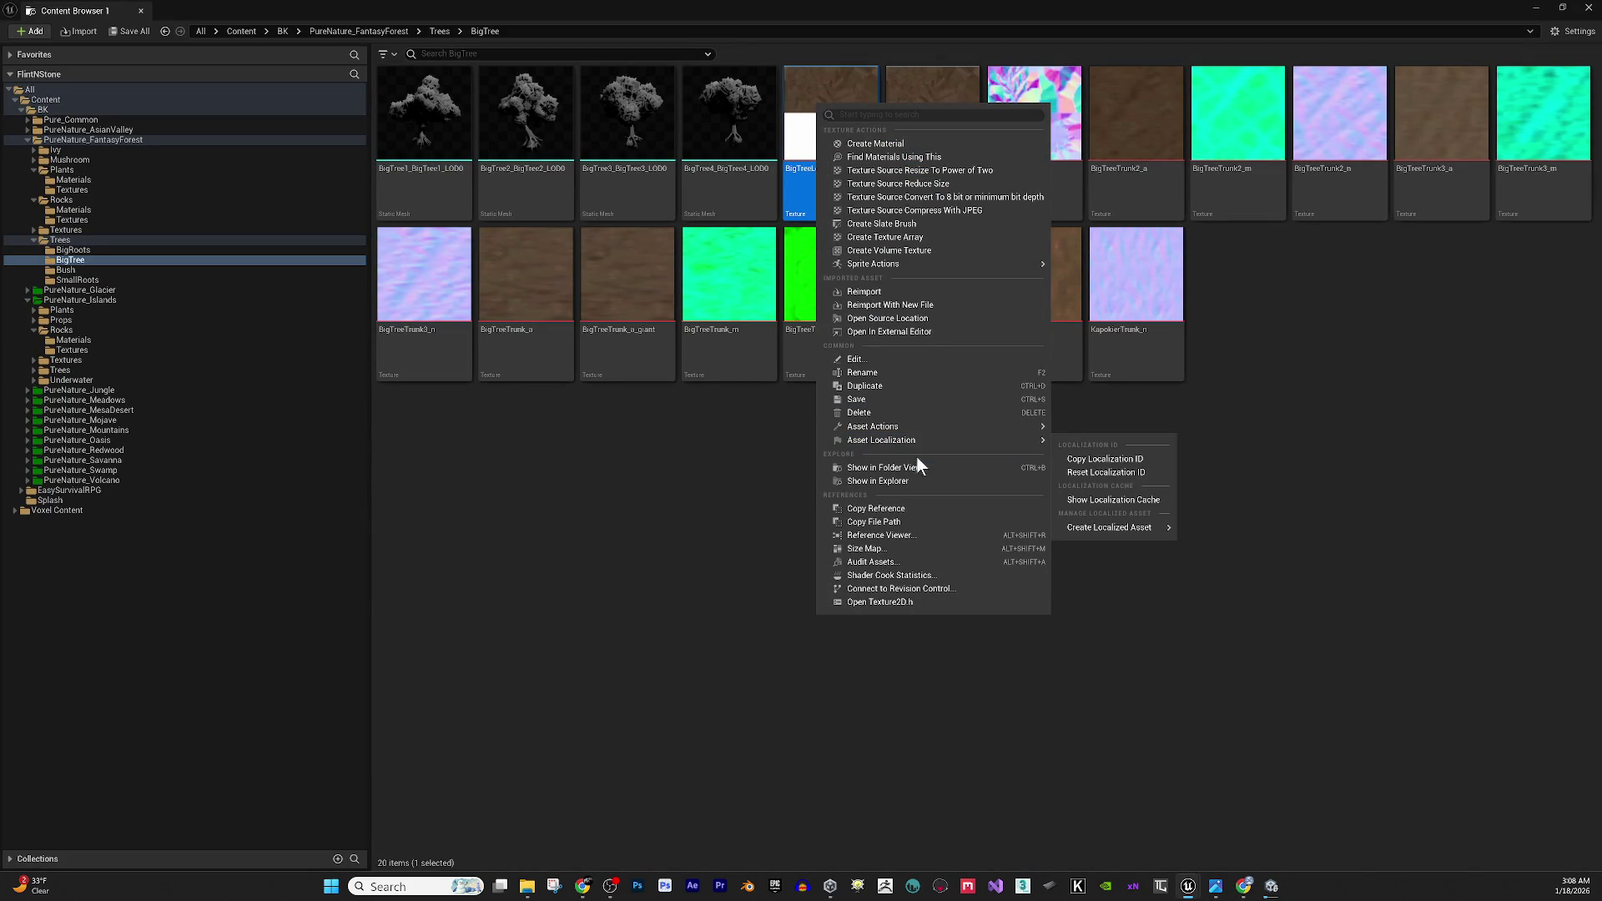
left_click(912, 482)
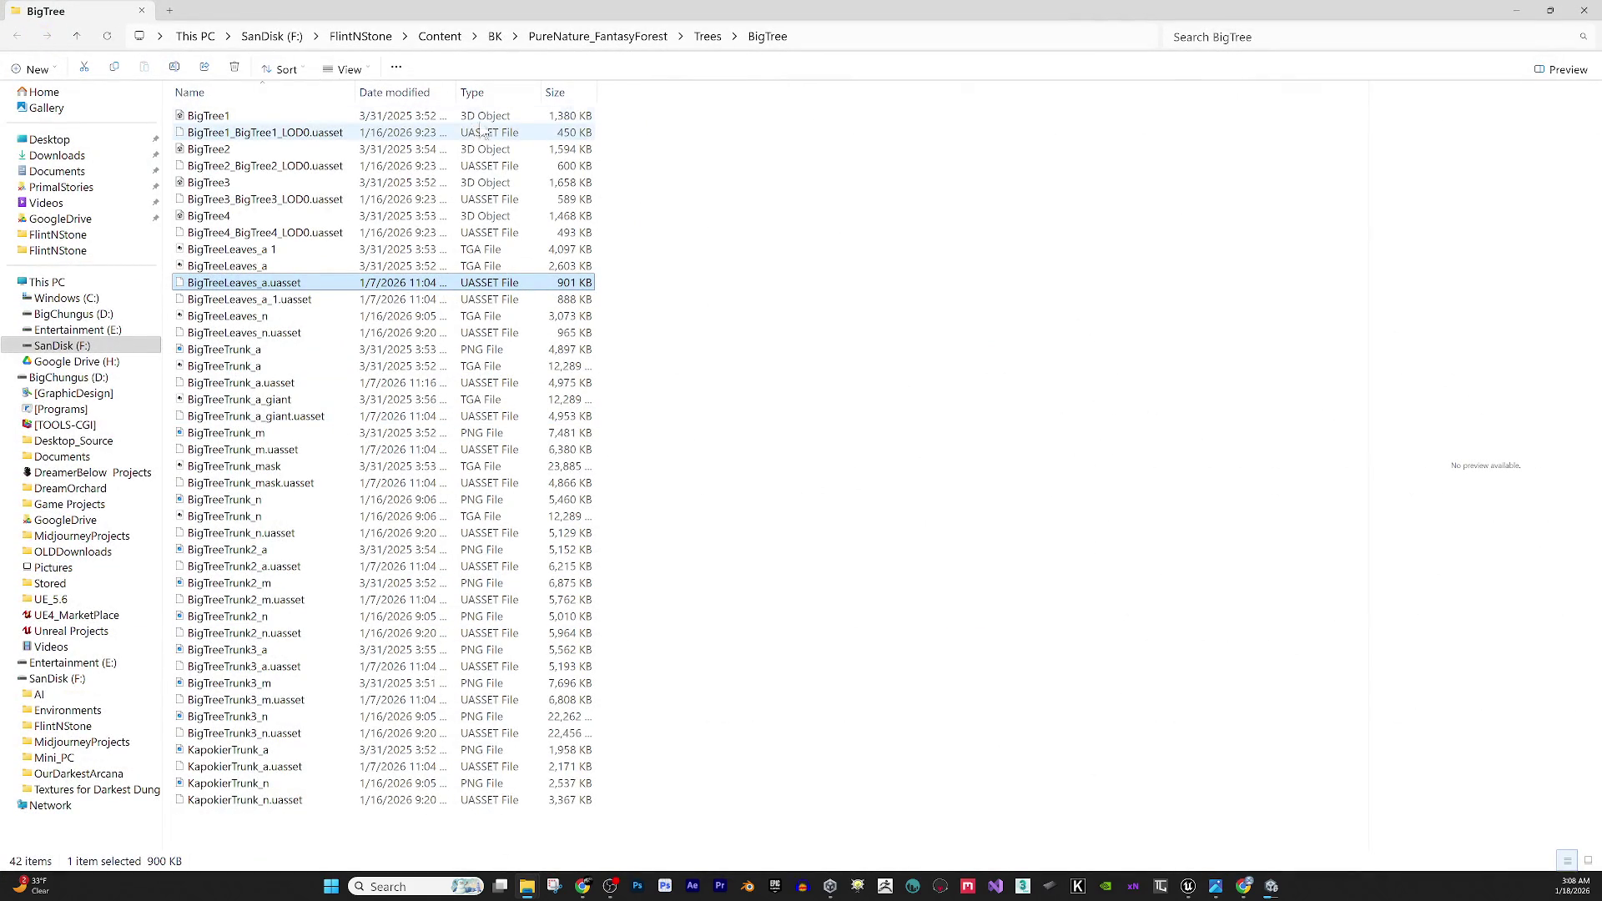
Sort the BigTree files by type, select both BigTreeLeaves_a TGA textures, and switch to Photoshop.
left_click(503, 93)
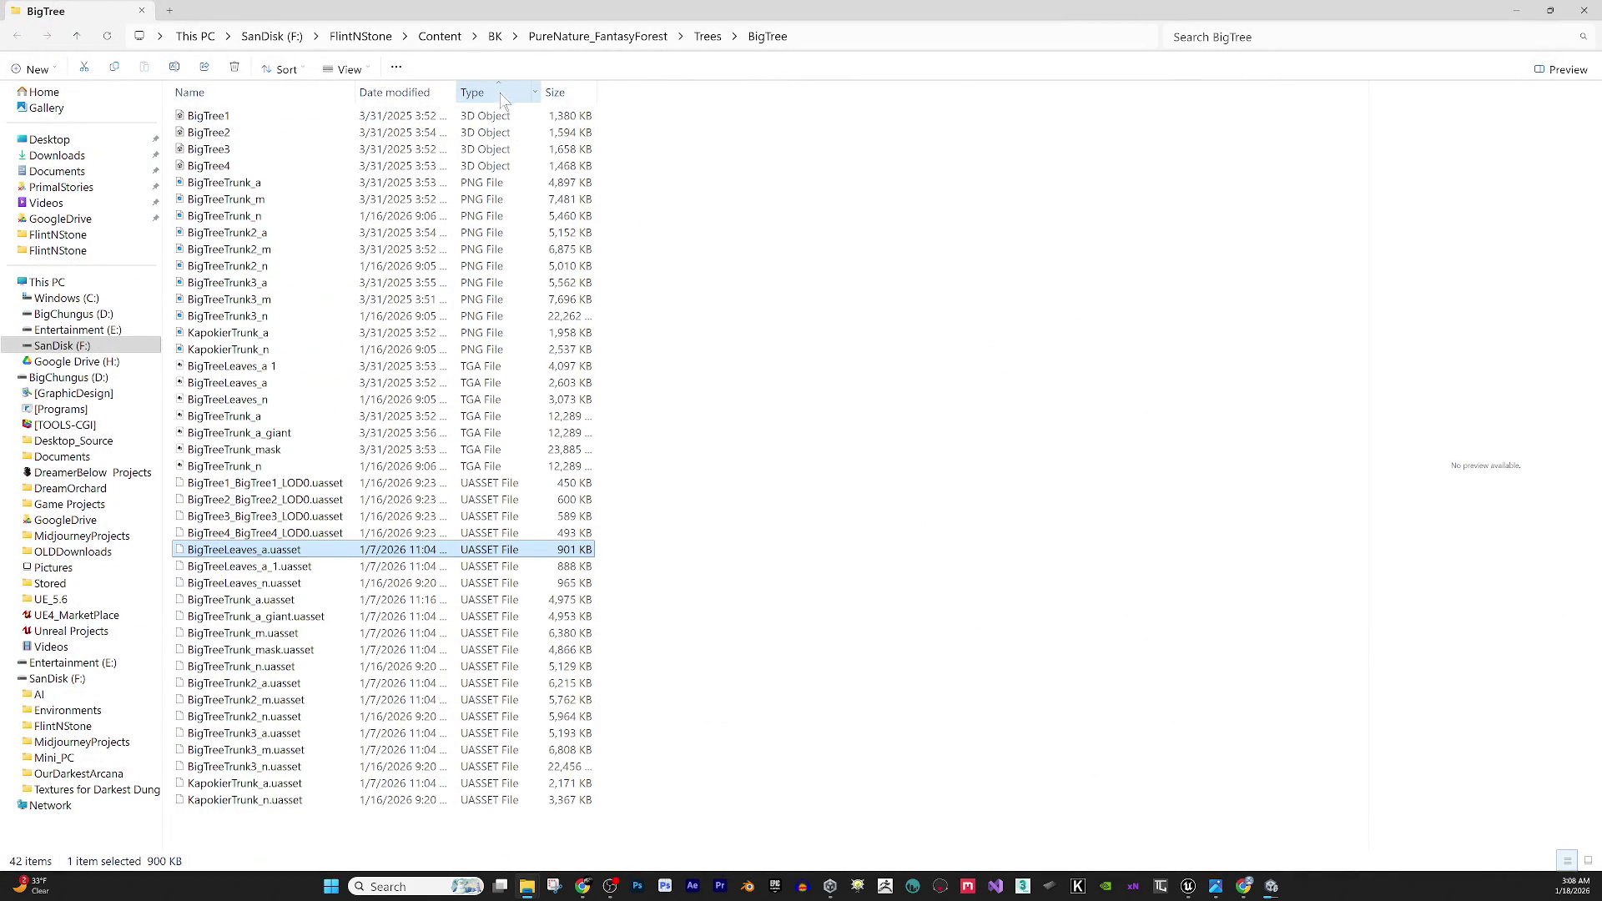
mouse_move(468, 10)
left_mouse_down()
mouse_move(797, 530)
mouse_move(661, 682)
mouse_move(482, 8)
left_mouse_up()
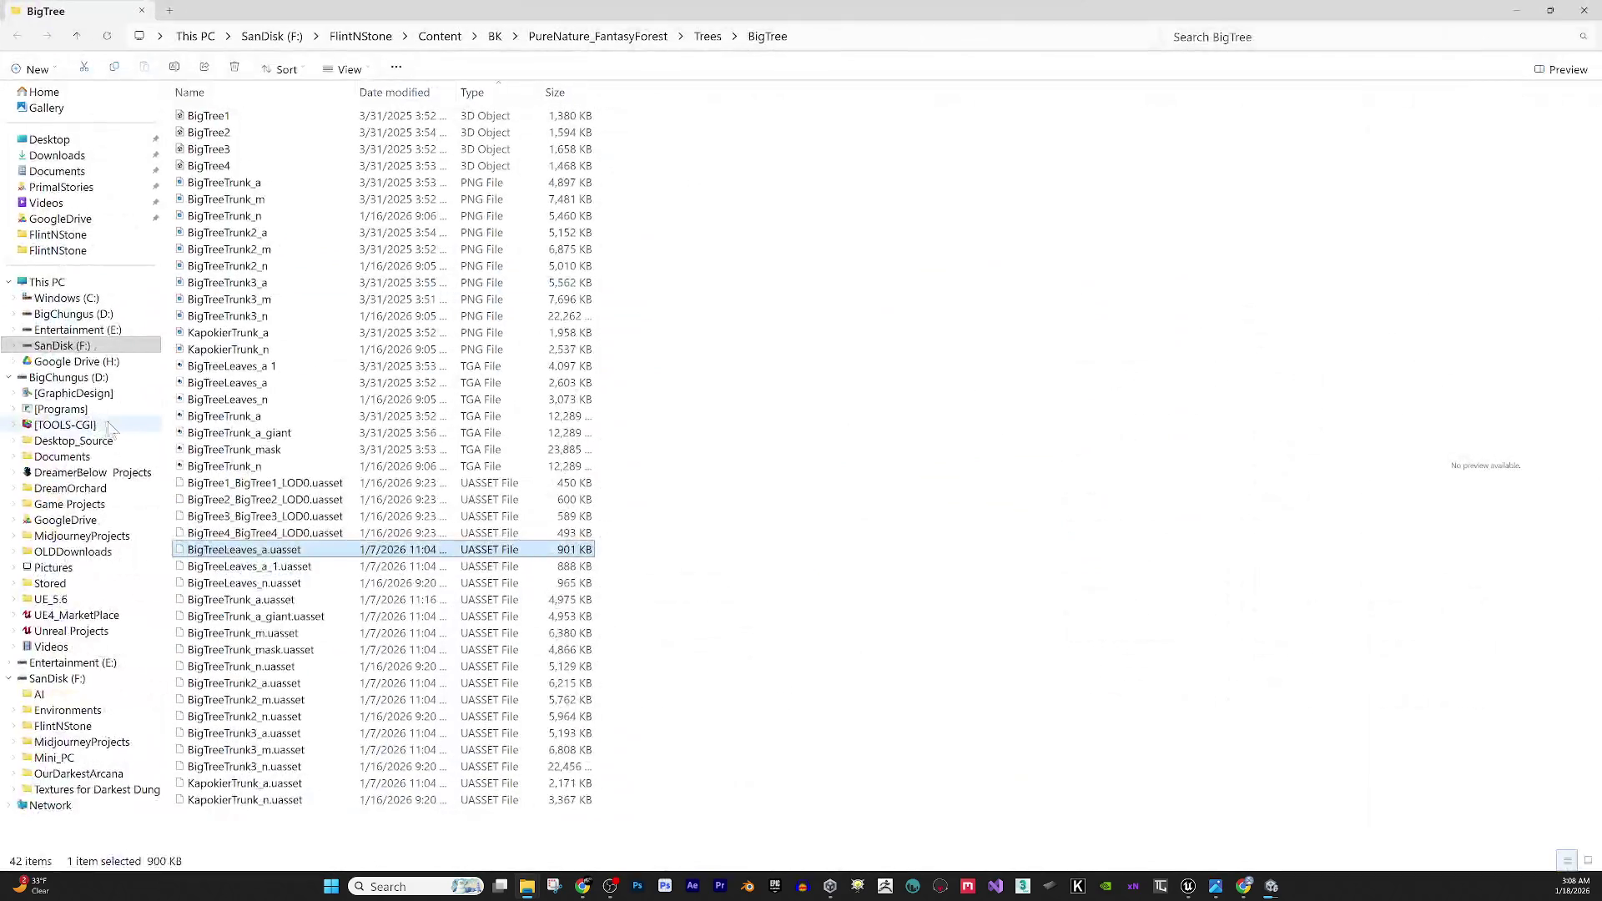
left_click(290, 367)
left_click(292, 386, "shift")
mouse_move(292, 393)
left_mouse_down()
mouse_move(568, 738)
mouse_move(288, 430)
mouse_move(309, 338)
mouse_move(317, 382)
left_mouse_up()
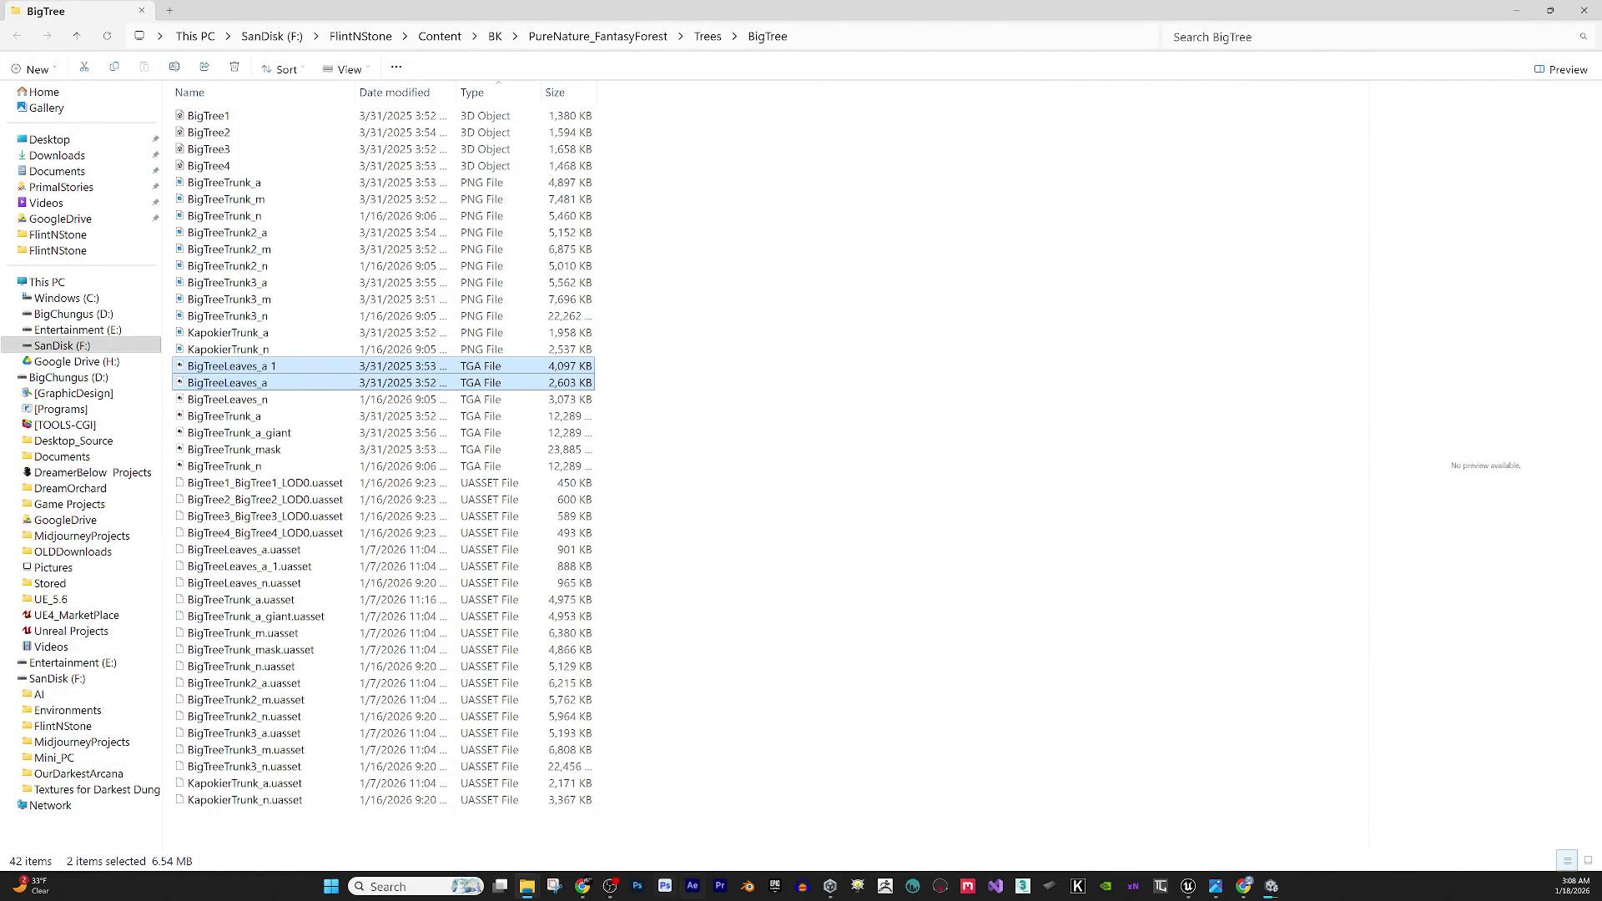
left_click(637, 888)
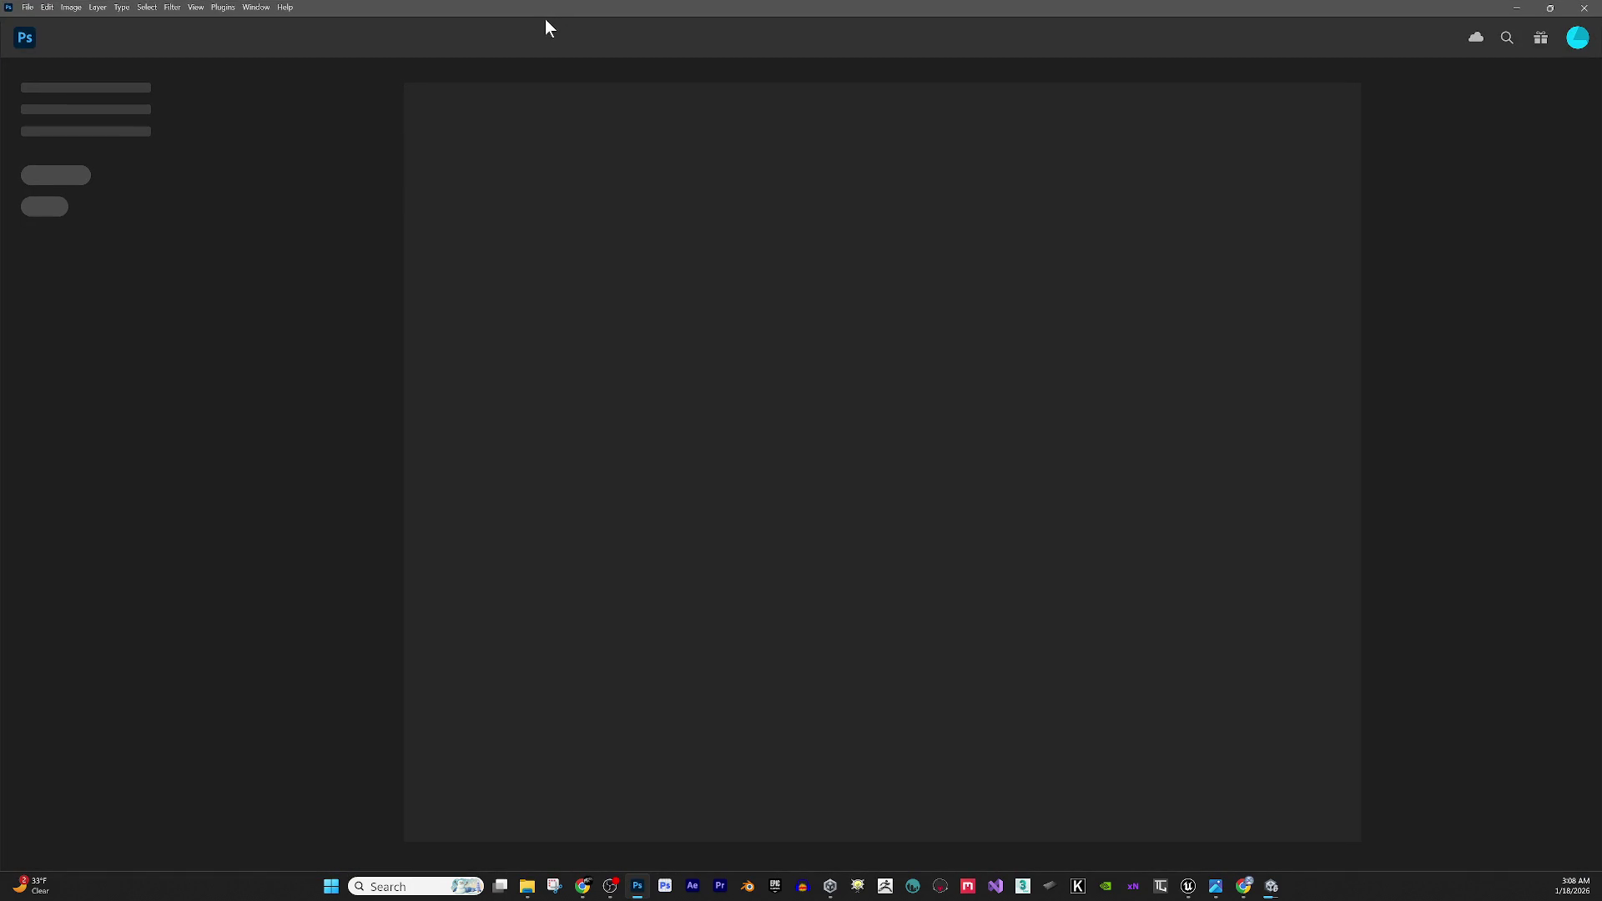
Open both leaves textures in Photoshop and maximize the Photoshop window.
mouse_move(546, 18)
left_mouse_down()
mouse_move(668, 53)
mouse_move(724, 360)
left_mouse_up()
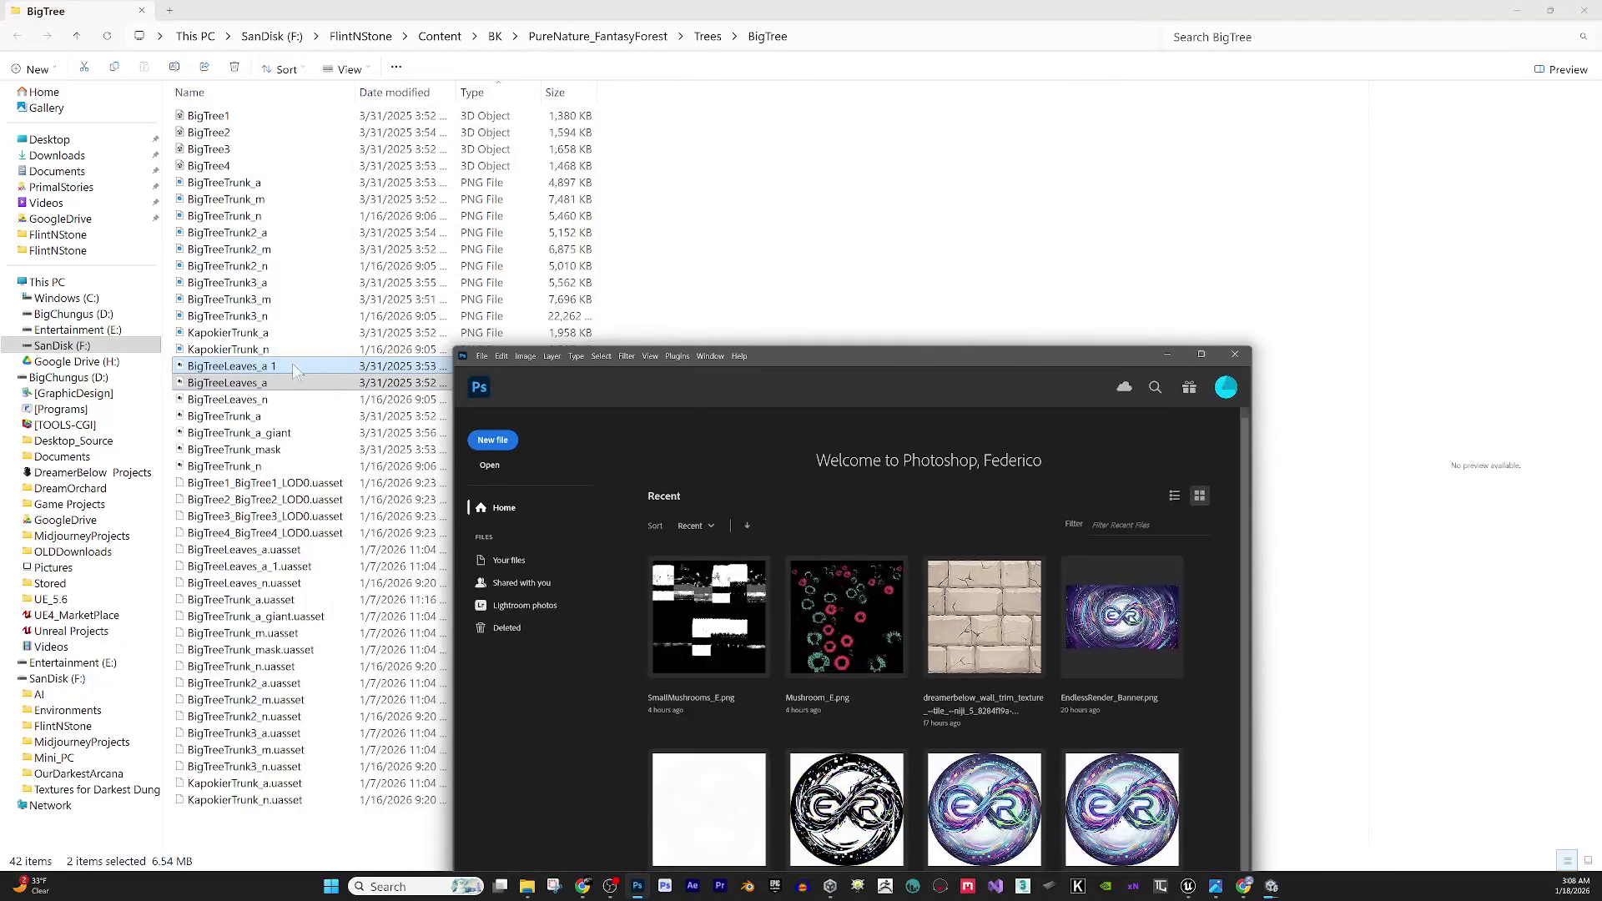
mouse_move(480, 601)
left_mouse_down()
mouse_move(555, 643)
mouse_move(561, 751)
left_mouse_up()
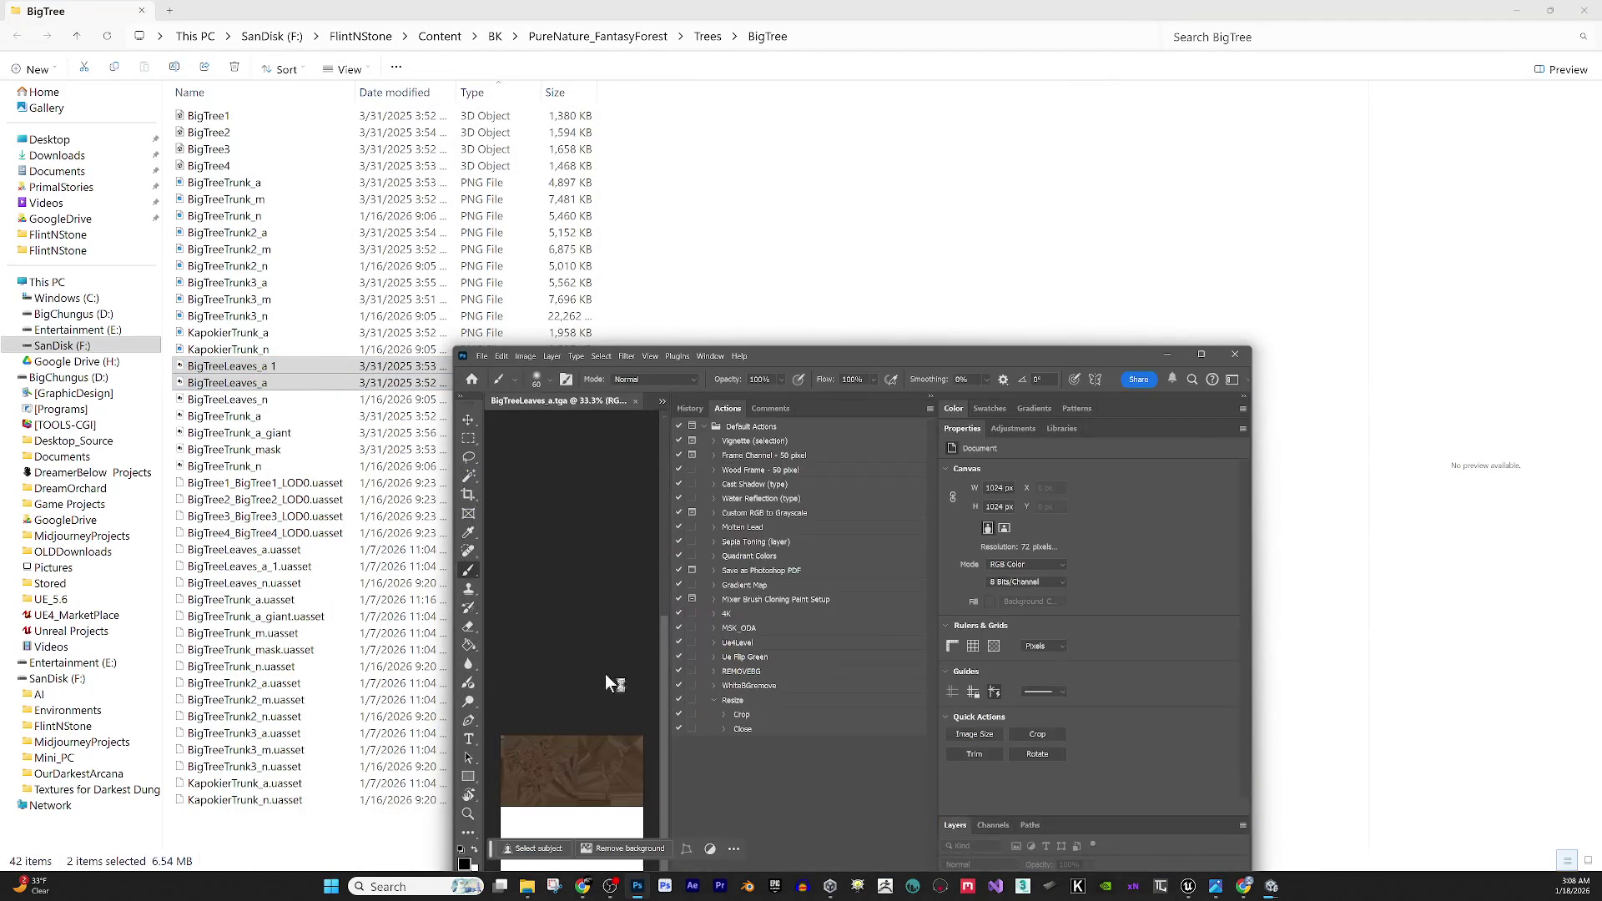
double_click(911, 345)
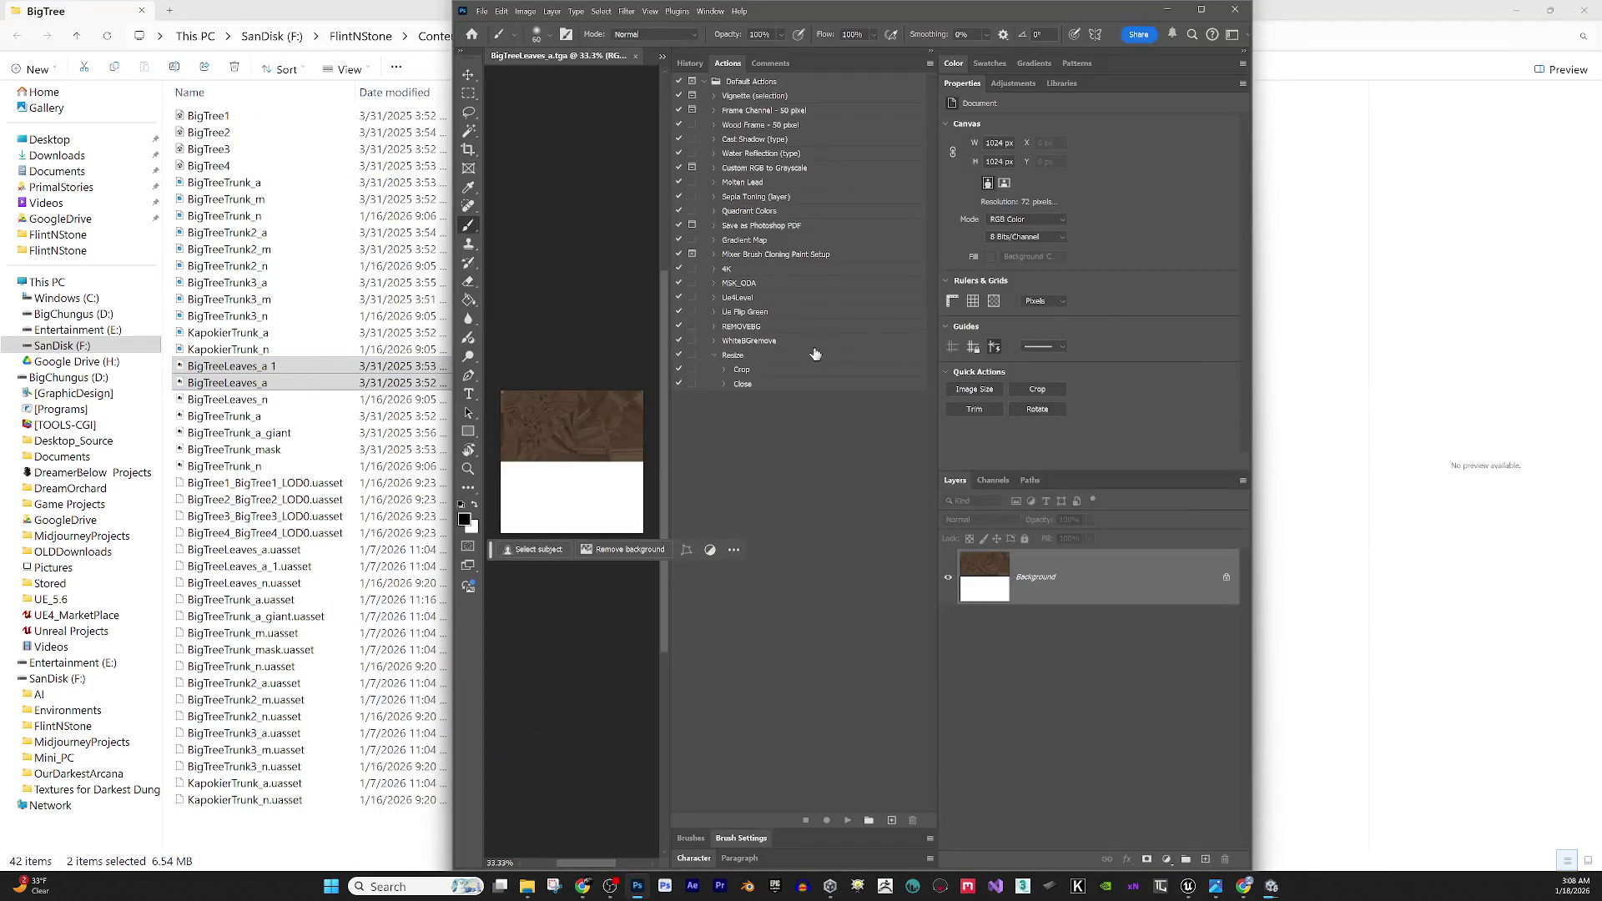
left_click(1202, 9)
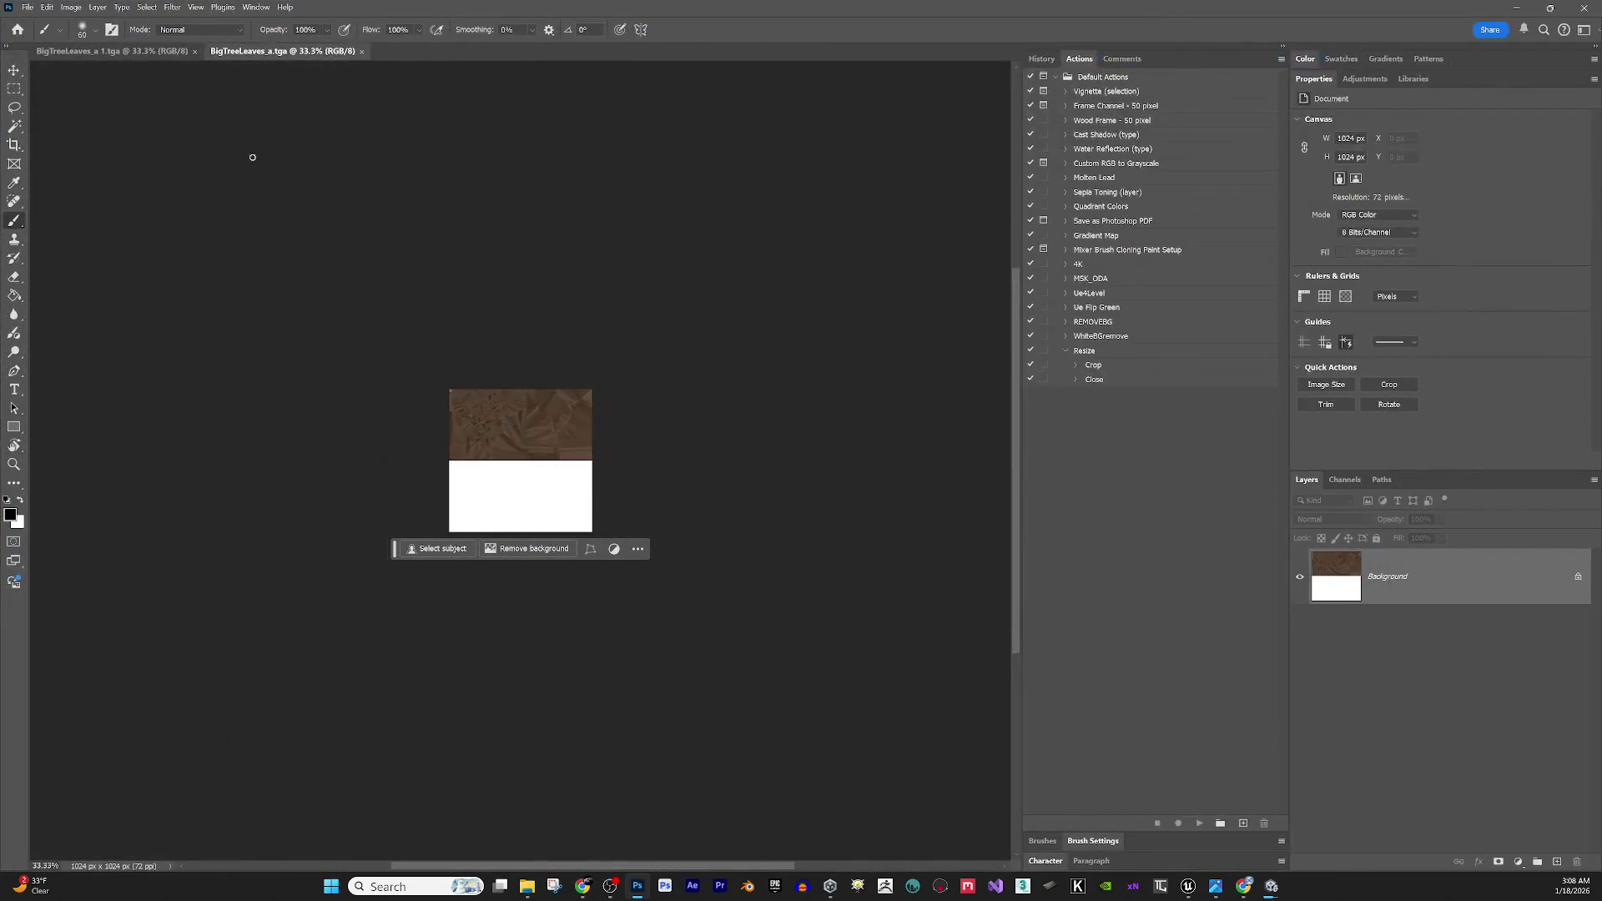
Check BigTreeLeaves_a 1's channels, close BigTreeLeaves_a, and select the Rectangular Marquee tool.
left_click(135, 50)
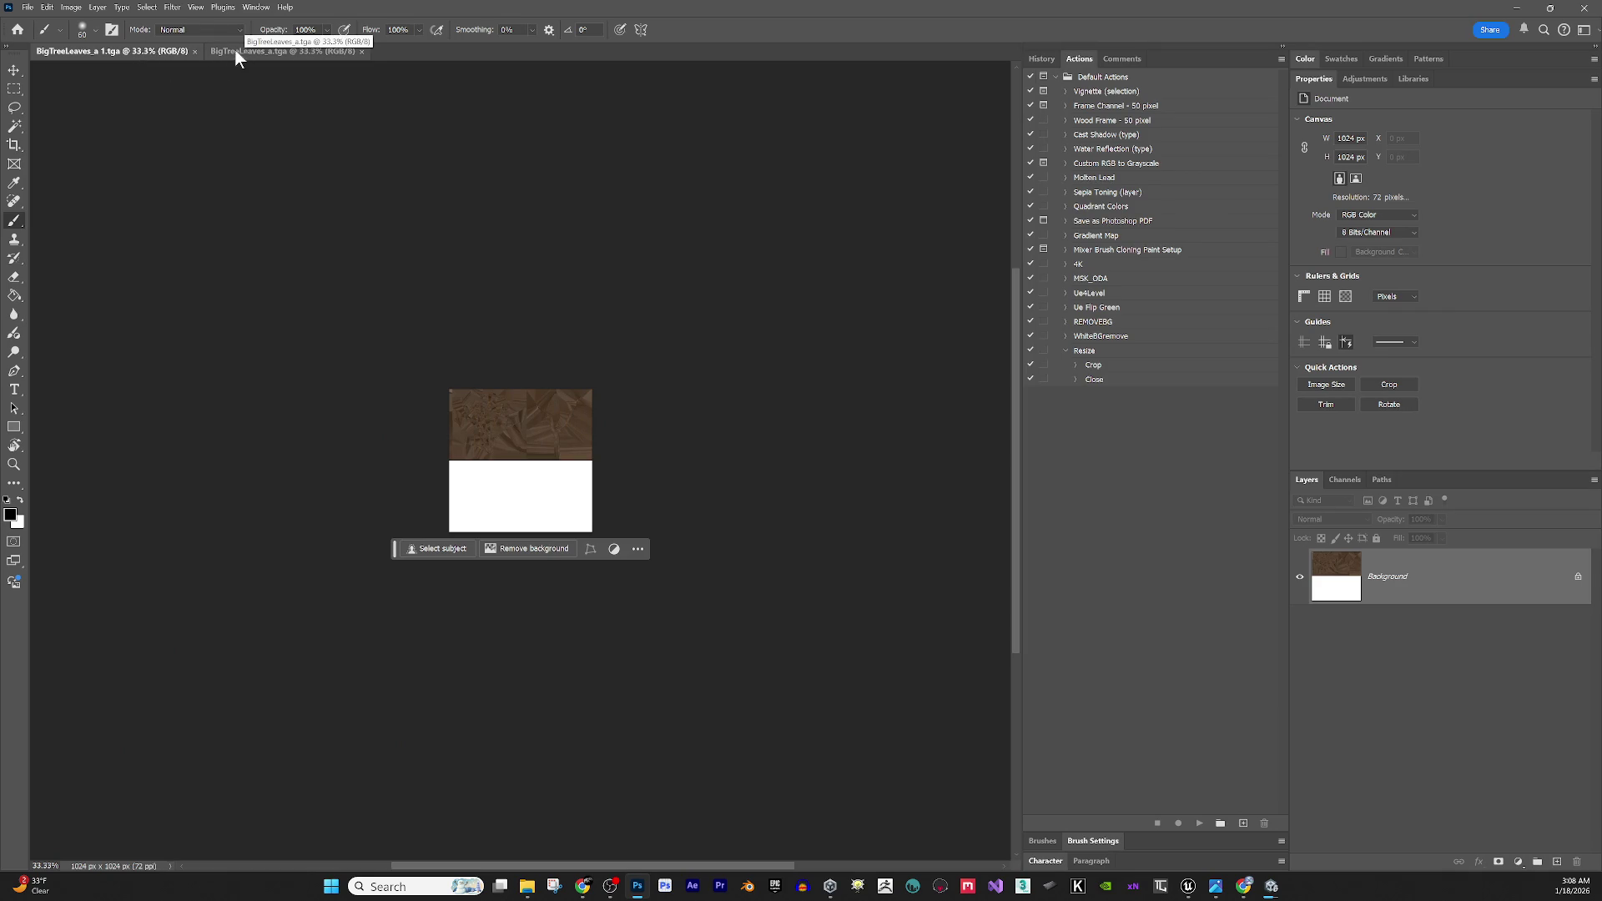
left_click(247, 53)
left_click(137, 52)
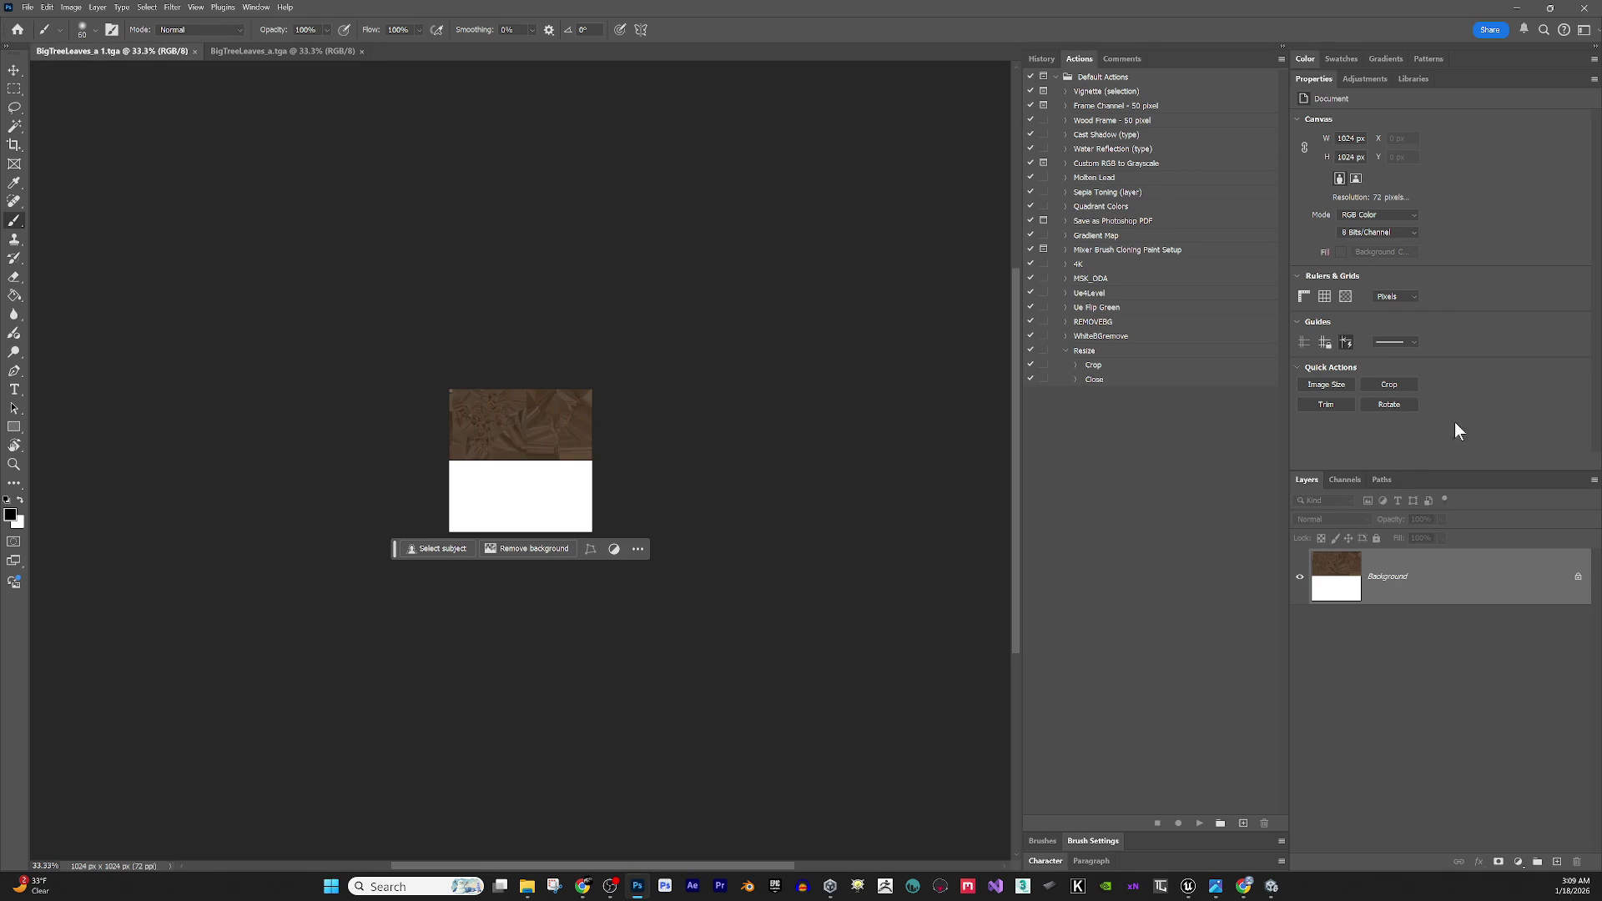
left_click(1350, 483)
left_click(292, 53)
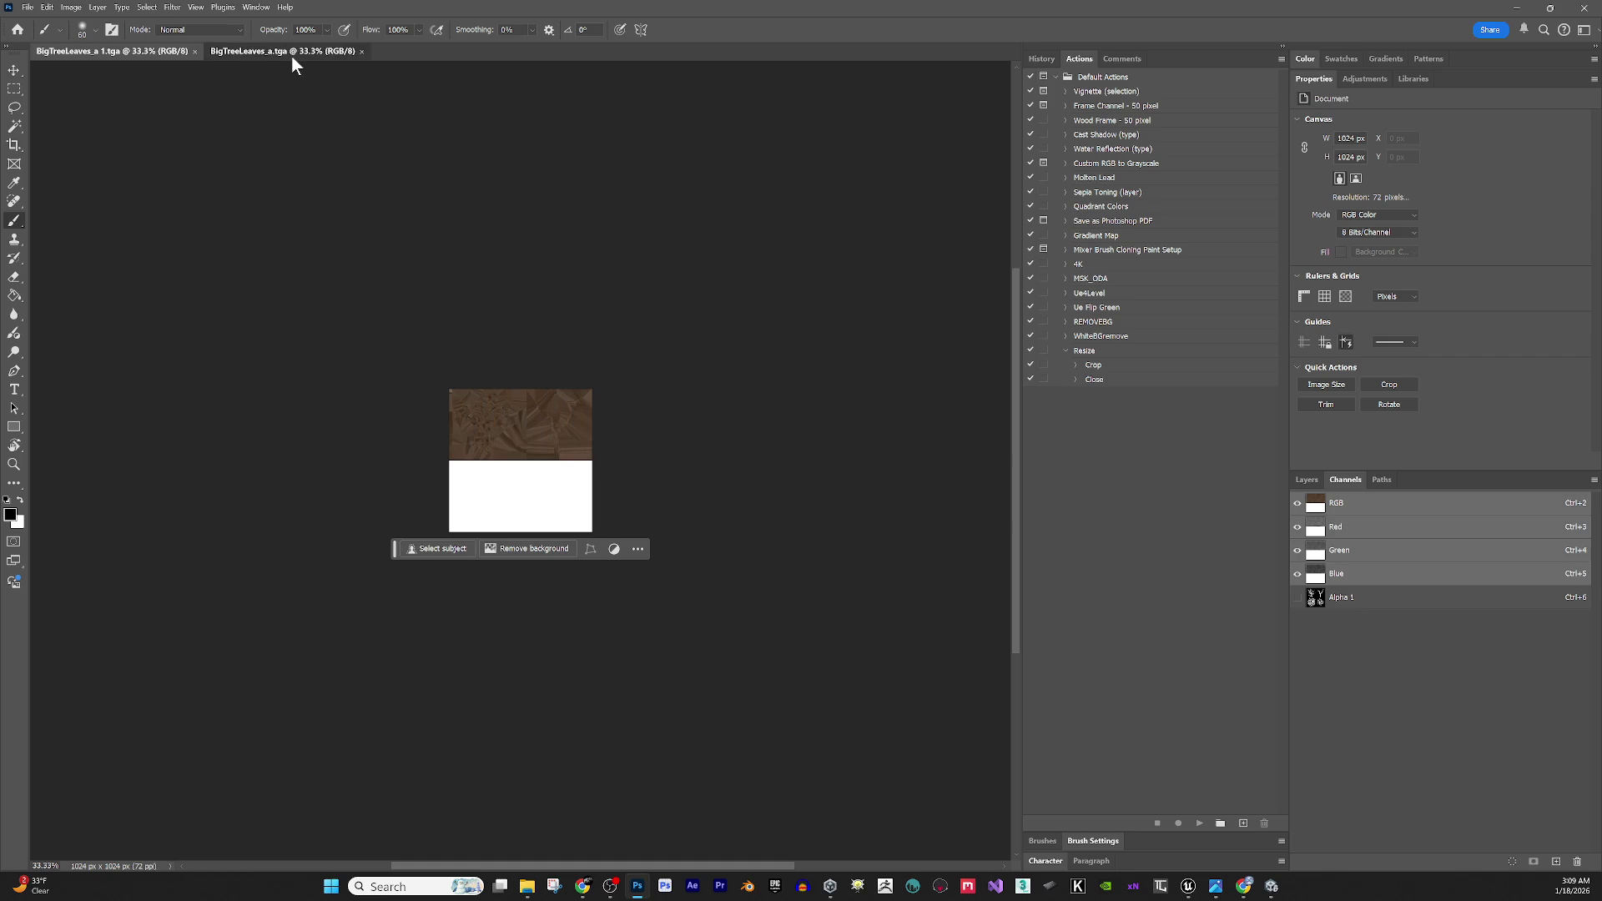
left_click(106, 53)
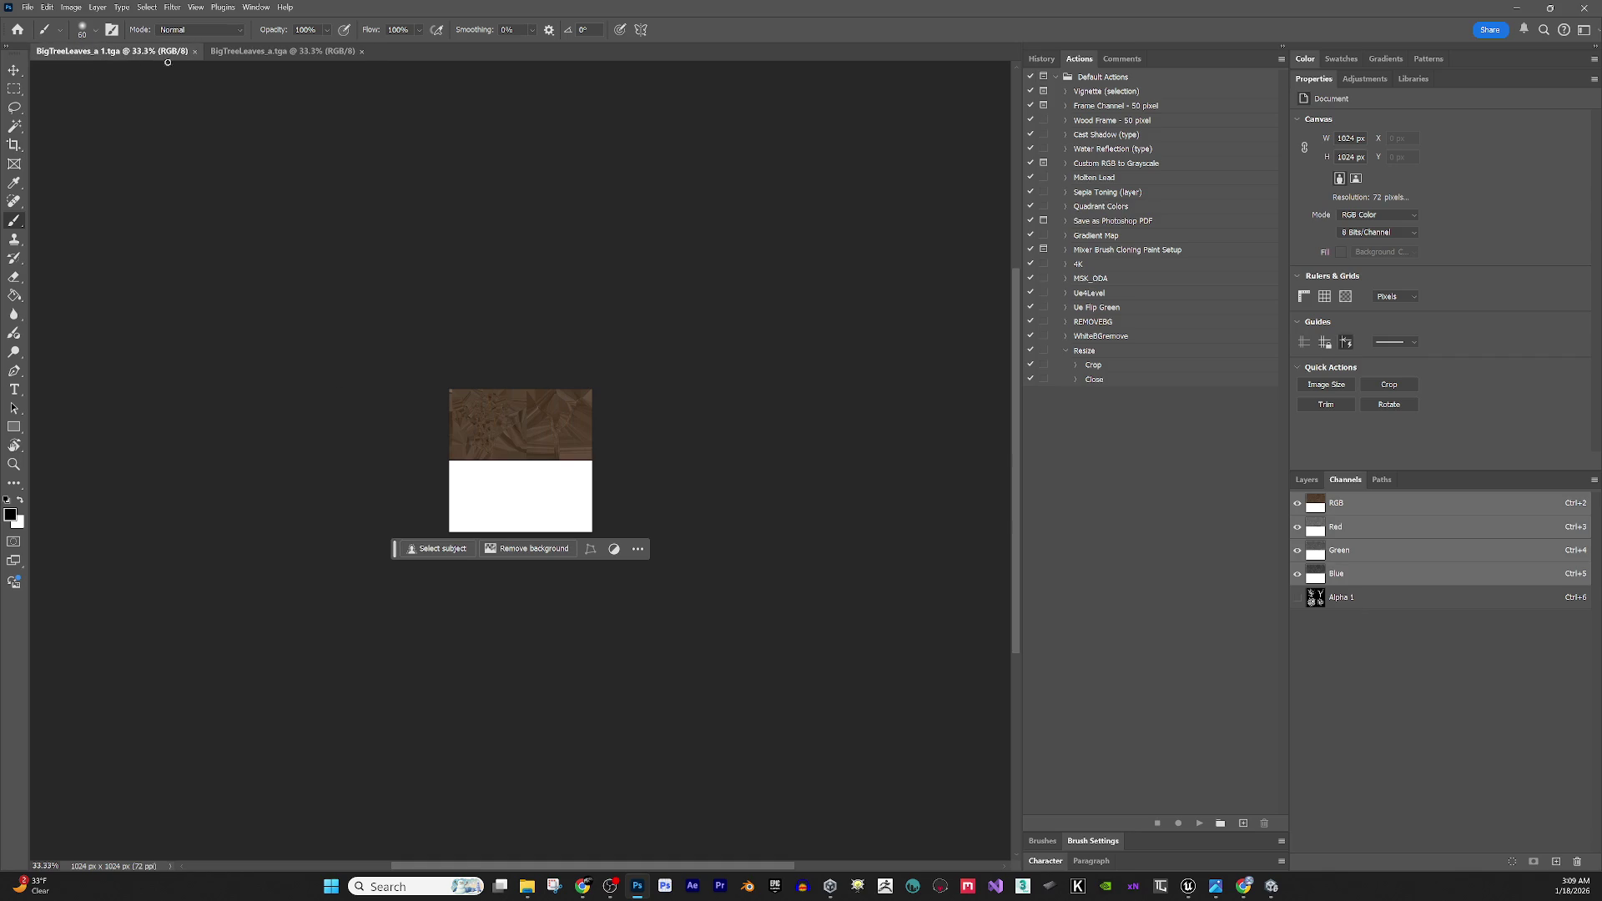
left_click(360, 52)
left_click(14, 89)
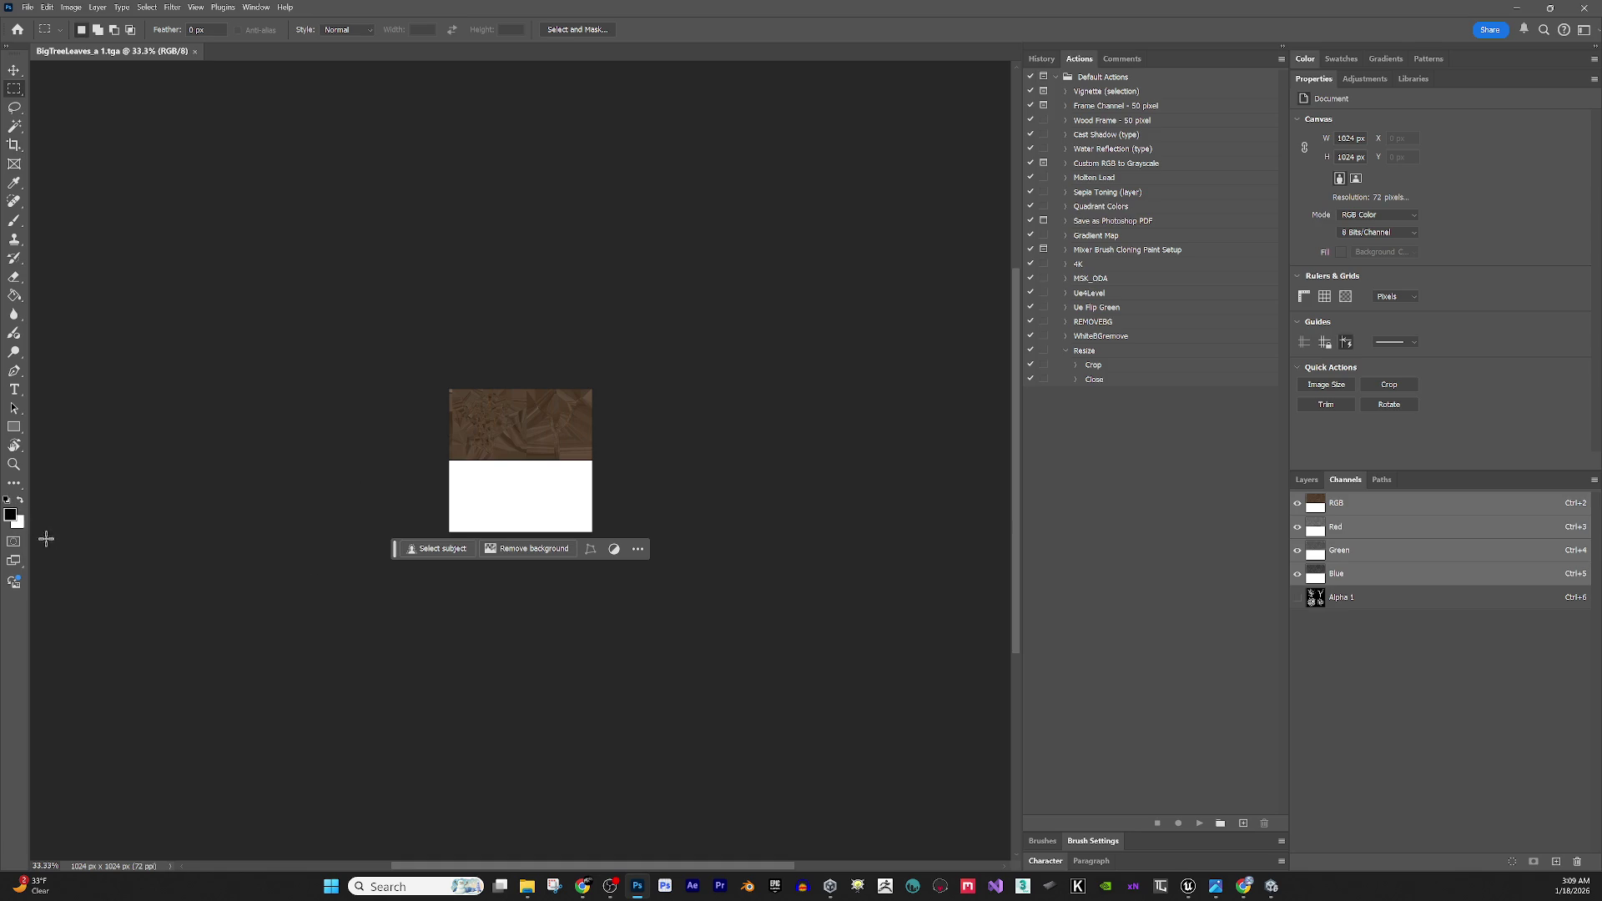
left_click(11, 514)
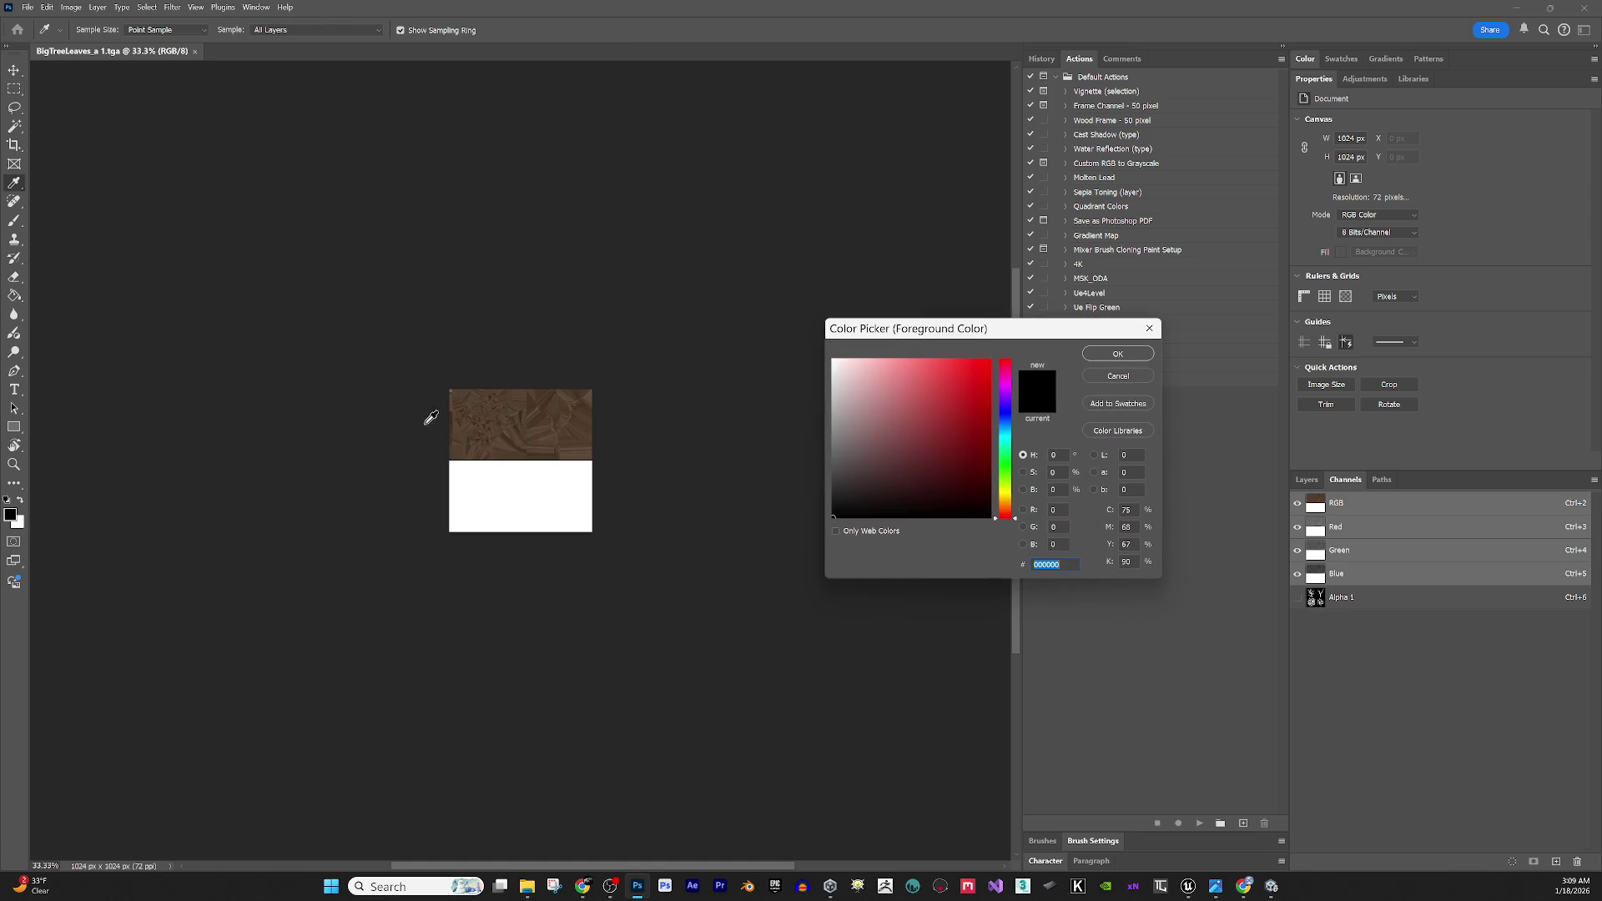
Fill the texture's white lower half with a dark green foreground colour using Paint Bucket.
left_click(1012, 475)
left_click(943, 458)
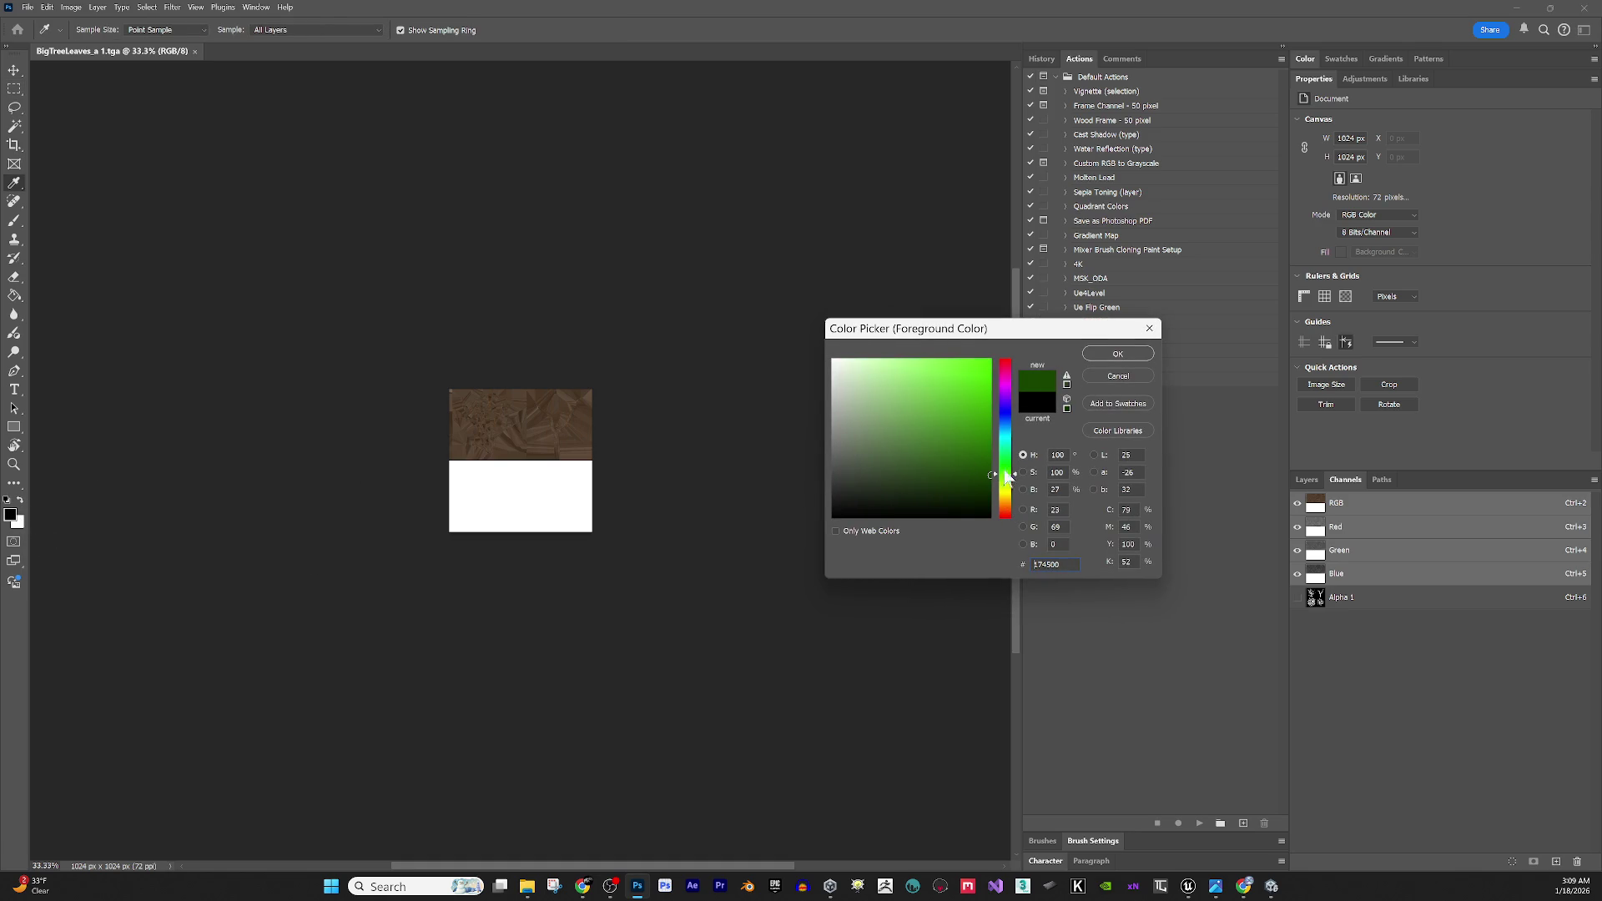
left_click(1117, 354)
key("m")
left_click(14, 295)
left_click(525, 488)
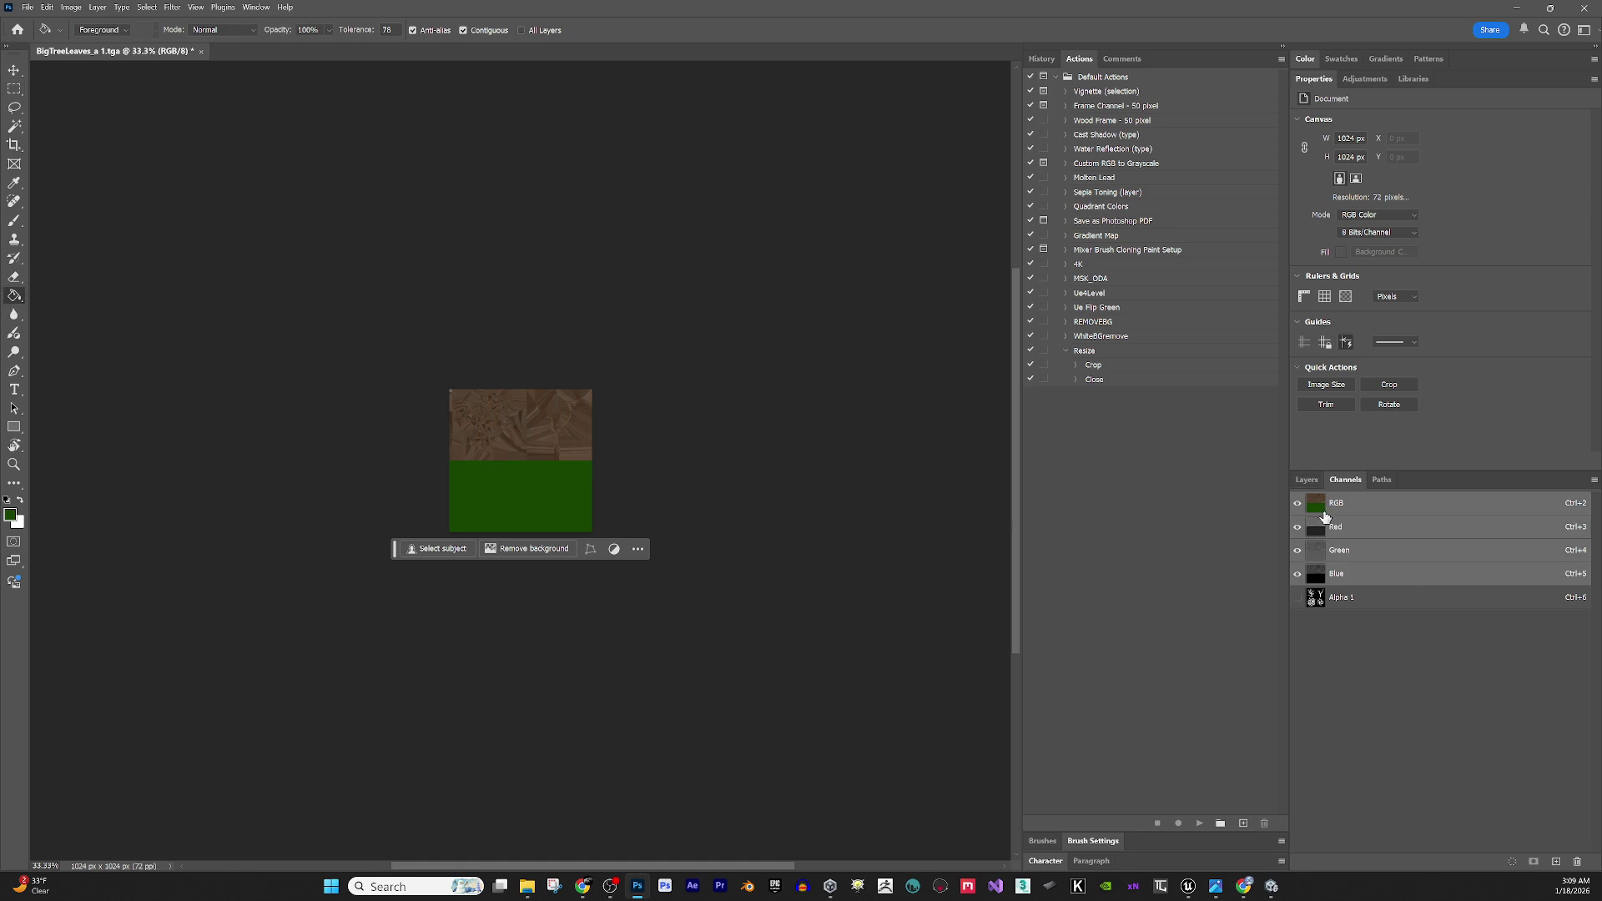
left_click(1296, 478)
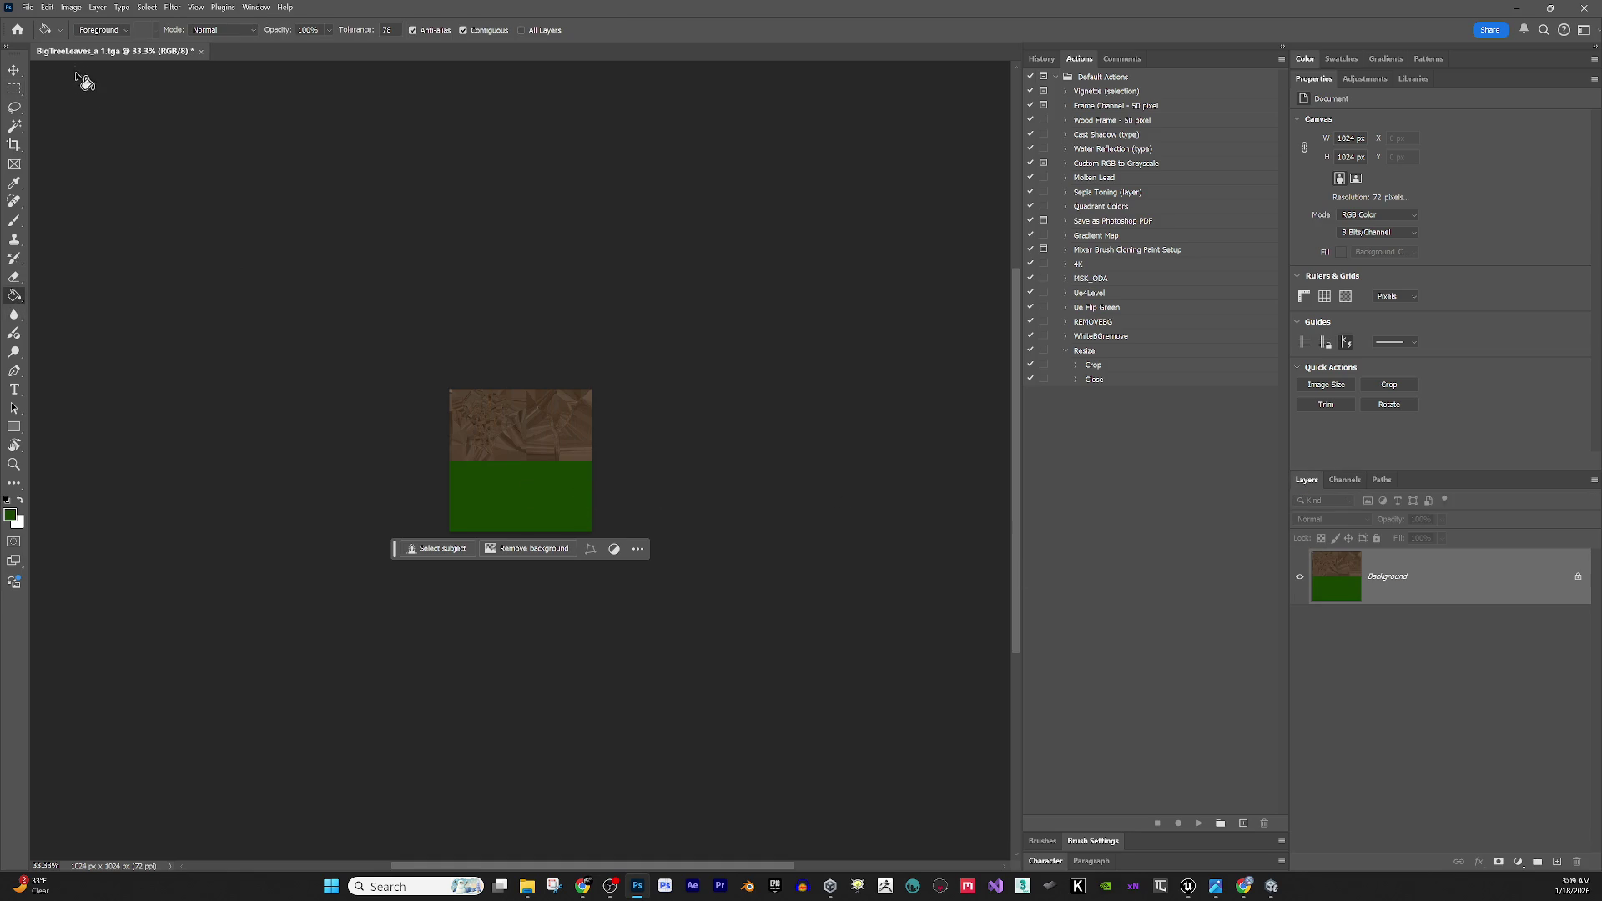
Save the dark green texture as BigTreeLeaves_a 2 in Targa format.
left_click(27, 7)
left_click(100, 232)
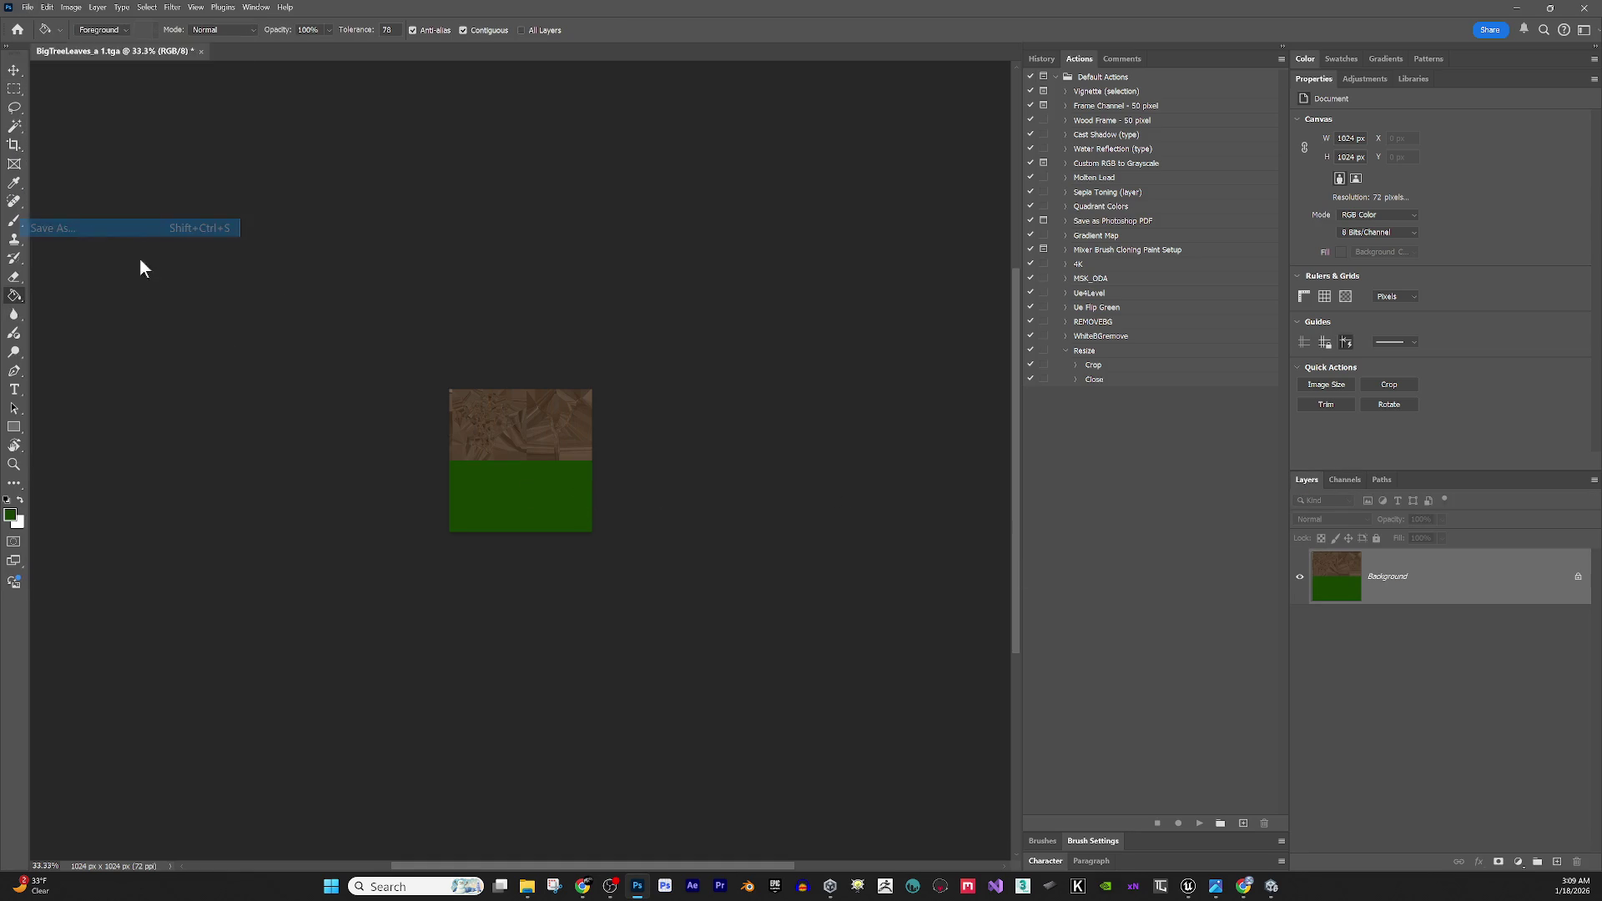
type("BigTreeLeaves_a 2")
double_click(170, 354)
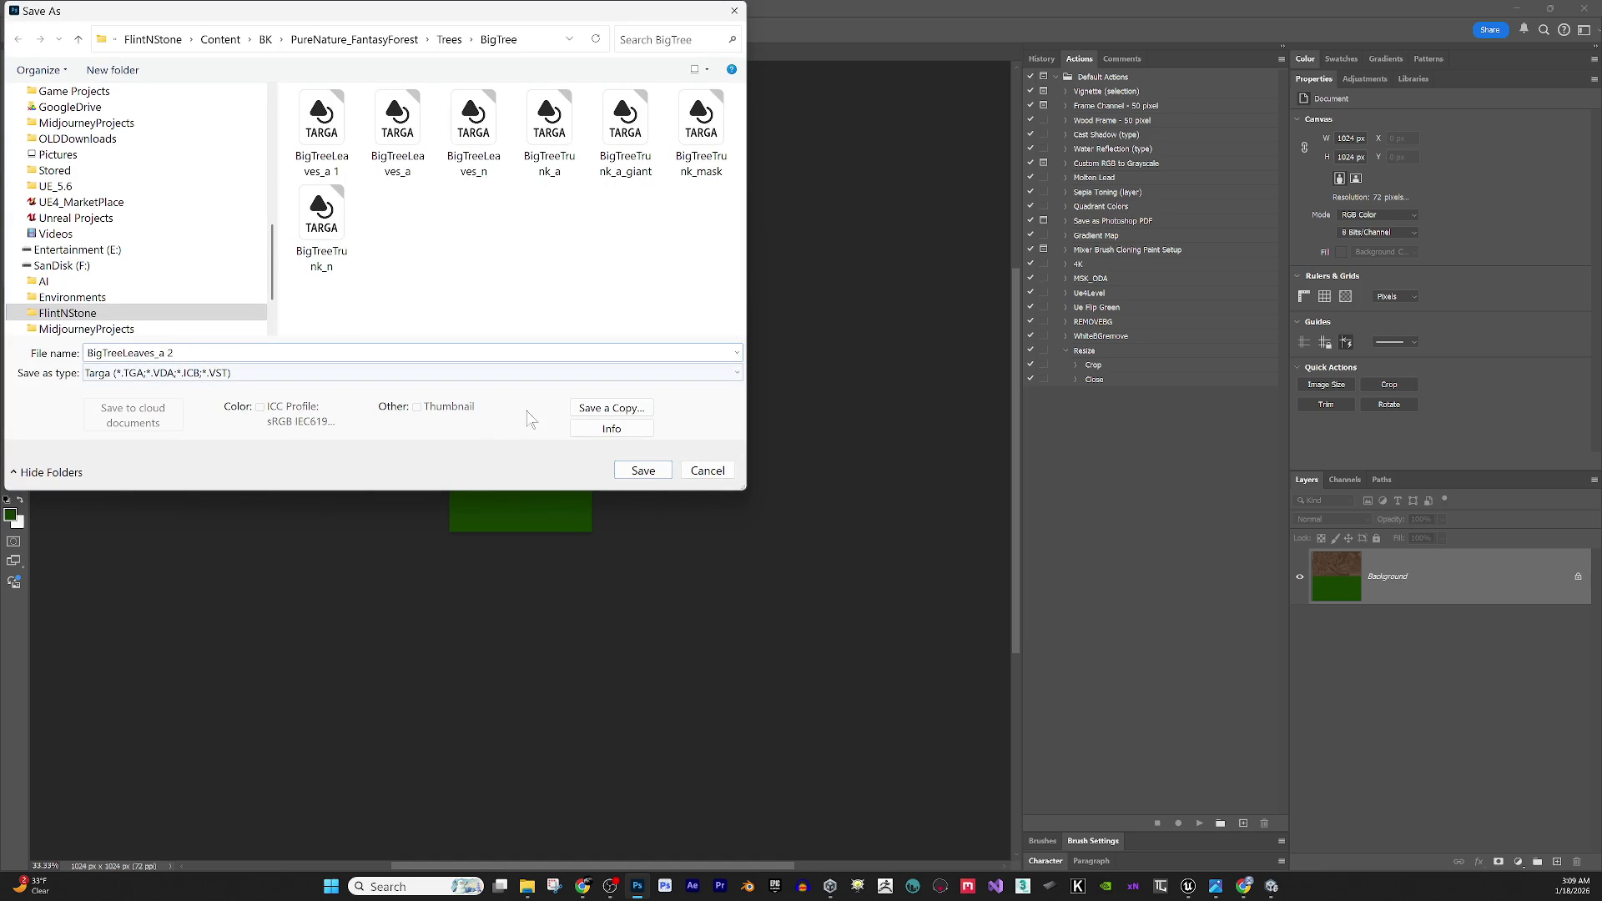
left_click(643, 472)
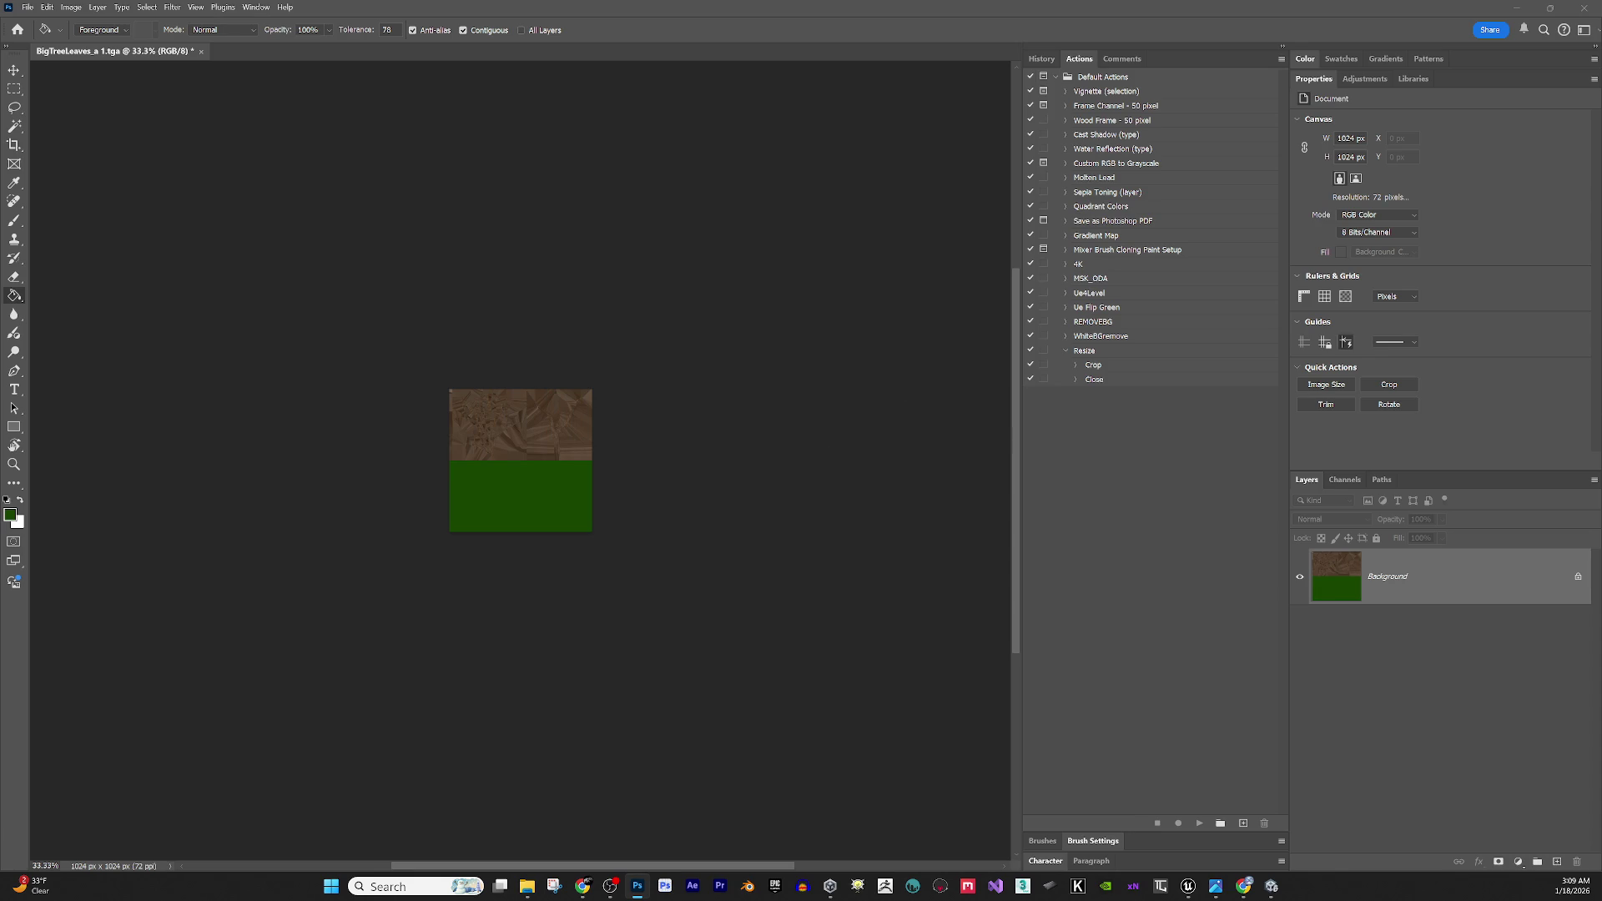
mouse_move(1285, 319)
left_mouse_down()
mouse_move(1286, 276)
mouse_move(764, 254)
left_mouse_up()
left_click(821, 282)
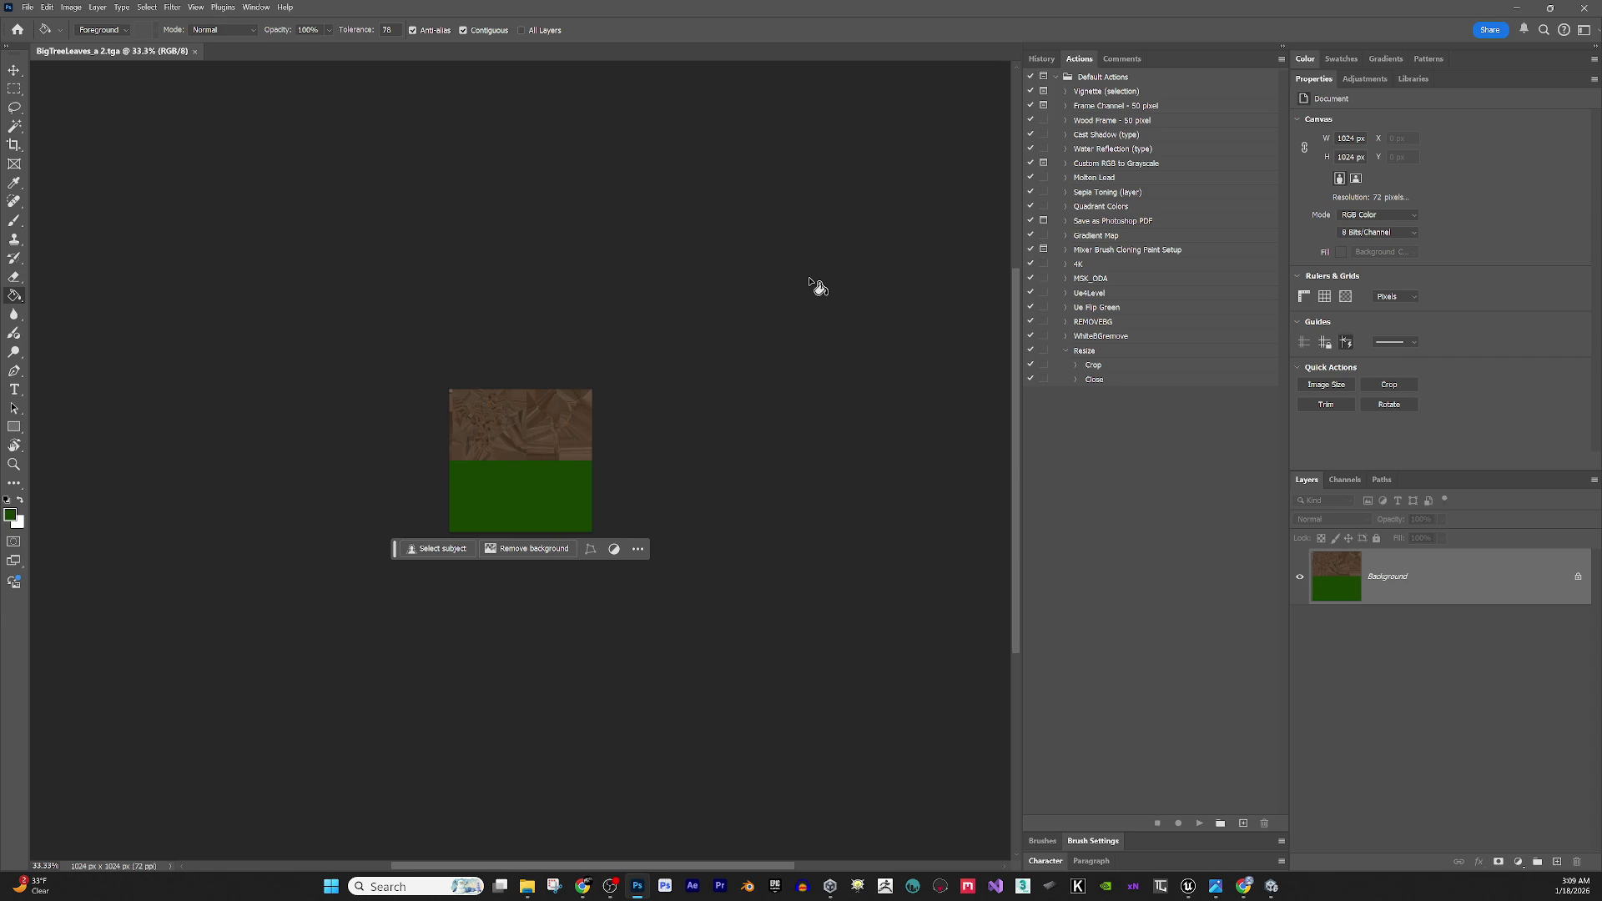
Repaint only the dark green half bright light green, using Paint Bucket tolerance 1.
left_click(10, 514)
left_click(989, 392)
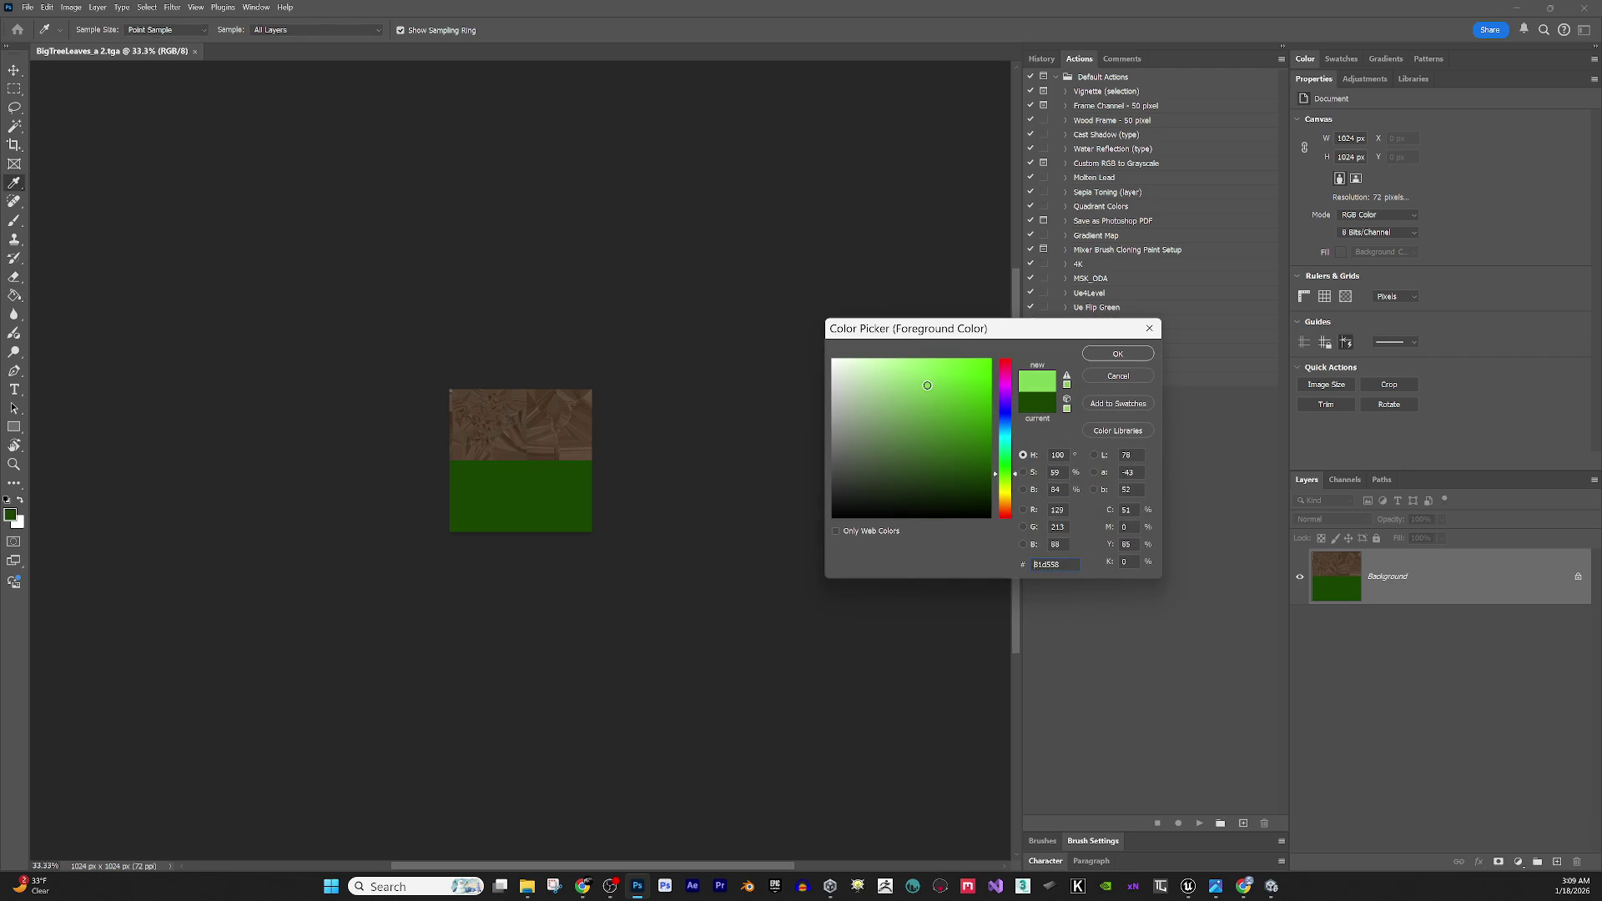
left_click(1129, 348)
left_click(517, 507)
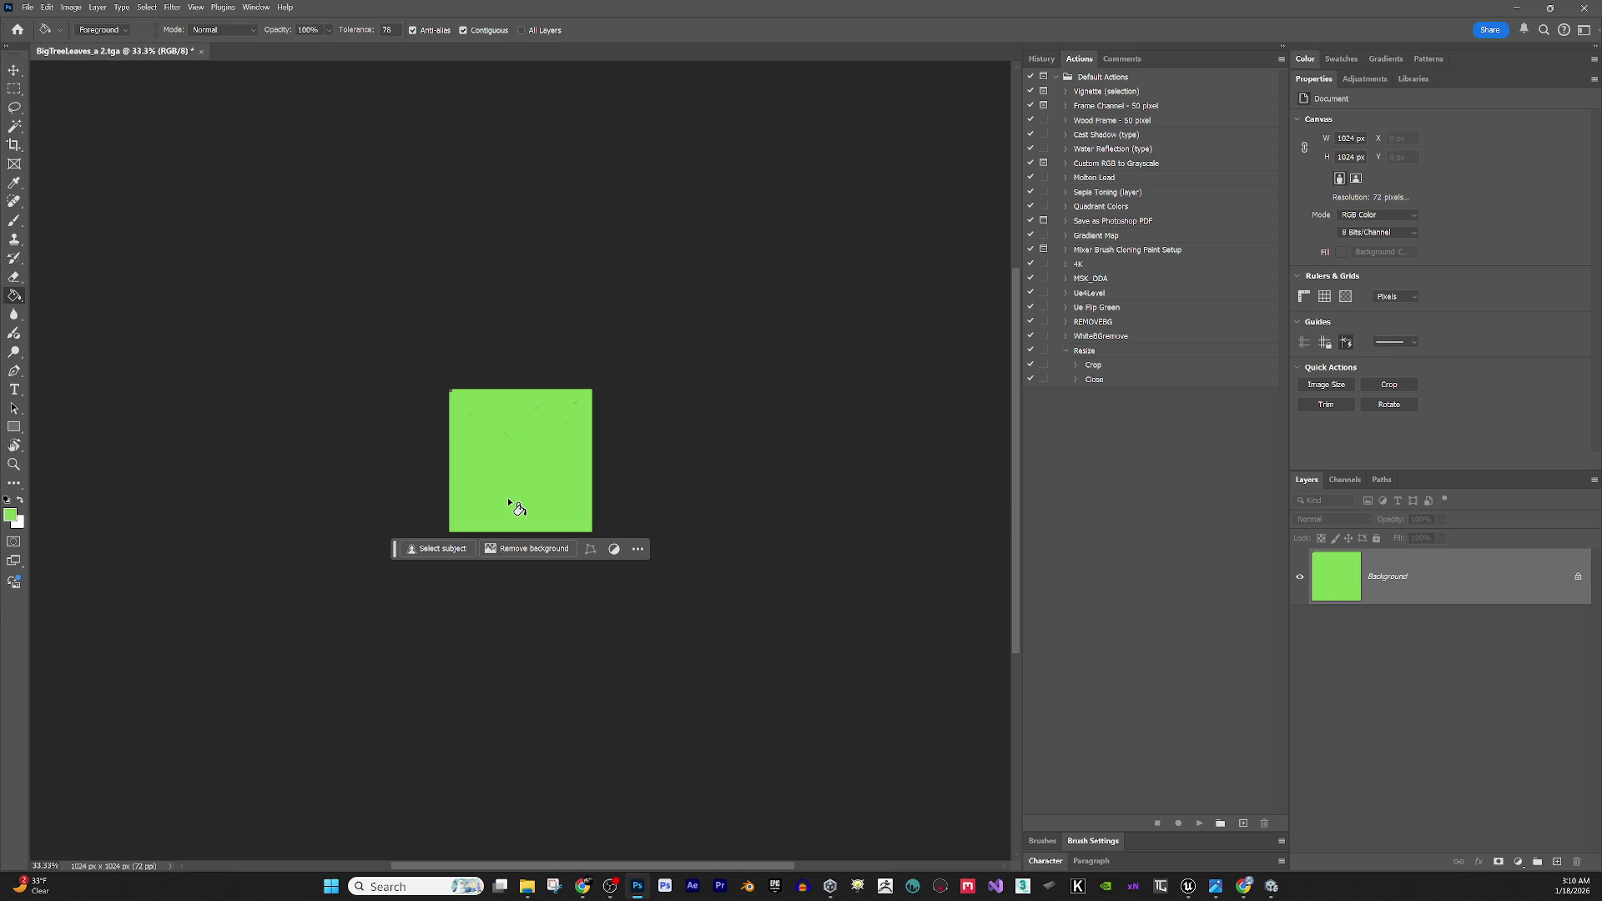
key("ctrl+z")
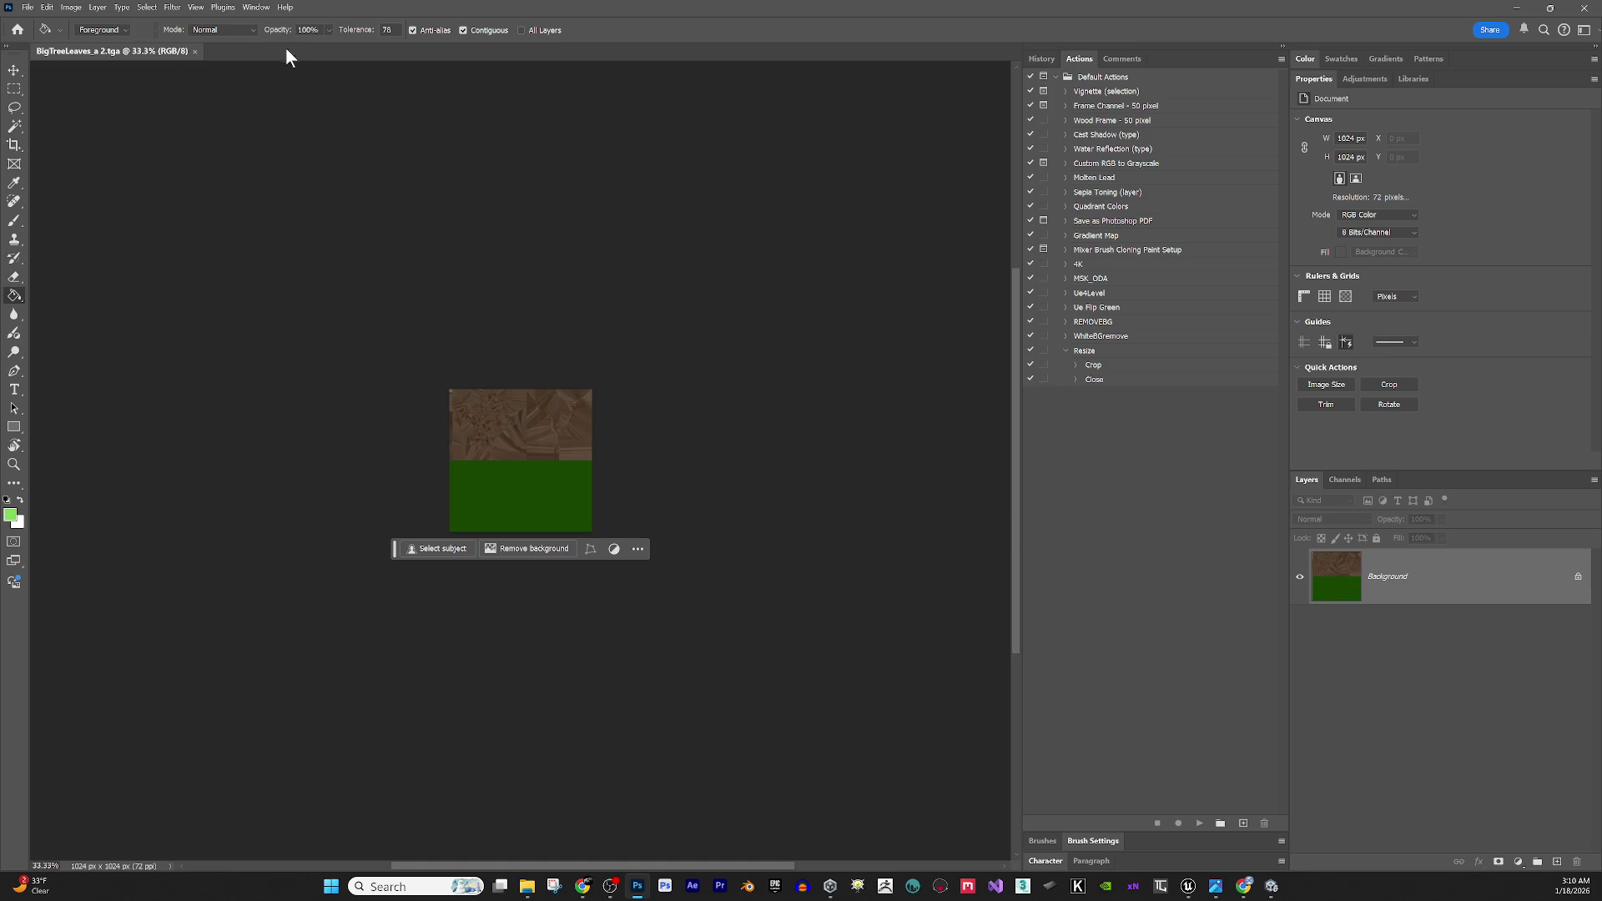
type("1")
left_click(526, 494)
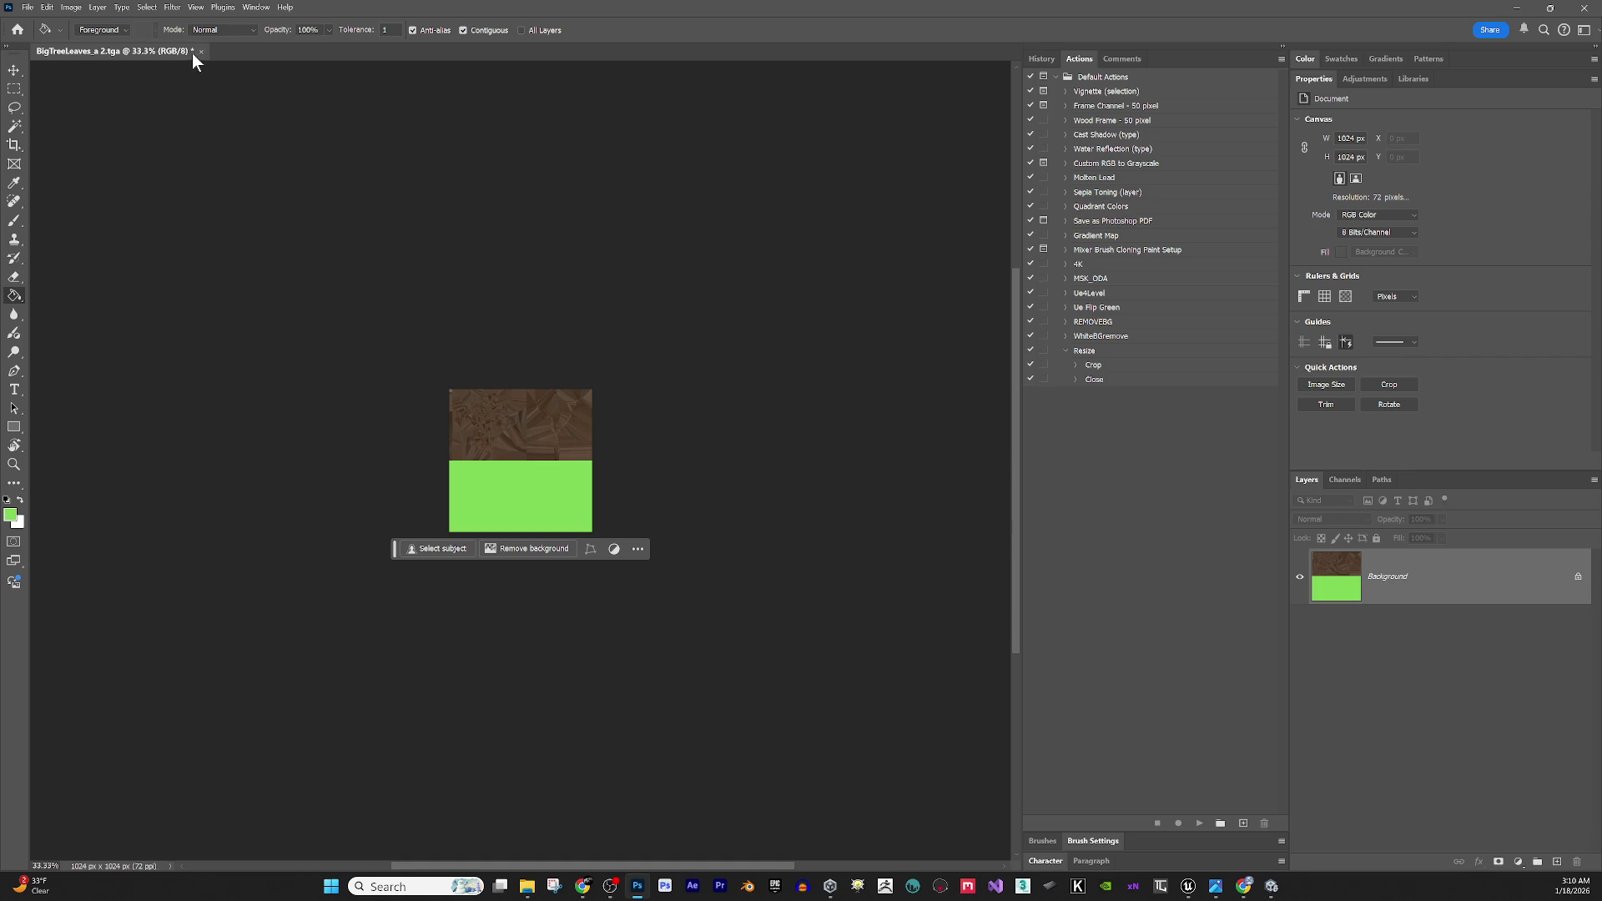
Save the light green version as BigTreeLeaves_a 3.tga, close it, and minimize Photoshop.
left_click(27, 7)
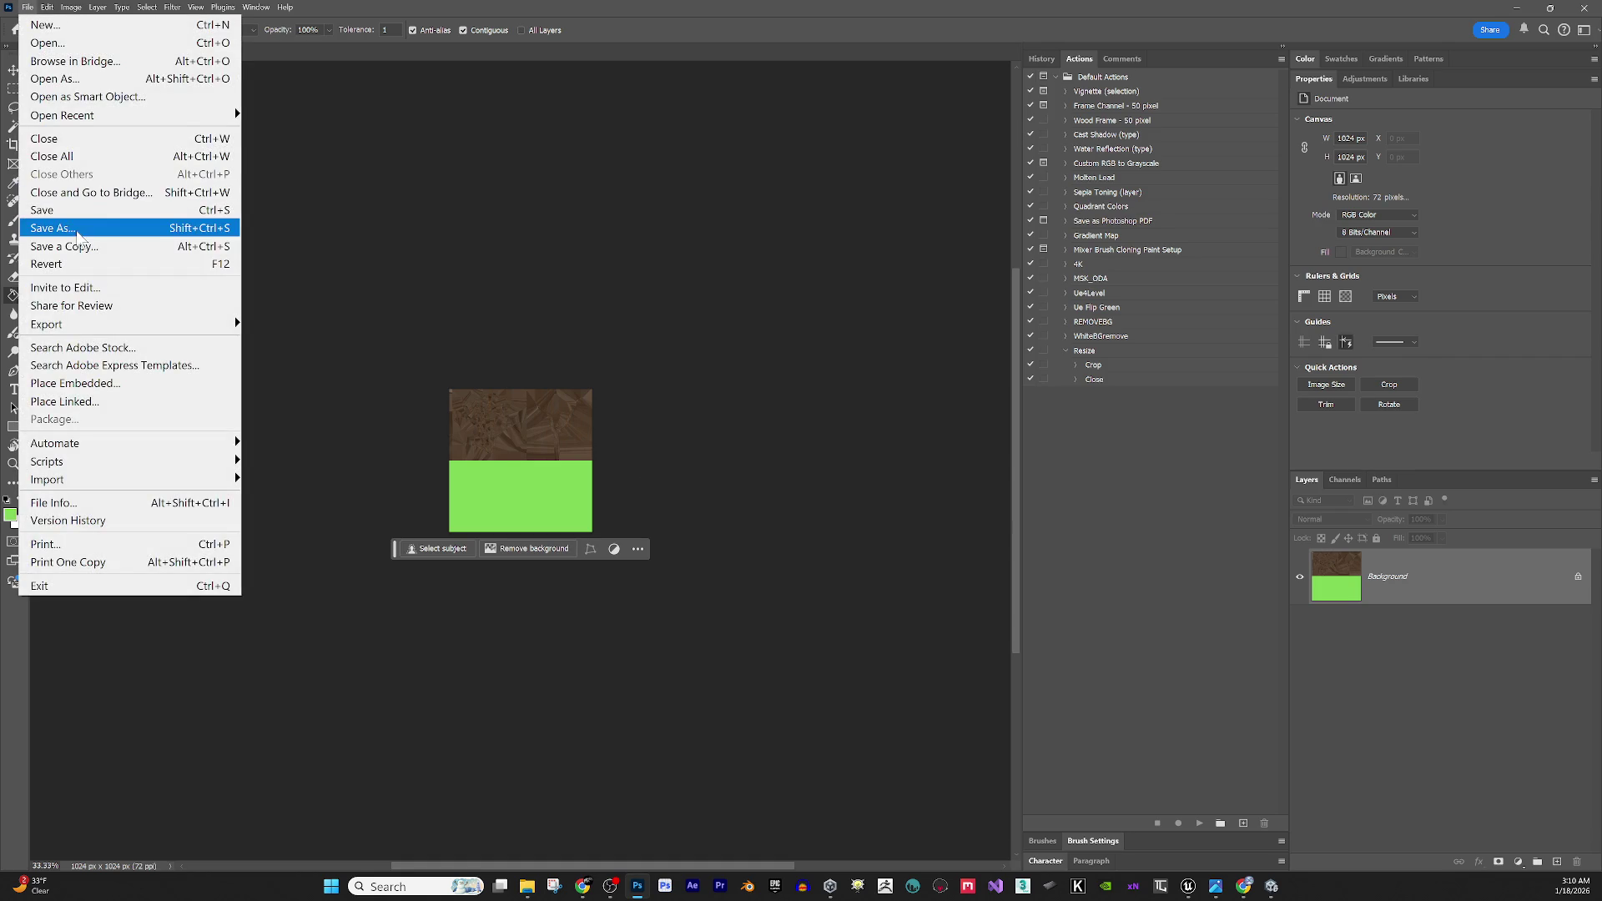
left_click(67, 225)
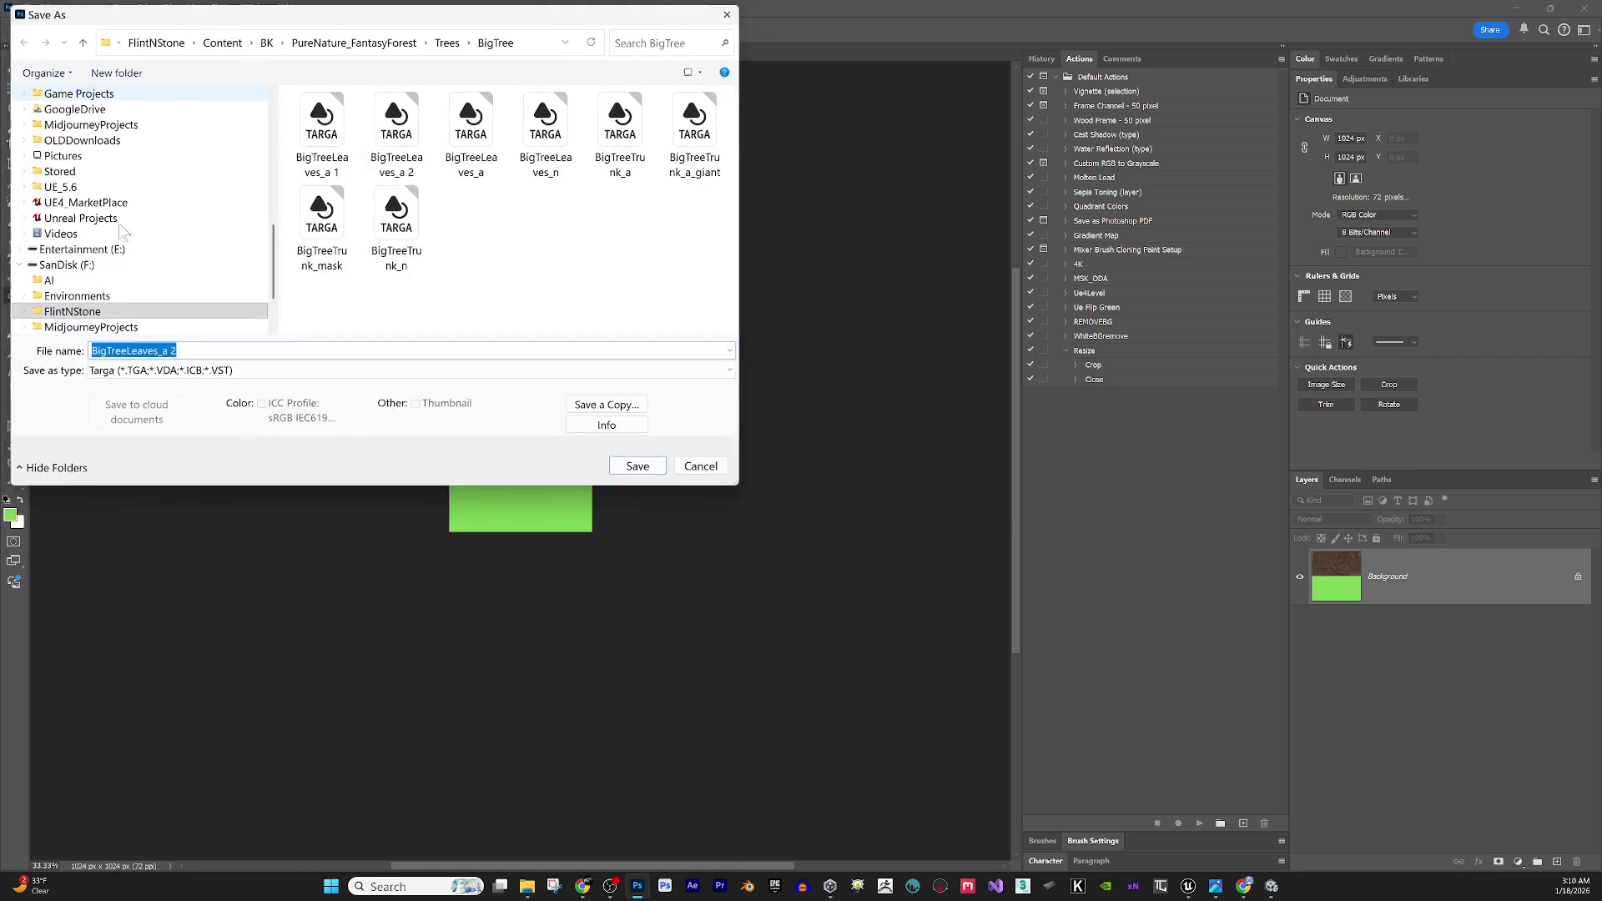
double_click(170, 355)
type("2")
left_click(642, 471)
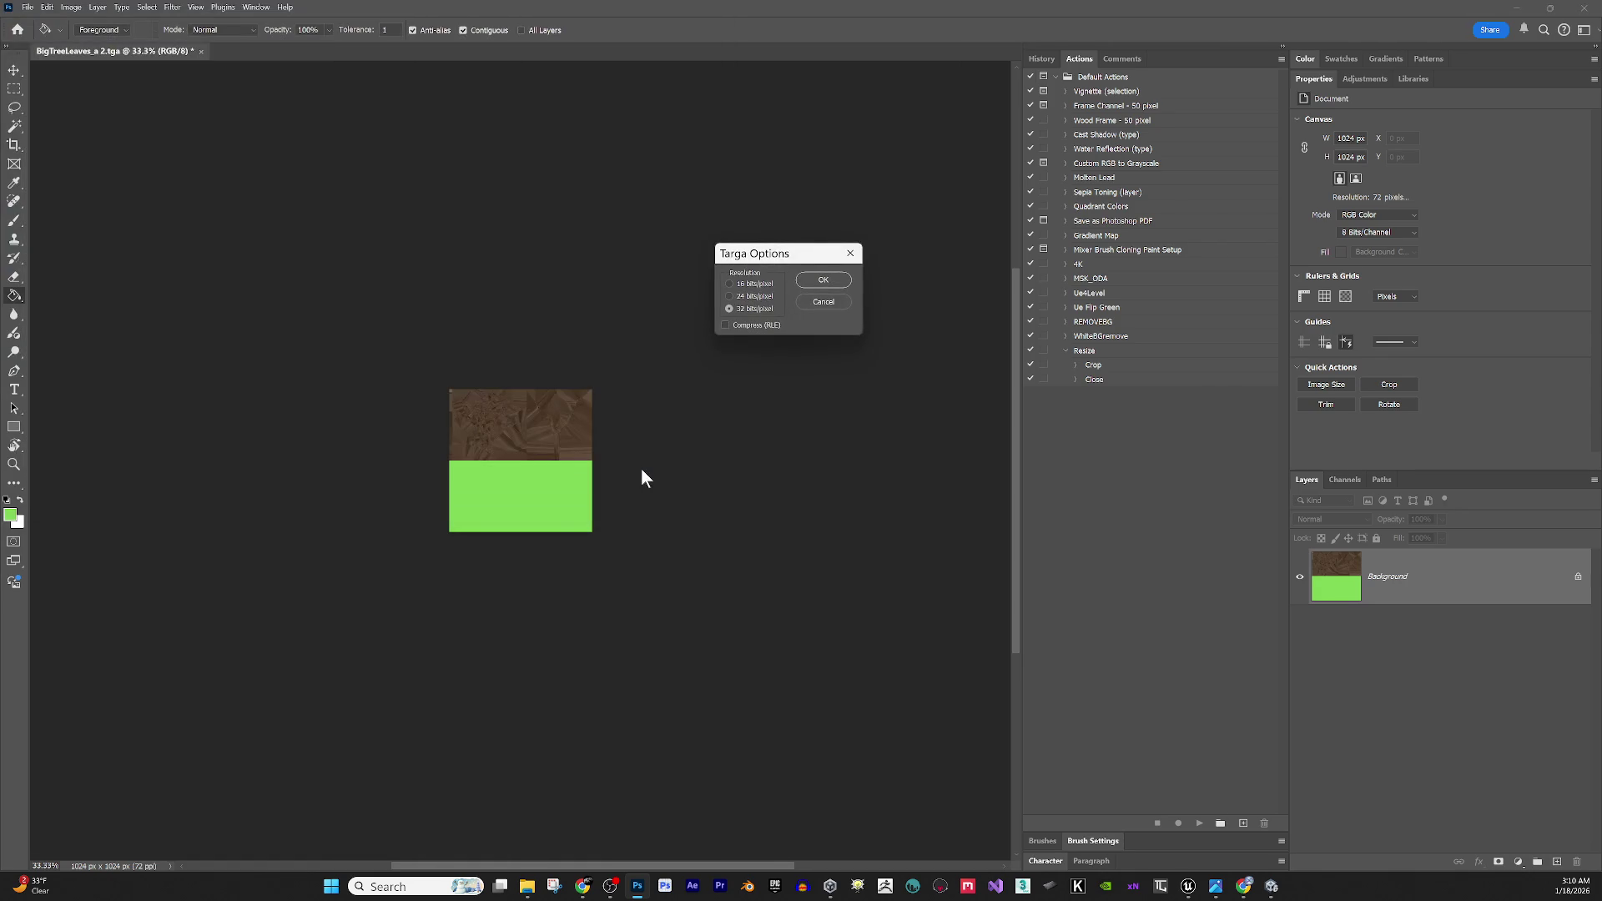
left_click(824, 281)
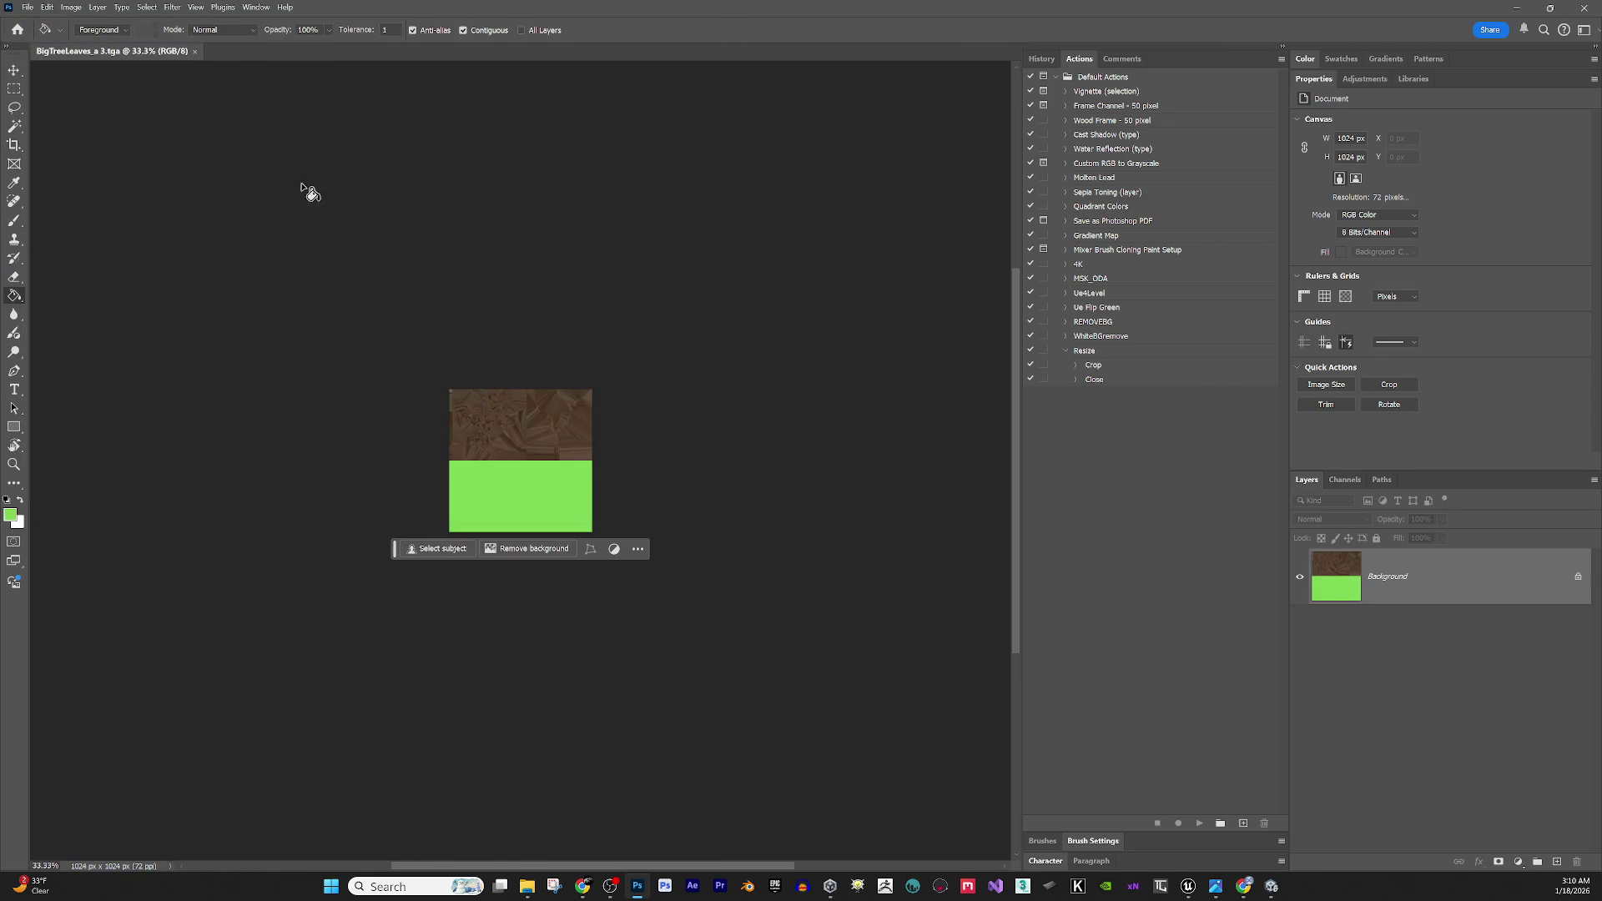
left_click(195, 51)
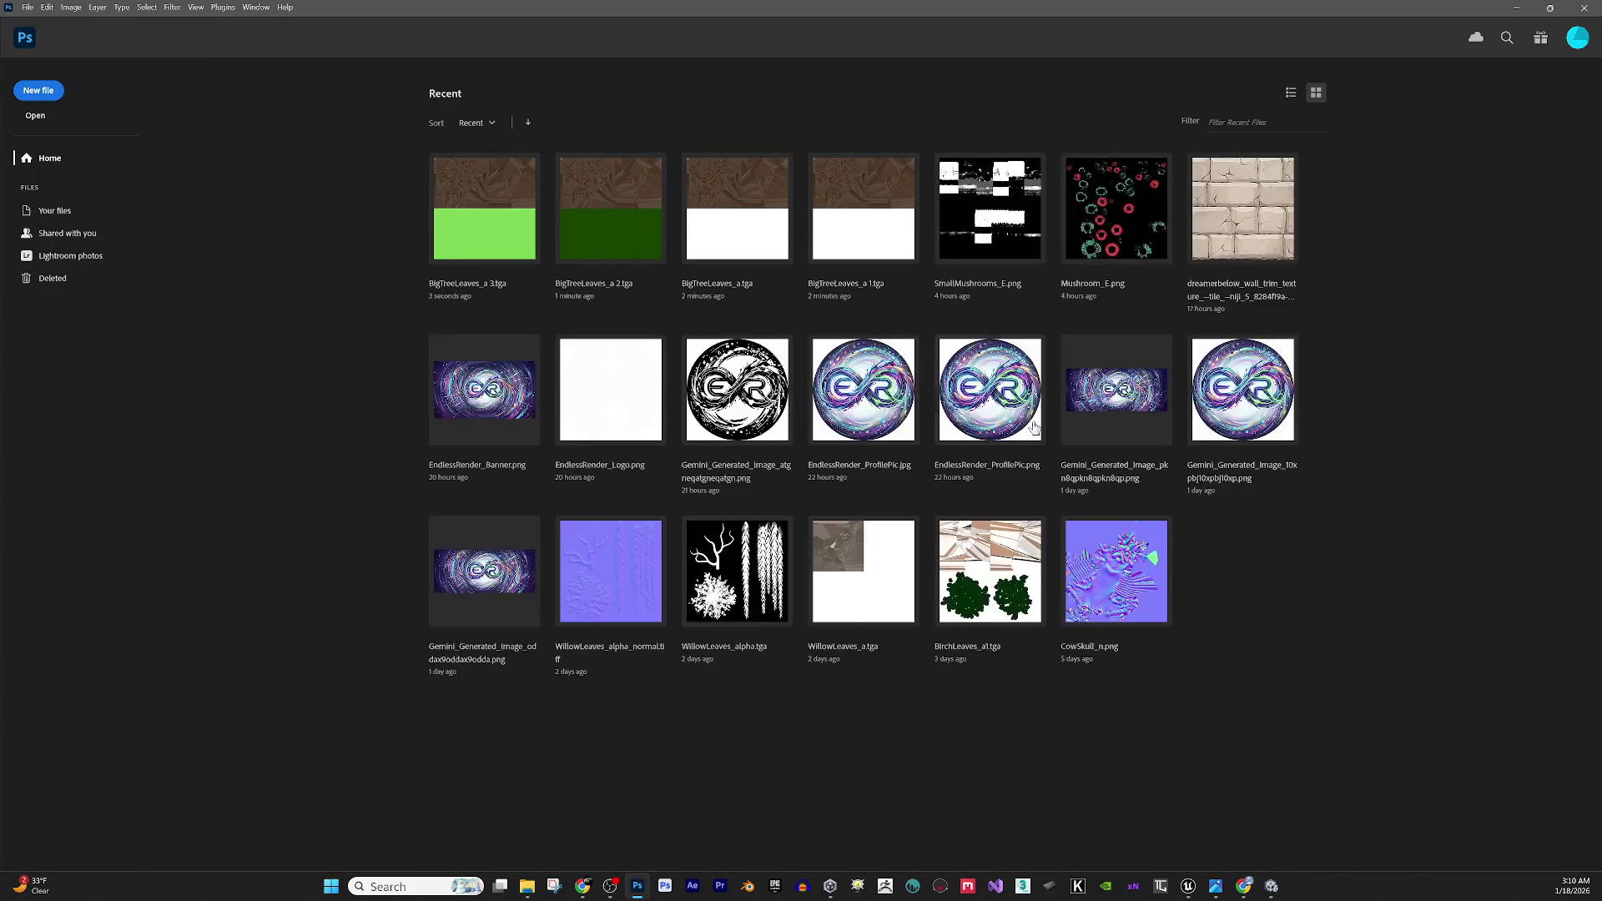
left_click(1517, 7)
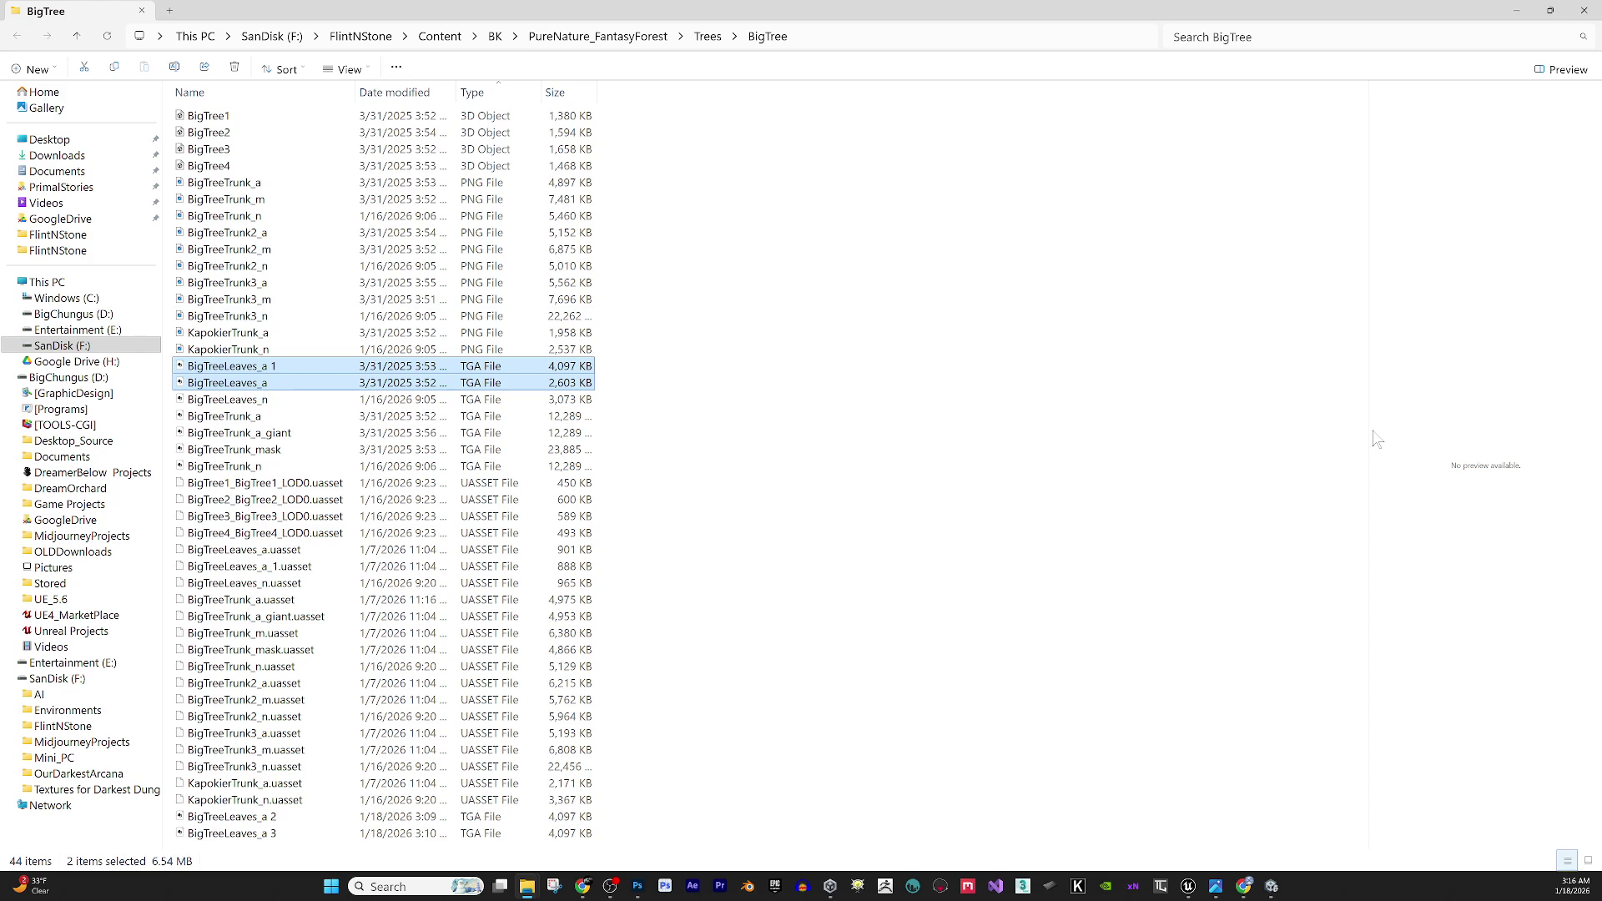
Widen File Explorer's preview pane, clear the two leaf TGA selections, and switch to Unity's Package Manager.
left_click_drag(1369, 428, 1065, 425)
right_click(866, 467)
left_click(773, 377)
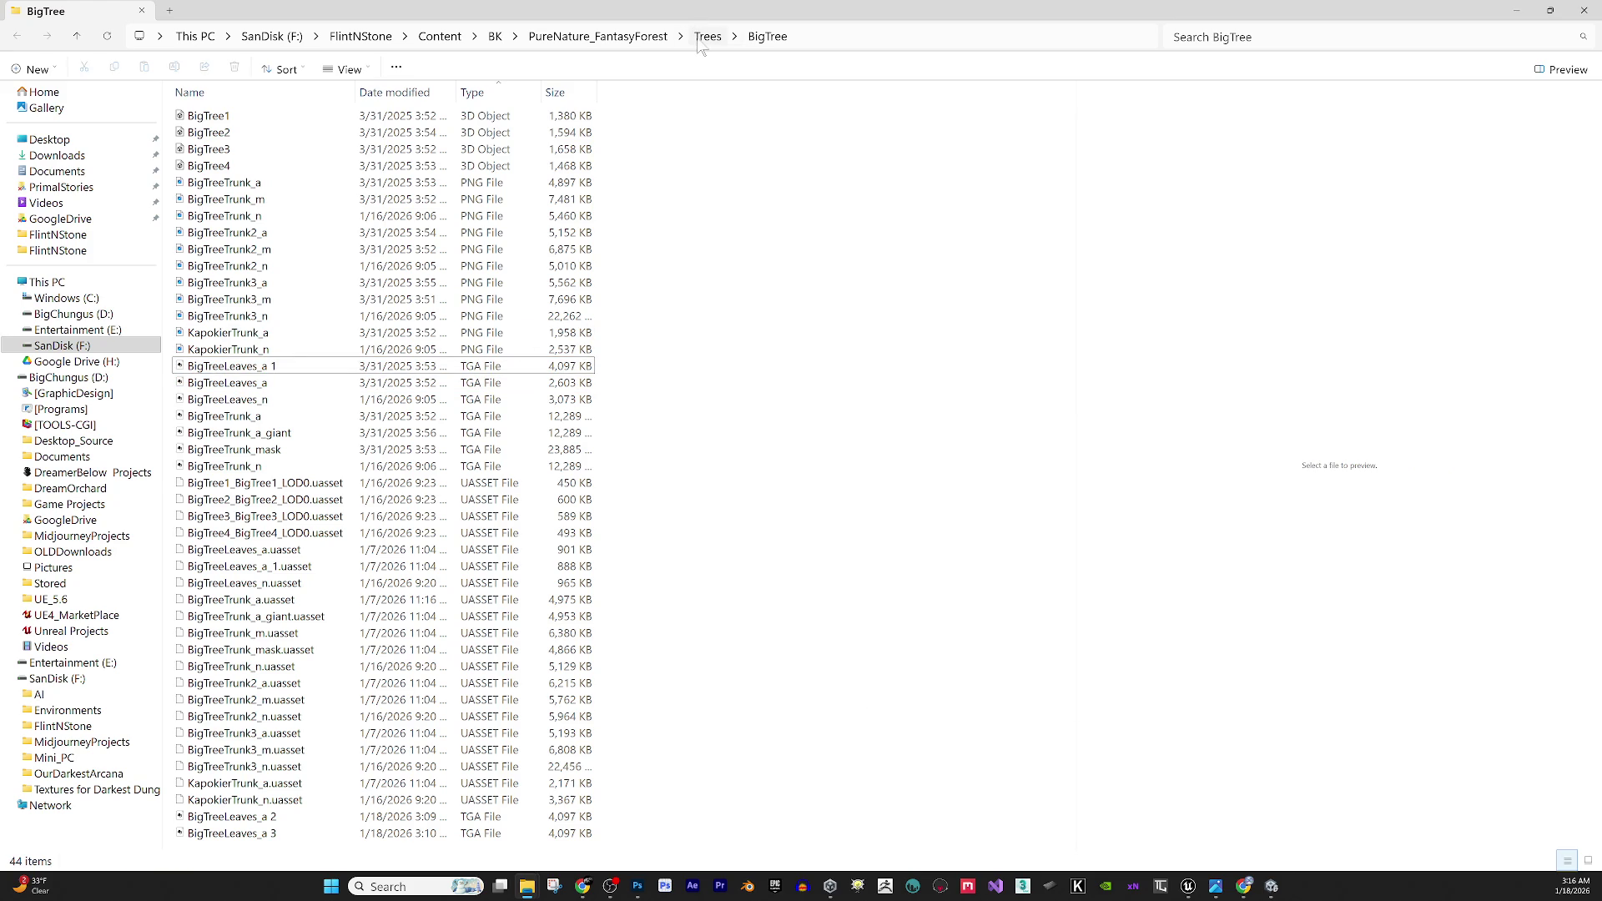
left_click(1270, 886)
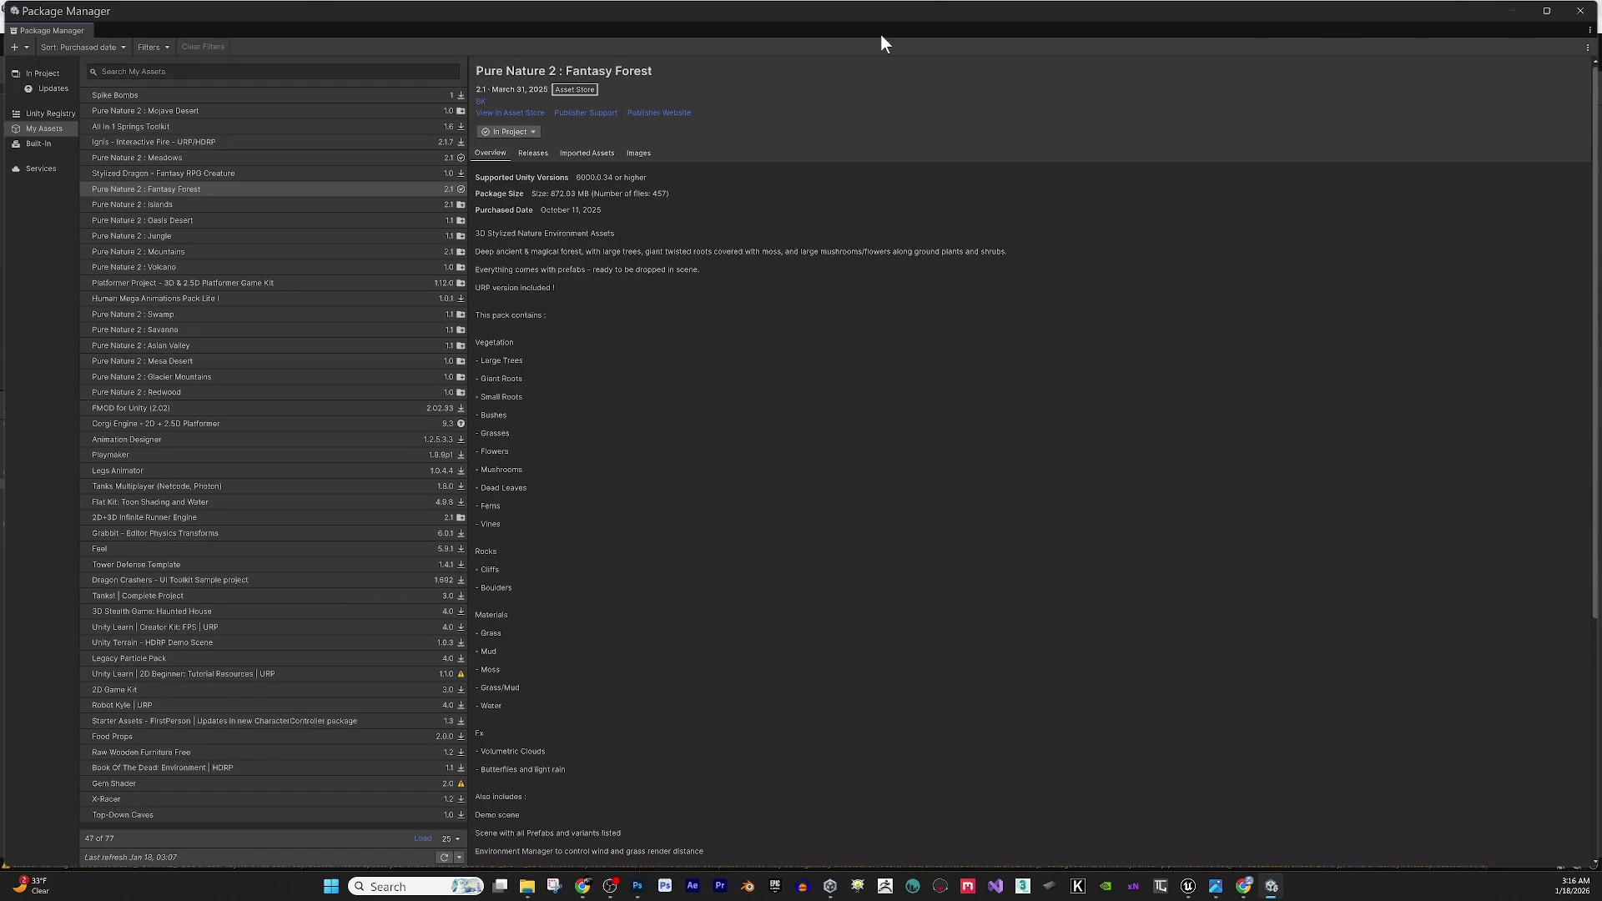
Float Unity's Package Manager window, move it aside, and close it.
mouse_move(106, 17)
left_mouse_down()
mouse_move(305, 144)
mouse_move(309, 345)
left_mouse_up()
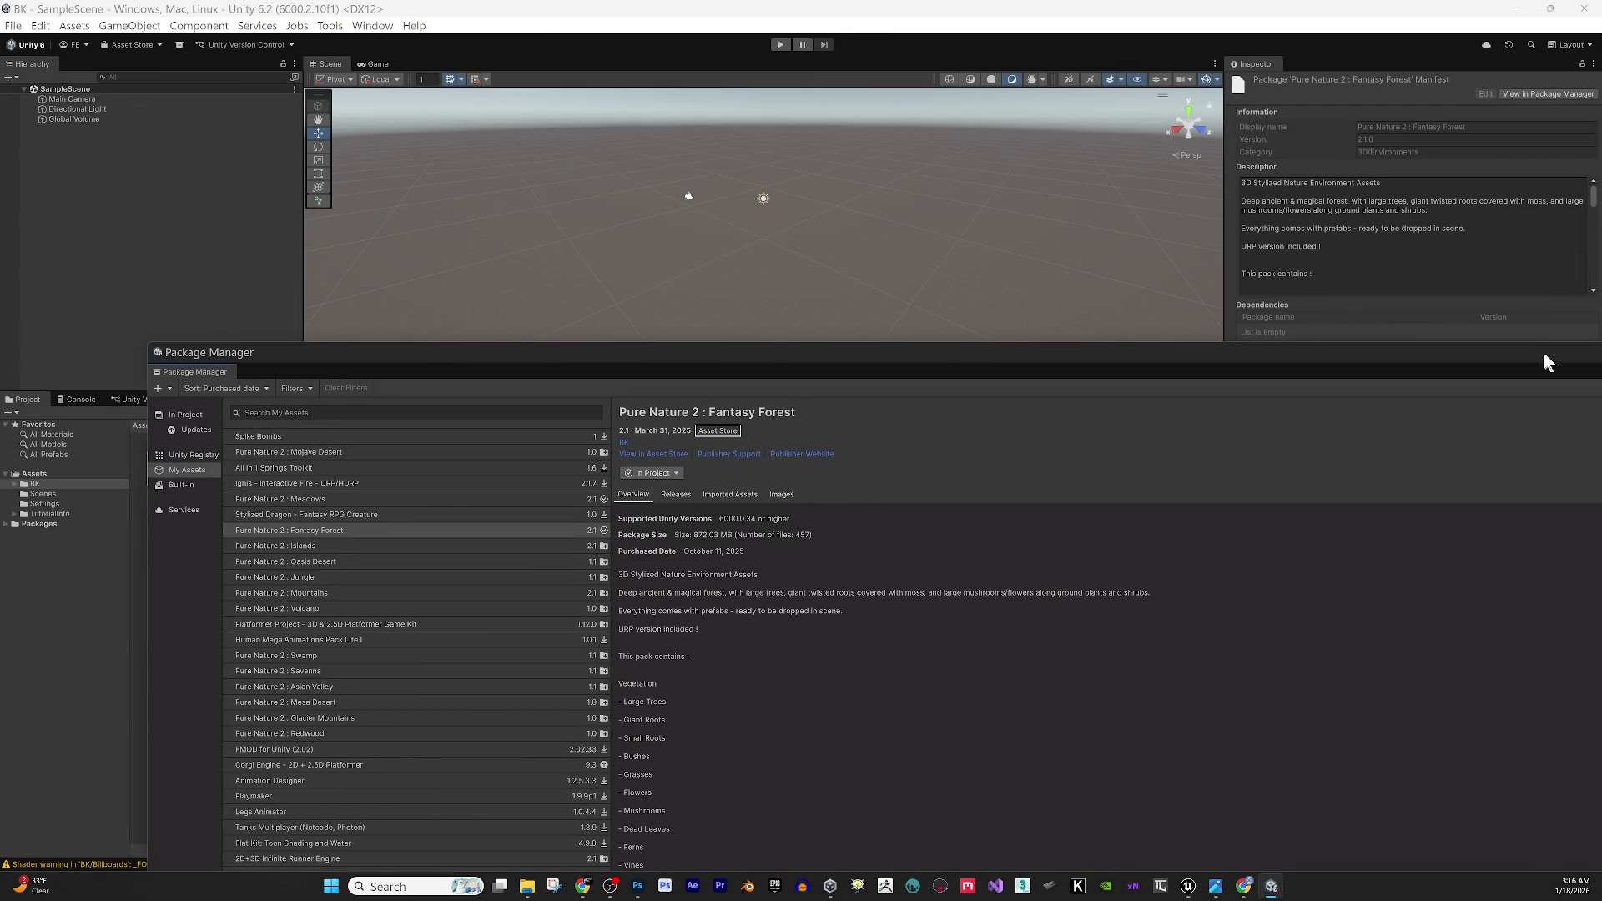
left_click_drag(1553, 357, 1316, 314)
left_click(1494, 312)
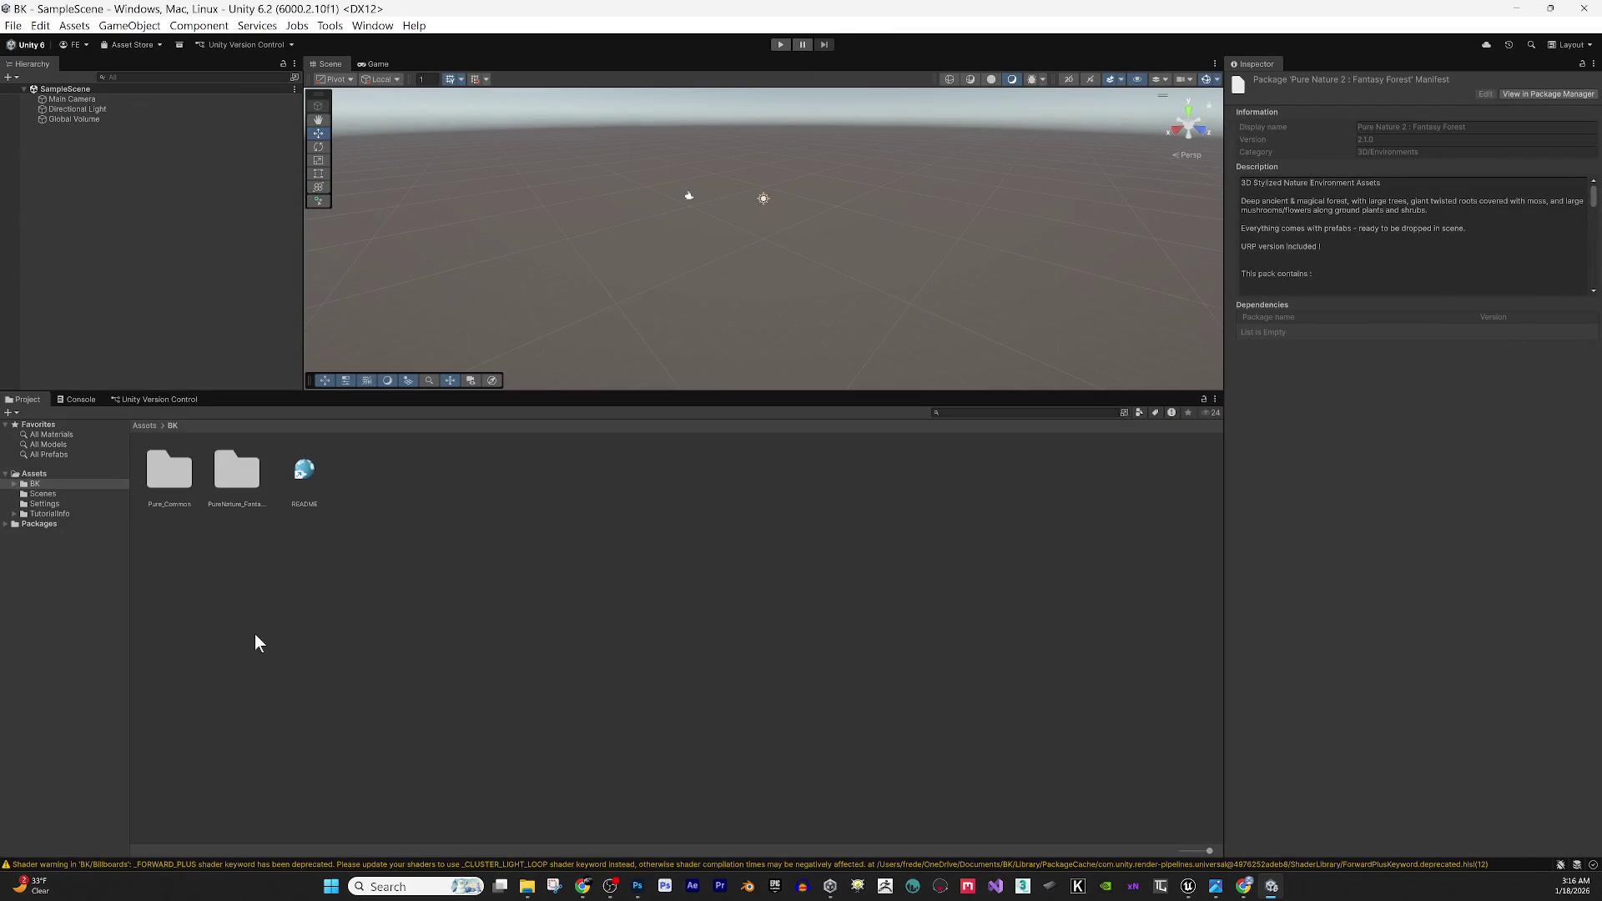
Browse into PureNature_FantasyForest > Models > Trees > BigTree in Unity's Project panel.
double_click(216, 477)
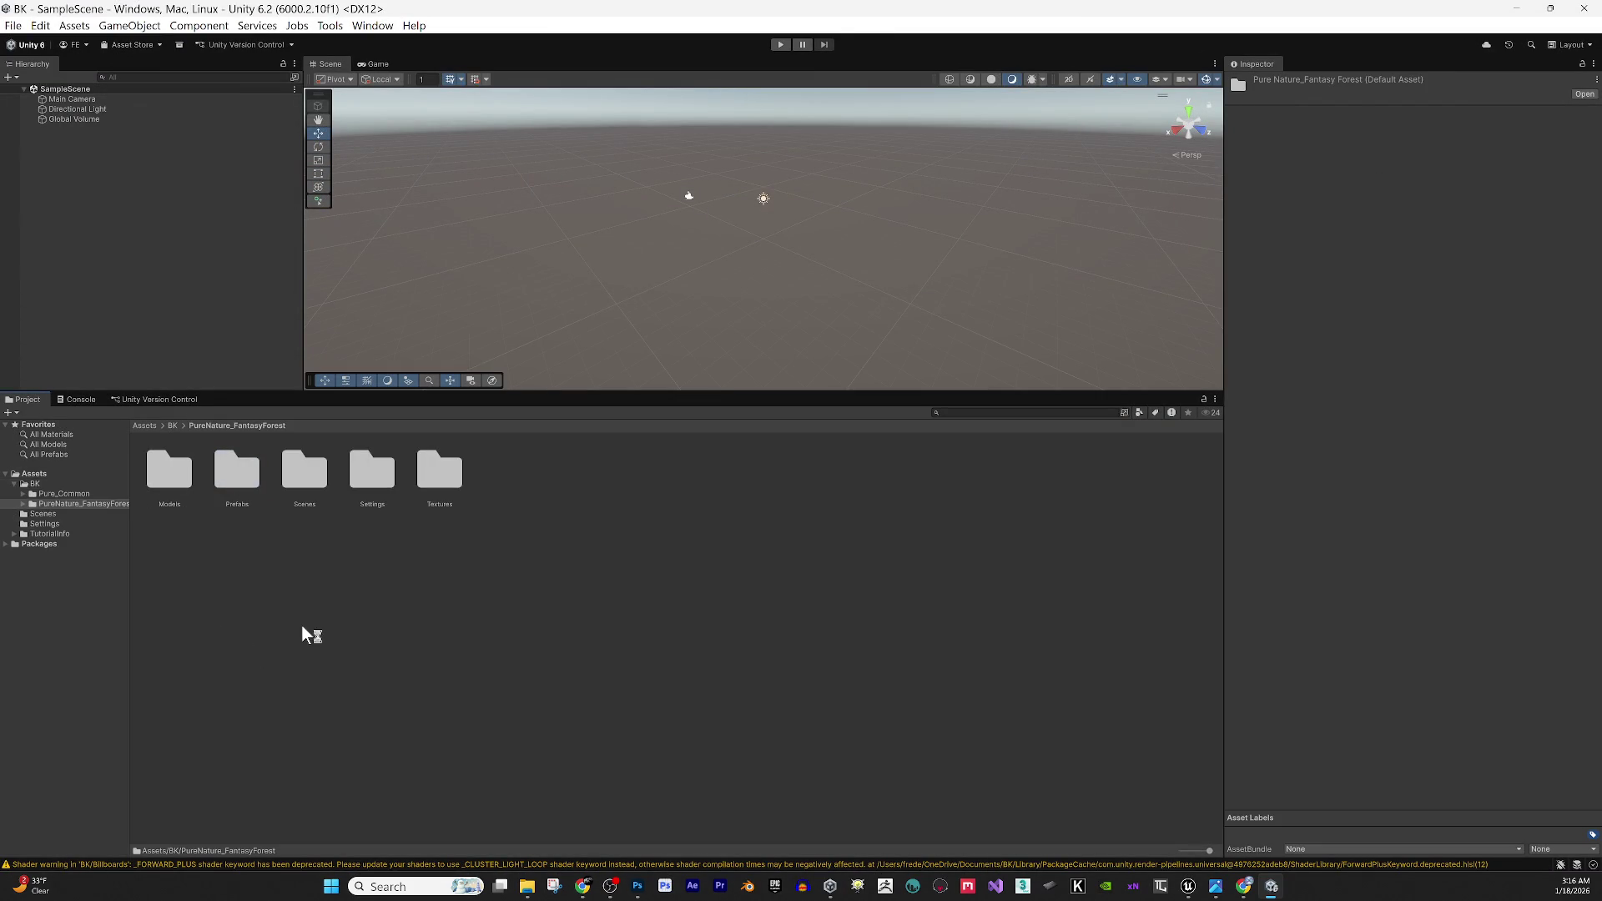
double_click(168, 477)
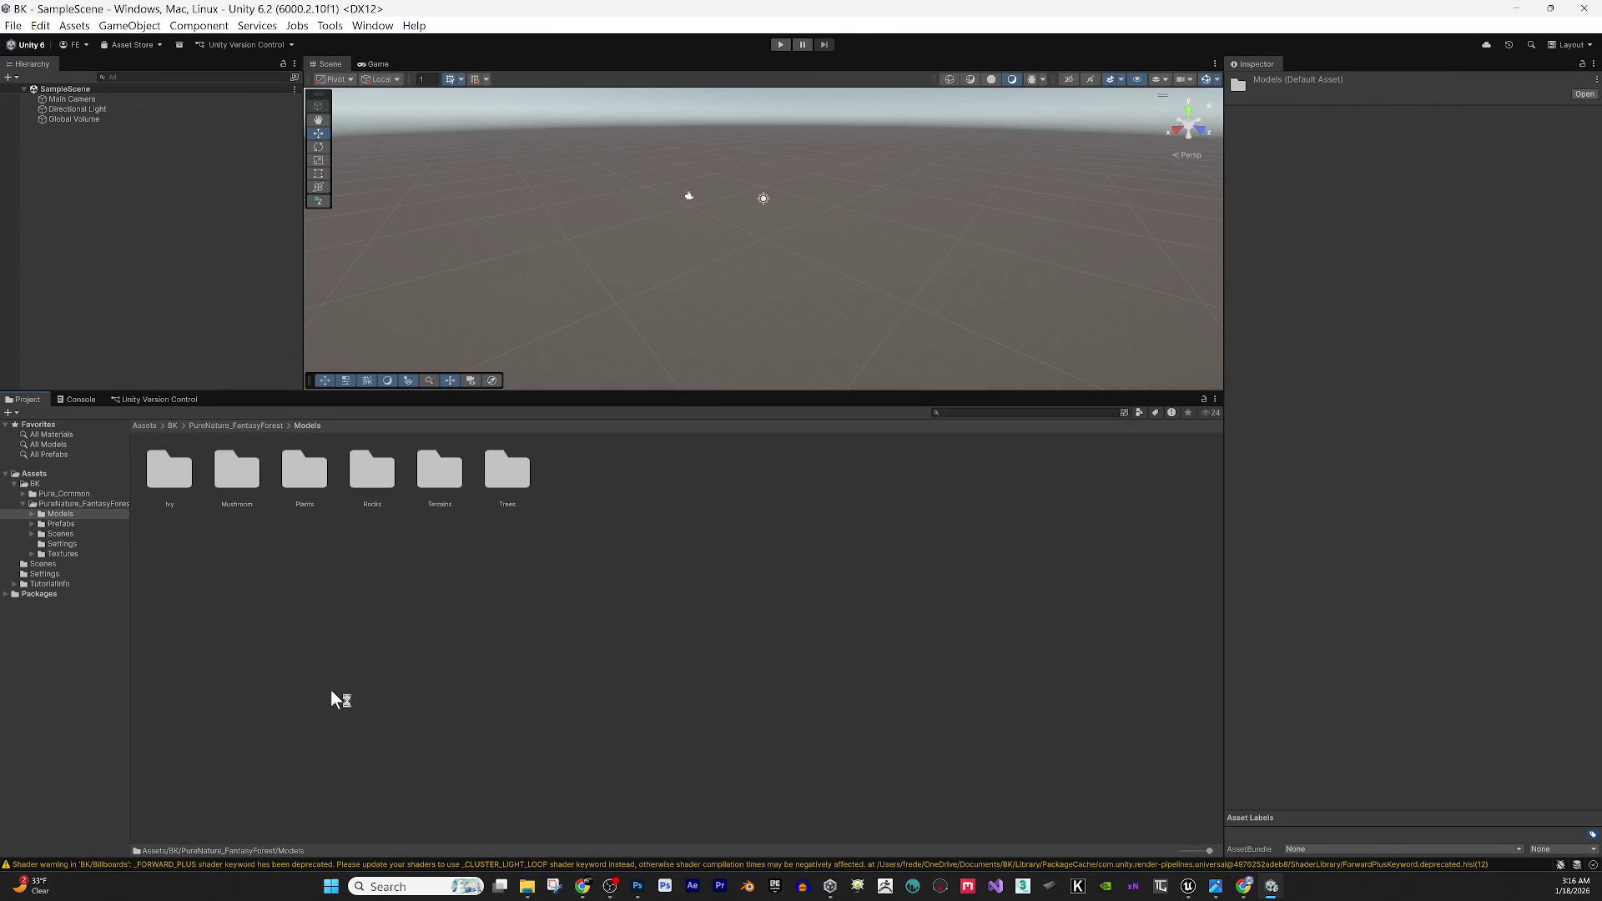
double_click(480, 481)
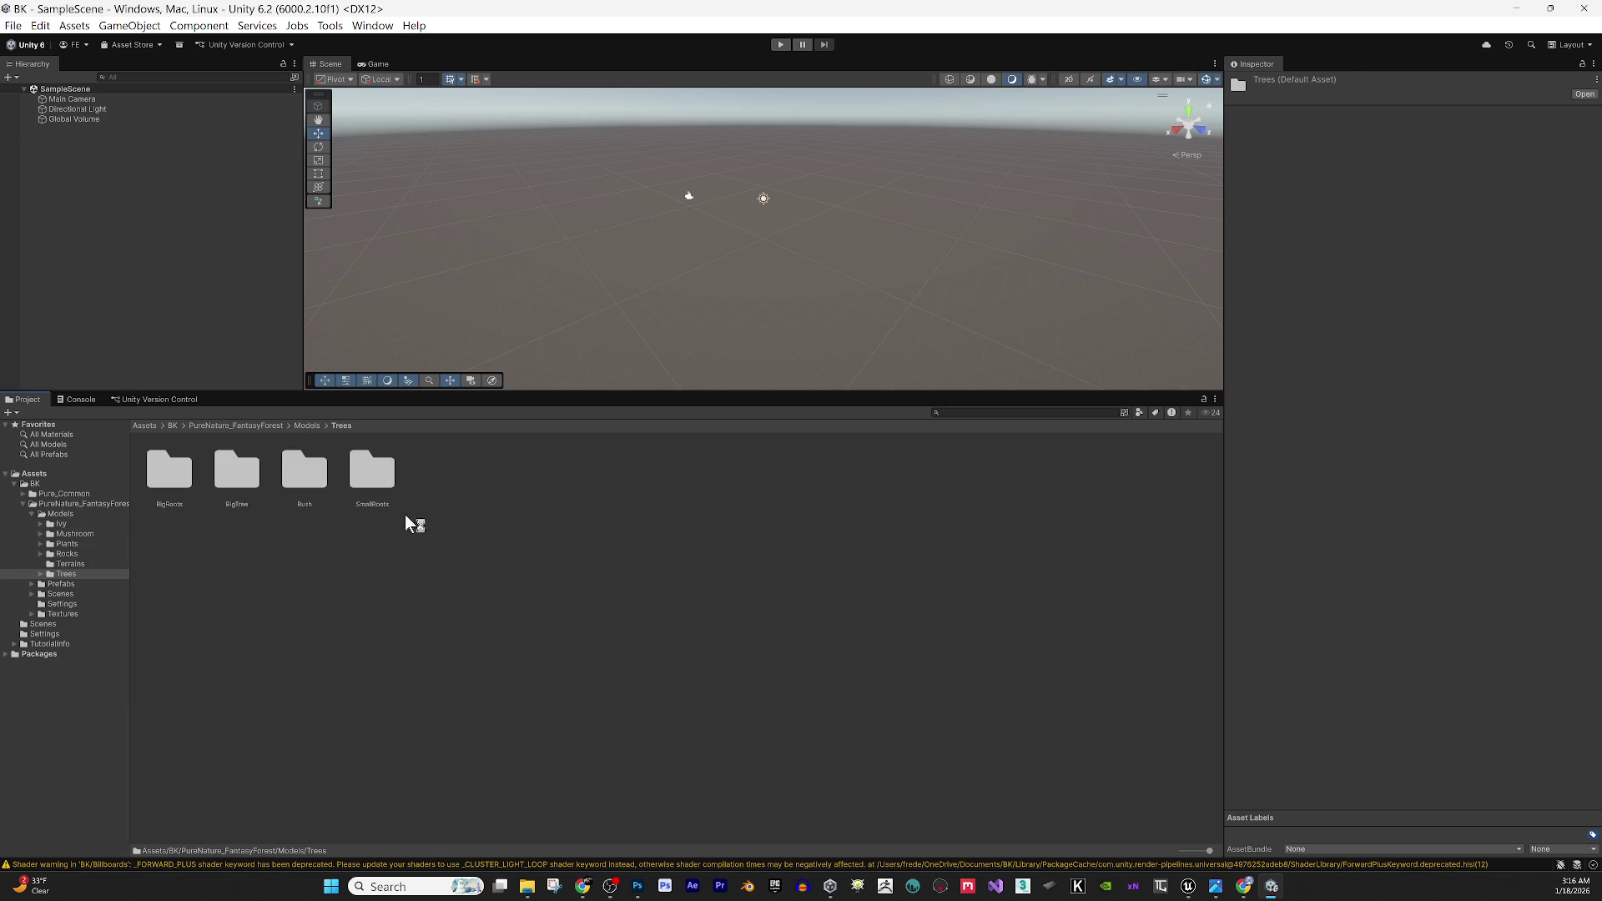
mouse_move(525, 4)
left_mouse_down()
mouse_move(970, 585)
mouse_move(1021, 674)
mouse_move(992, 679)
left_mouse_up()
double_click(991, 680)
double_click(236, 463)
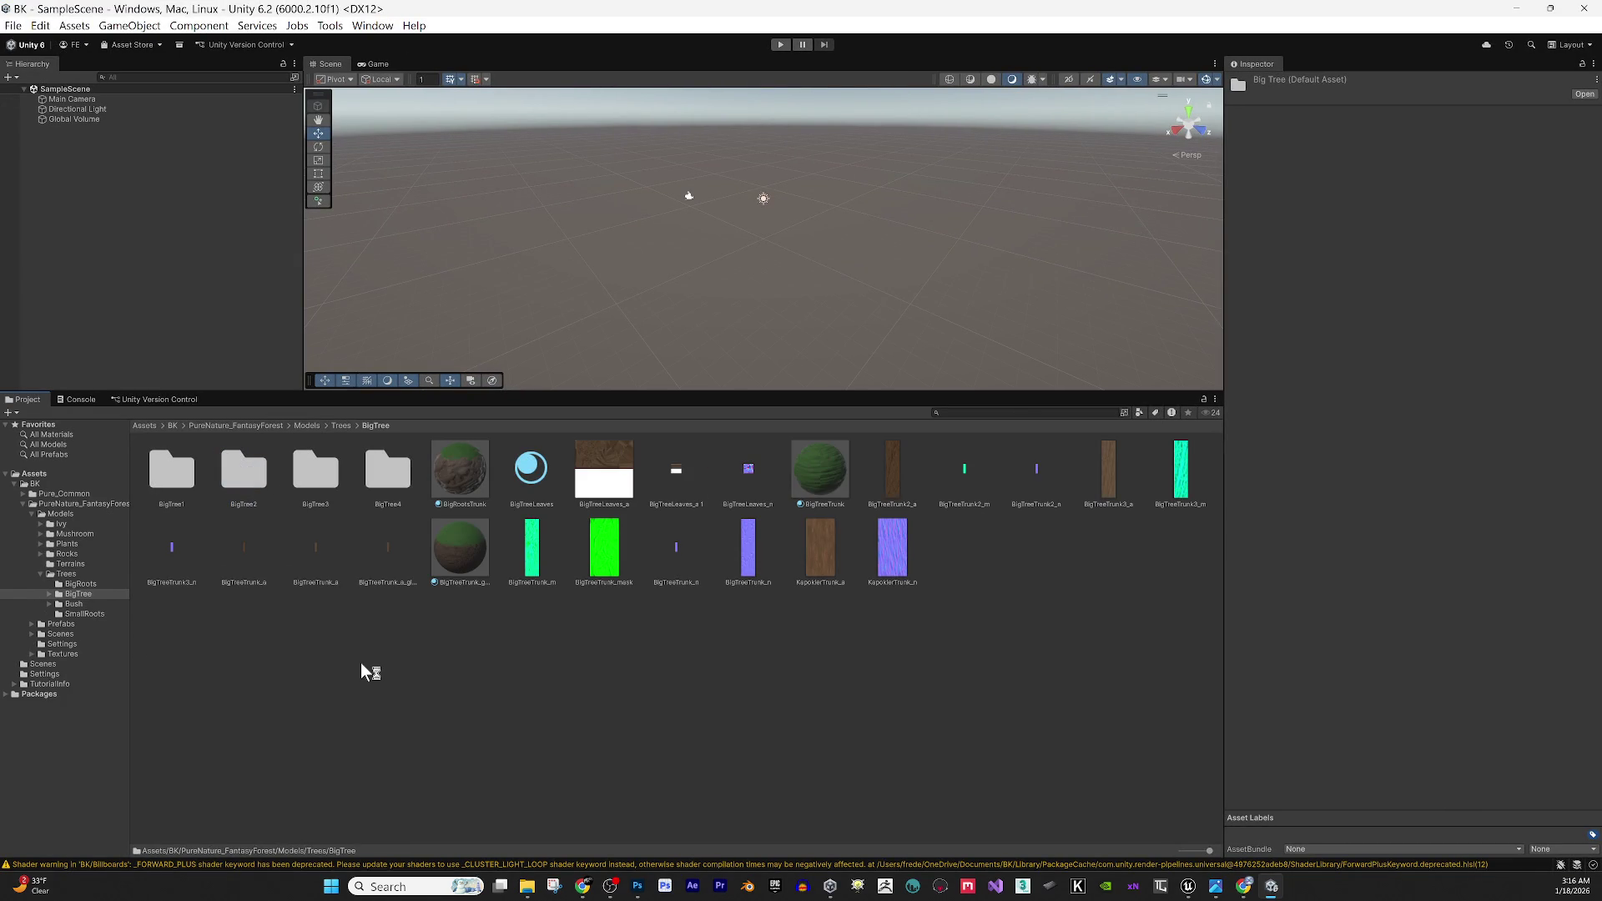
Go back up to Models, open the Rocks folder, then minimize Unity.
left_click(339, 424)
left_click(298, 429)
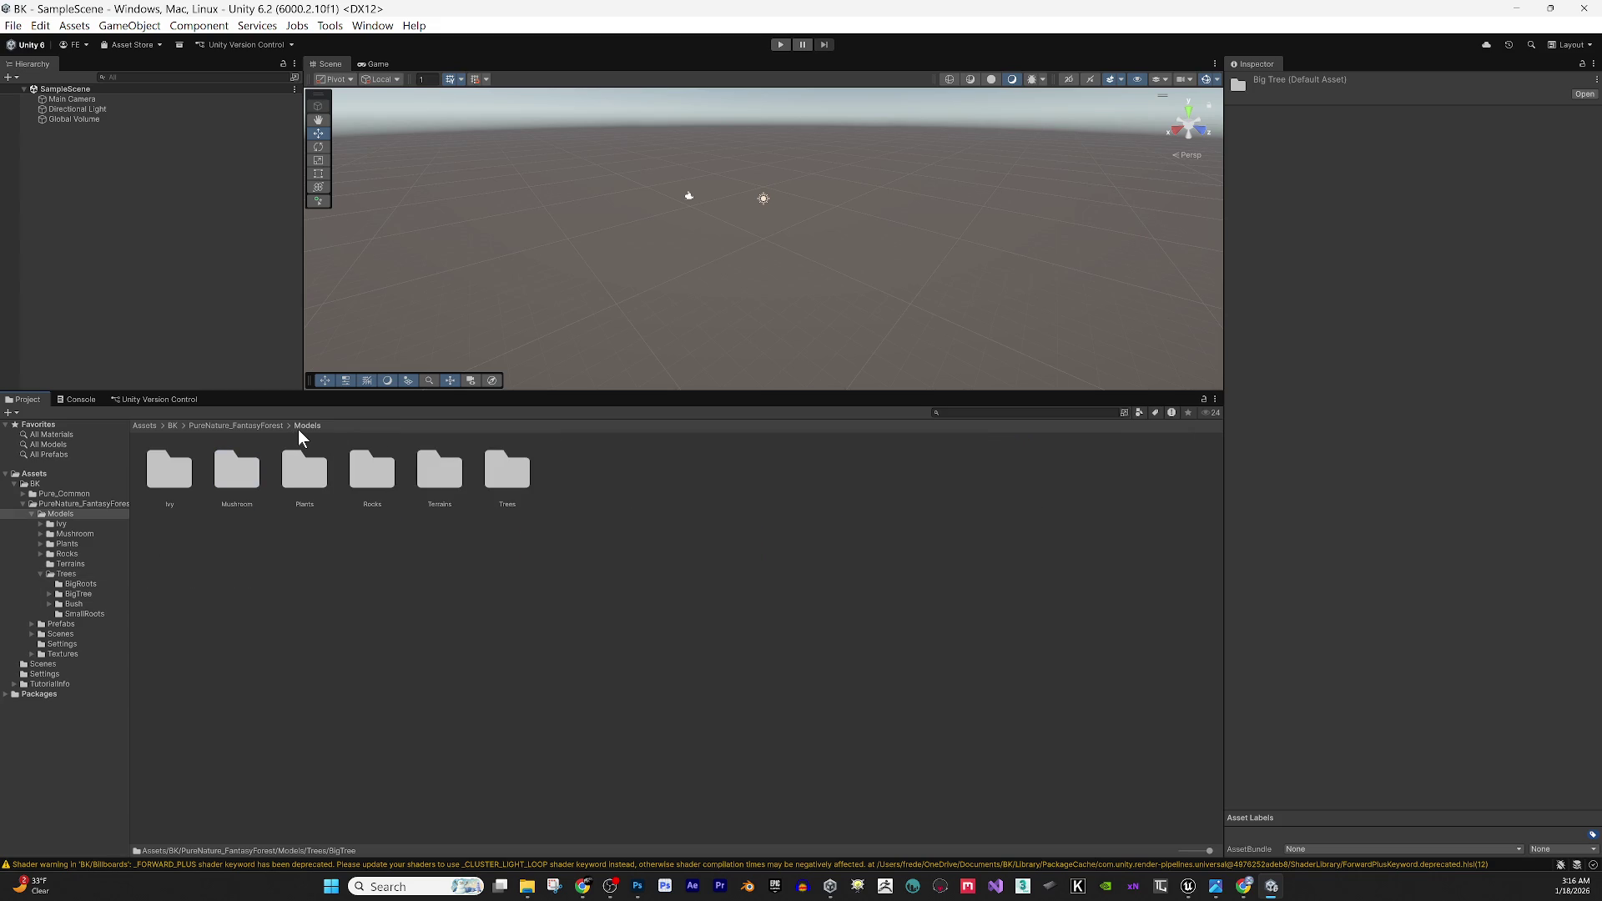
double_click(382, 467)
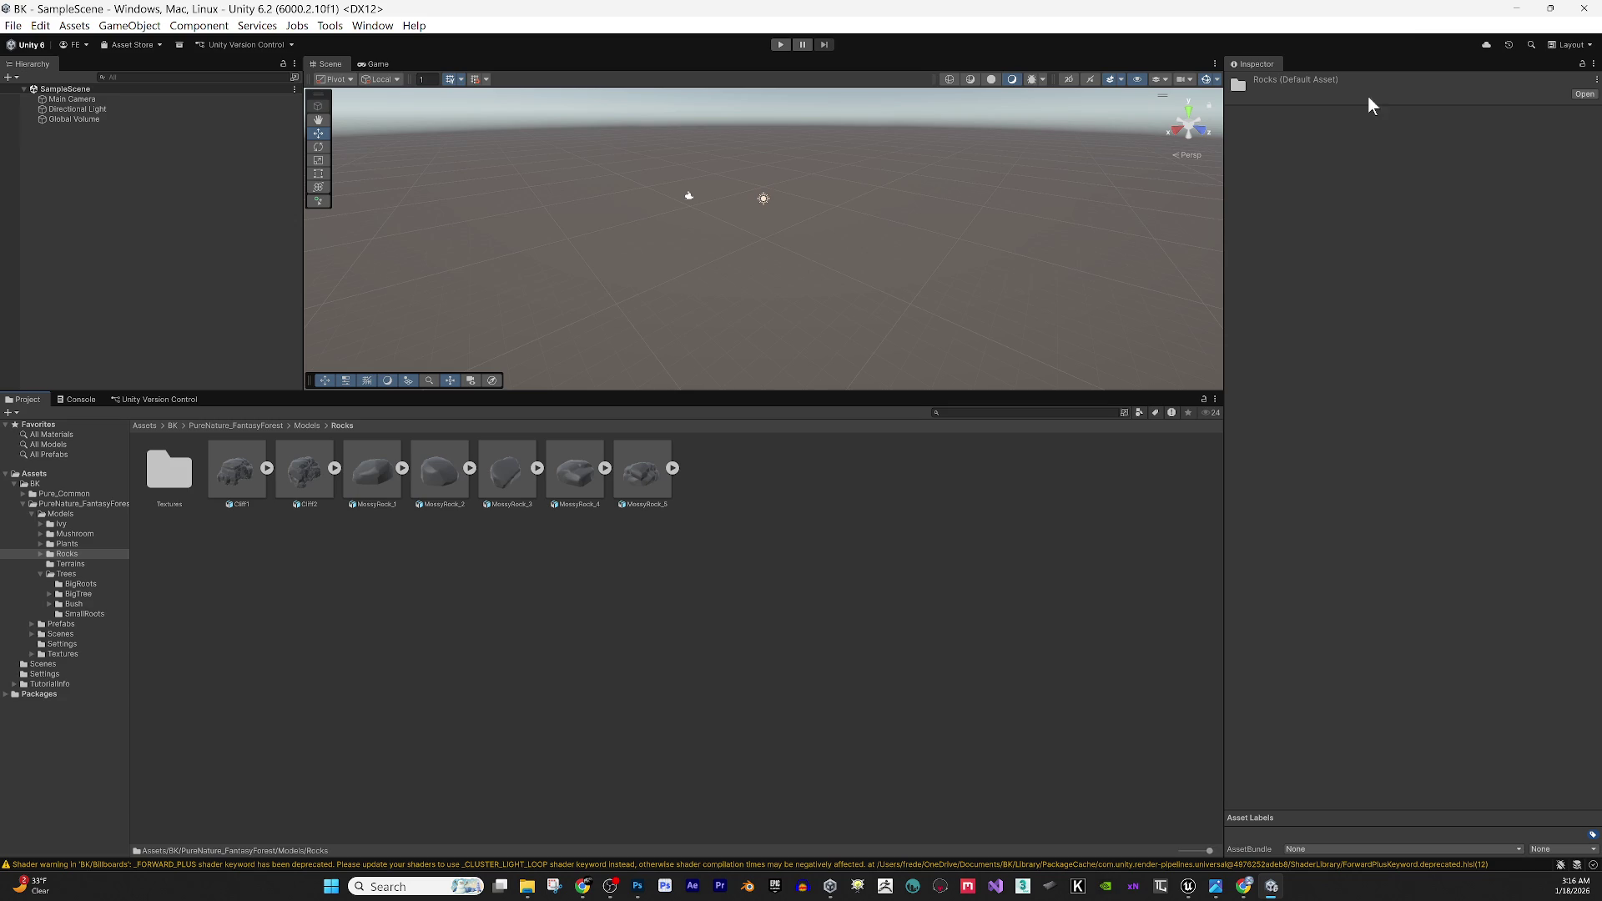
left_click(1517, 9)
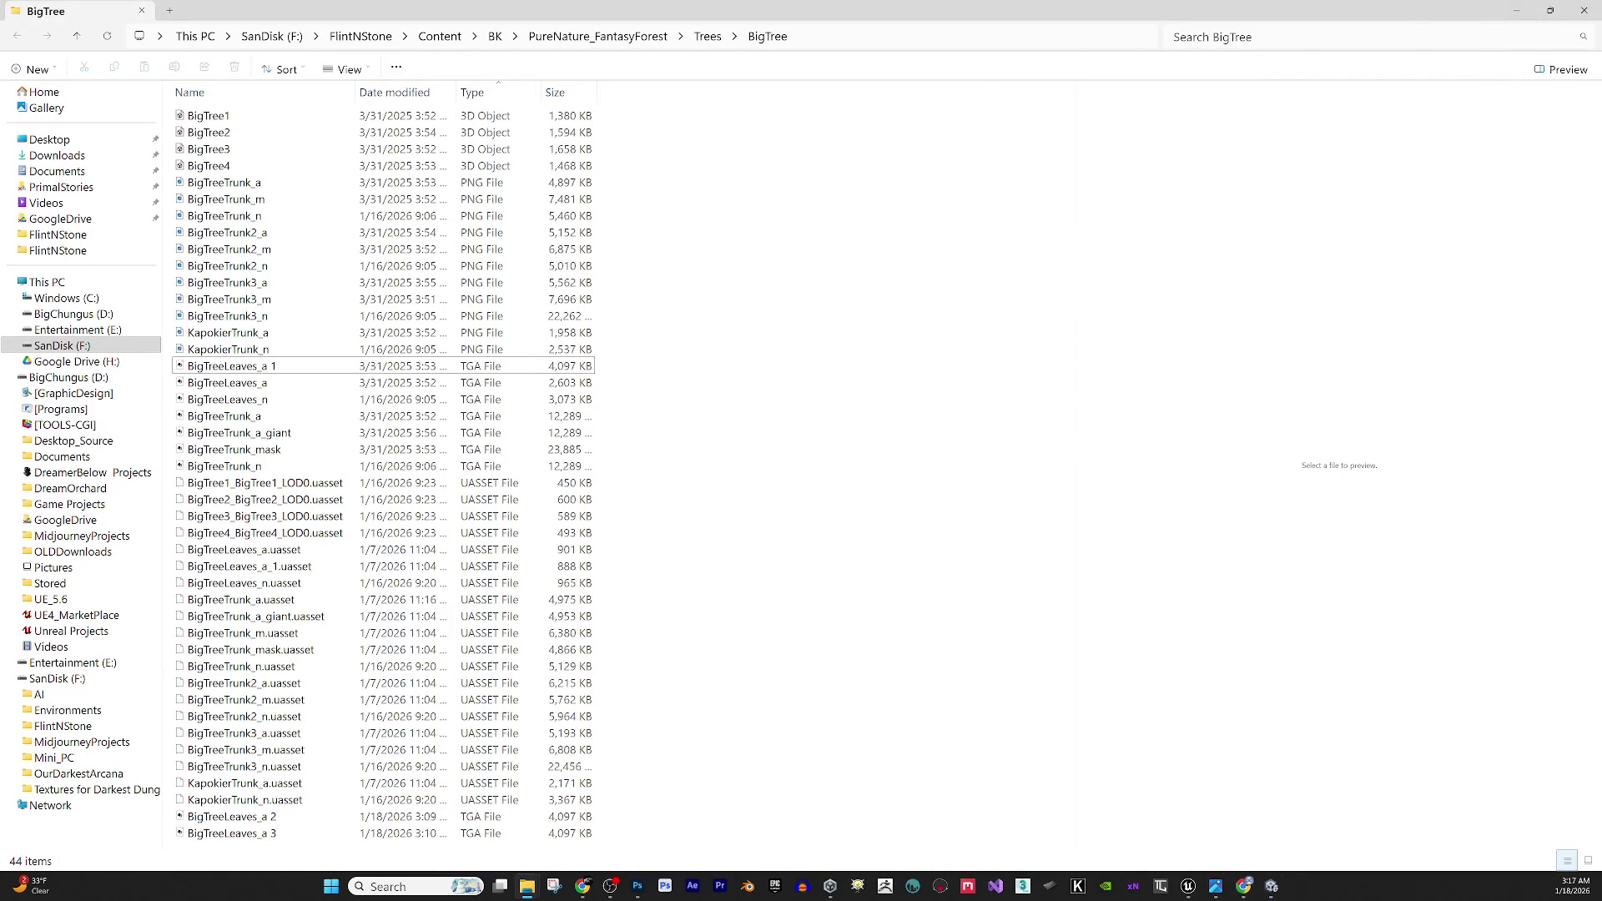
Alt+Tab from File Explorer to the Unreal Editor's BigTree Content Browser.
key("alt+Tab")
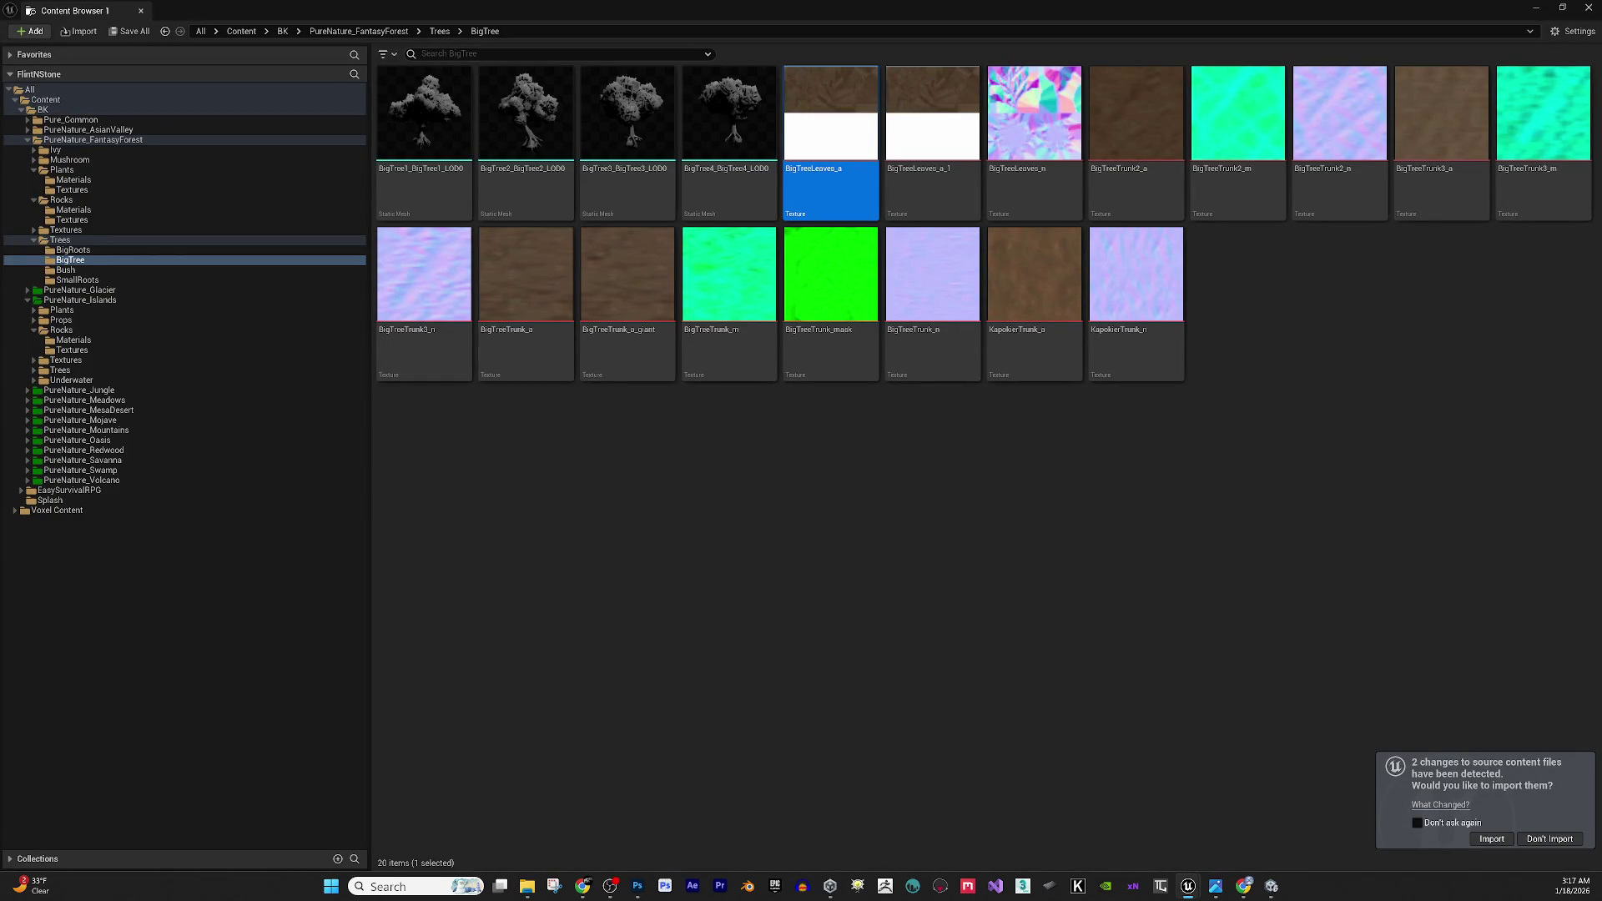
Import the changed BigTreeLeaves_a_2 and _a_3 textures and create a material named M_BigTreeLeaves.
left_click(1491, 839)
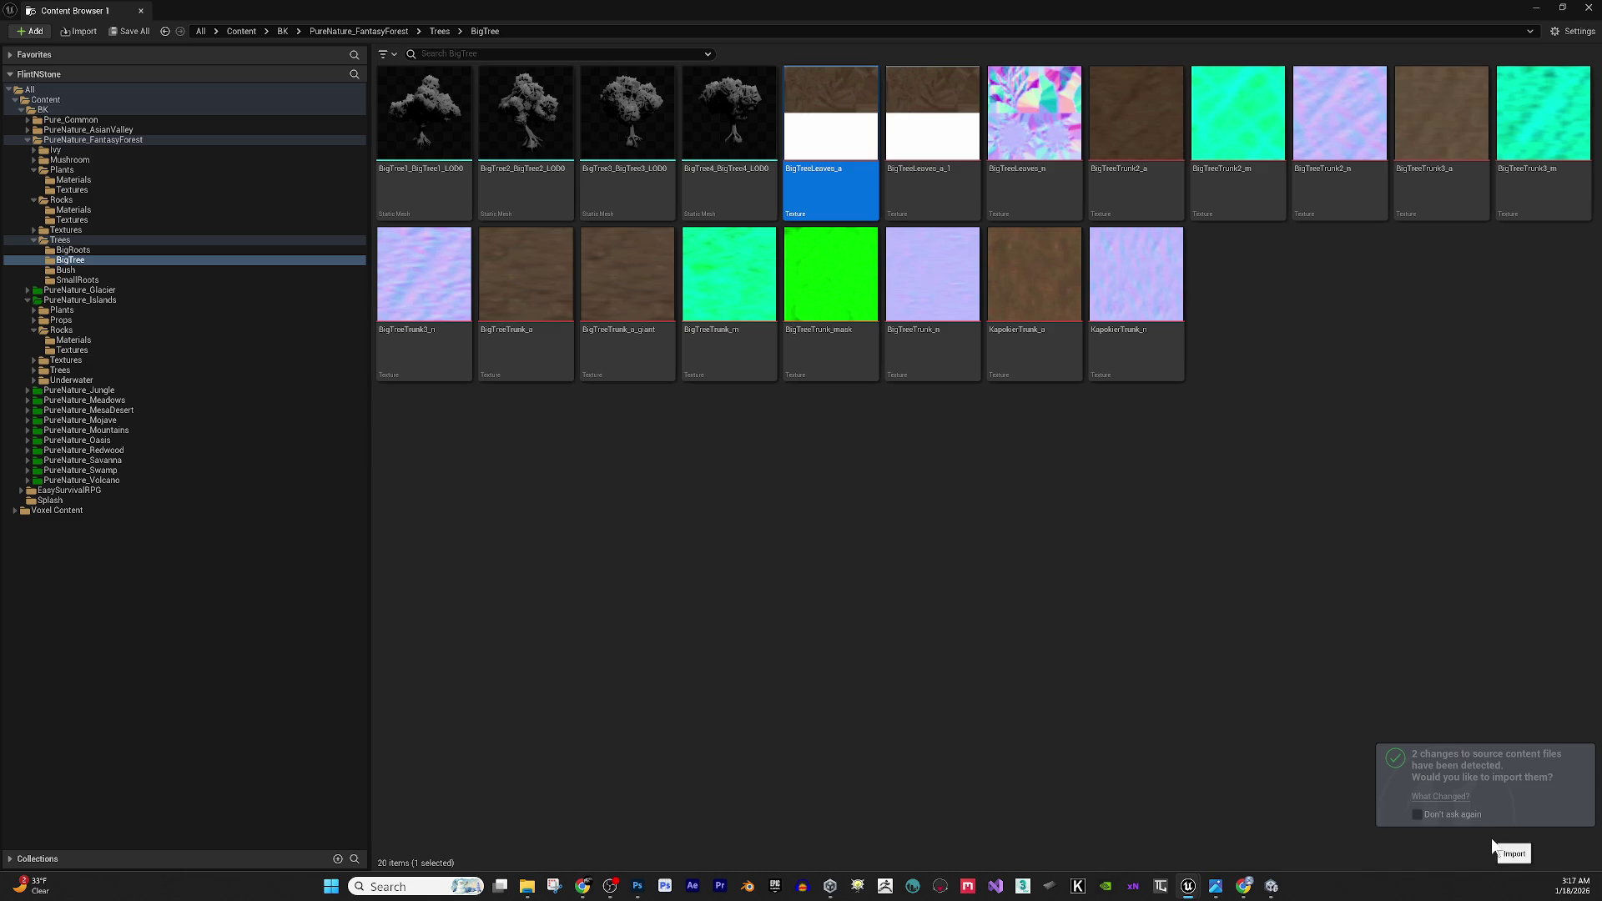
left_click(1229, 677)
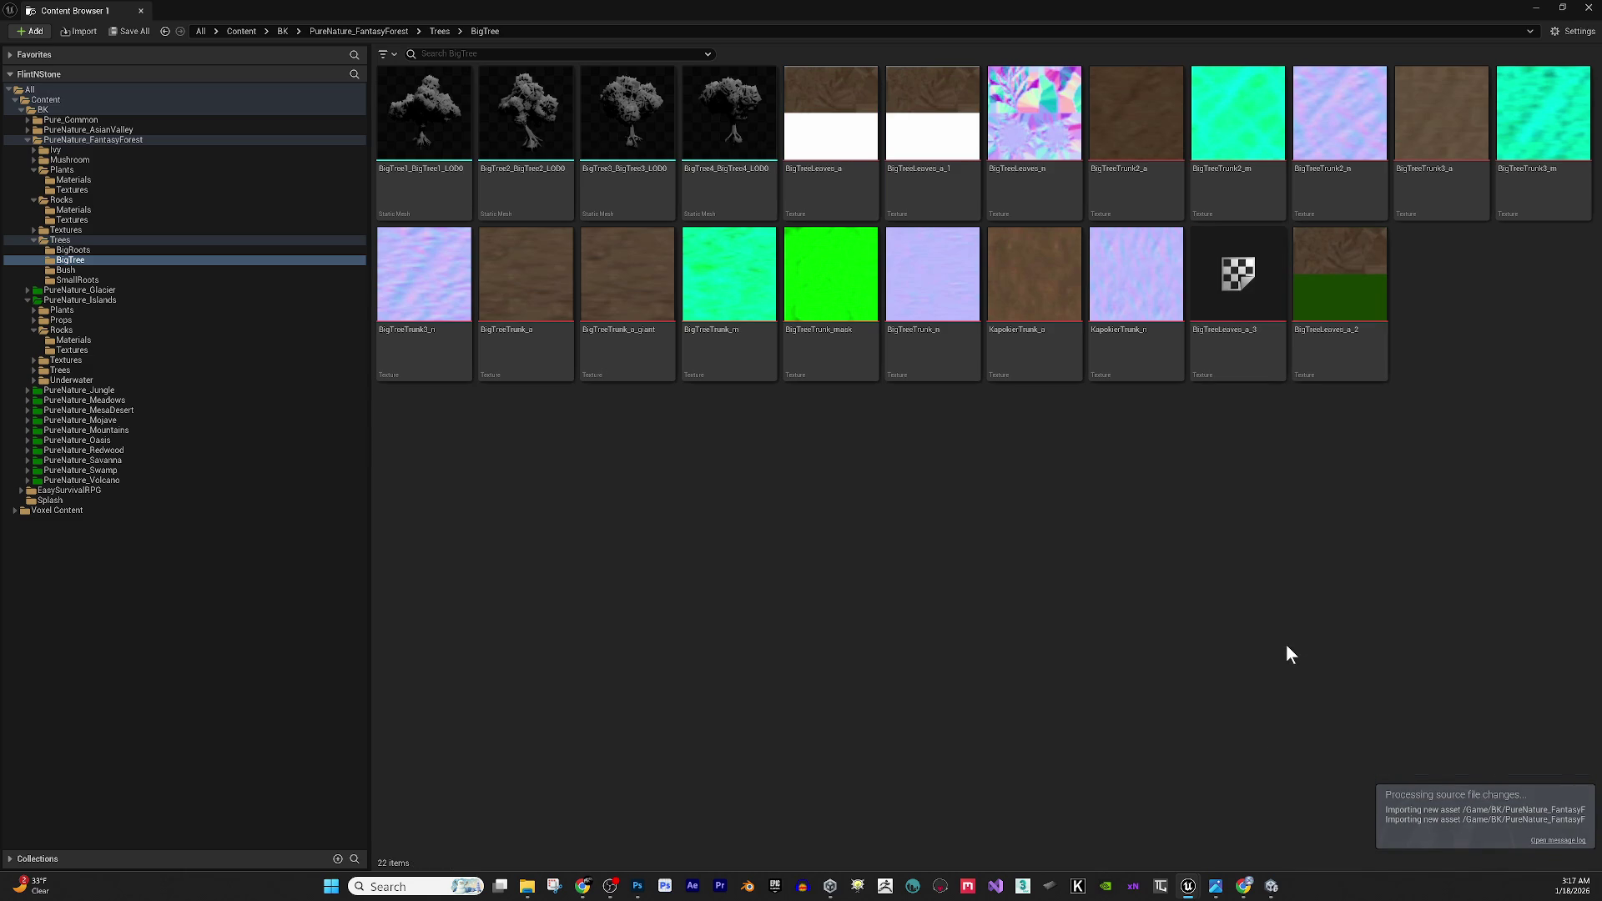
right_click(1026, 505)
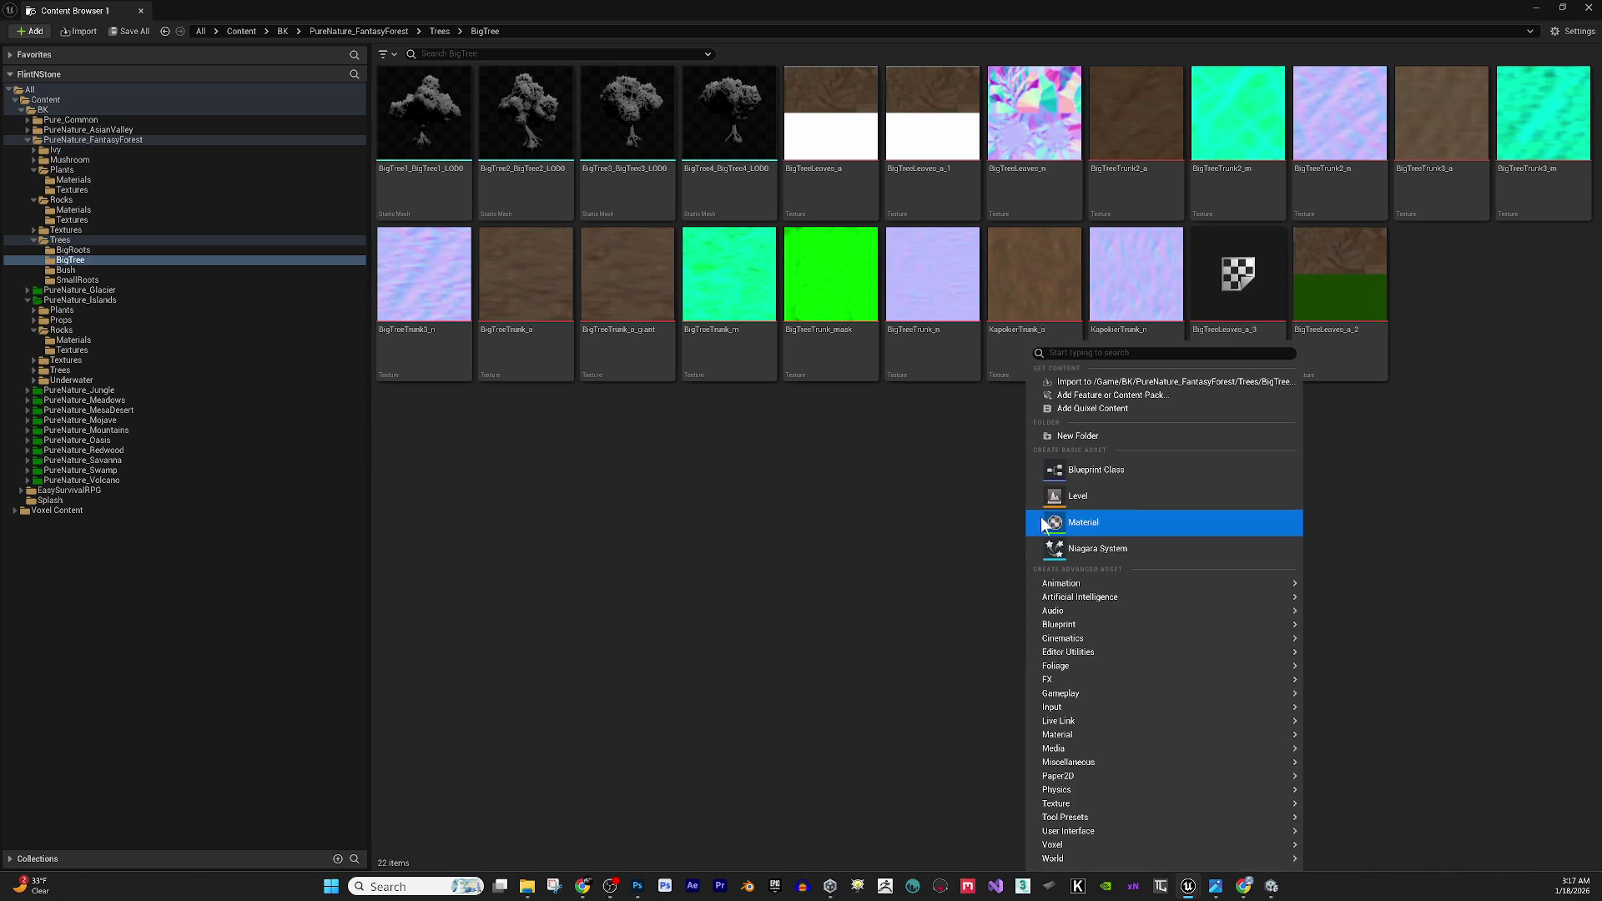
left_click(1092, 522)
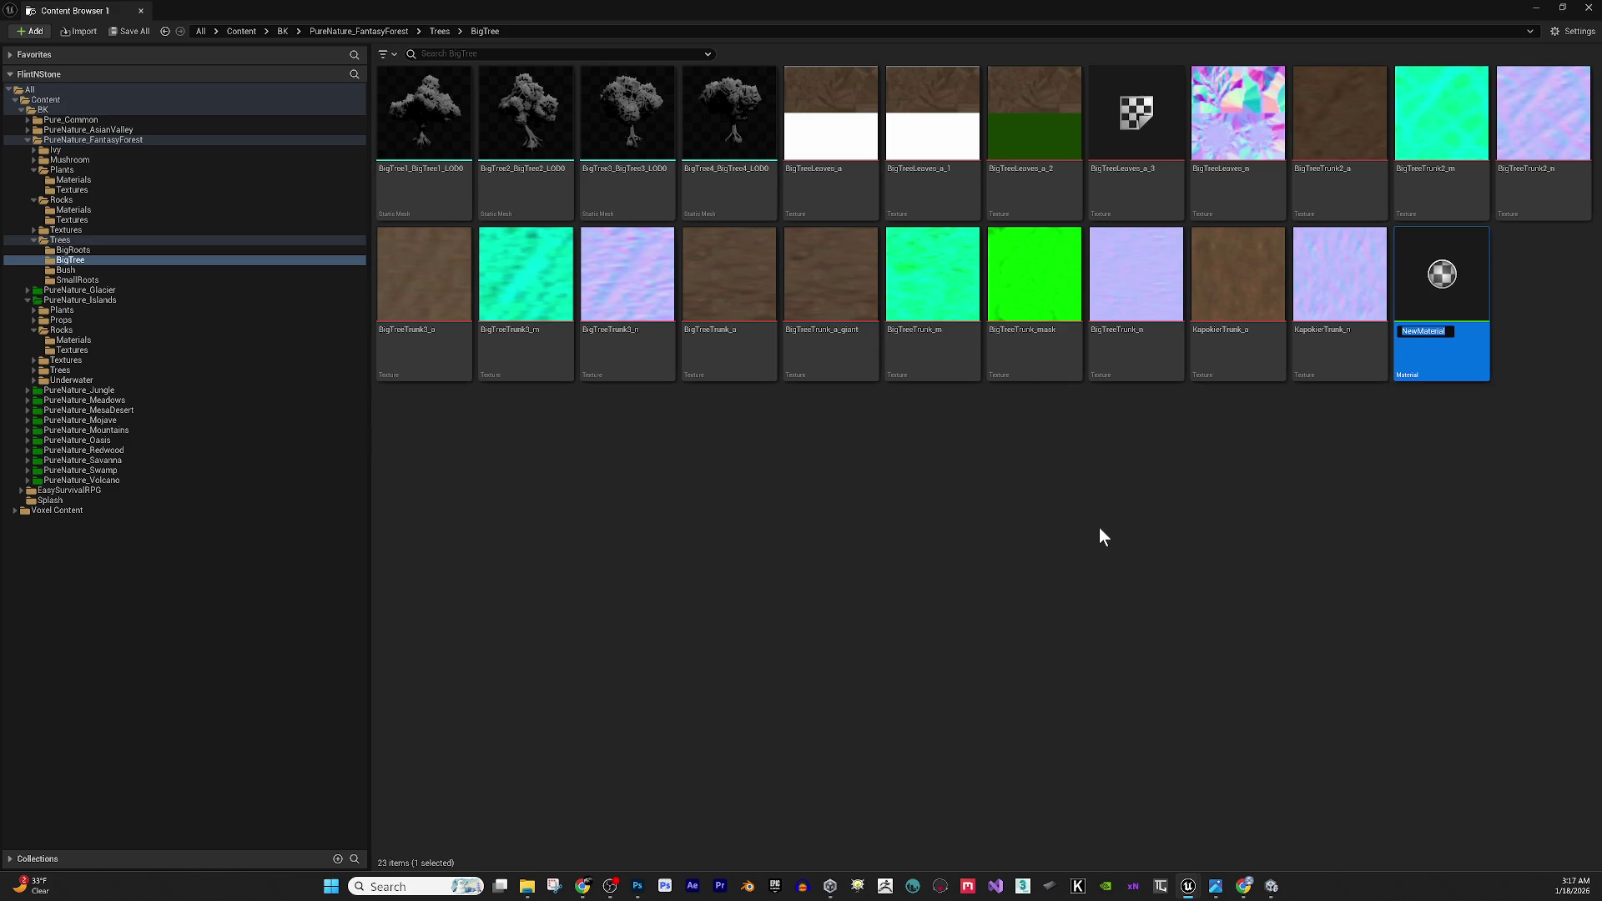
type("M_")
type("BigTreeL")
type("eaves")
key("Return")
Open M_BigTreeLeaves and drop BigTreeLeaves_n and BigTreeLeaves_a_2 into its graph as texture samples.
double_click(1439, 275)
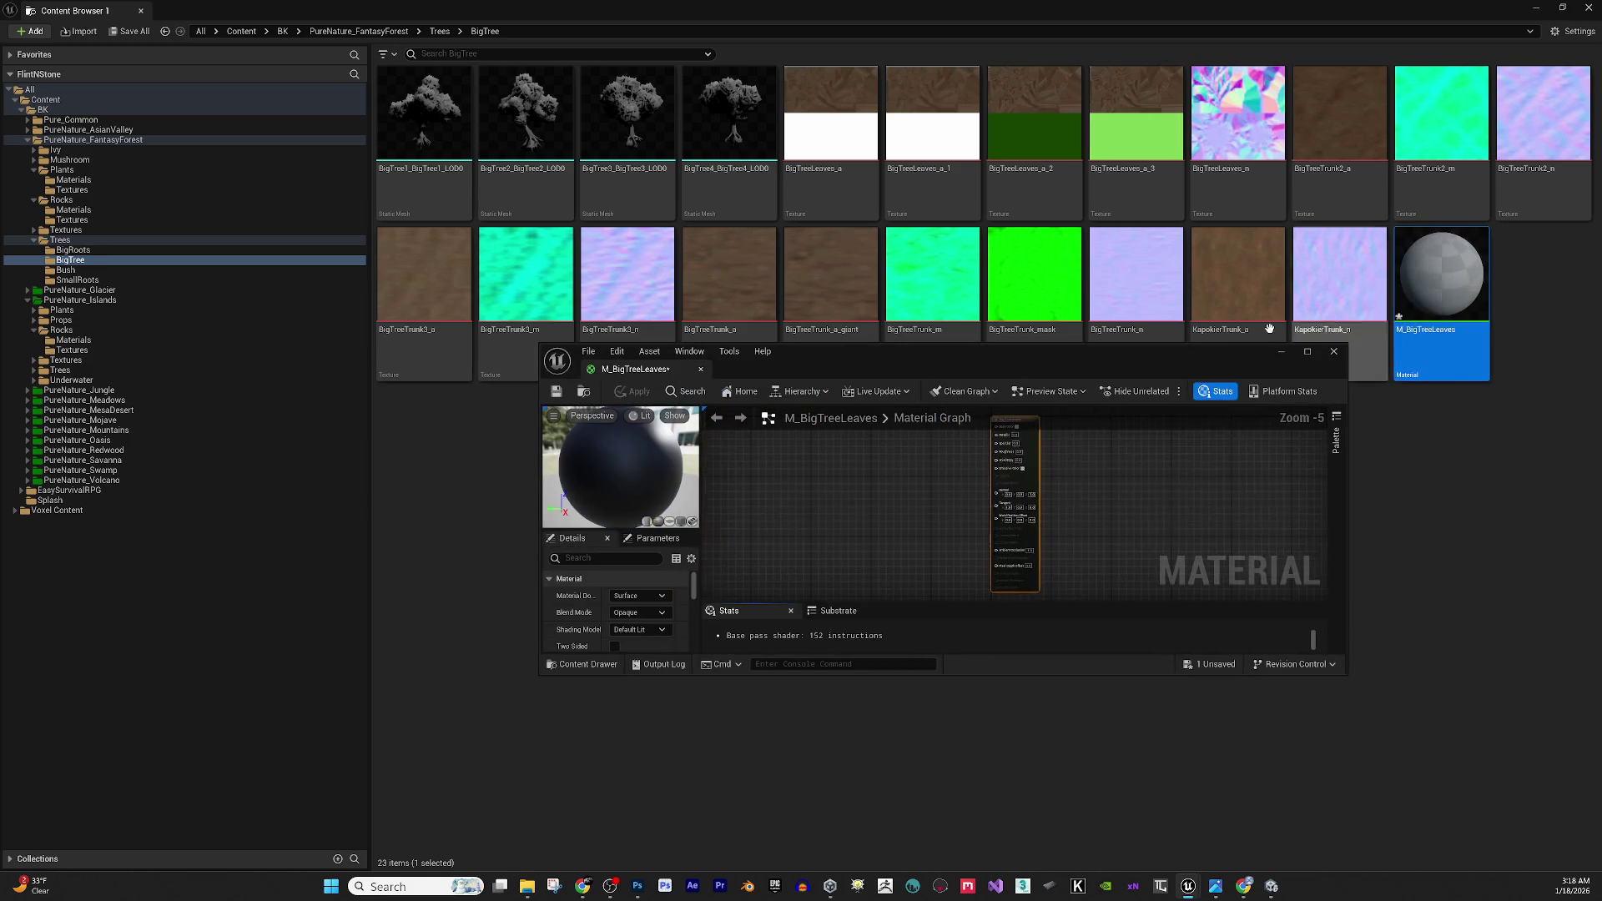
mouse_move(1226, 121)
left_mouse_down()
mouse_move(1120, 421)
mouse_move(1090, 608)
mouse_move(1220, 884)
mouse_move(1177, 886)
mouse_move(1154, 94)
mouse_move(1224, 105)
mouse_move(1262, 7)
left_mouse_up()
mouse_move(1262, 7)
left_mouse_down()
mouse_move(1207, 57)
mouse_move(575, 244)
left_mouse_up()
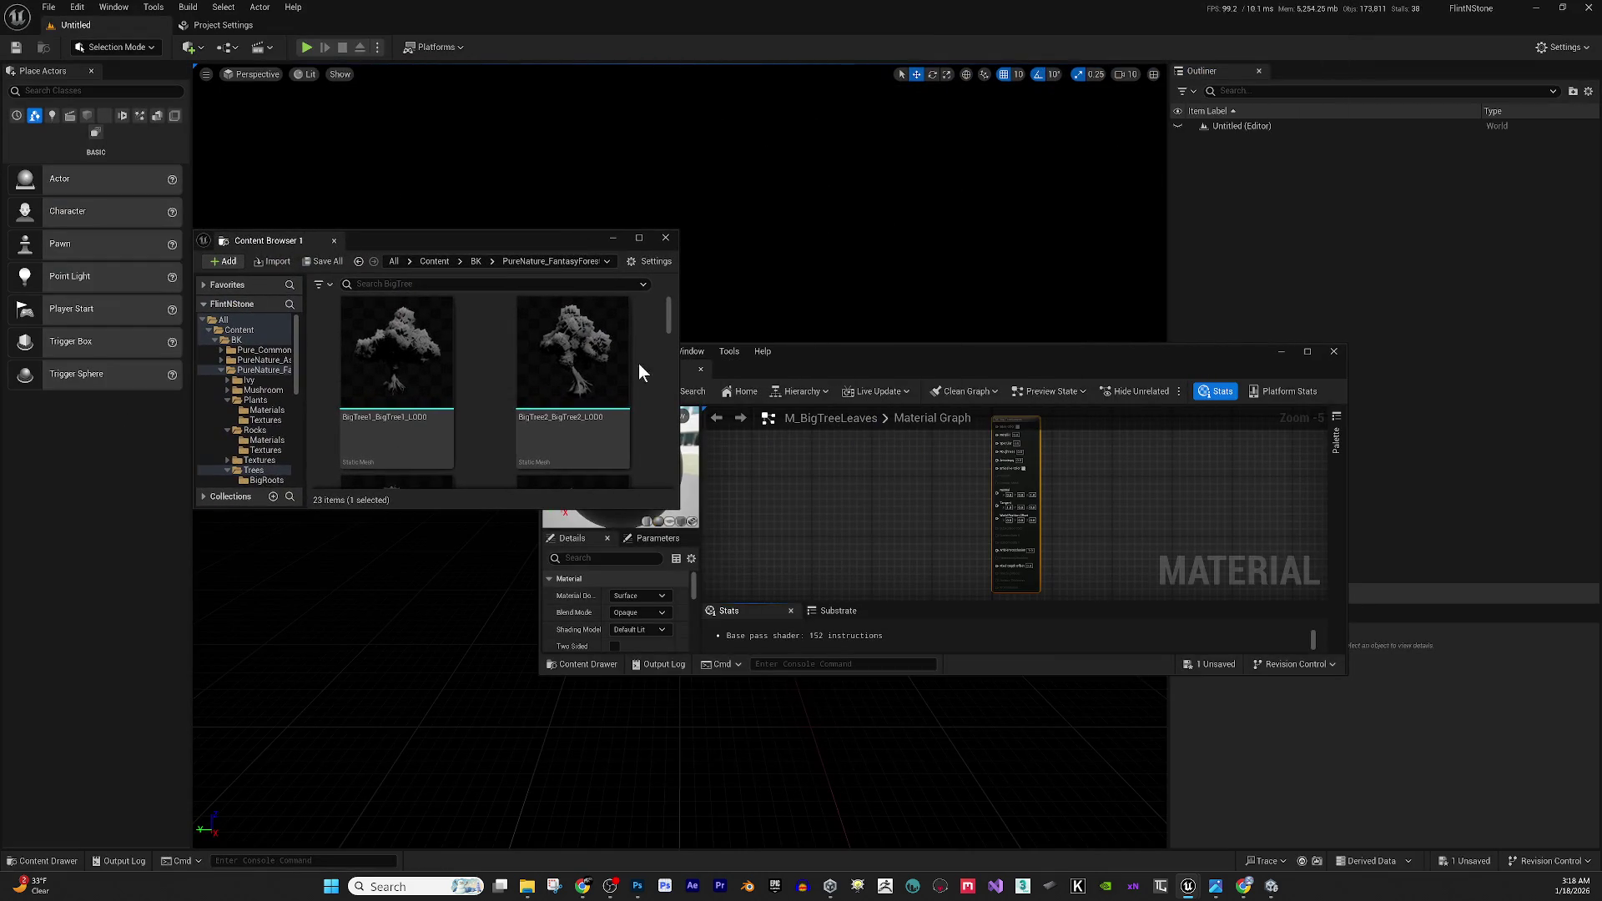
double_click(550, 232)
scroll(501, 584, "down", 1)
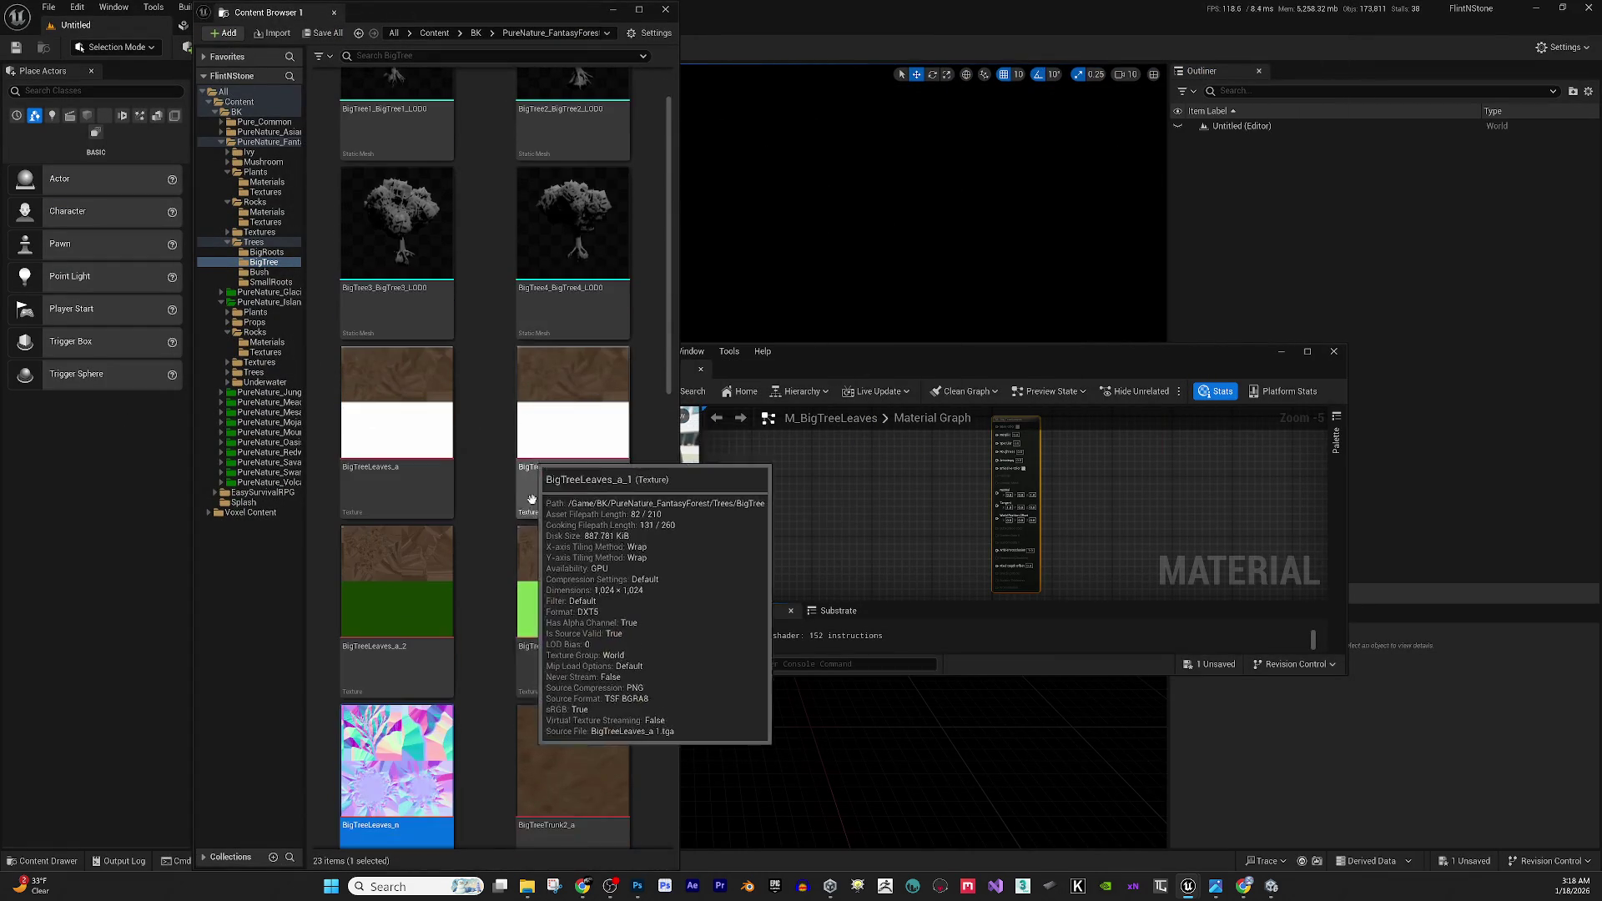
mouse_move(436, 757)
left_mouse_down()
mouse_move(975, 548)
mouse_move(895, 497)
left_mouse_up()
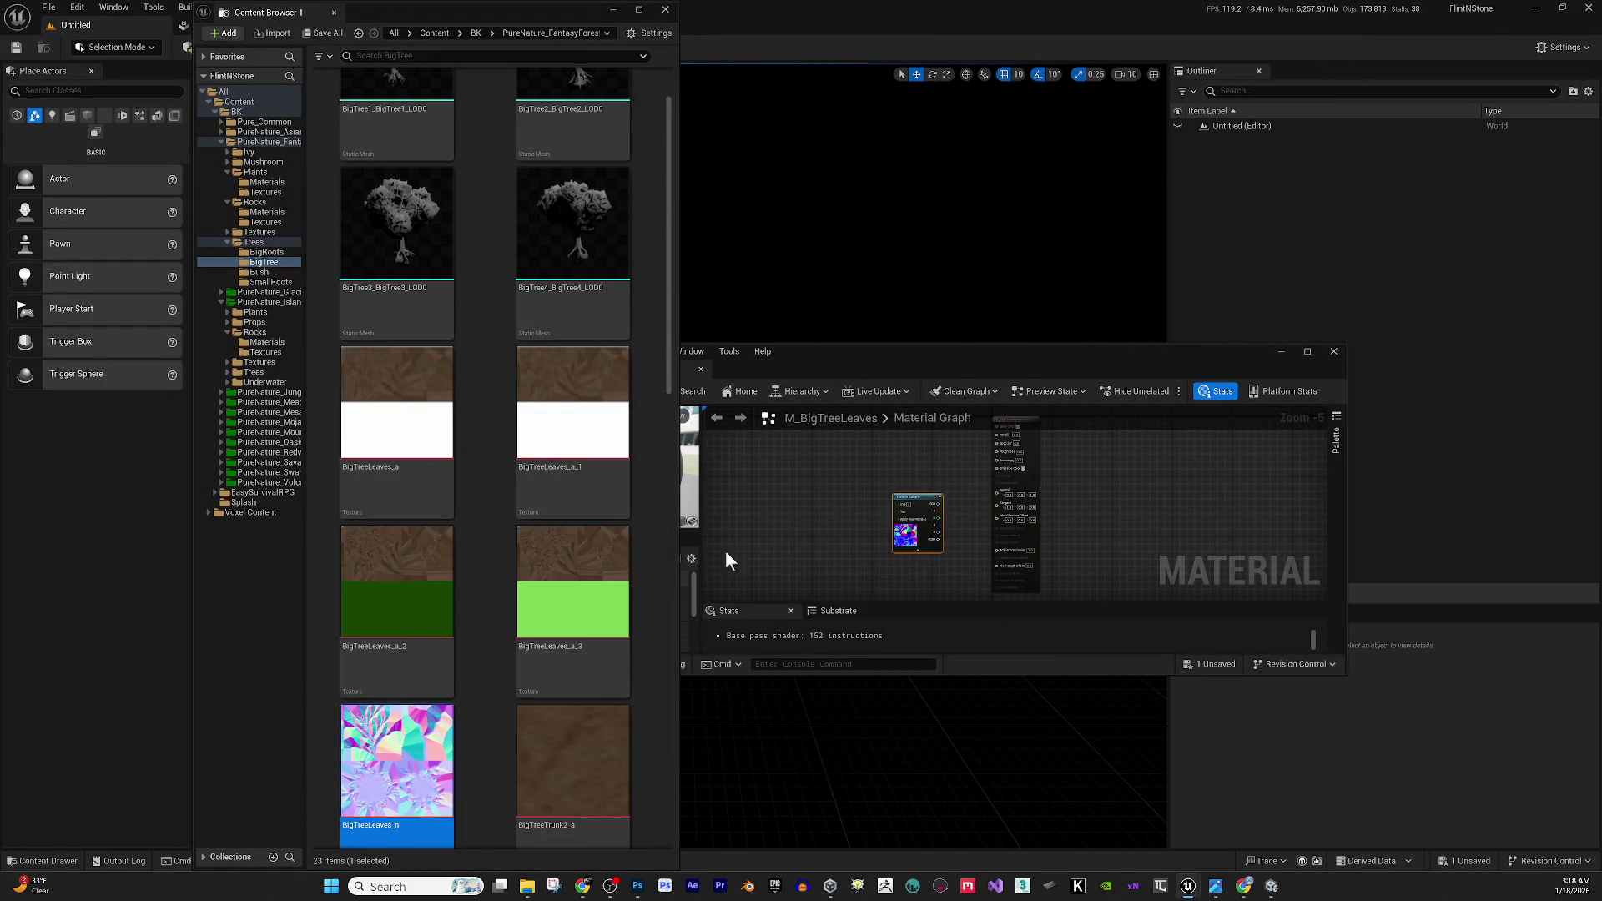
mouse_move(397, 601)
left_mouse_down()
mouse_move(455, 622)
mouse_move(888, 439)
left_mouse_up()
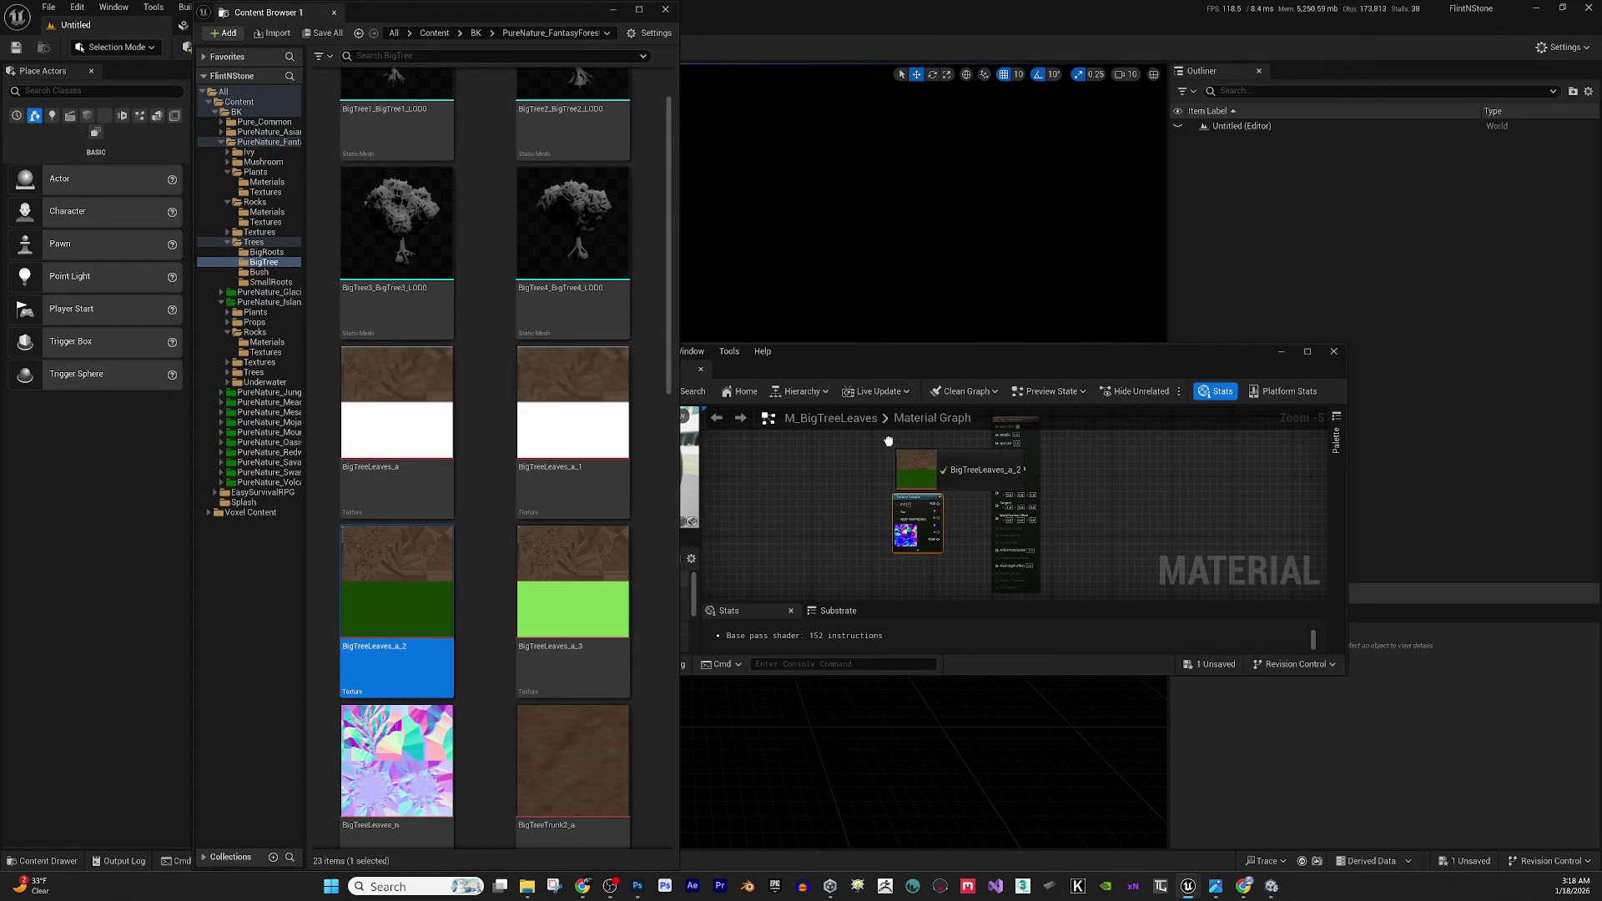
double_click(949, 354)
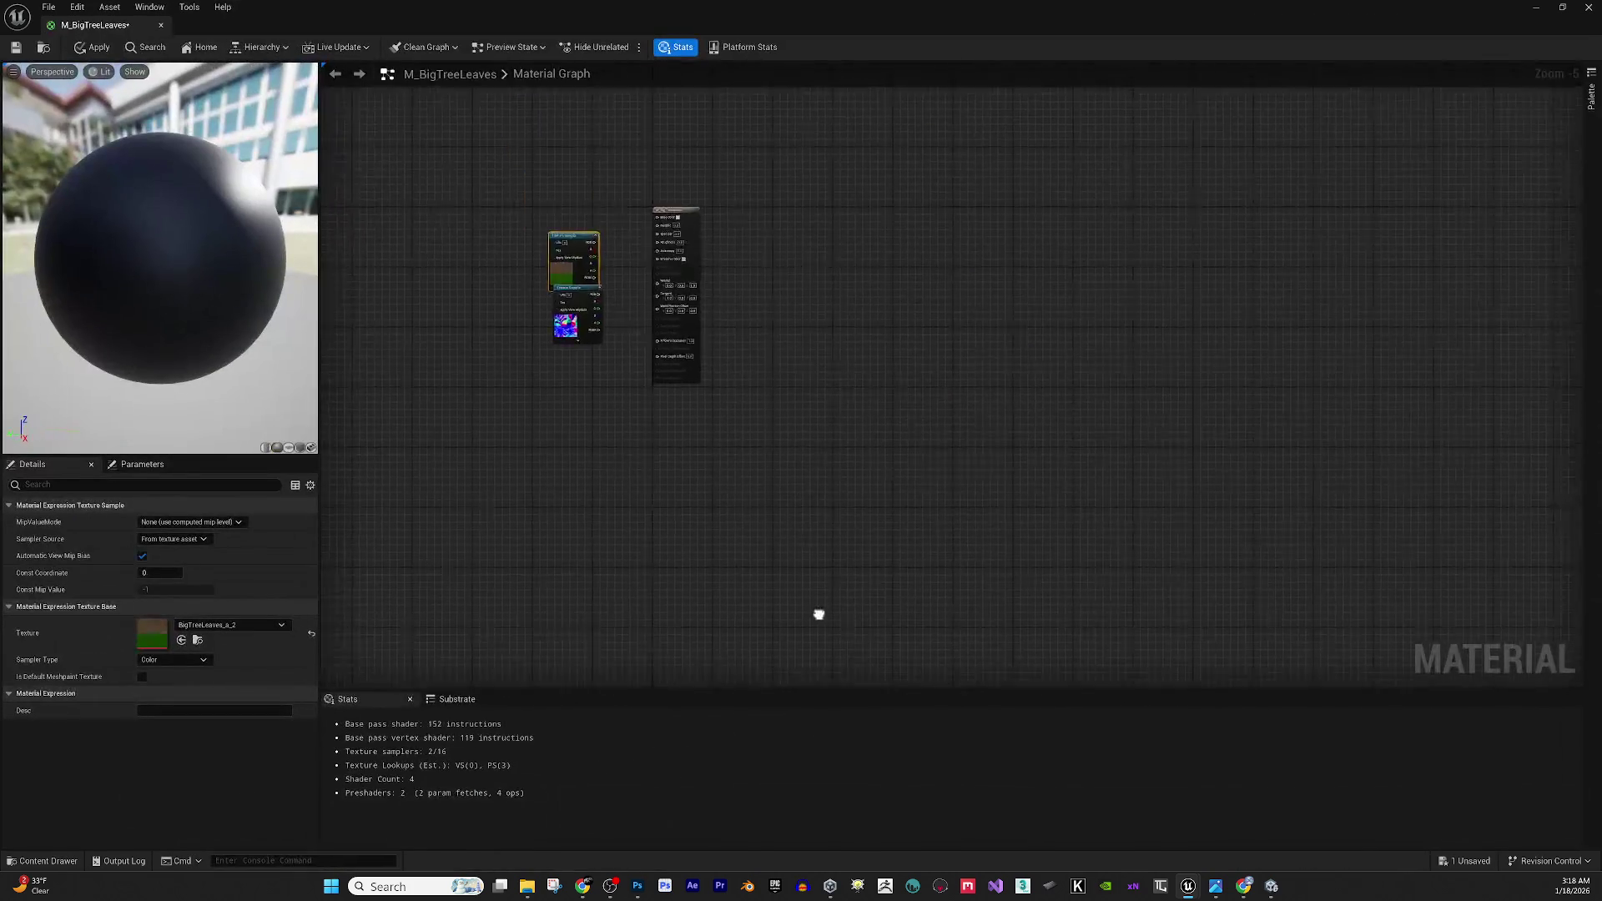
Wire the leaf color RGB to Base Color, its alpha to Opacity Mask, and the normal texture to Normal.
scroll(582, 159, "up", 3)
left_click_drag(695, 451, 610, 252)
mouse_move(676, 294)
left_mouse_down()
mouse_move(848, 419)
mouse_move(880, 423)
left_mouse_up()
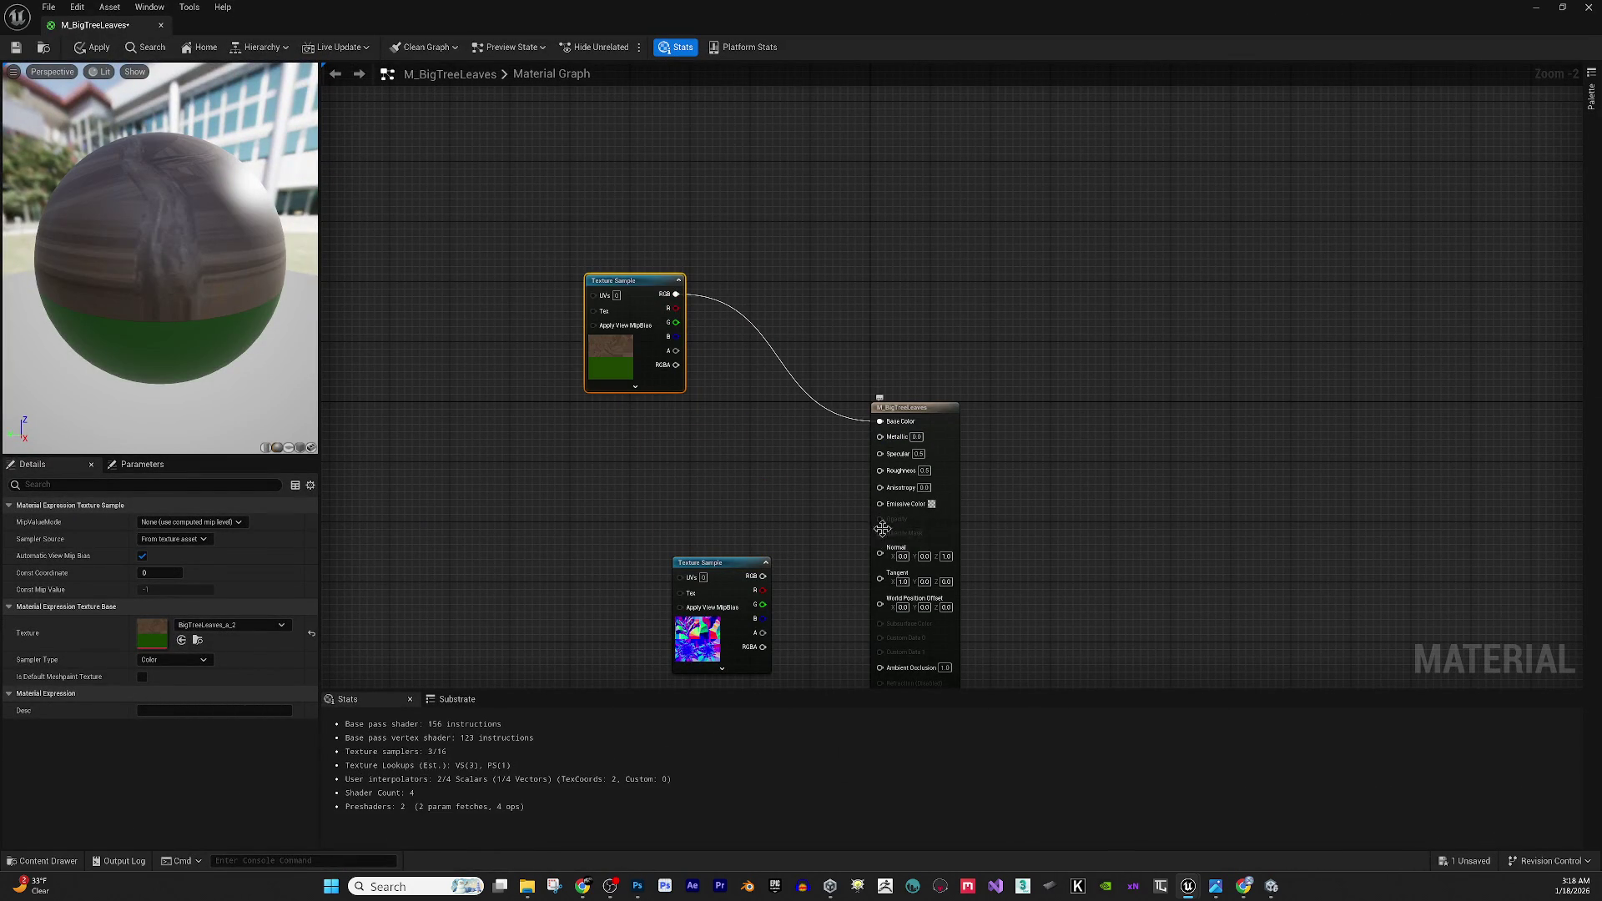
mouse_move(877, 533)
left_mouse_down()
mouse_move(708, 329)
mouse_move(678, 349)
left_mouse_up()
right_click(766, 534)
mouse_move(766, 534)
left_mouse_down()
mouse_move(799, 534)
mouse_move(700, 576)
mouse_move(881, 505)
left_mouse_up()
Make M_BigTreeLeaves two-sided with the Masked blend mode.
left_click(925, 356)
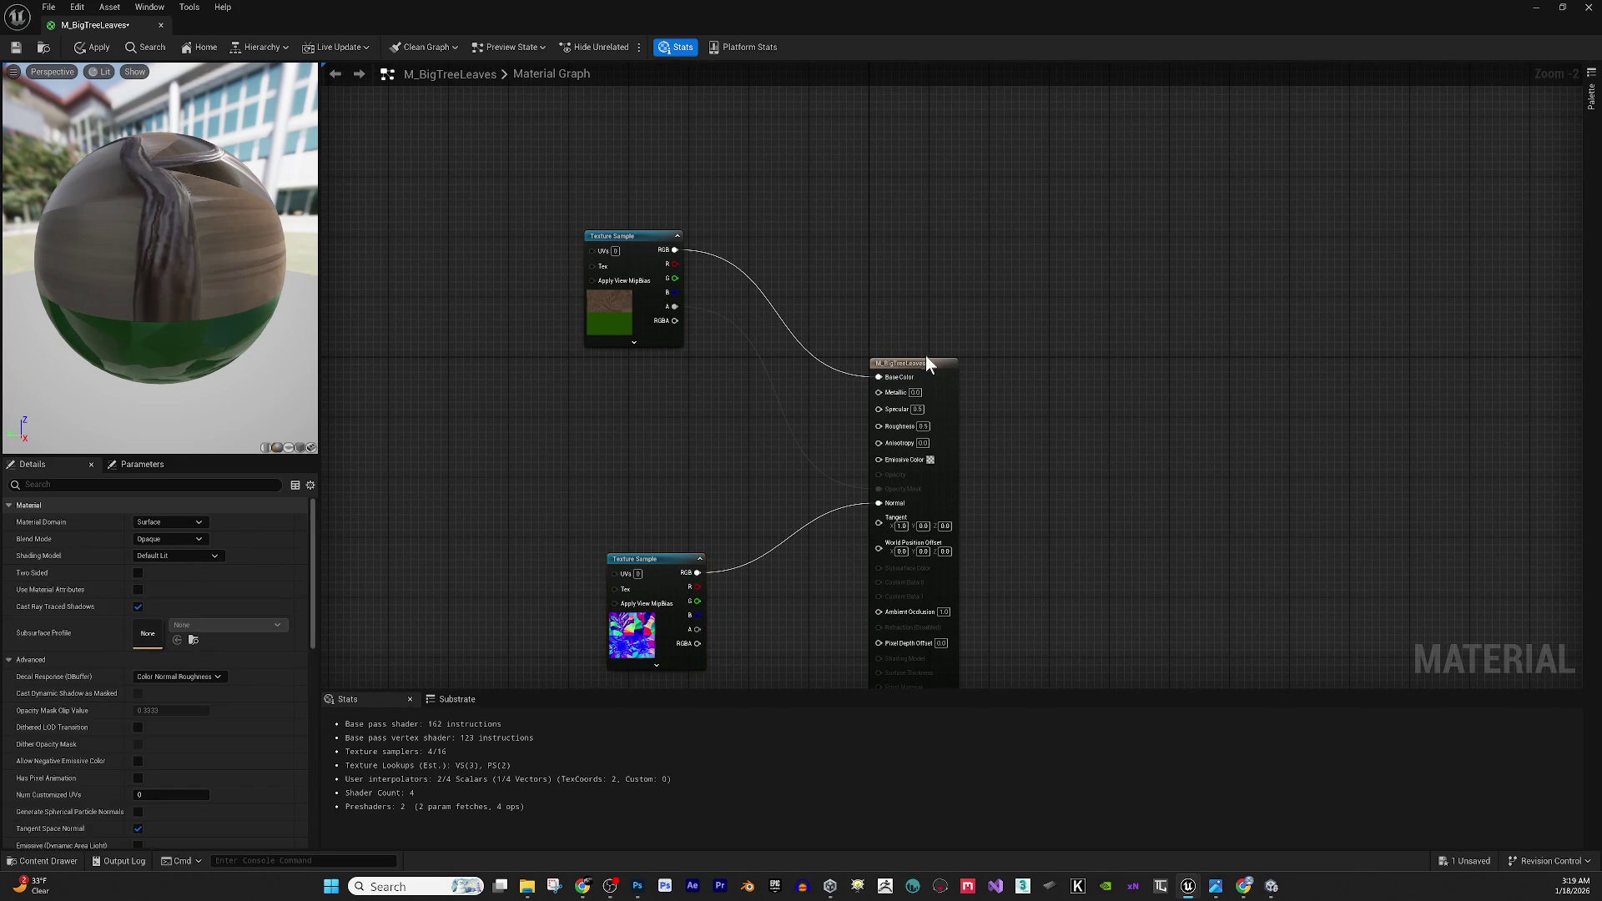
left_click(139, 573)
left_click(165, 543)
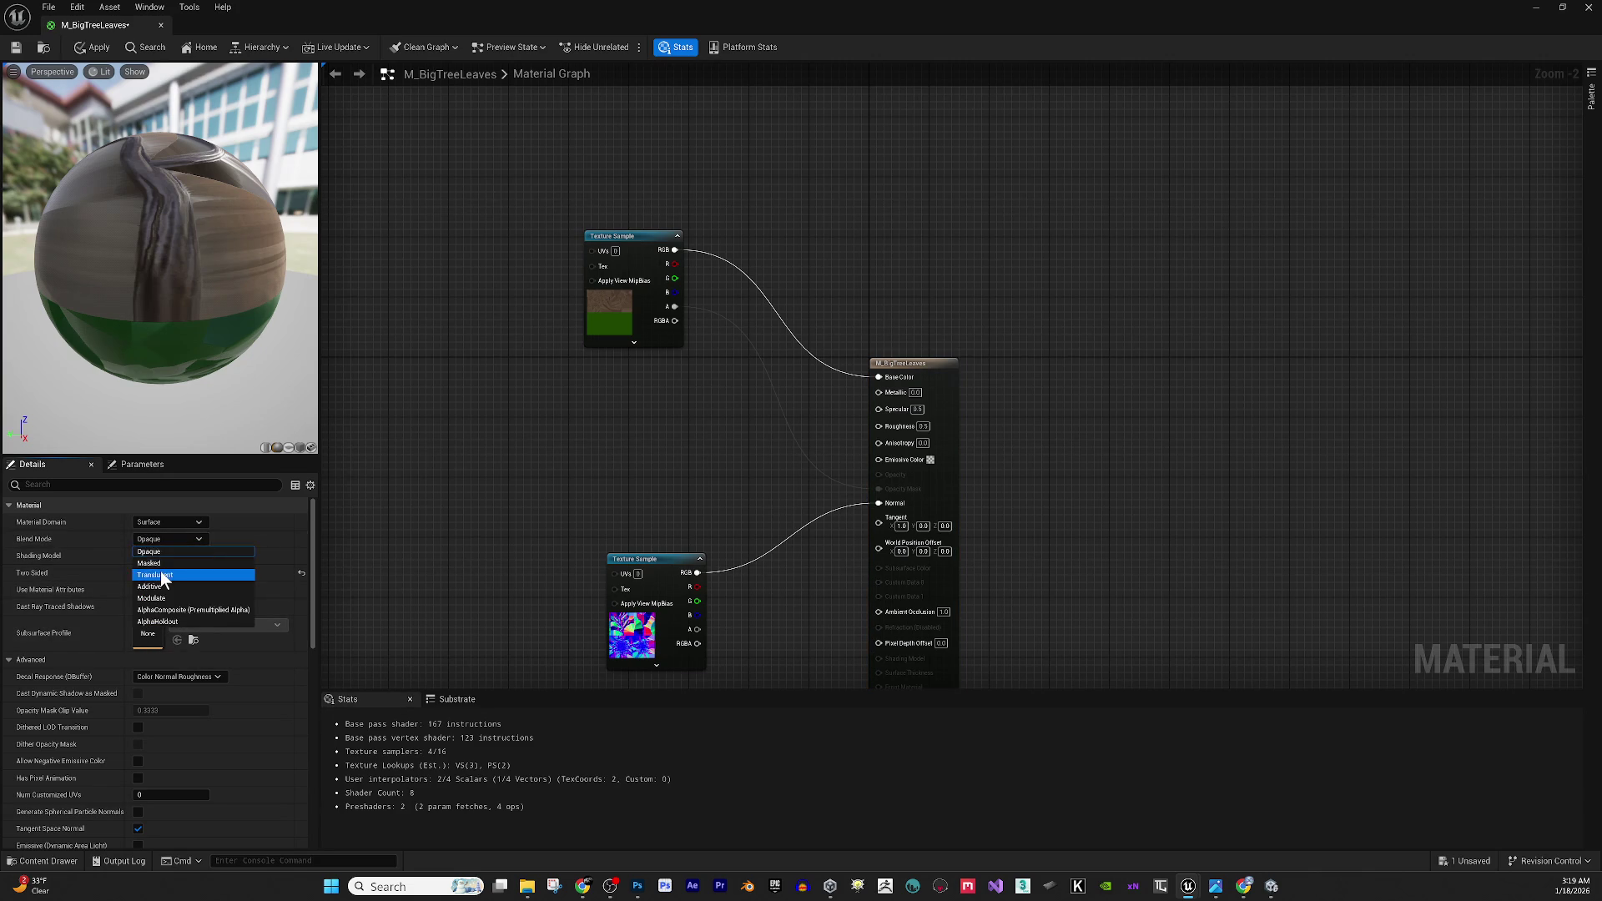
left_click(152, 563)
mouse_move(137, 357)
left_mouse_down()
mouse_move(92, 331)
mouse_move(155, 335)
left_mouse_up()
left_click_drag(203, 274, 193, 298)
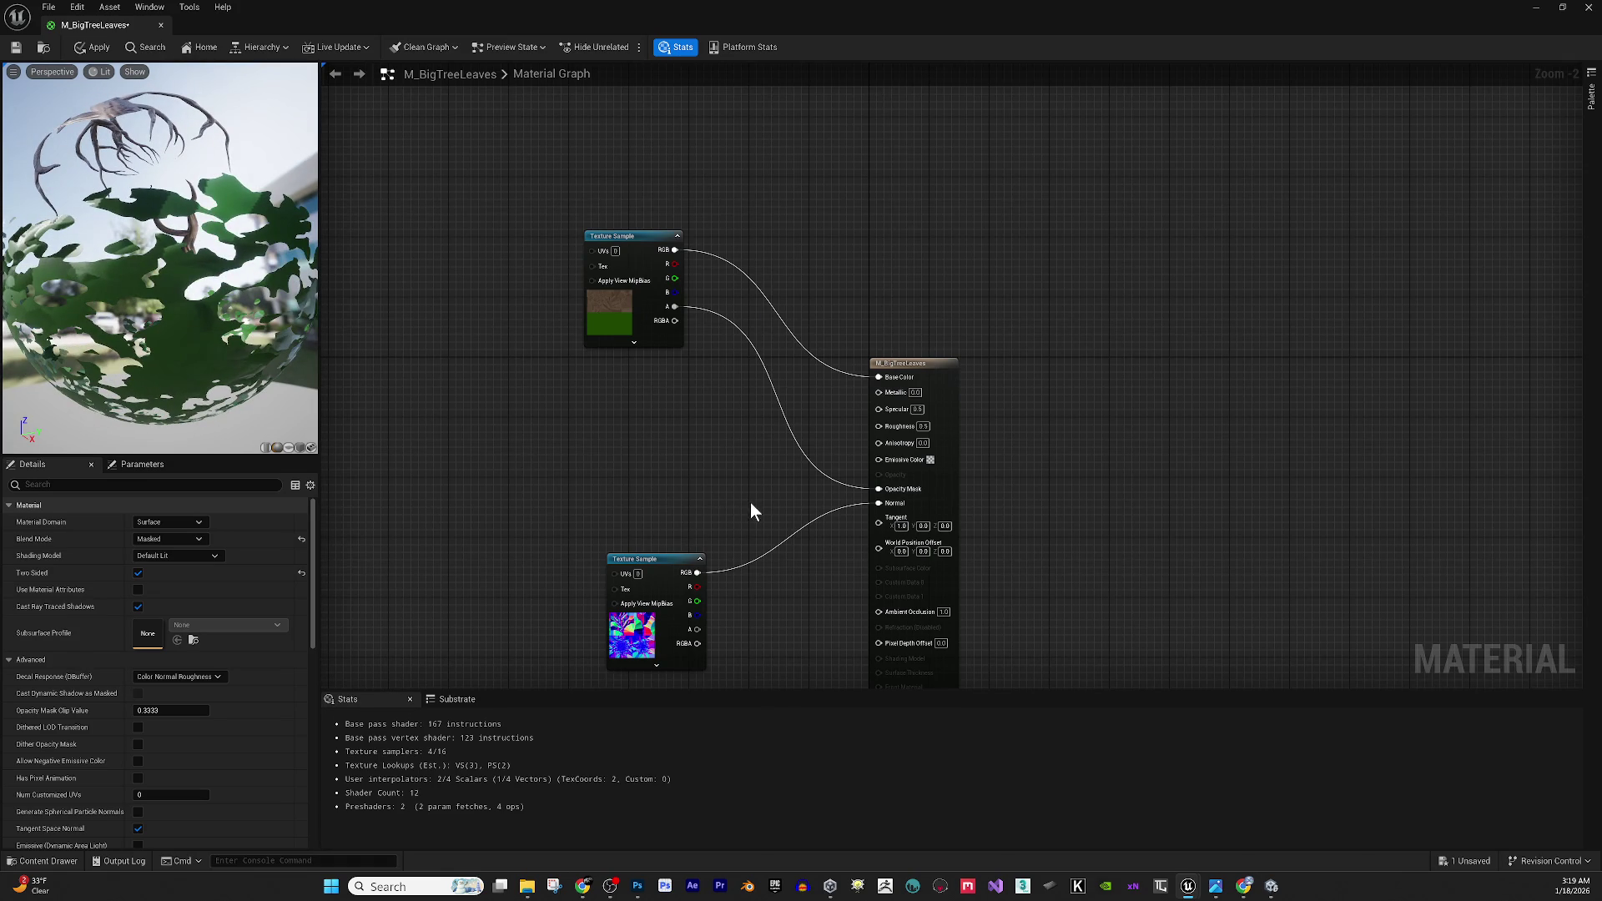
Inspect the cut-out foliage preview, then close the material editor keeping the changes.
right_click(746, 503)
mouse_move(93, 263)
left_mouse_down()
mouse_move(158, 272)
mouse_move(154, 299)
mouse_move(222, 300)
mouse_move(191, 305)
left_mouse_up()
mouse_move(150, 233)
left_mouse_down()
mouse_move(167, 238)
mouse_move(159, 213)
left_mouse_up()
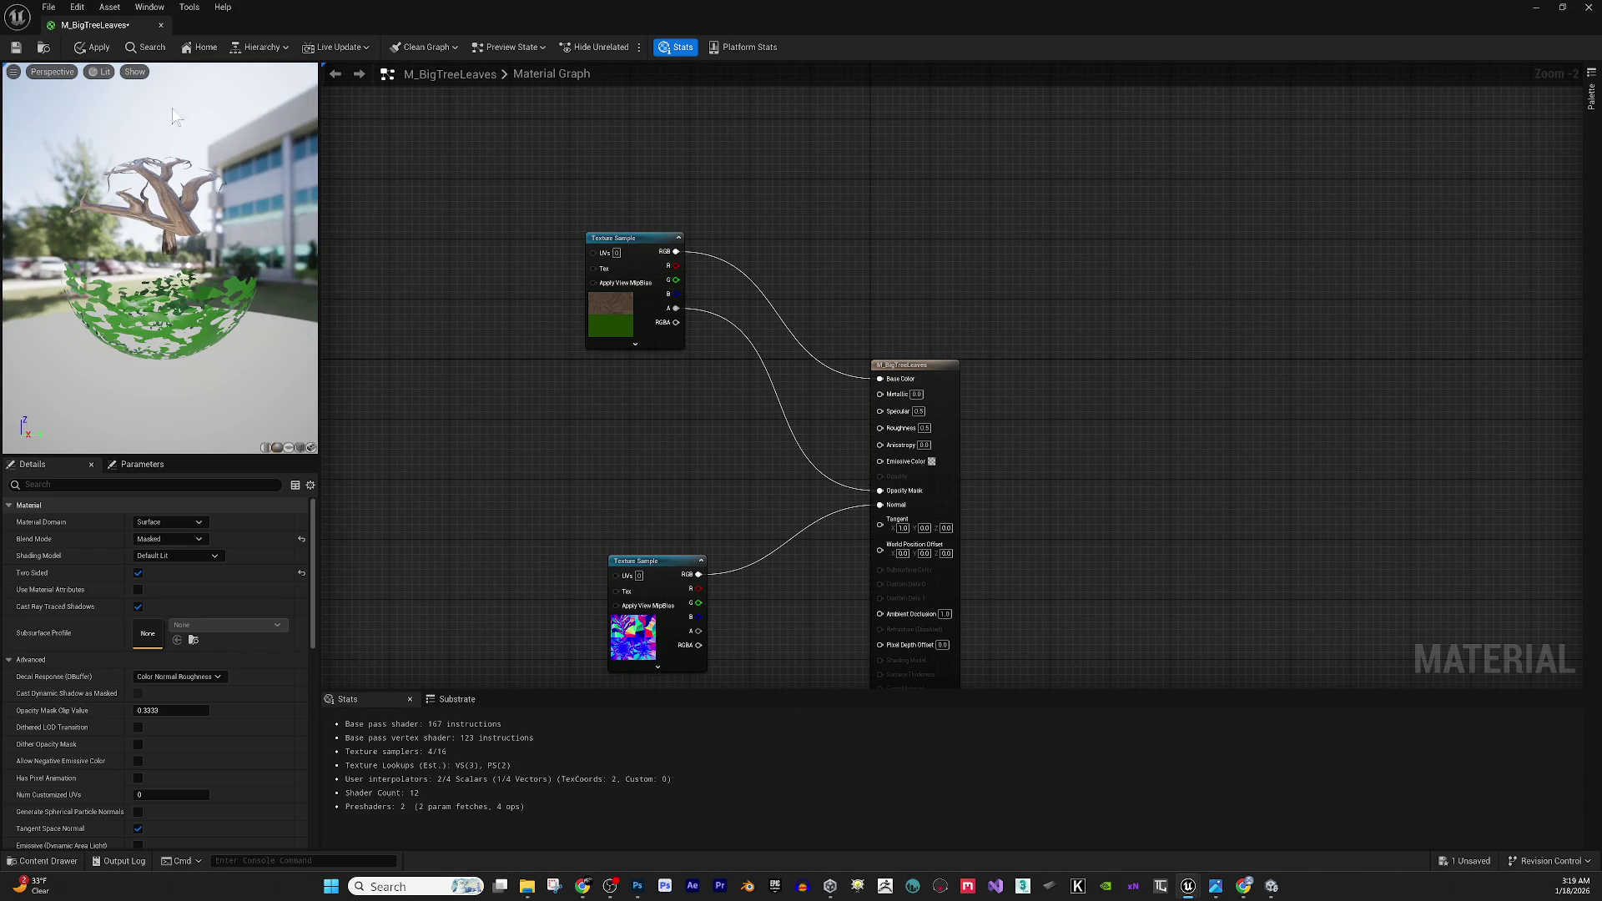
left_click(161, 25)
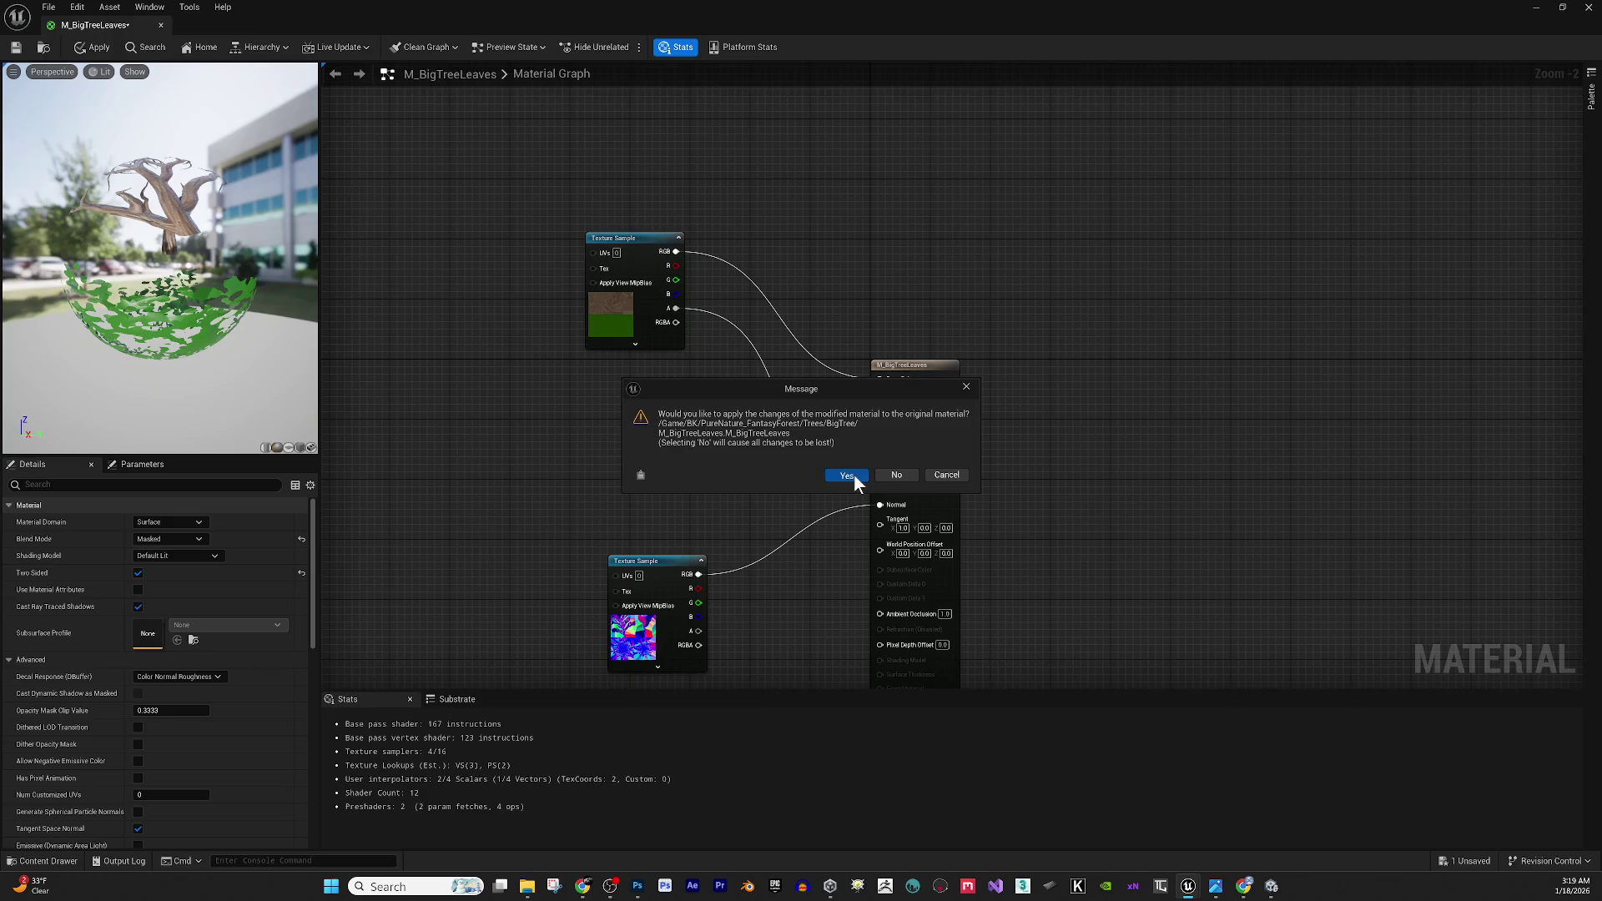
left_click(853, 474)
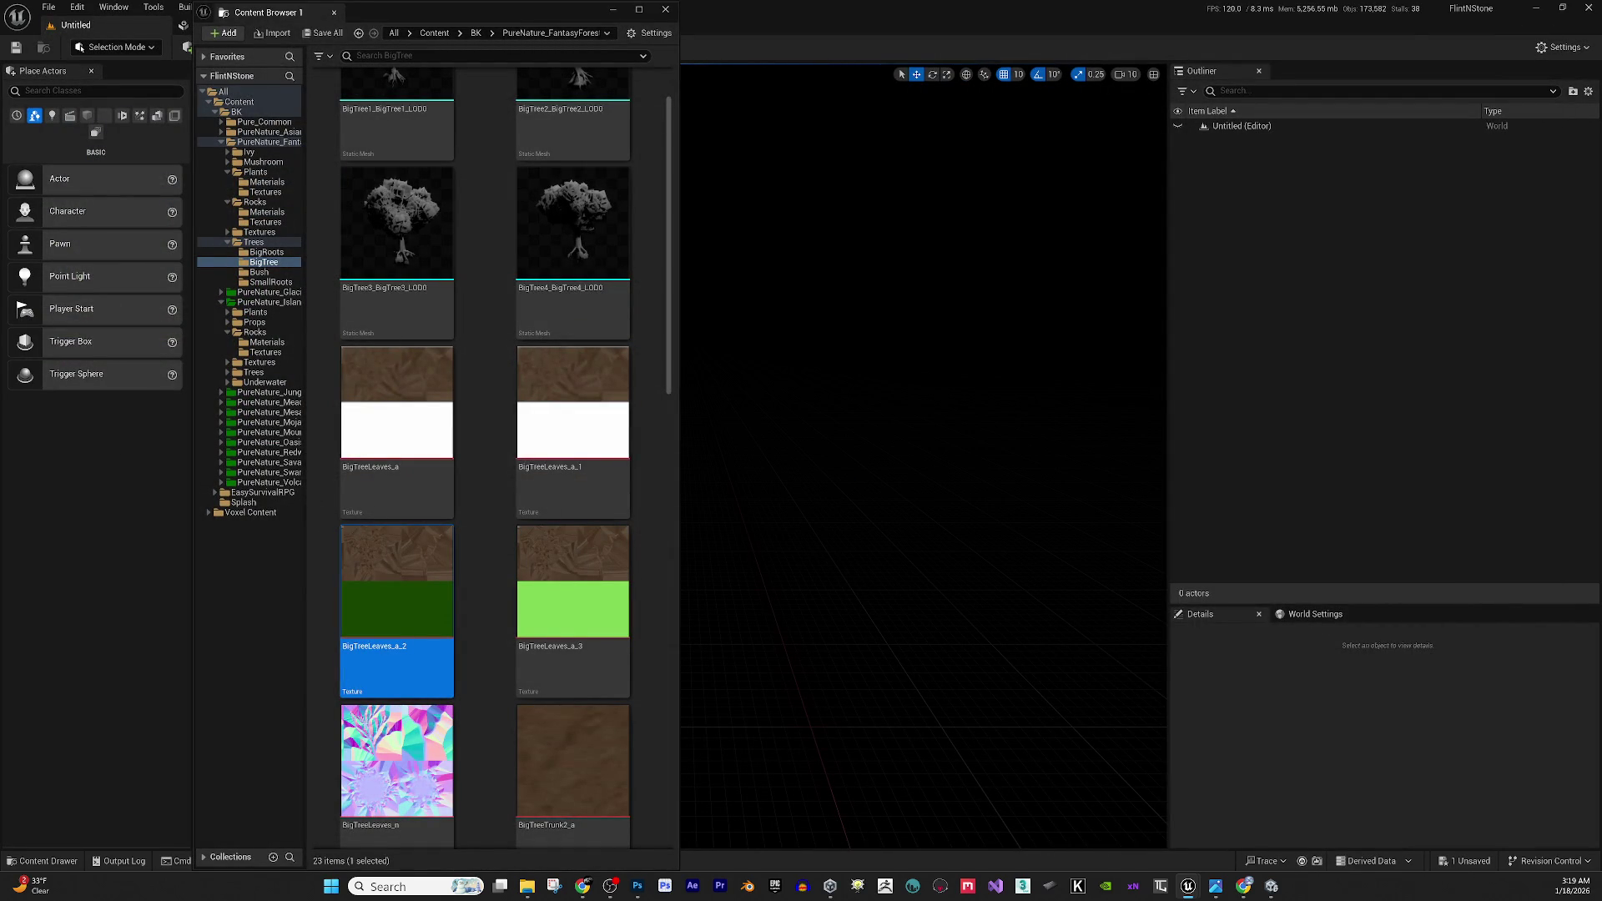
Scroll through the BigTree folder's 23 assets and maximize the Content Browser to full screen.
key("alt+Tab")
scroll(500, 476, "down", 3)
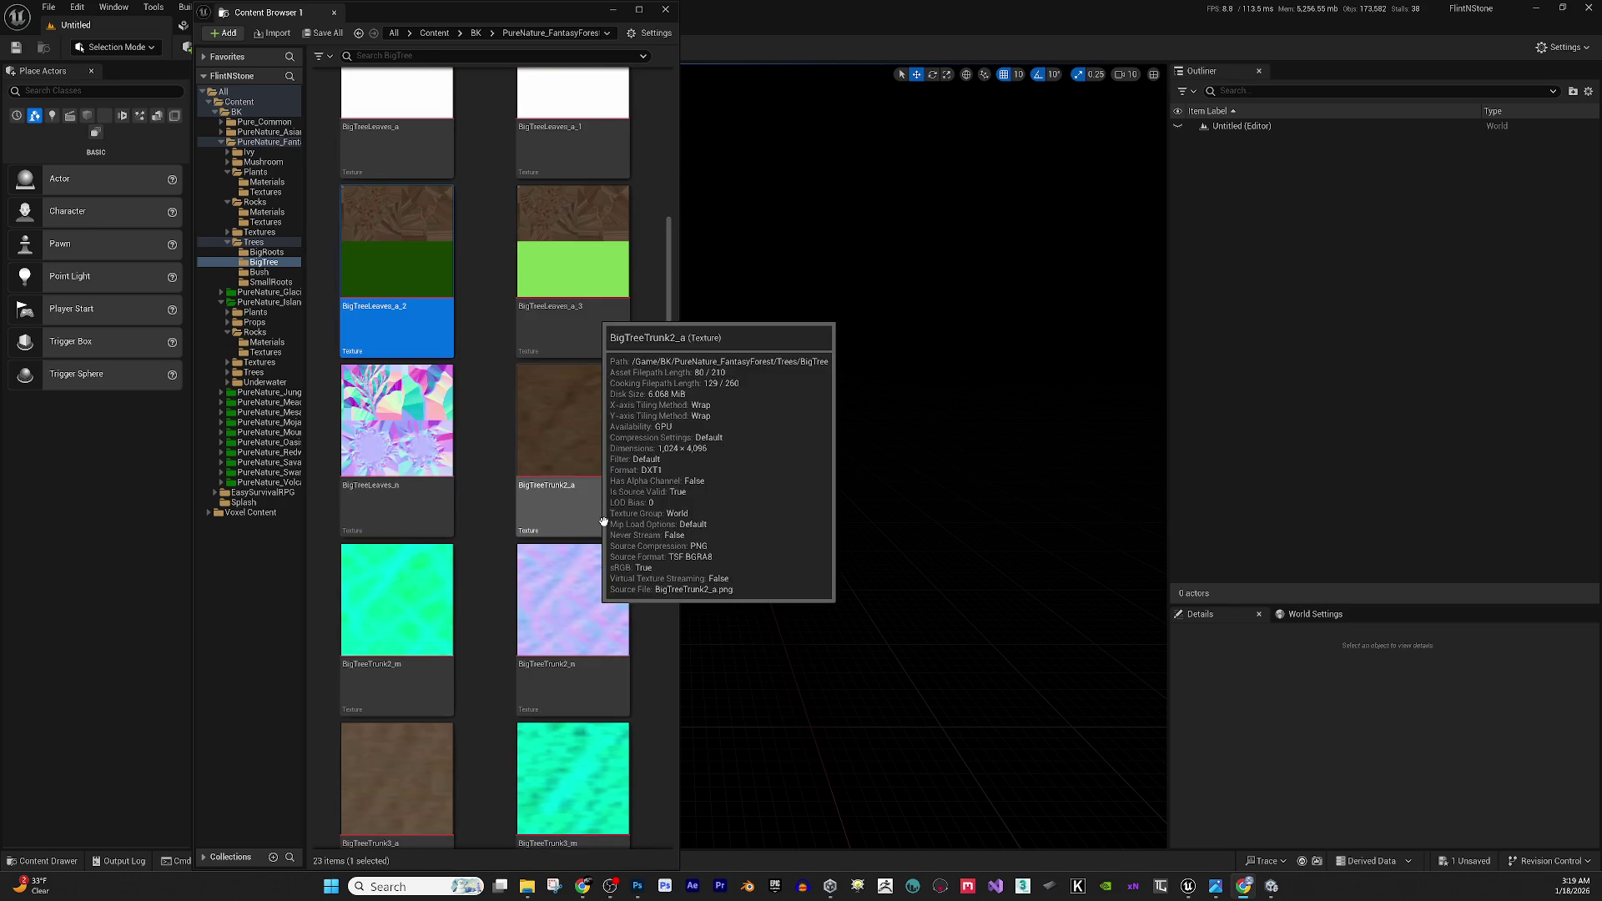
scroll(595, 509, "down", 1)
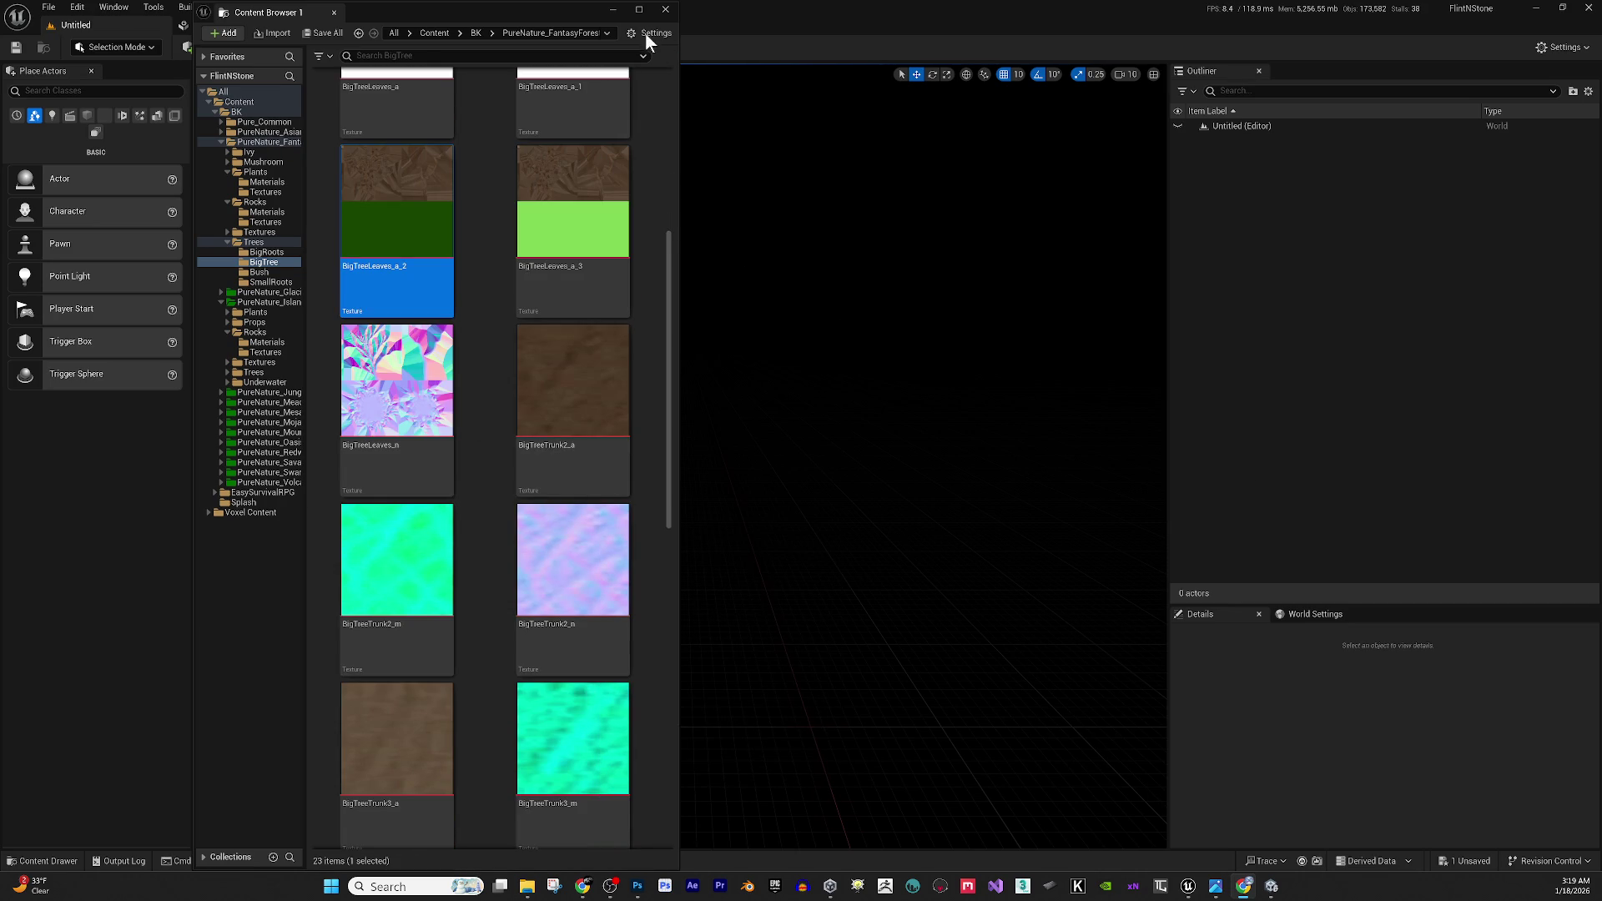
left_click(639, 10)
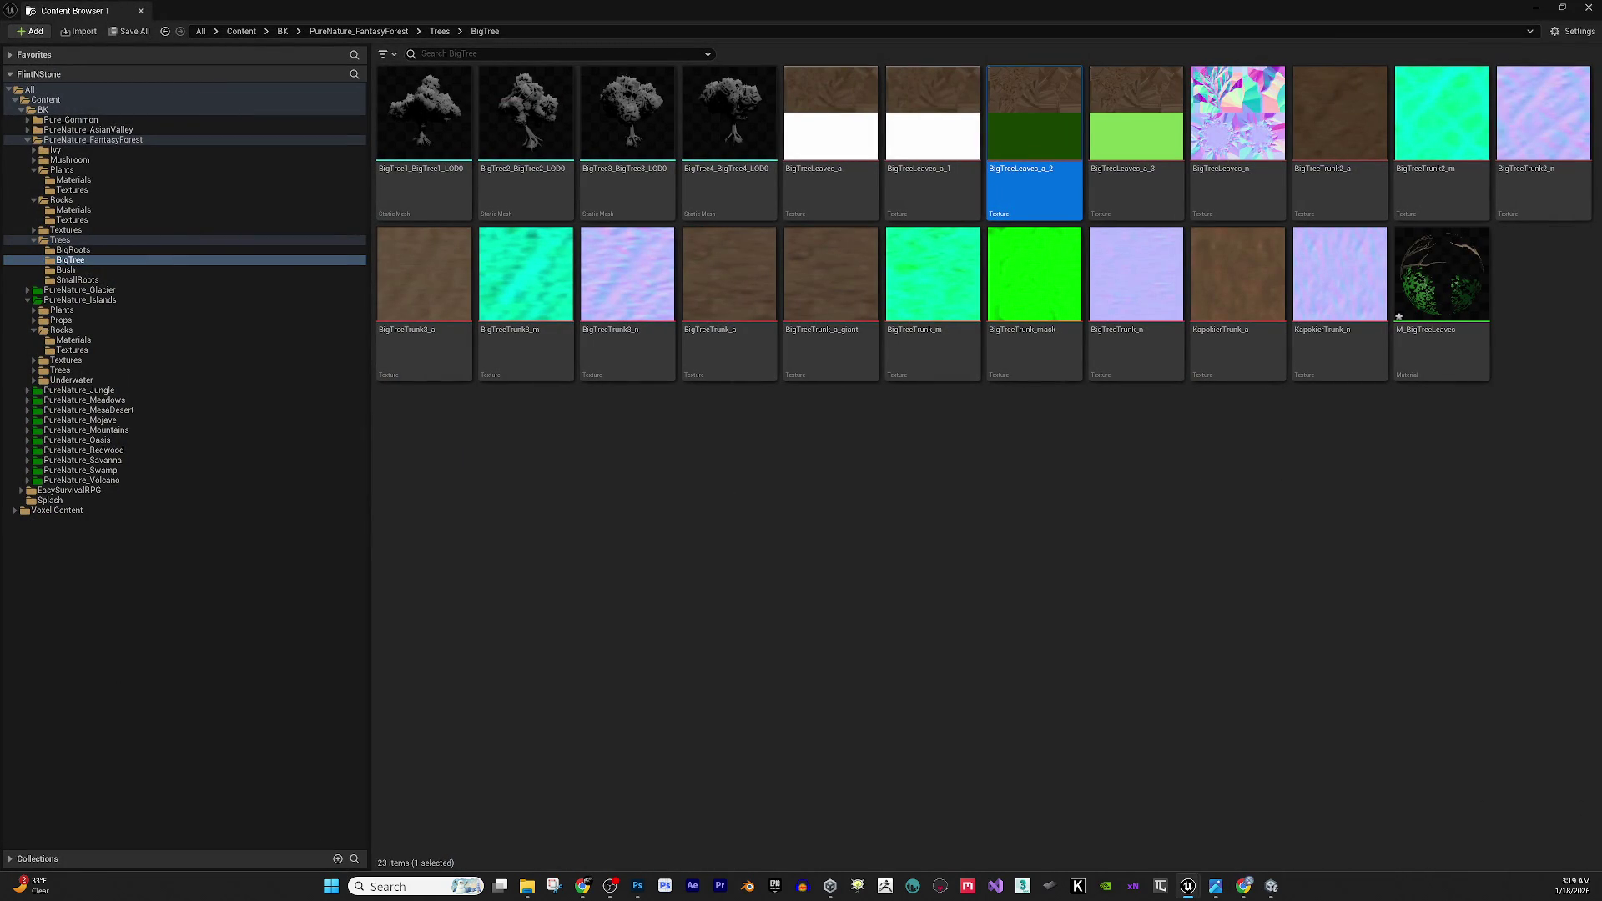
key("alt+Tab")
left_click(1042, 610)
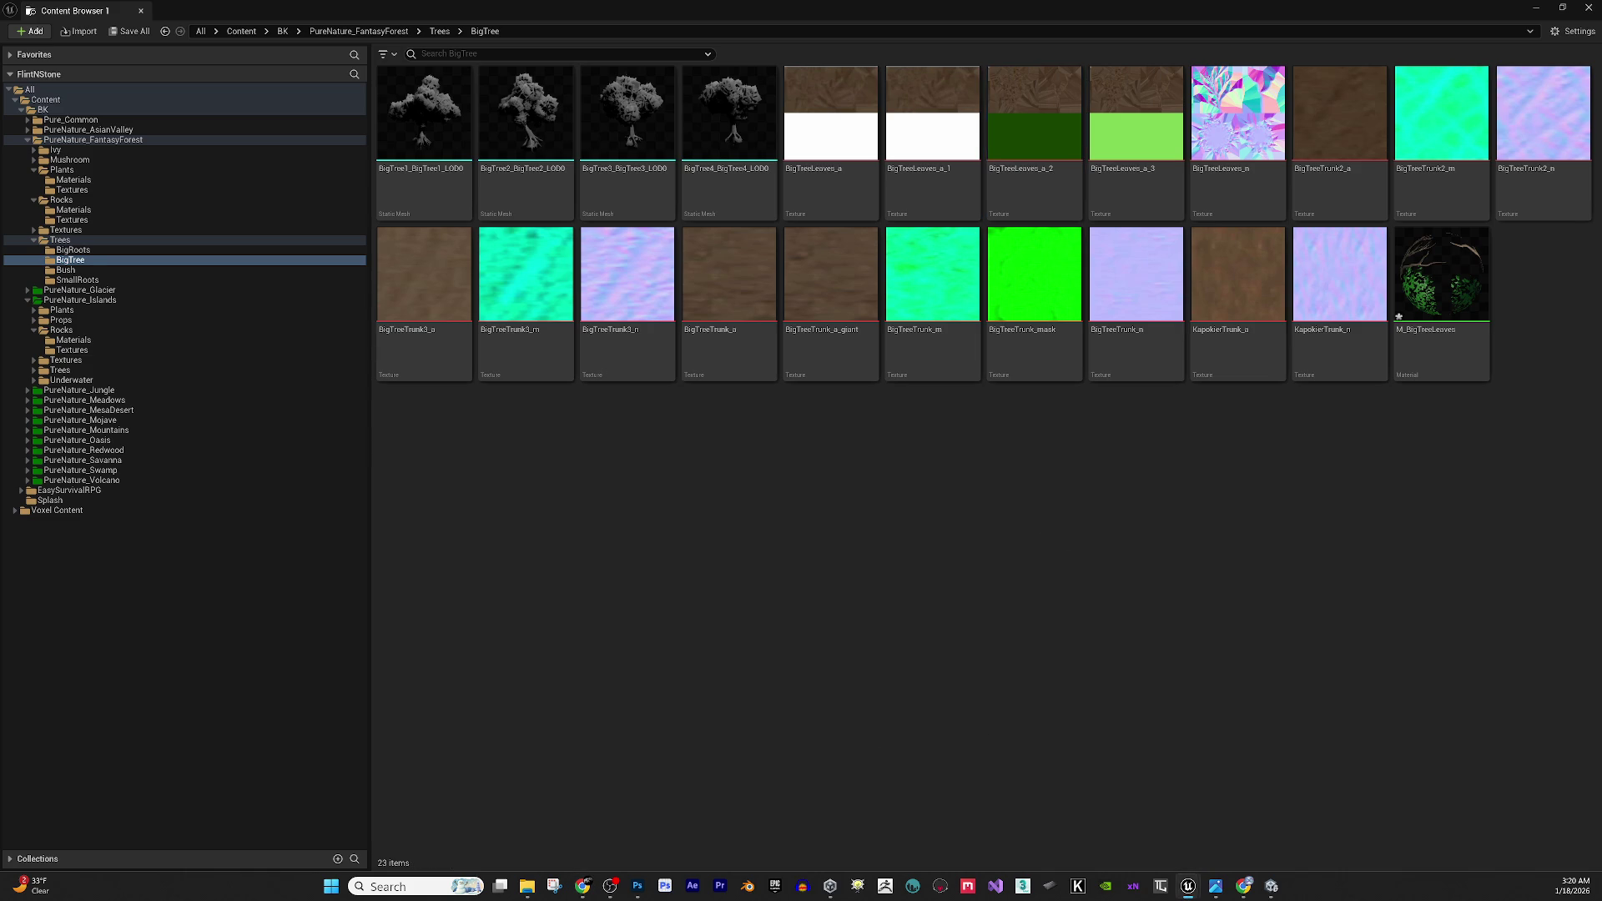